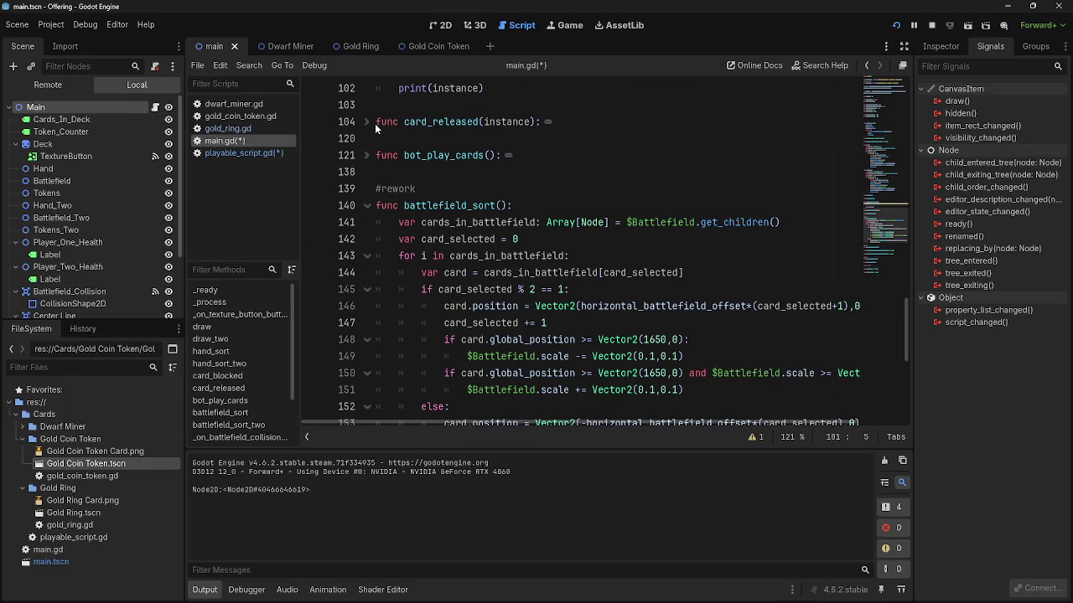
- Select the instance.creatures_blocking expression on line 100 of card_blocked
left_click(369, 122)
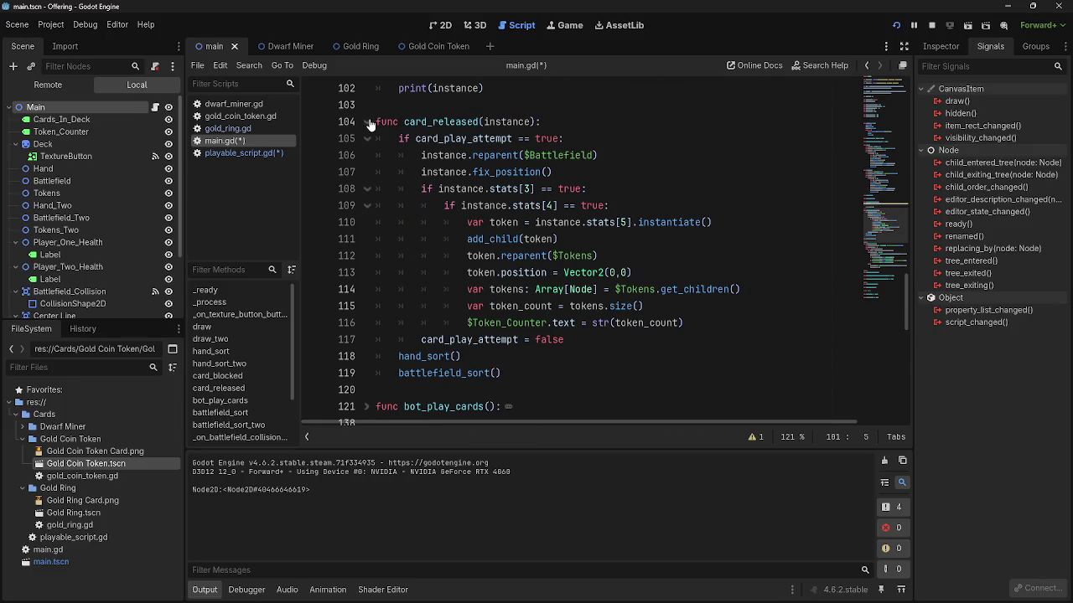
left_click(369, 121)
scroll(373, 134, "up", 5)
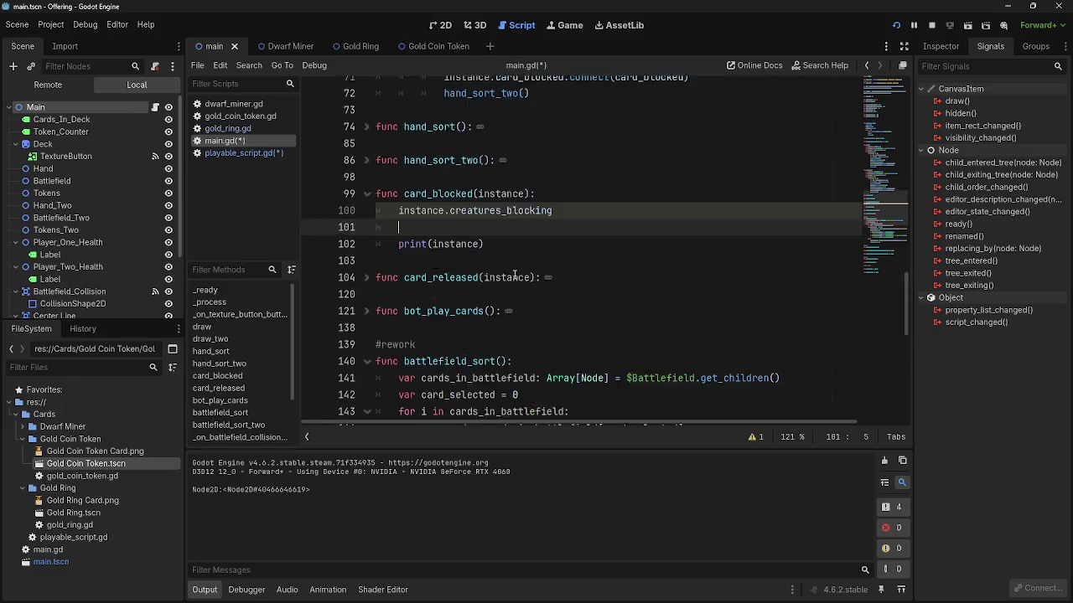
left_click_drag(399, 306, 594, 306)
left_click(594, 307)
mouse_move(390, 305)
left_mouse_down()
mouse_move(584, 307)
mouse_move(557, 307)
left_mouse_up()
triple_click(464, 305)
left_click(461, 305)
double_click(506, 306)
left_click(571, 306)
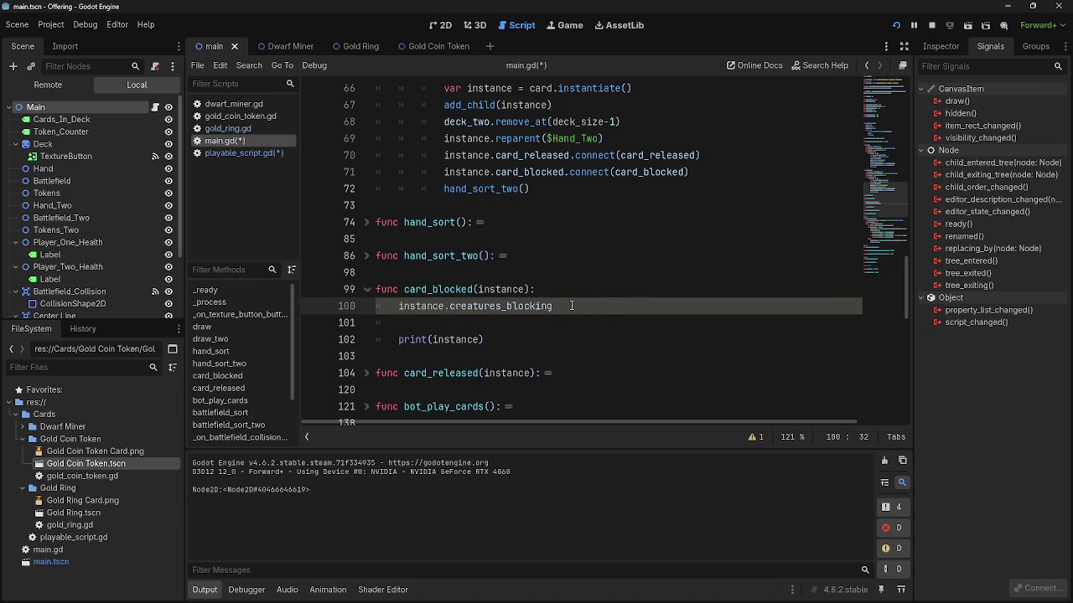
- Prefix line 100 with 'array = ' before instance.creatures_blocking
type("=")
key("BackSpace")
key("BackSpace")
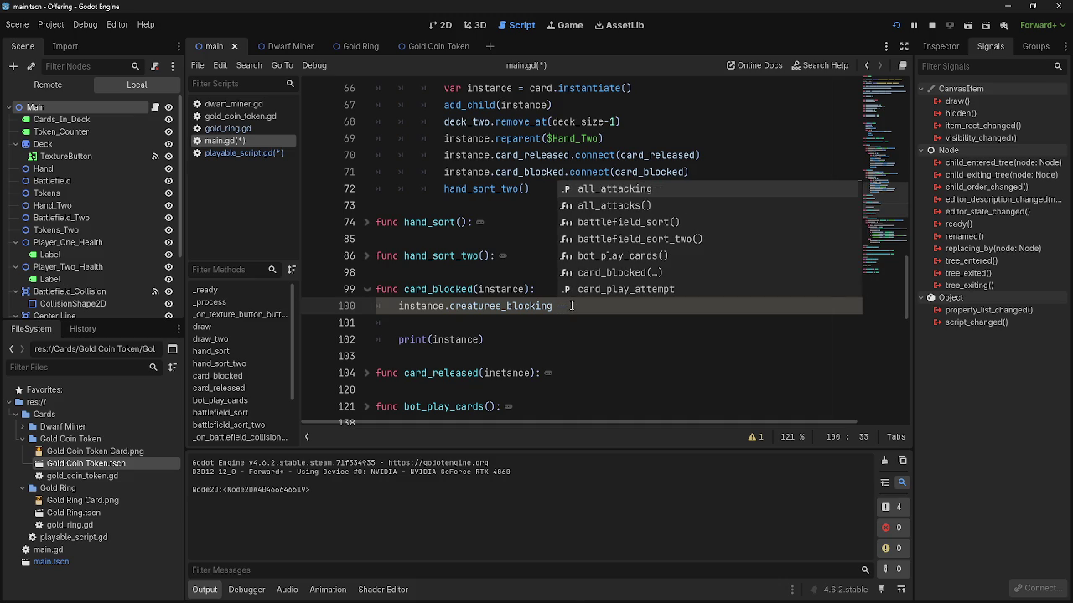
key("alt+Tab")
key("Escape")
left_click(394, 307)
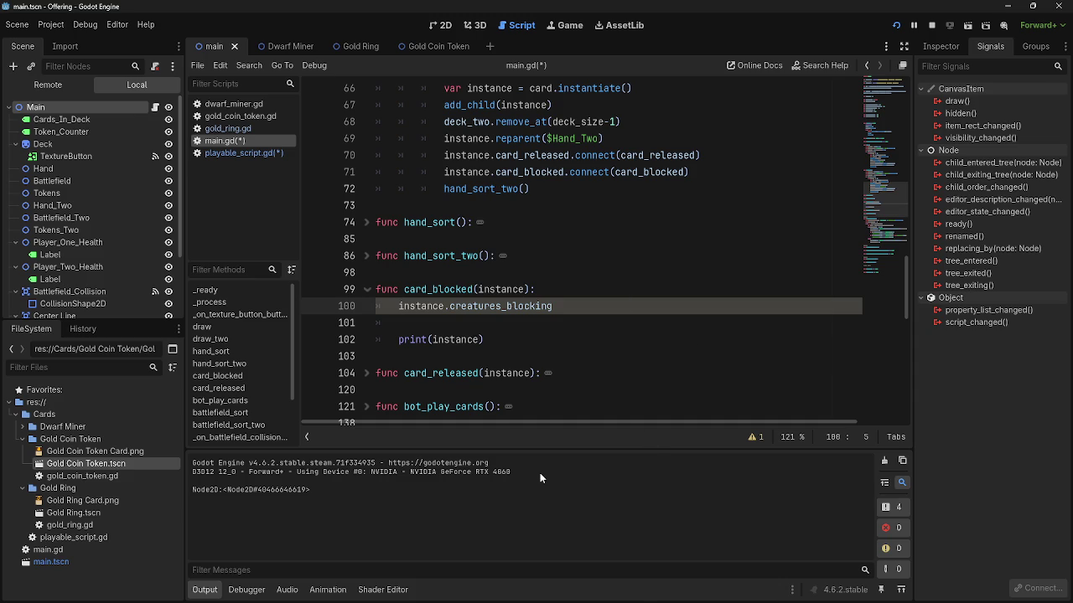
type("array = =")
key("BackSpace")
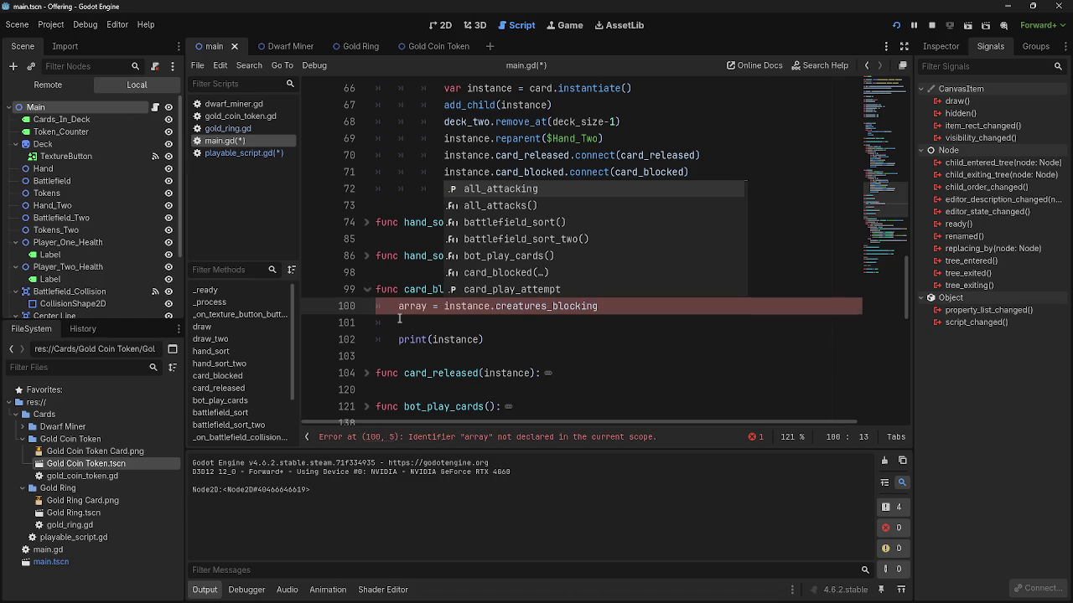
- Make the line declare 'var array' and add print(array) on line 101
left_click(400, 321)
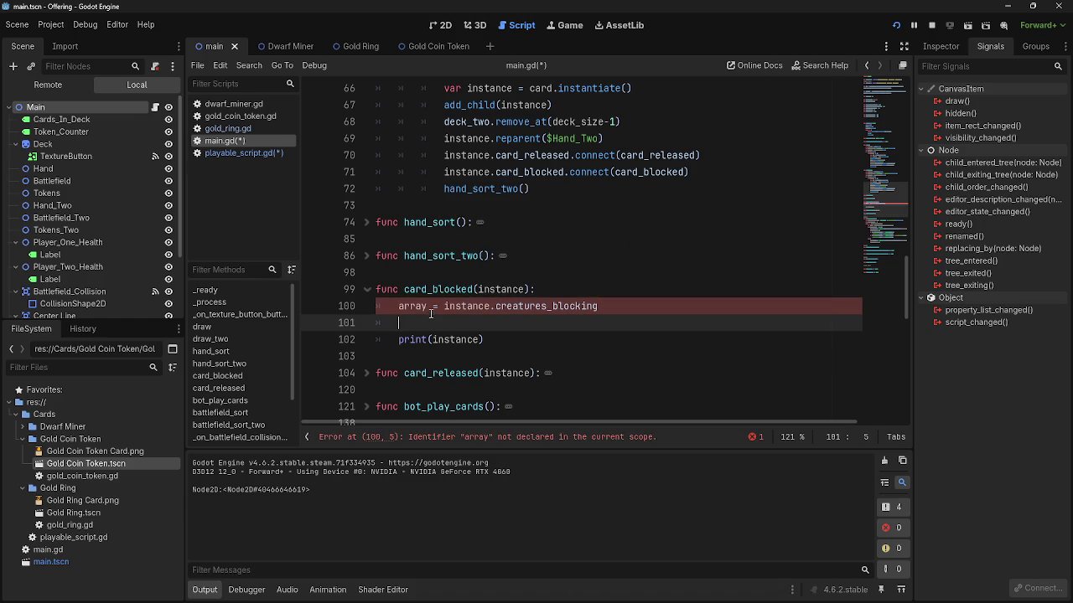
key("Up")
type("var")
key("Down")
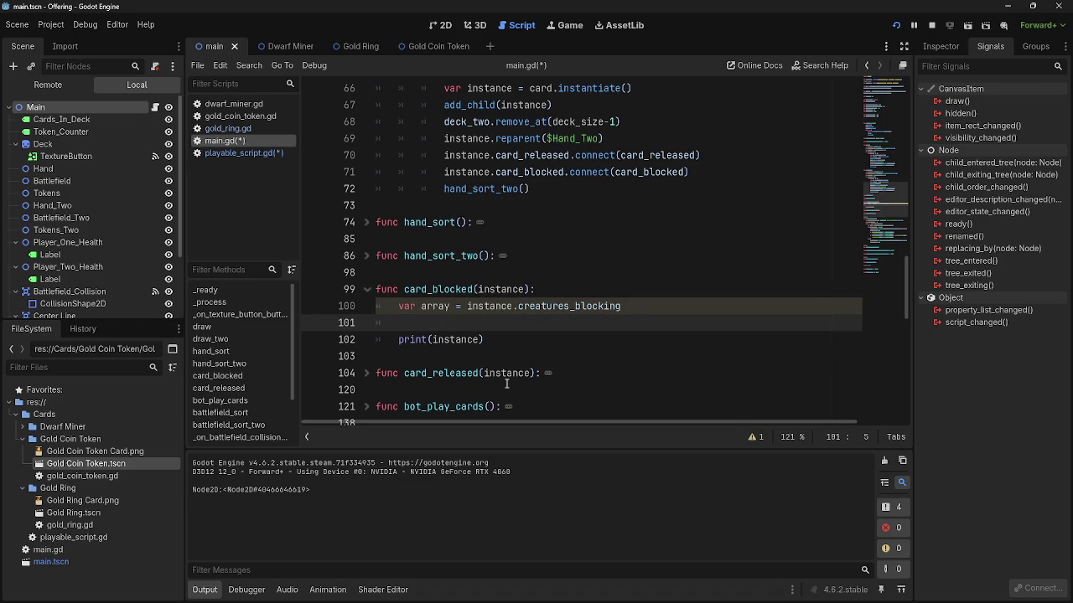
type("print")
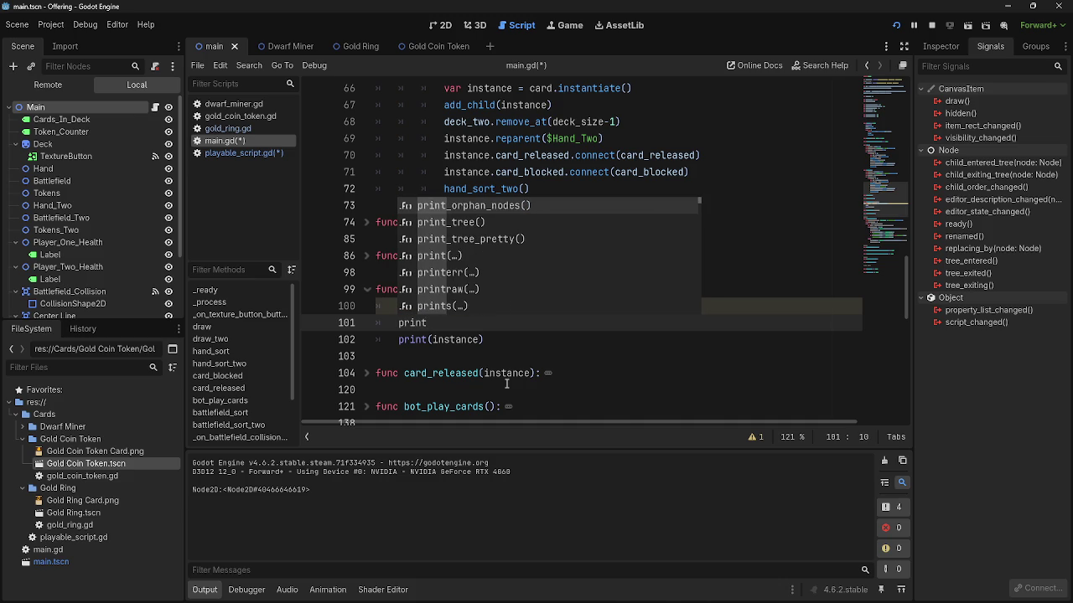
key("Escape")
type("(array")
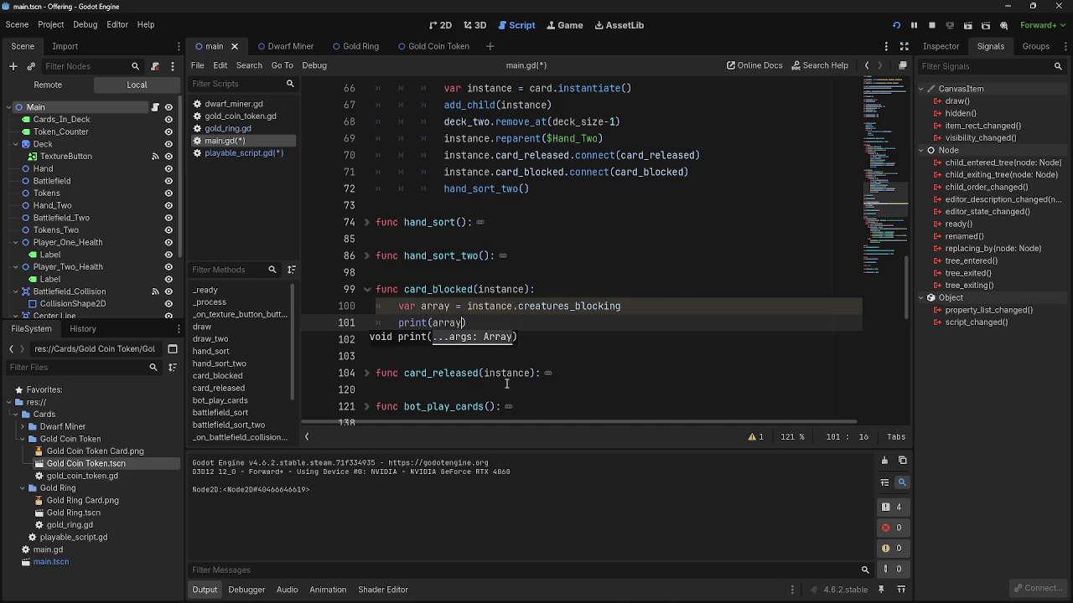
- Check the new array and print lines, then run the game
key("Escape")
left_click(507, 337)
left_click(687, 308)
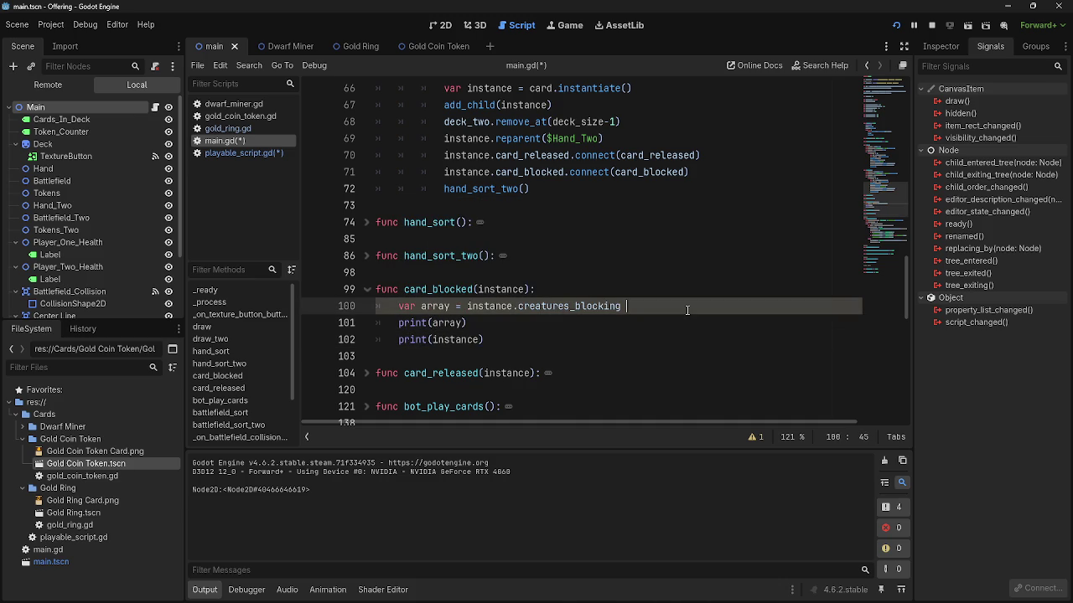
left_click(652, 317)
left_click(648, 314)
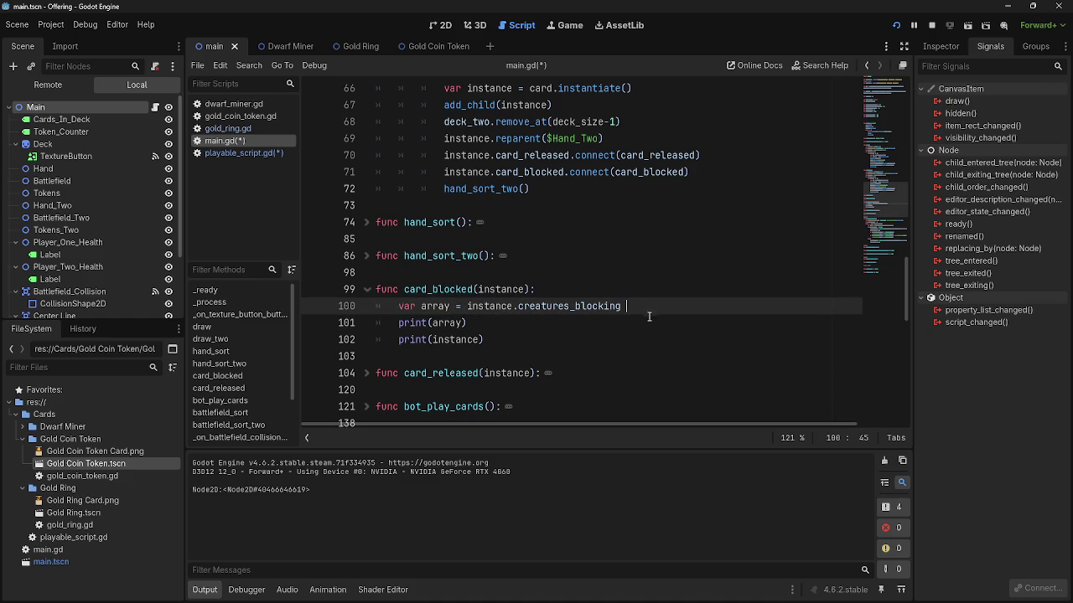
left_click(931, 25)
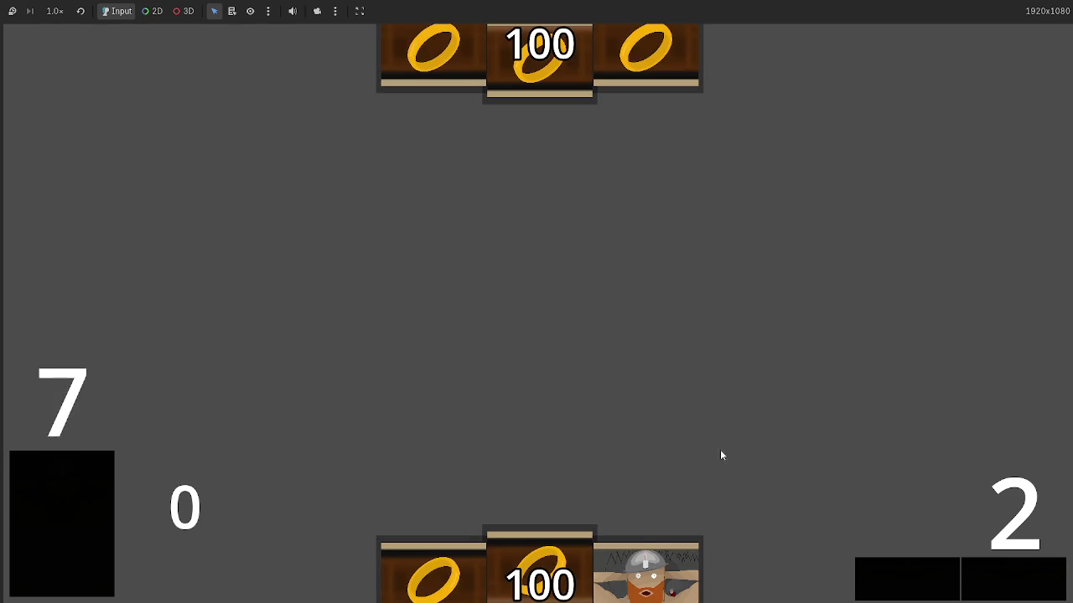
- Play the dwarf card, block with a battlefield card, then leave the game to see '[]' printed
left_click(642, 536)
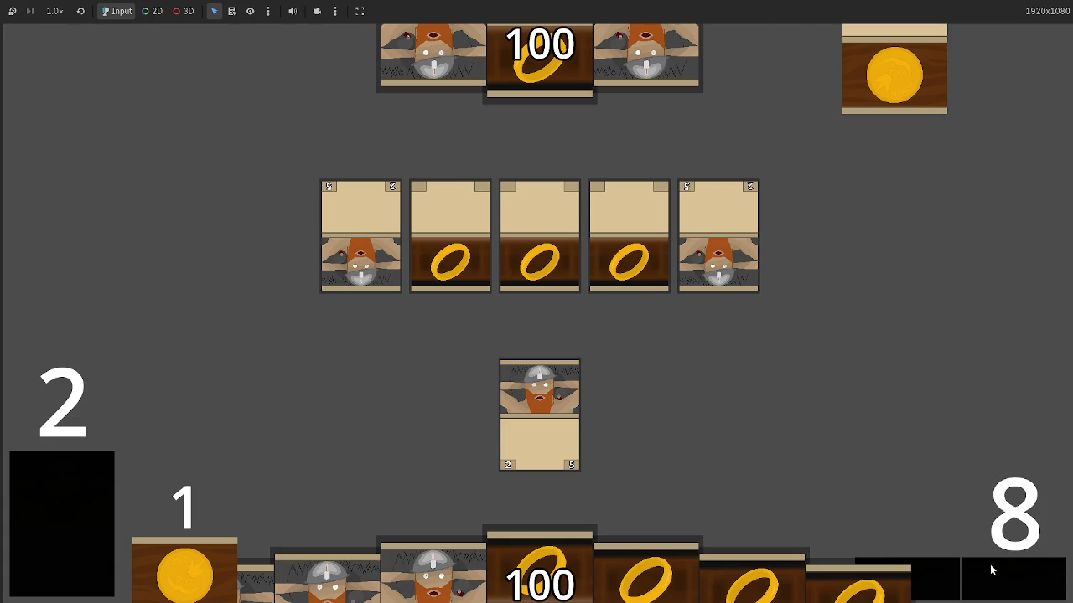
left_click(580, 427)
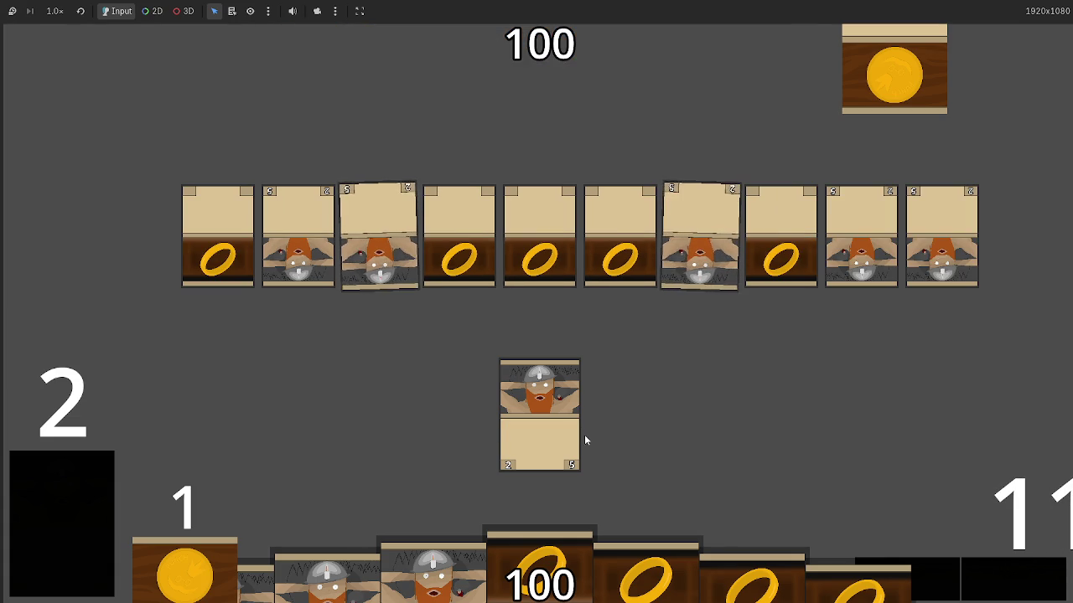
key("alt+Tab")
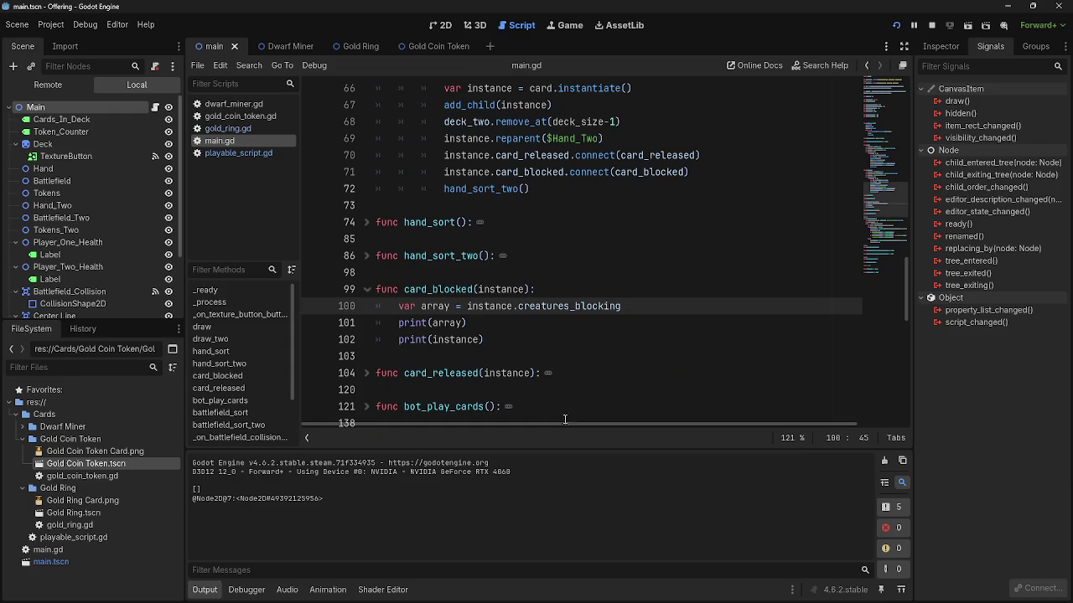
- Insert a blank line 101 after the var array line in card_blocked
left_click(660, 307)
key("Return")
key("BackSpace")
key("BackSpace")
key("Return")
type("append")
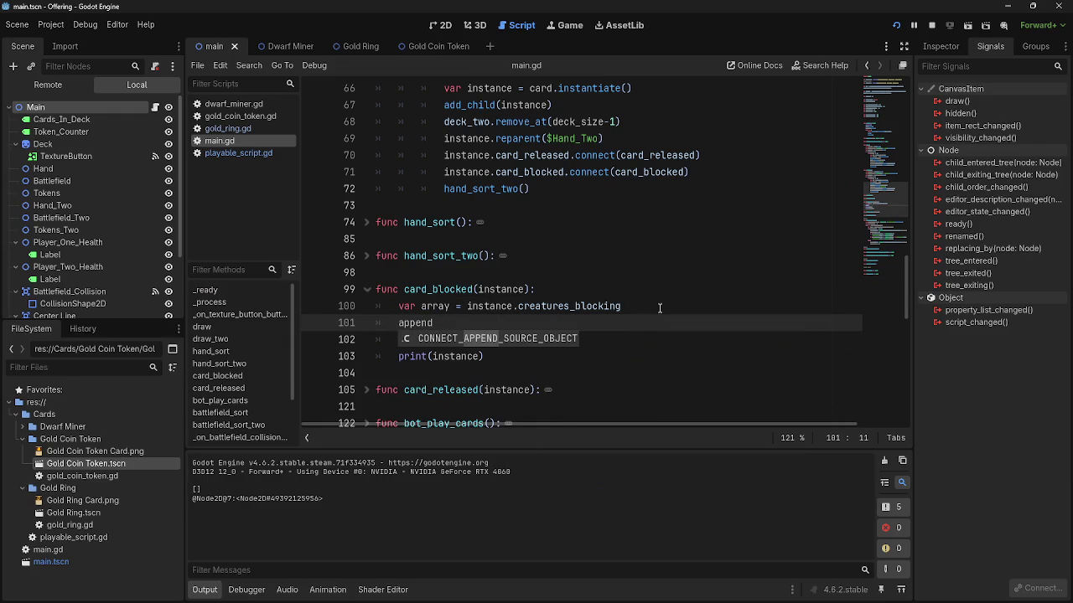
key("BackSpace")
key("BackSpace")
key("BackSpace")
key("alt+Tab")
key("alt+Tab")
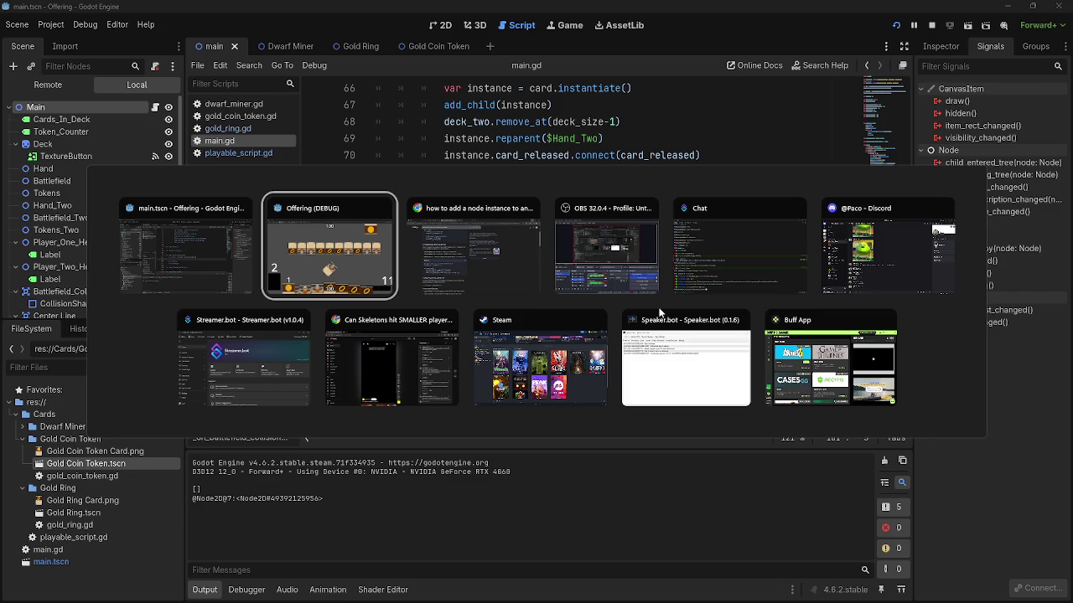
key("Escape")
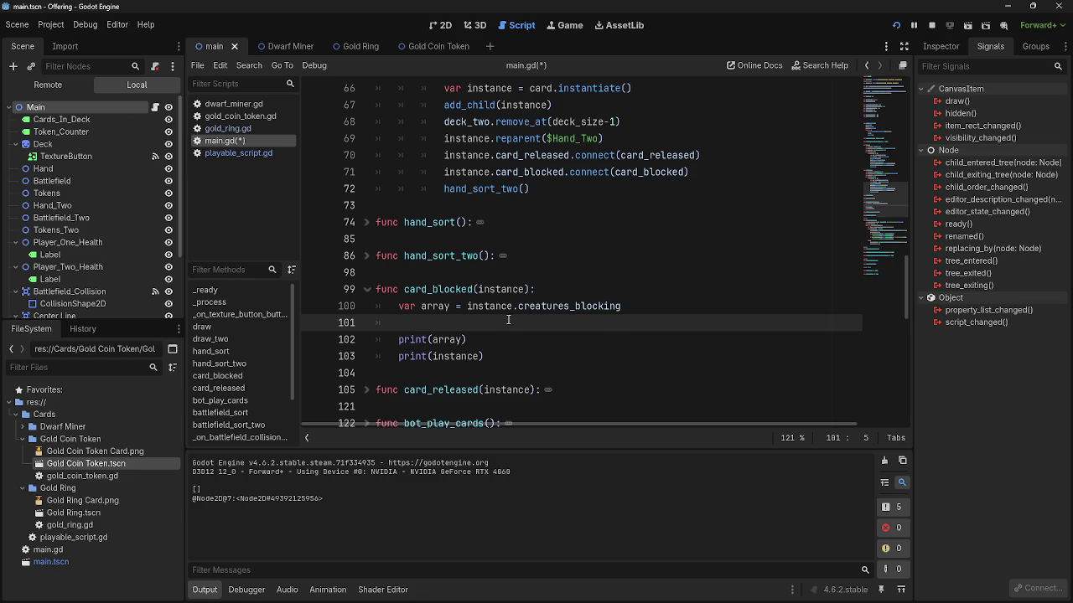
left_click(691, 300)
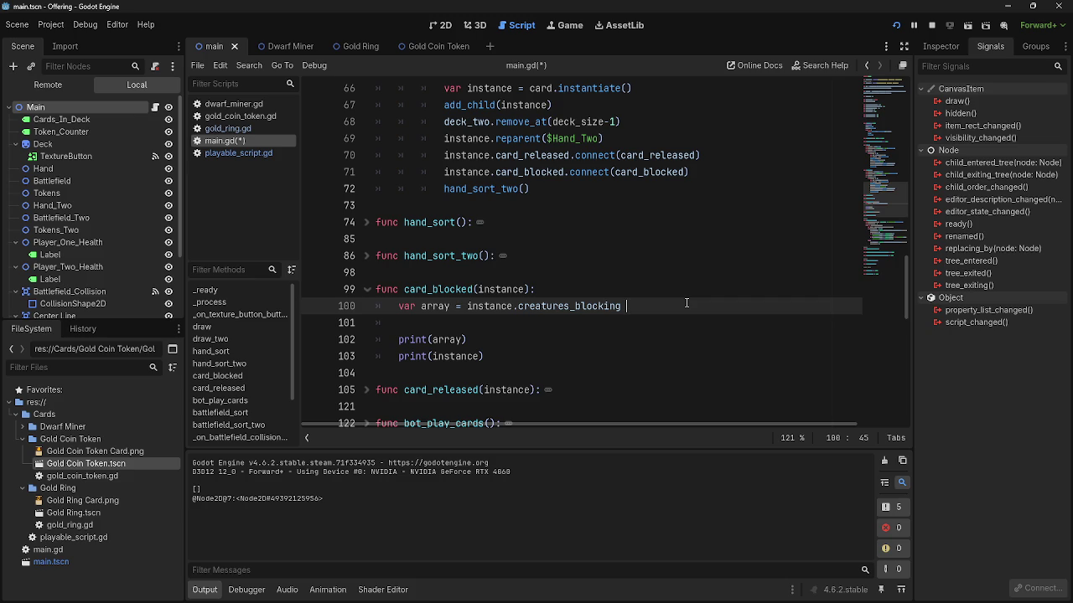
left_click(408, 332)
left_click_drag(537, 360, 370, 333)
left_click(517, 360)
key("shift+Up")
key("shift+Up")
left_click(513, 355)
key("shift+Up")
key("shift+Up")
left_click(506, 349)
left_click(418, 328, "shift")
left_click(411, 323)
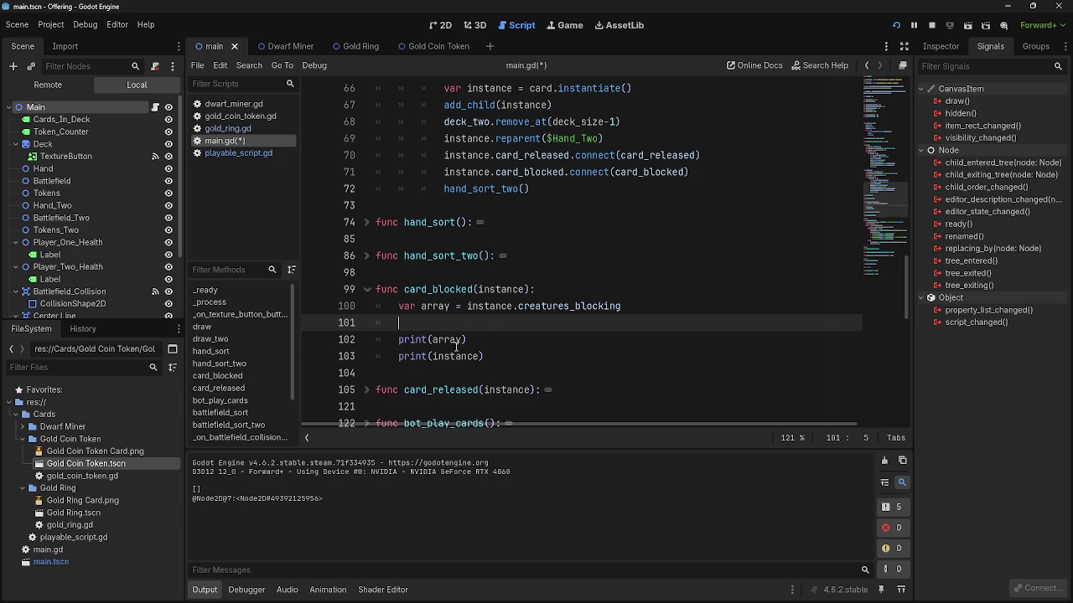
key("Down")
key("Down")
key("Up")
key("Up")
scroll(456, 329, "down", 2)
scroll(444, 332, "up", 1)
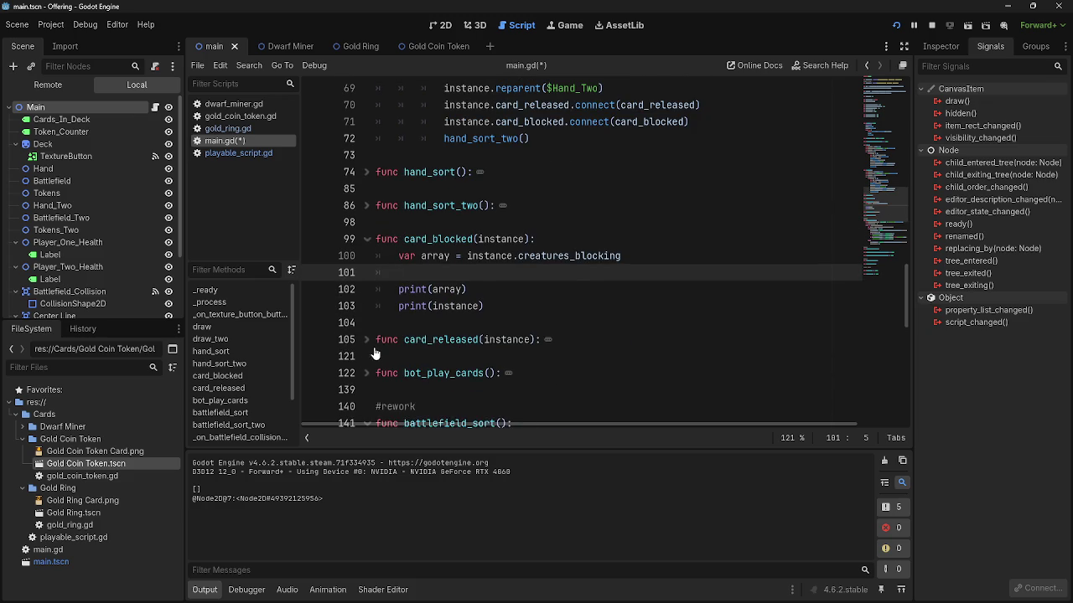
scroll(375, 356, "down", 1)
left_click(368, 323)
left_click(368, 324)
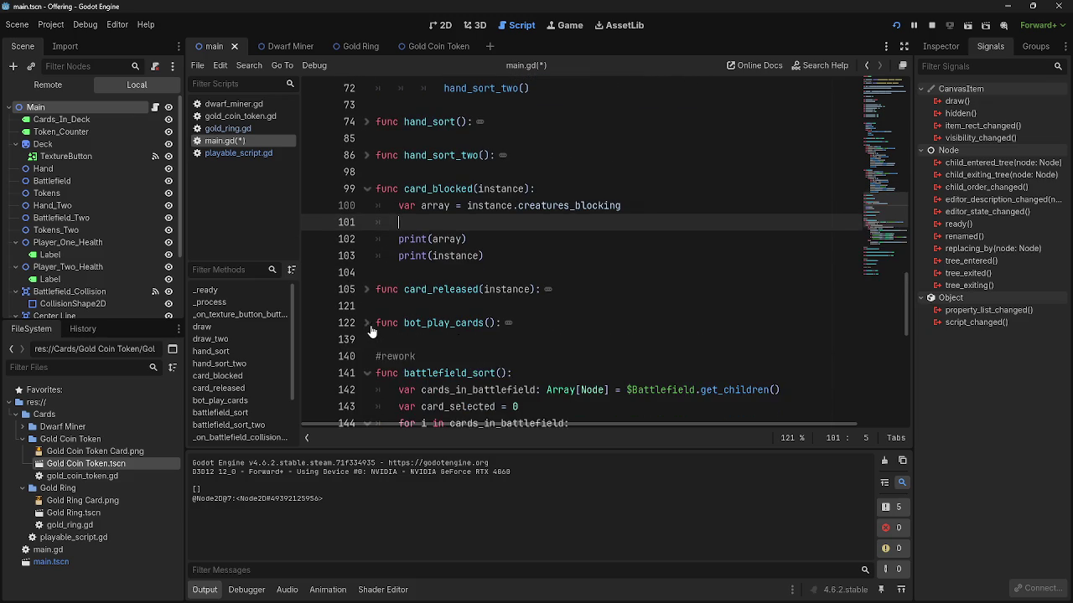
scroll(590, 375, "up", 3)
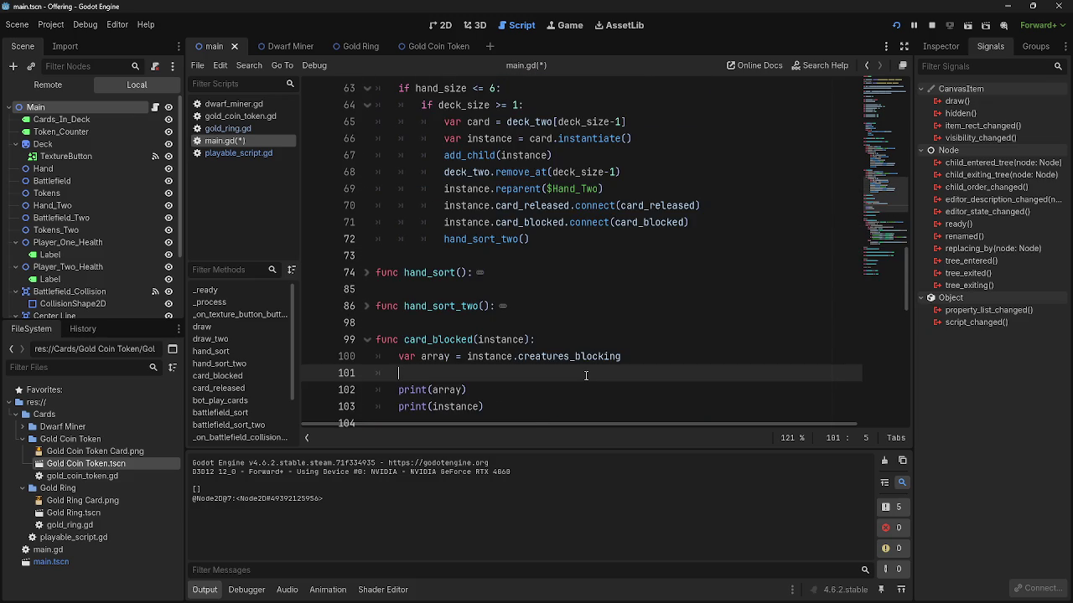
double_click(507, 340)
left_click(484, 374)
- Inspect the emit_signal("card_blocked", instance) call on line 82 of playable_script.gd
key("alt+Left")
left_click(243, 151)
scroll(521, 290, "down", 12)
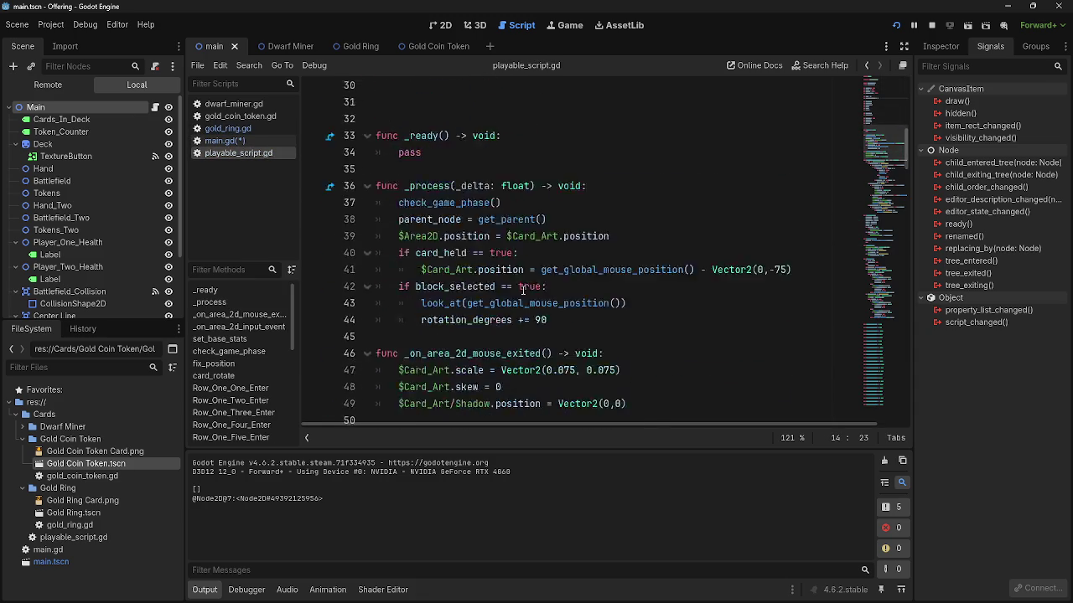
scroll(521, 290, "down", 8)
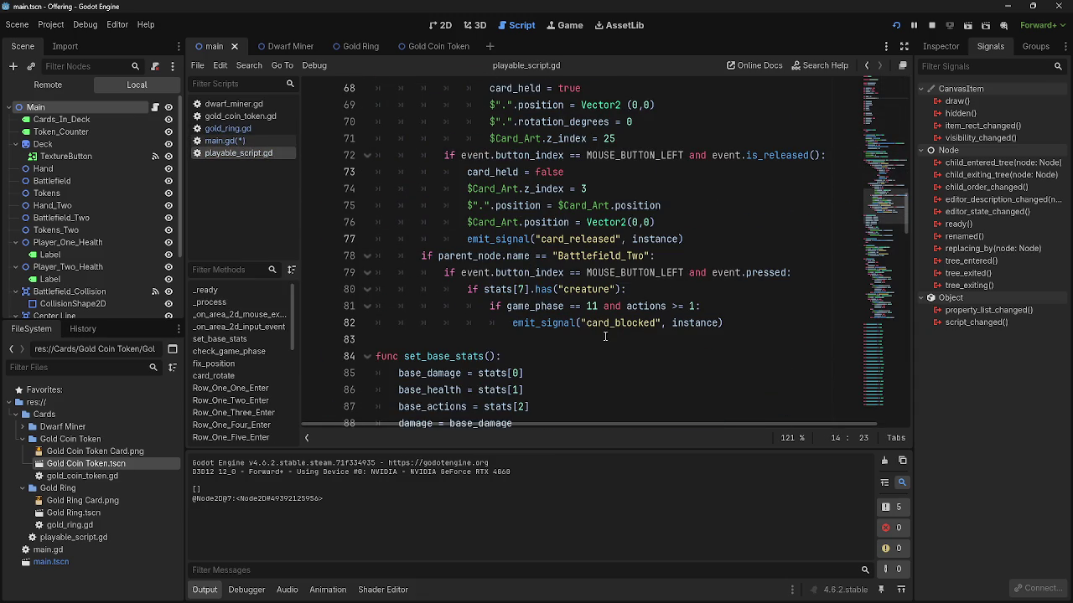
left_click(609, 323)
double_click(614, 324)
double_click(695, 324)
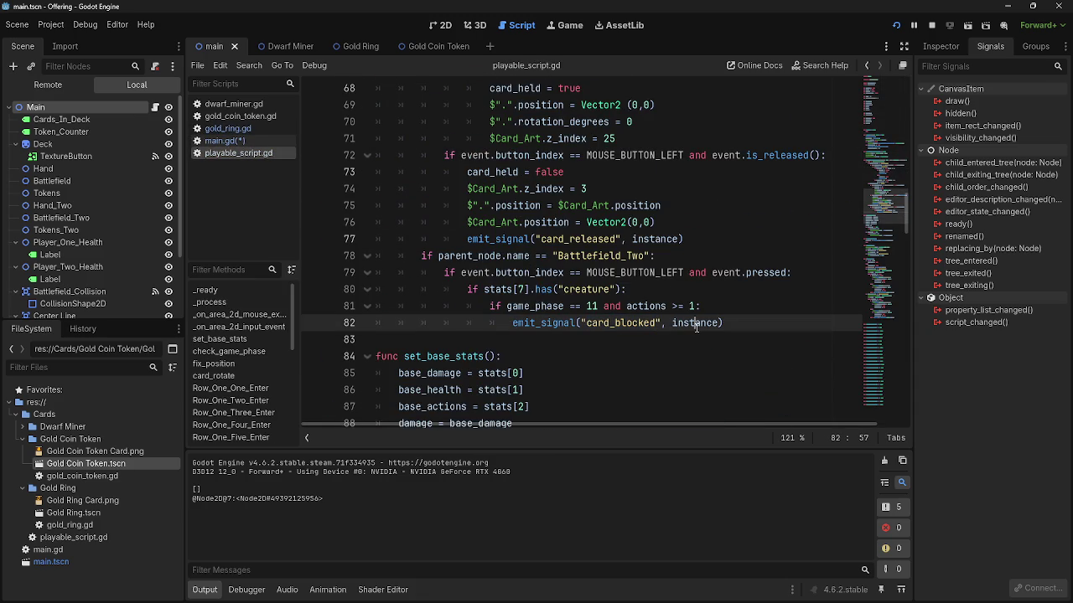
double_click(544, 323)
double_click(622, 323)
left_click(688, 324)
double_click(688, 324)
left_click(748, 327)
- Glance at playable_script's block_selected check, then settle on card_blocked's blank line in main.gd
left_click(228, 141)
left_click_drag(627, 356, 399, 356)
left_click(438, 369)
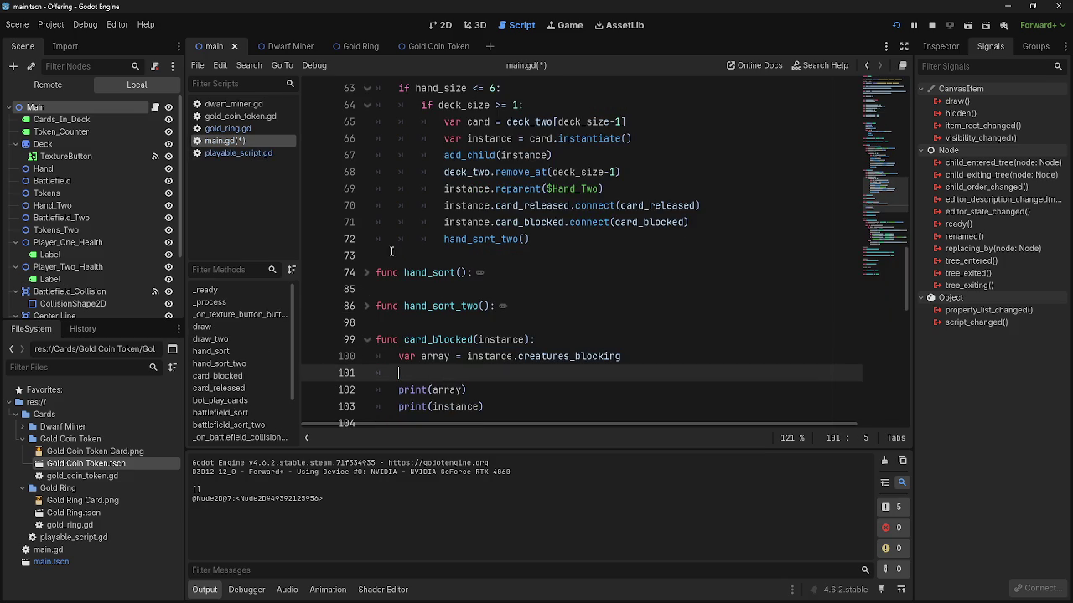
left_click(245, 132)
left_click(246, 141)
left_click(245, 155)
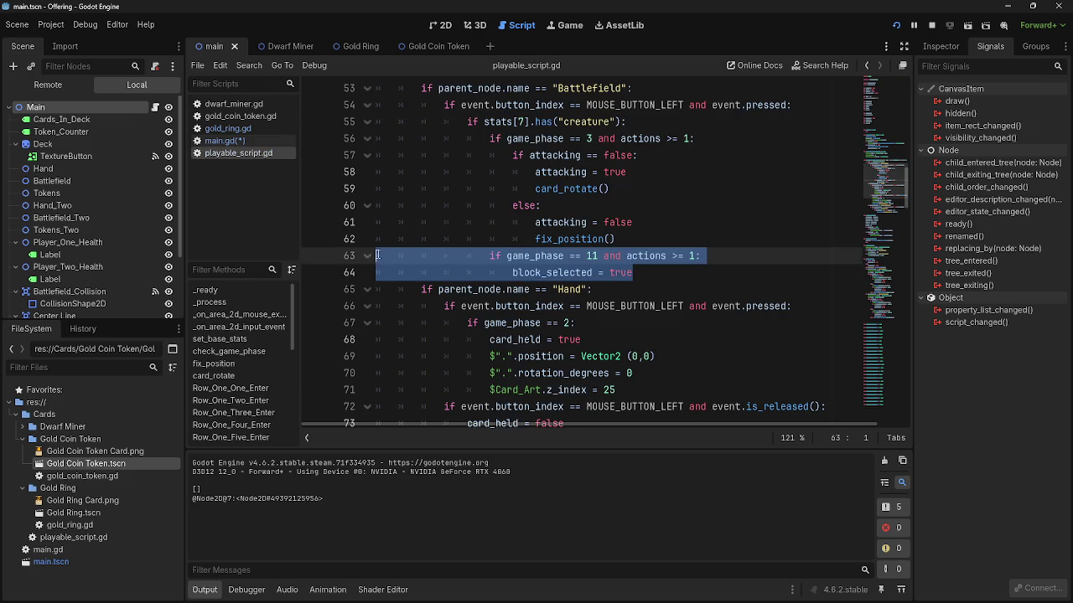
left_click(738, 274)
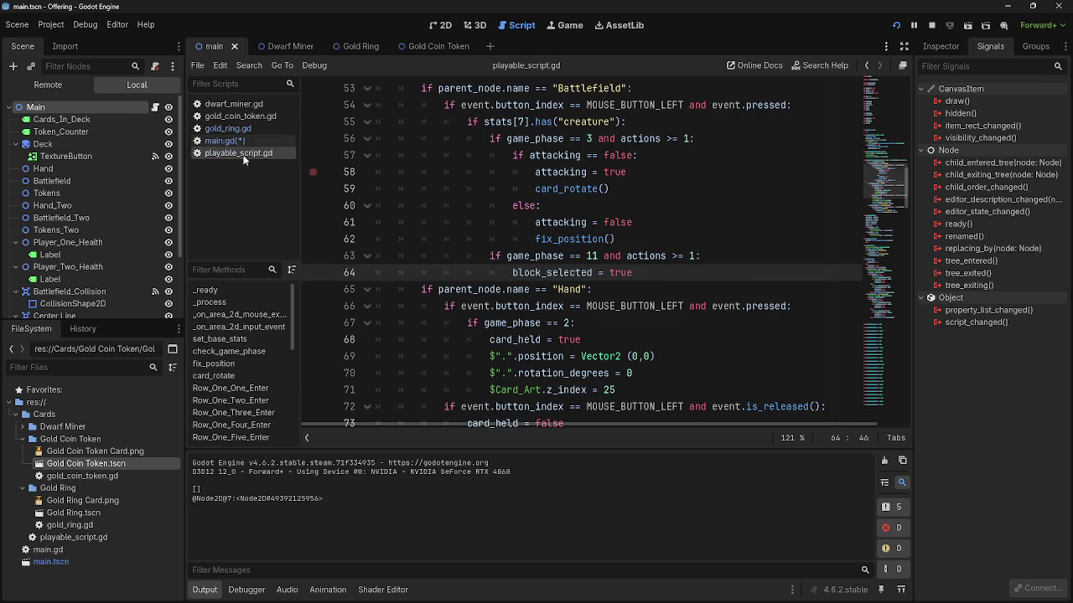
left_click(224, 140)
key("Up")
key("Up")
key("Up")
scroll(450, 292, "up", 2)
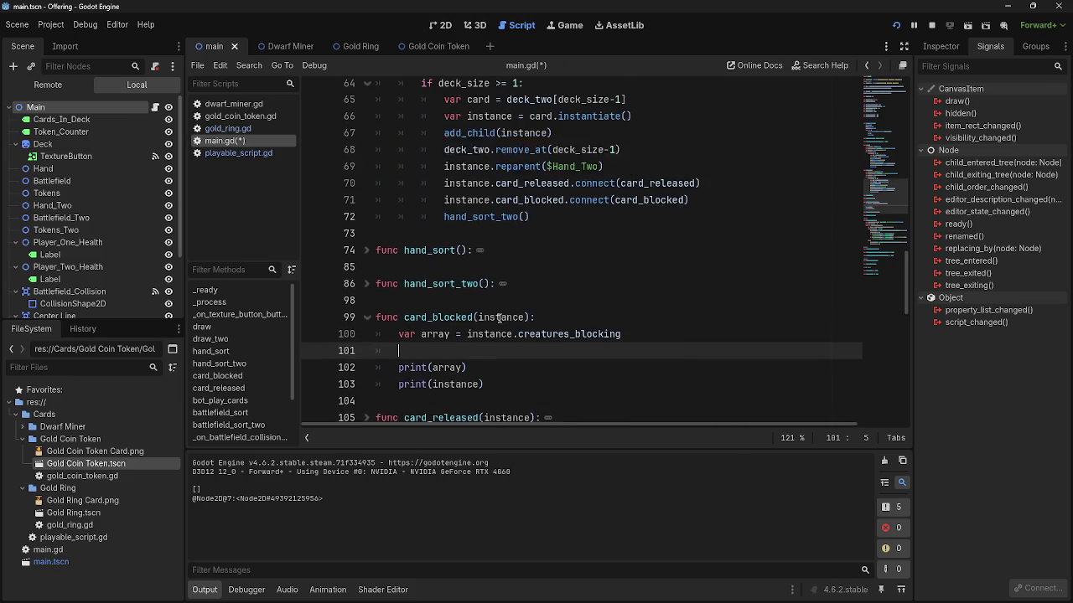
- Delete the var array and print(array) lines, leaving an indented empty line
scroll(500, 319, "down", 2)
left_click_drag(650, 307, 367, 310)
key("BackSpace")
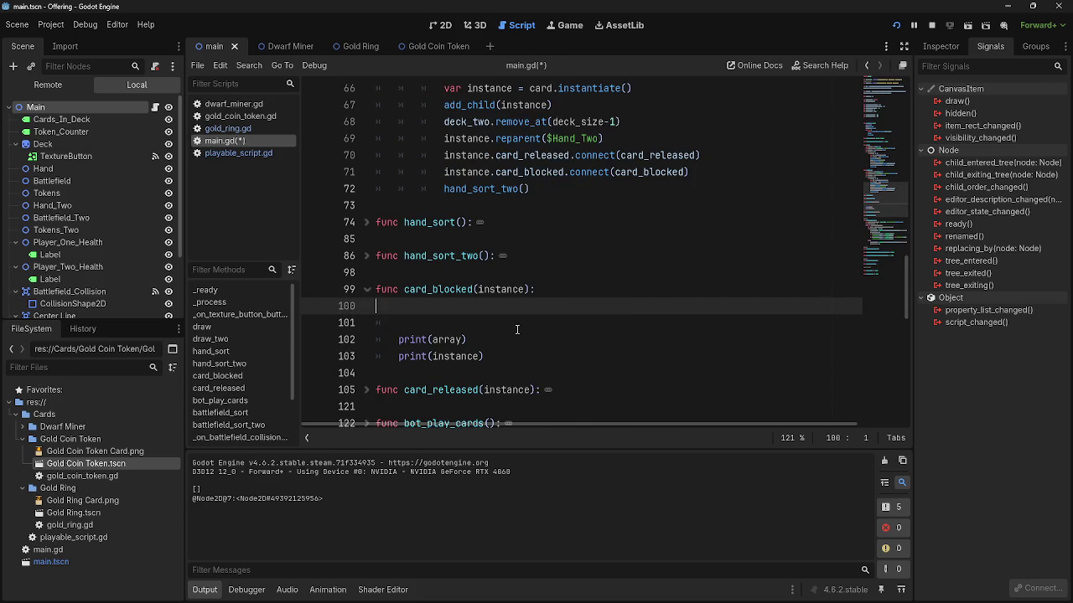
key("Delete")
key("Down")
left_click_drag(467, 322, 392, 321)
key("BackSpace")
key("BackSpace")
key("BackSpace")
key("Return")
- Copy the cards_in_battlefield = $Battlefield.get_children() line from battlefield_sort into card_blocked
scroll(620, 350, "down", 3)
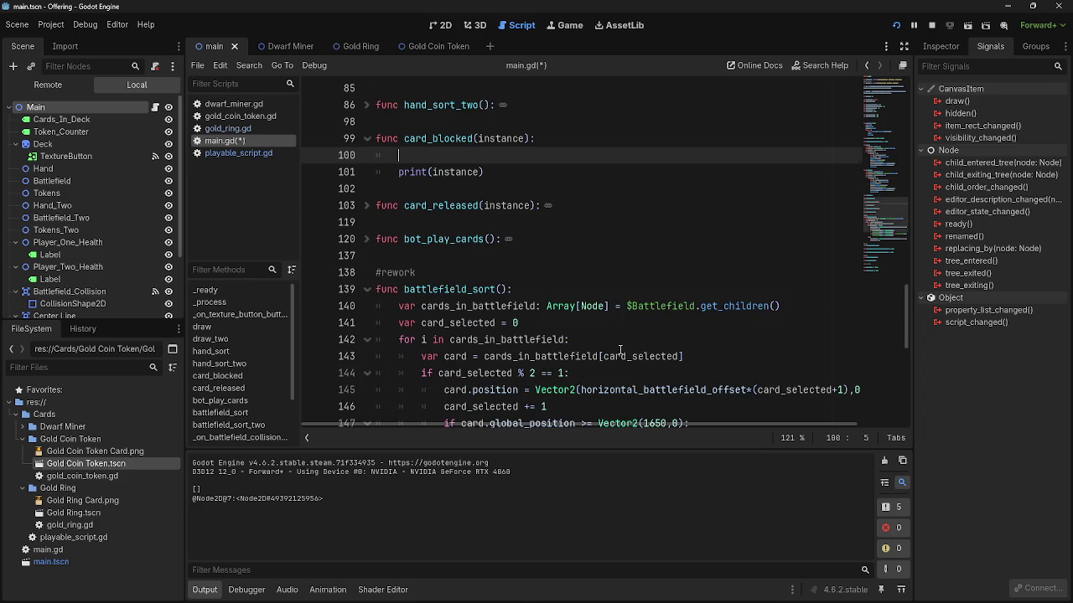
scroll(620, 349, "down", 1)
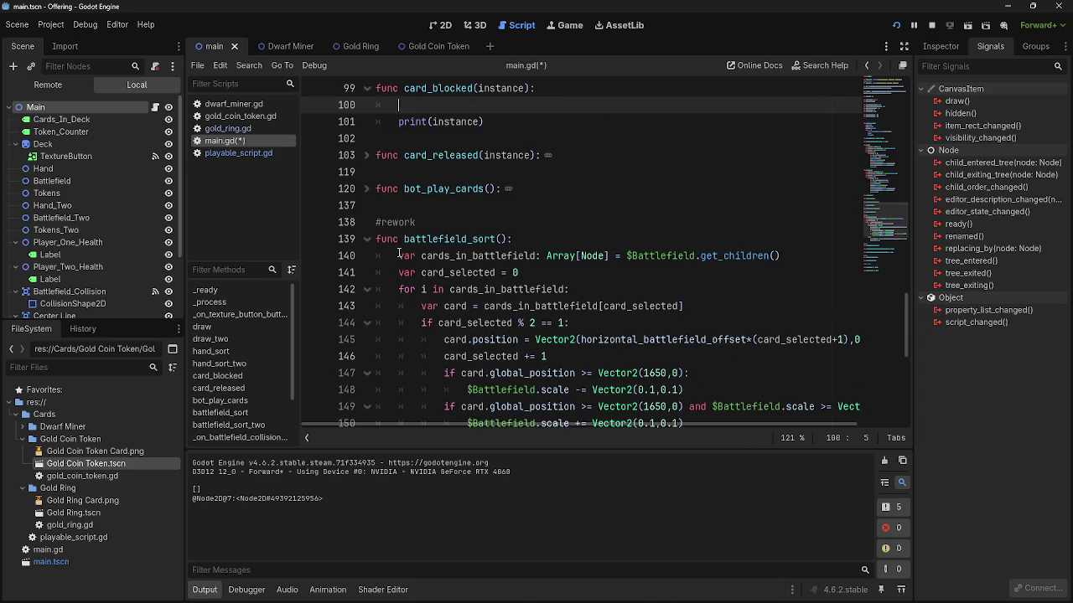
left_click_drag(395, 255, 627, 256)
mouse_move(702, 255)
left_mouse_down()
mouse_move(824, 255)
mouse_move(628, 258)
left_mouse_up()
left_click(692, 300)
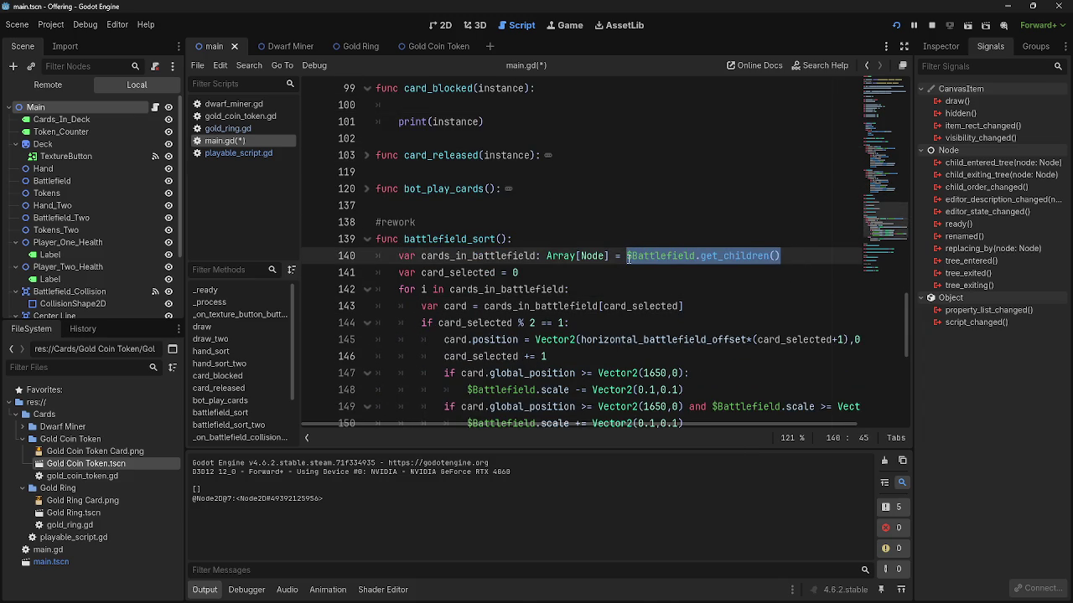
left_click(620, 256)
left_click_drag(791, 255, 374, 257)
scroll(527, 295, "up", 3)
key("ctrl+c")
left_click(480, 256)
key("ctrl+v")
left_click(418, 256)
key("BackSpace")
left_click(807, 261)
key("Return")
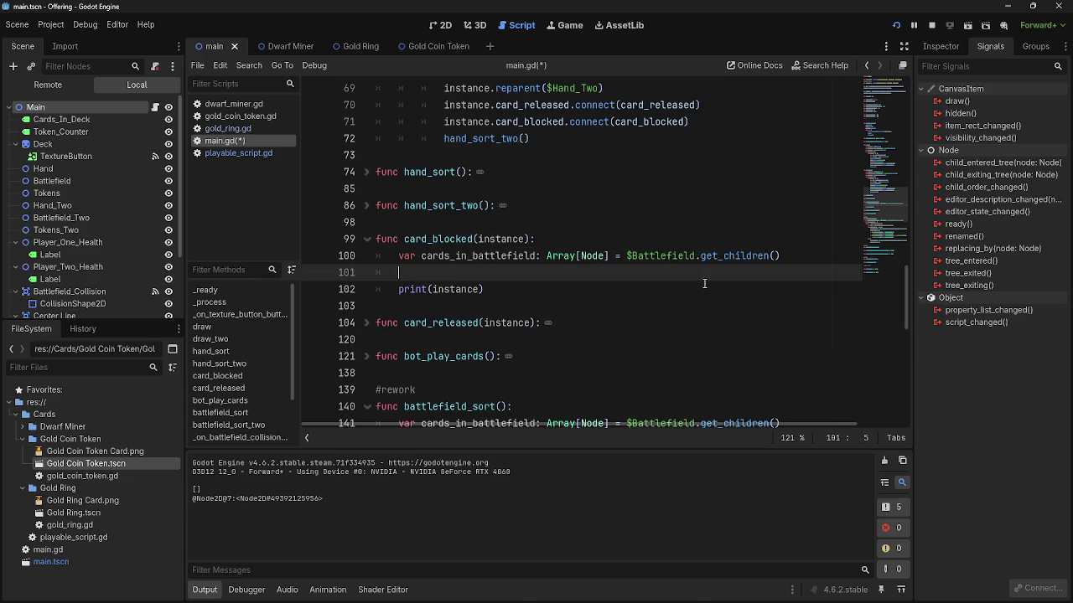
- Copy the card_selected = 0 declaration into card_blocked
scroll(399, 276, "down", 3)
left_click_drag(401, 289, 566, 286)
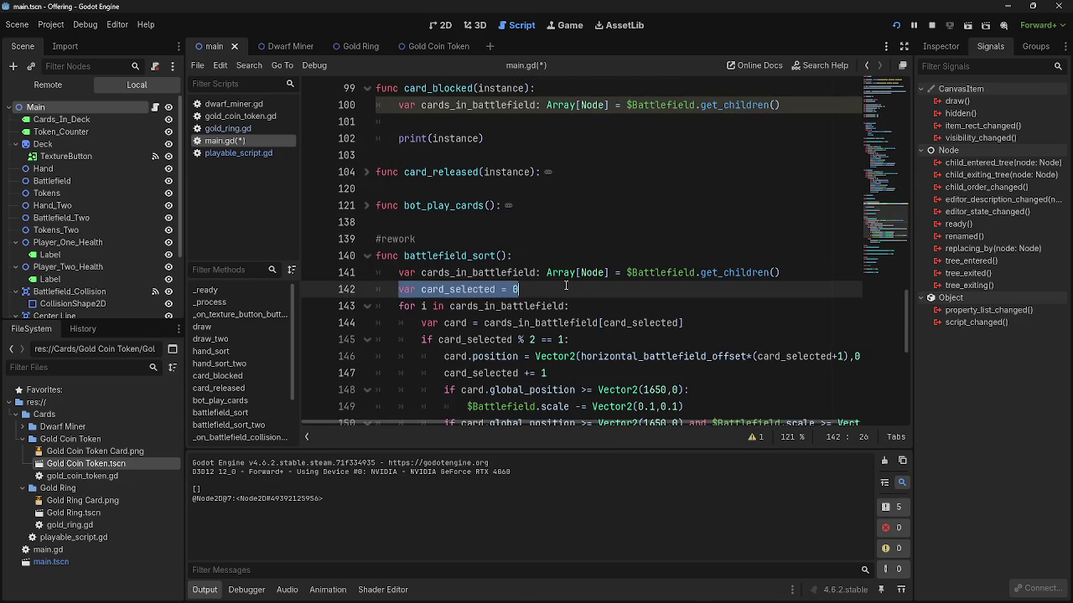
key("ctrl+c")
left_click(502, 123)
key("ctrl+v")
key("Return")
- Copy the for loop and card lookup lines into card_blocked
scroll(394, 241, "down", 2)
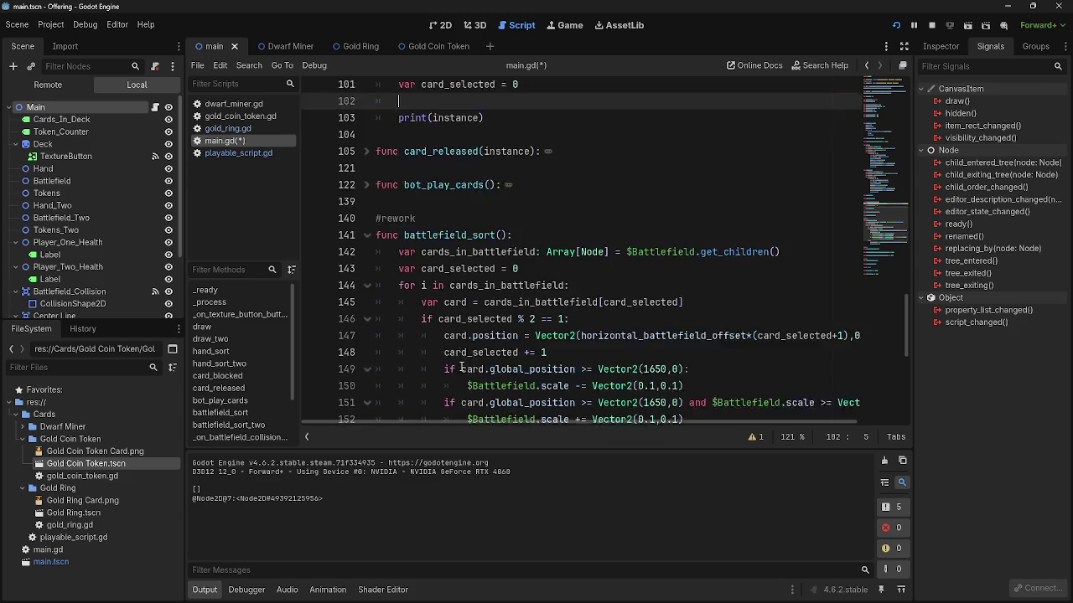
mouse_move(397, 222)
left_mouse_down()
mouse_move(483, 239)
mouse_move(699, 239)
left_mouse_up()
key("ctrl+c")
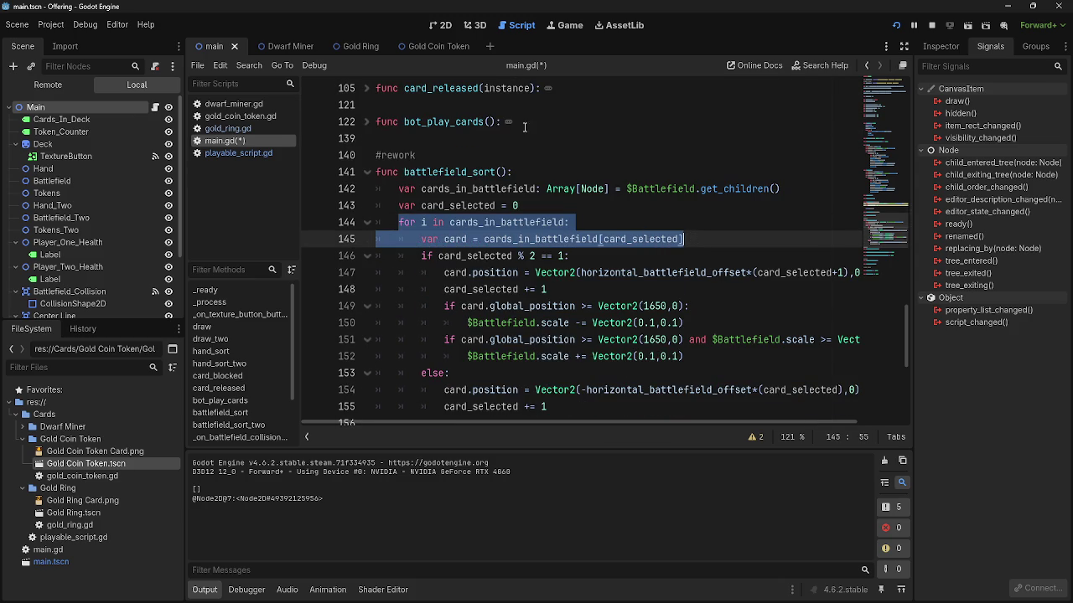
scroll(699, 239, "up", 3)
left_click(487, 189)
key("ctrl+v")
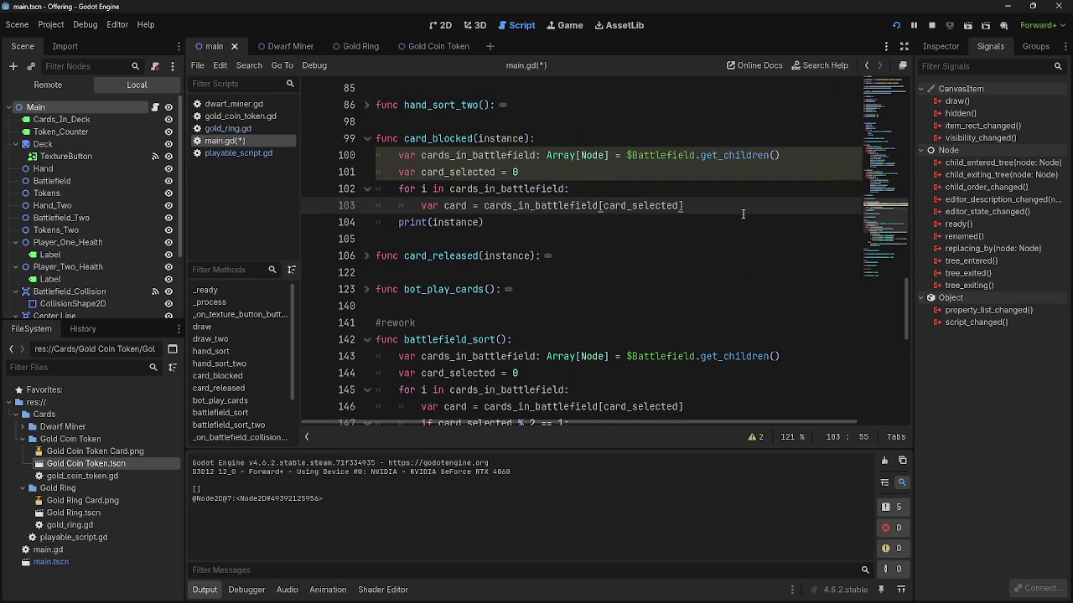
key("Return")
- Review the pasted declarations and loop lines in card_blocked
scroll(588, 222, "up", 1)
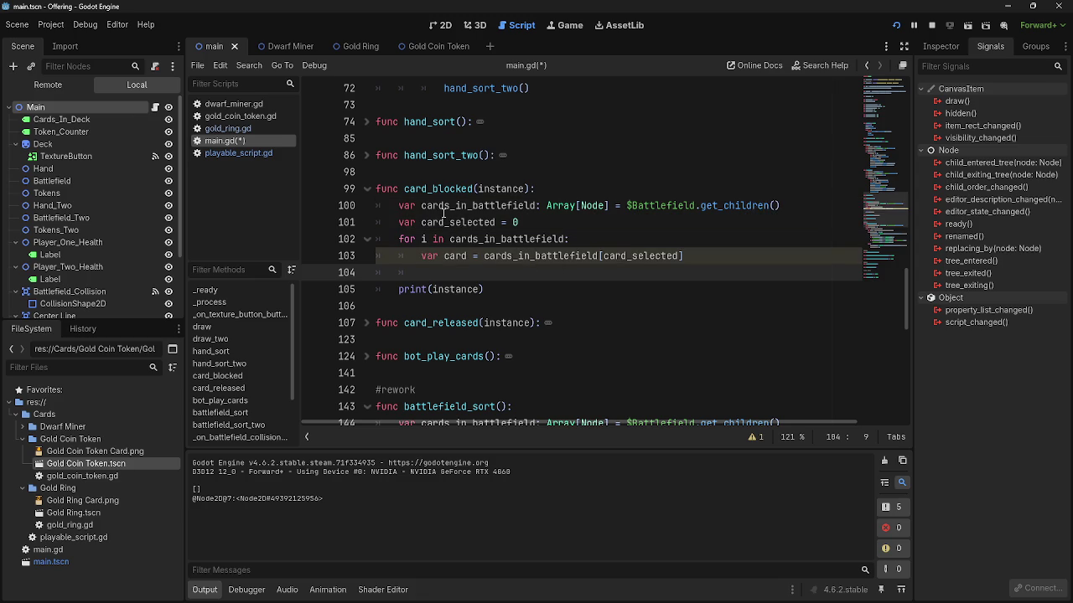
triple_click(393, 205)
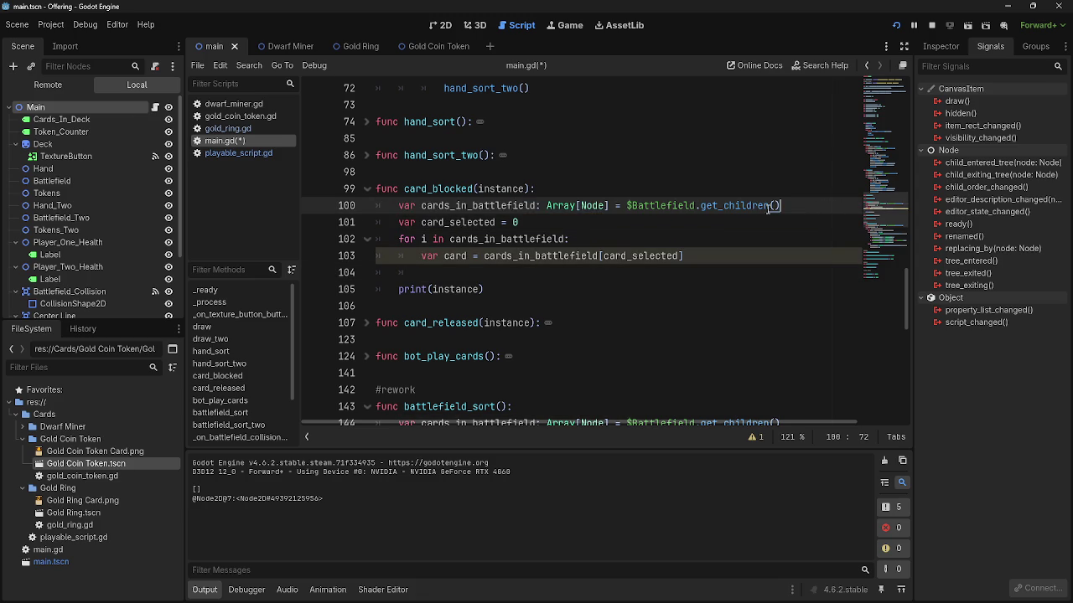
double_click(438, 205)
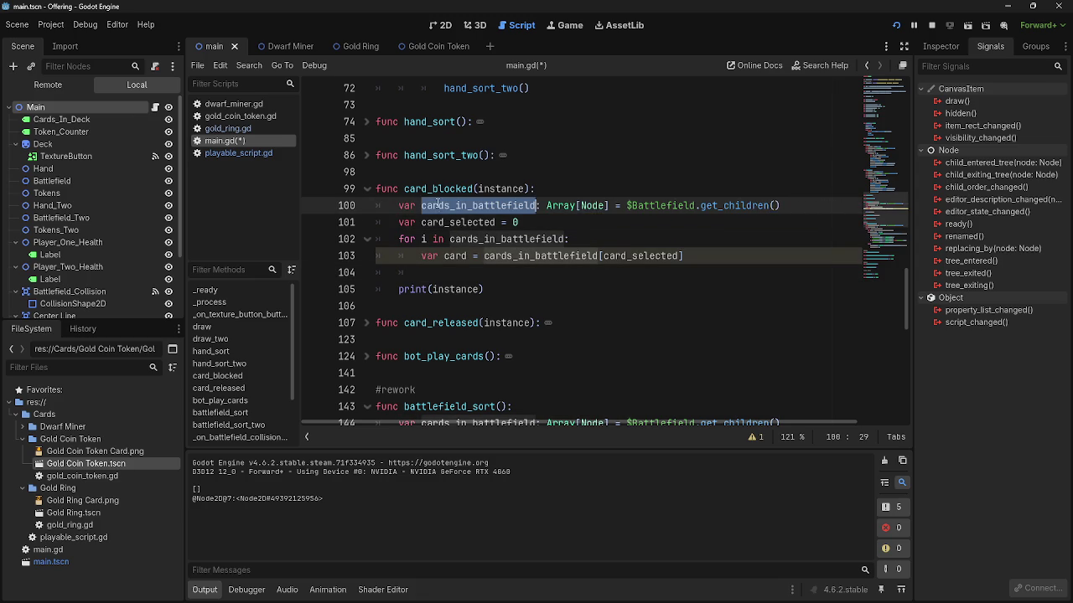
double_click(679, 204)
left_click(620, 223)
double_click(437, 223)
left_click(549, 223)
double_click(456, 223)
left_click(550, 223)
double_click(507, 239)
left_click(595, 238)
left_click_drag(394, 239, 725, 262)
left_click(725, 262)
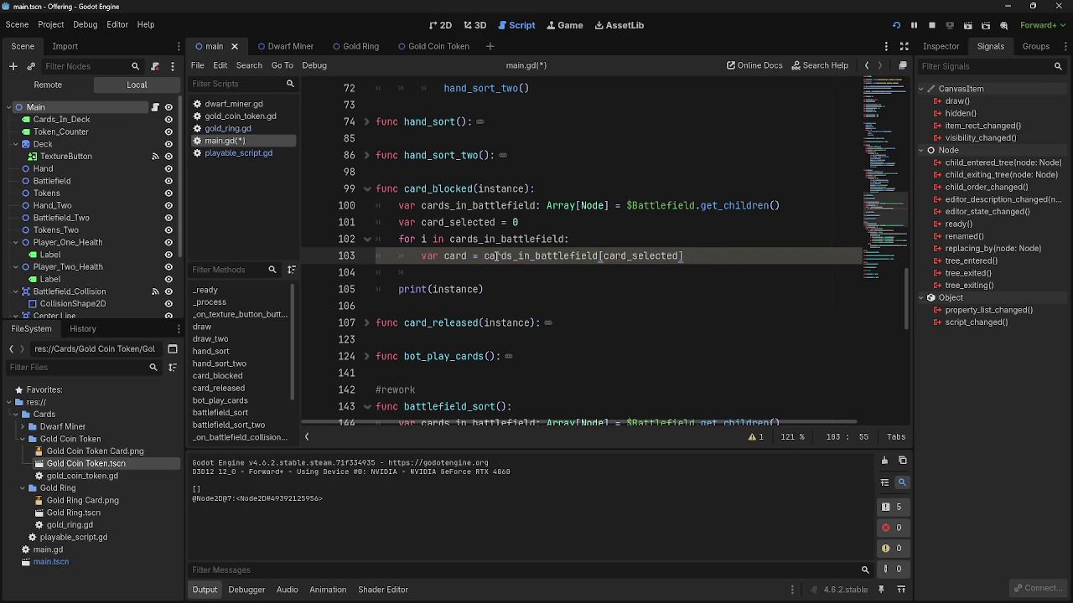
left_click_drag(421, 256, 684, 256)
left_click(702, 255)
- Add 'if card.blocking == true:' with a pass body inside the loop
key("Return")
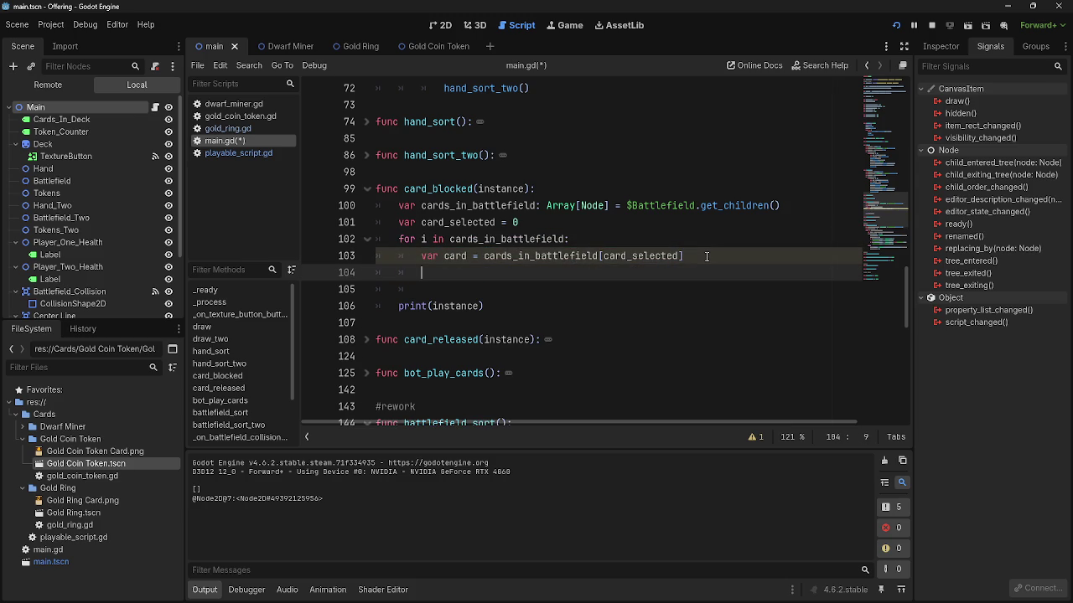
type("if card")
type(" =")
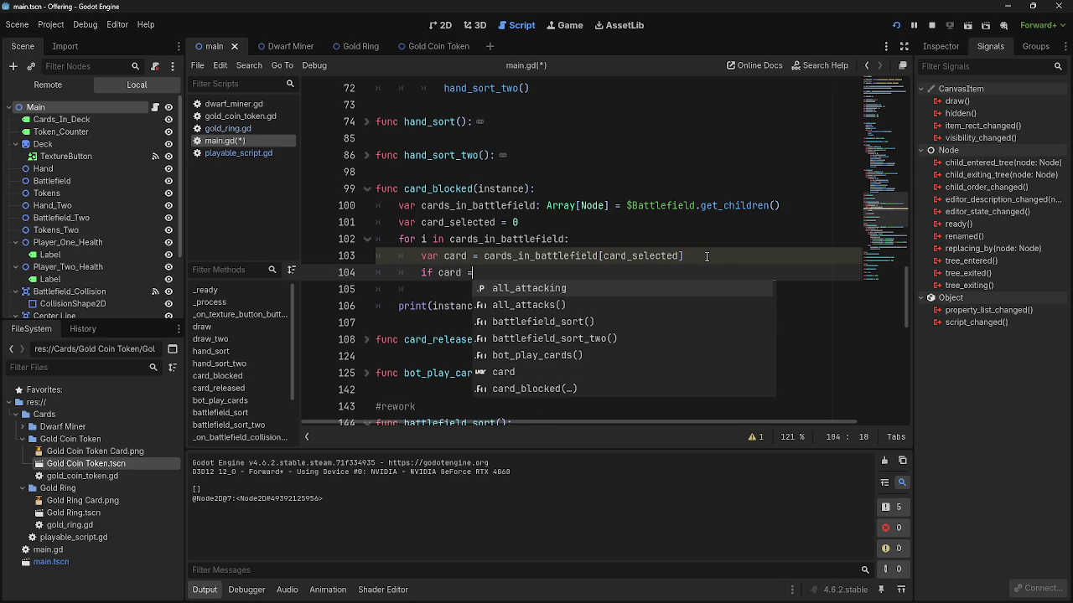
key("BackSpace")
key("BackSpace")
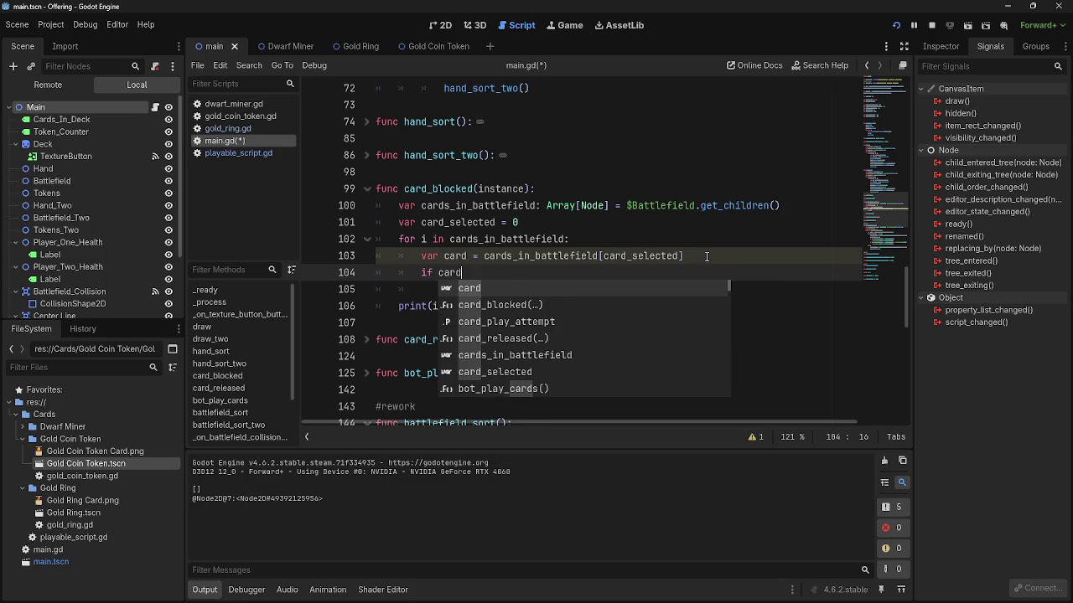
type(".b")
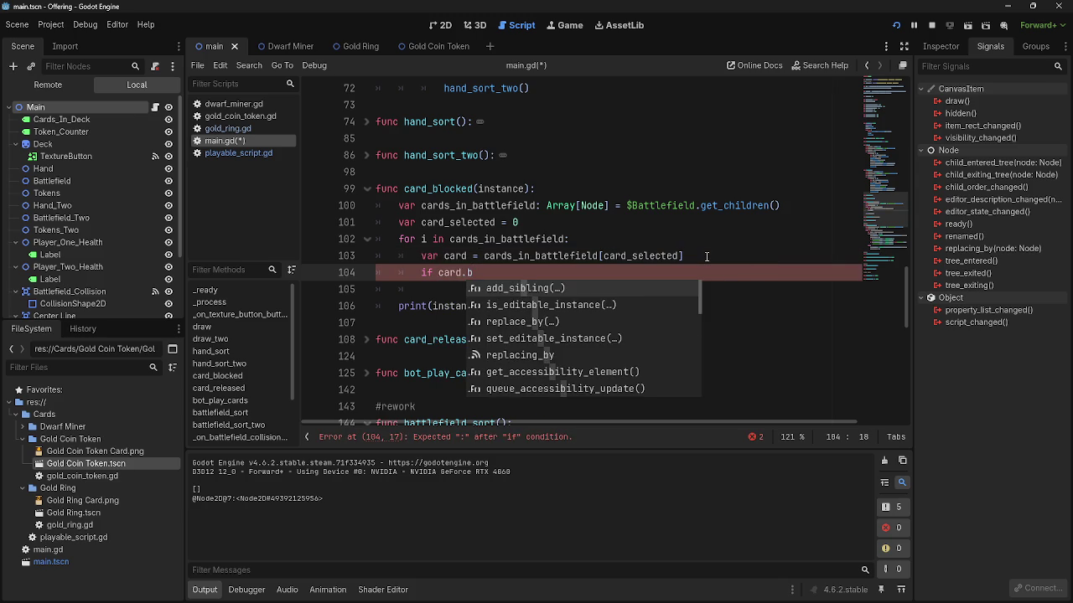
type("locking = true")
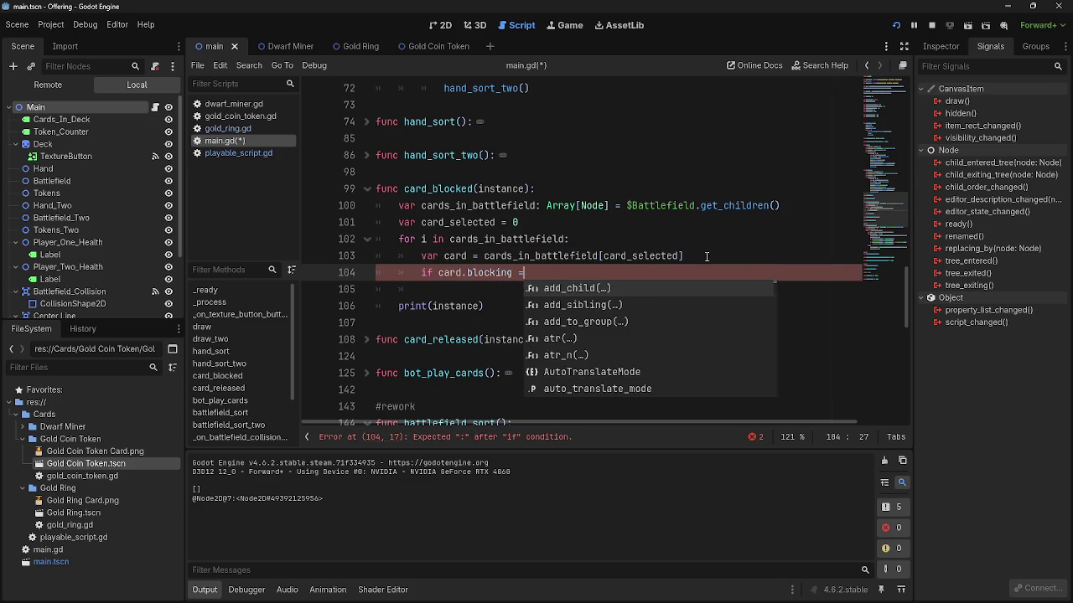
type("=")
left_click(568, 273)
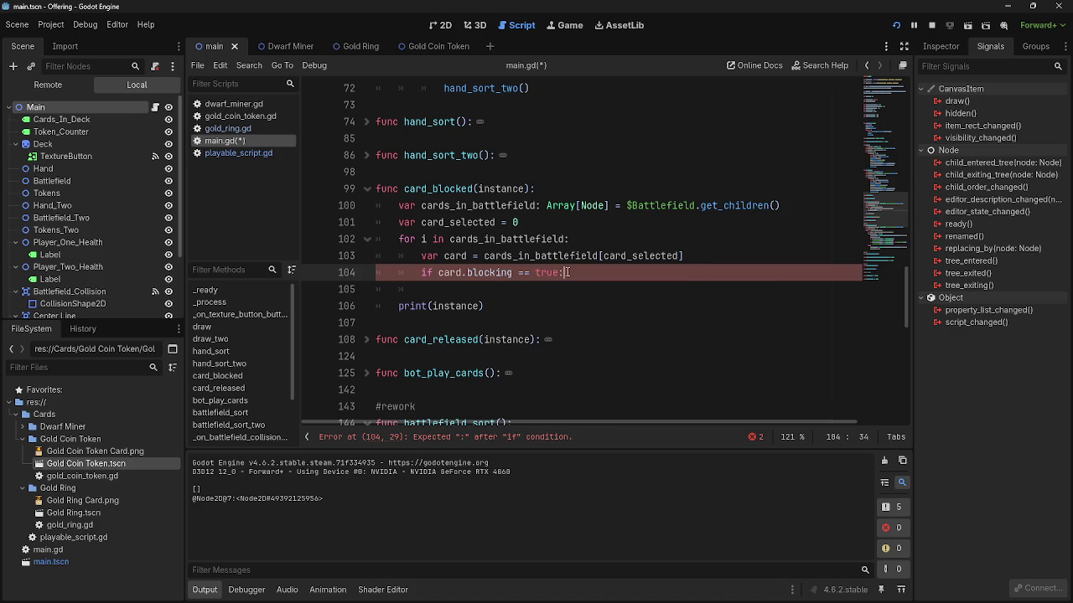
key("Return")
type("pass")
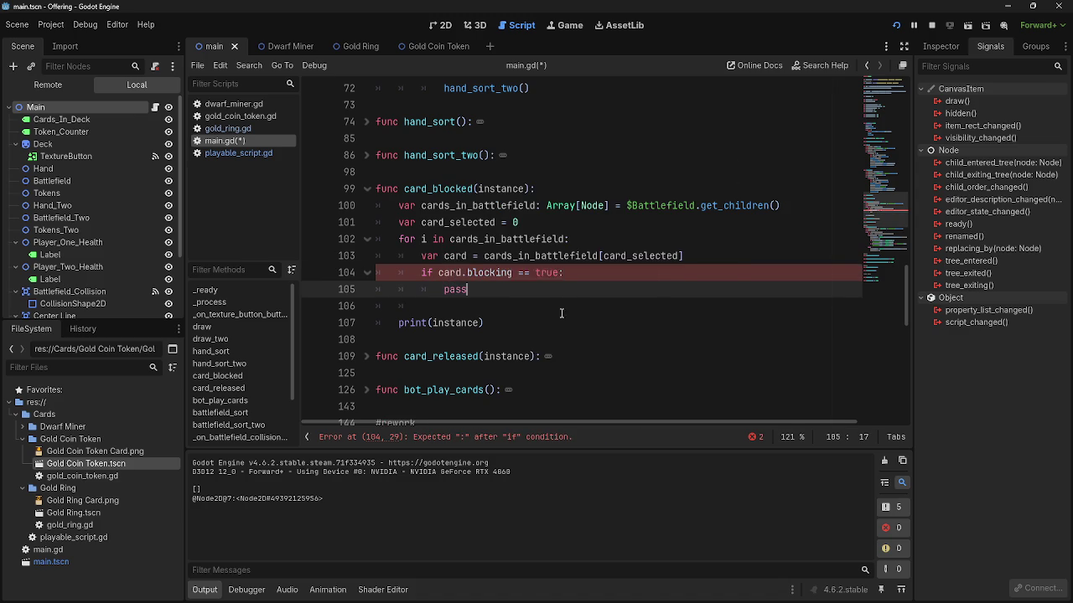
left_click(238, 153)
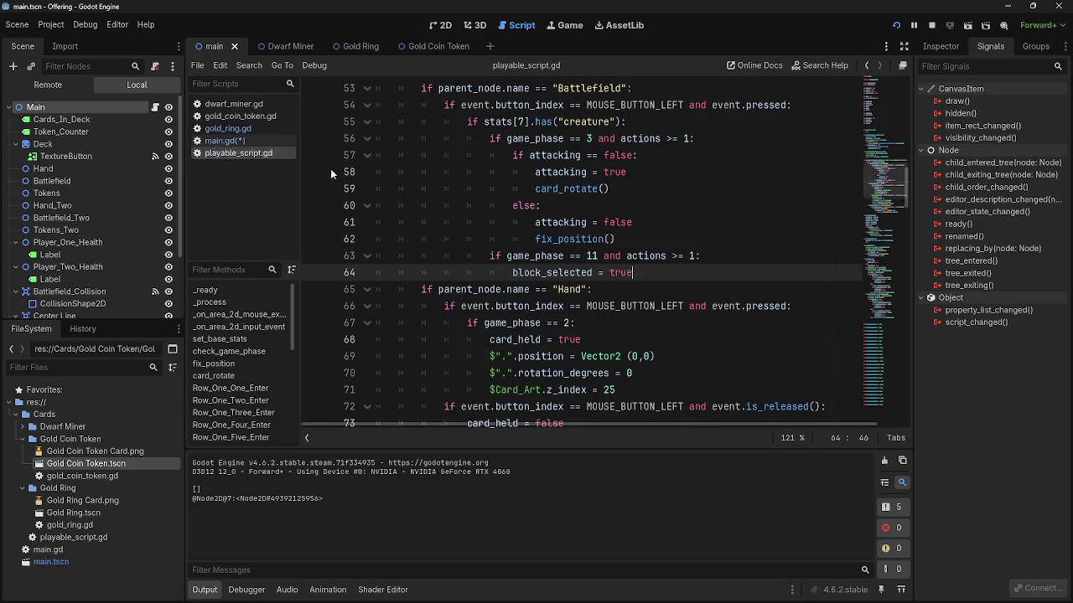
- Compare the blocked and blocking variable declarations at the top of playable_script.gd
scroll(503, 247, "up", 15)
scroll(503, 247, "up", 1)
double_click(420, 222)
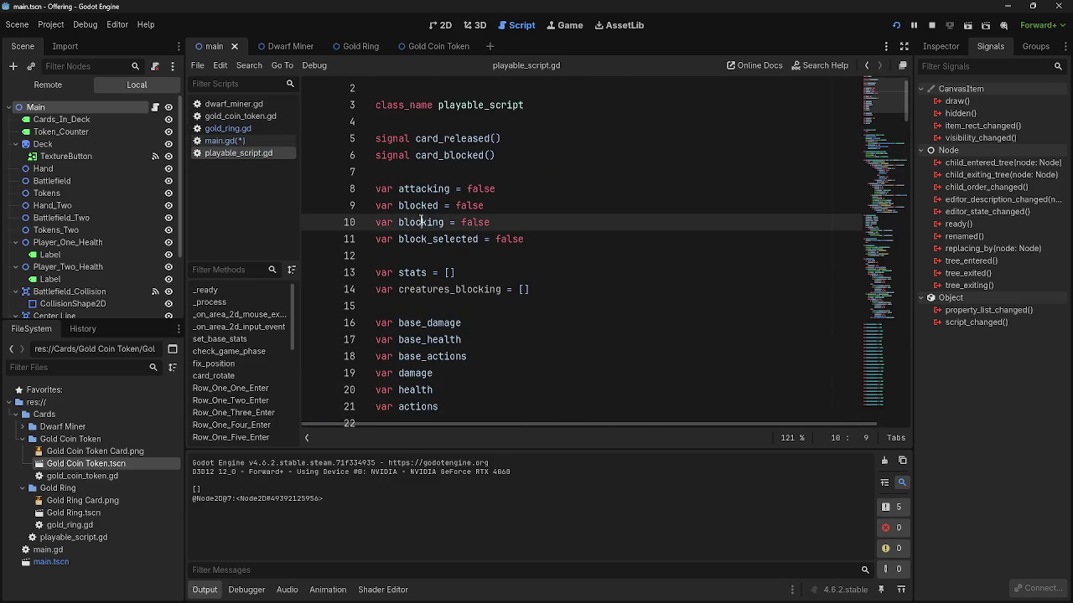
double_click(420, 205)
double_click(421, 222)
double_click(421, 205)
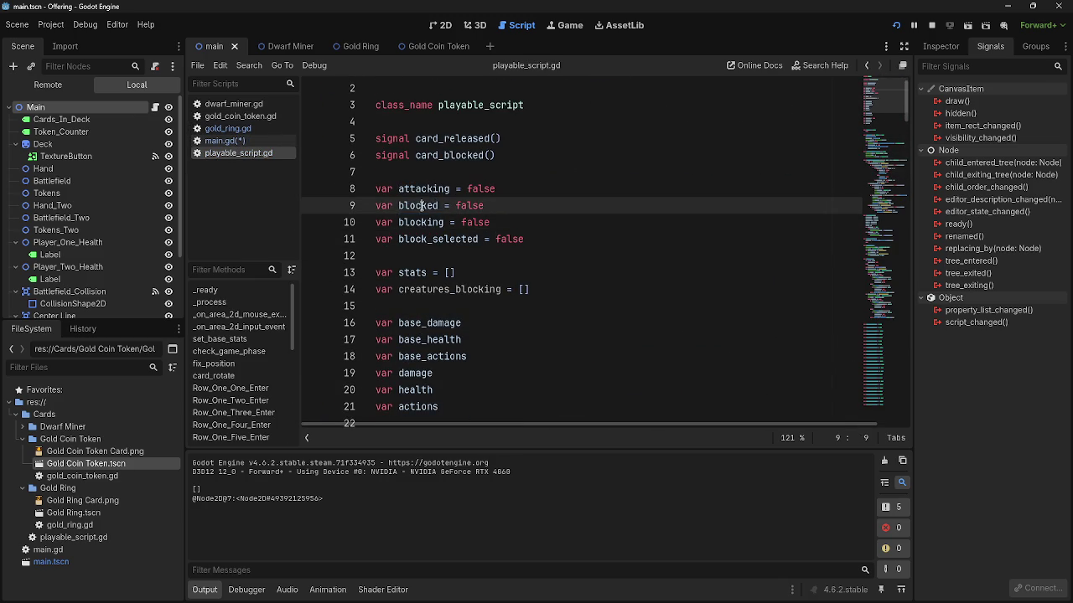
left_click(421, 222)
double_click(417, 205)
double_click(416, 222)
double_click(416, 205)
double_click(416, 222)
scroll(586, 251, "down", 20)
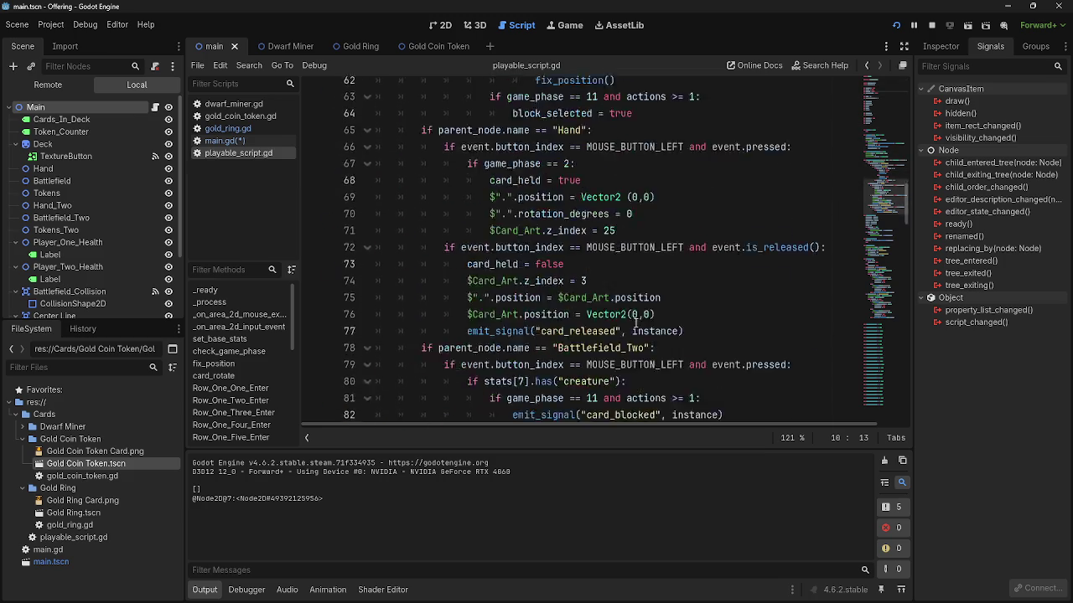
- Add 'blocked = true' after the card_blocked emit line and return to main.gd
left_click(778, 270)
key("Return")
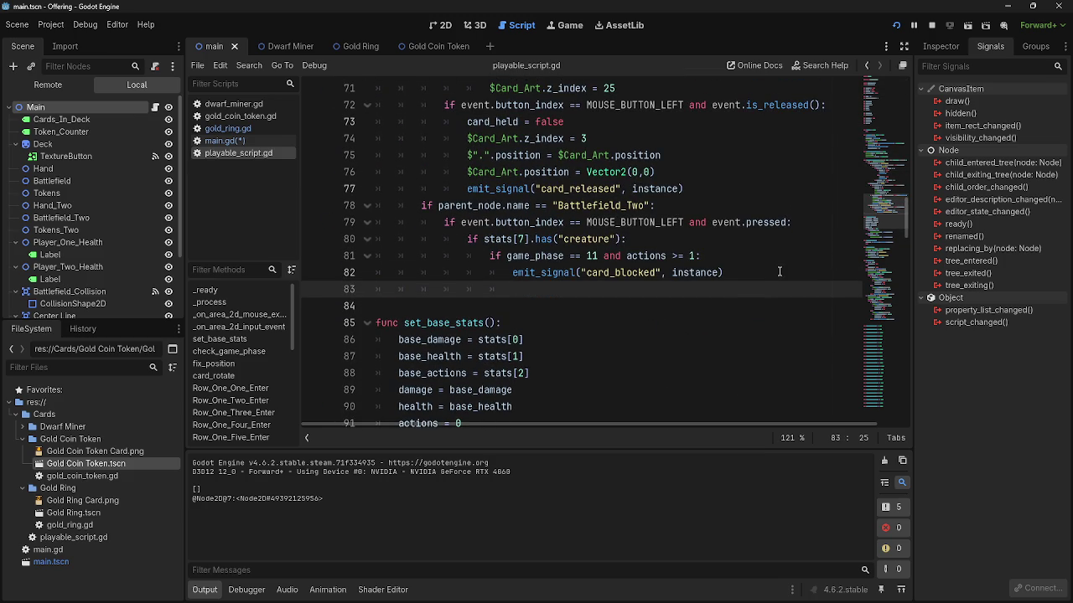
type("blocke")
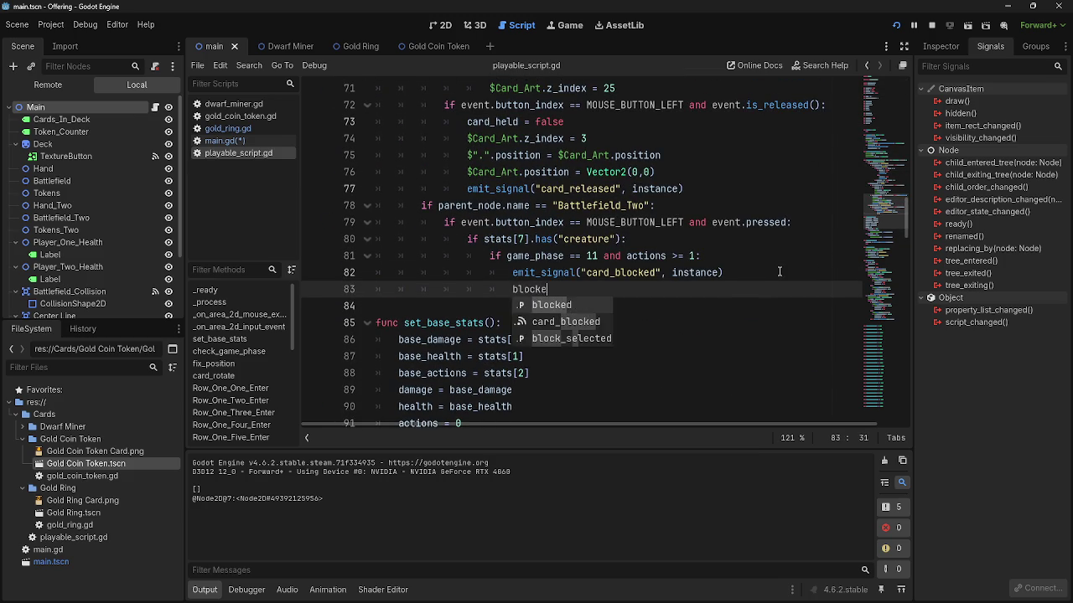
type("d = tr")
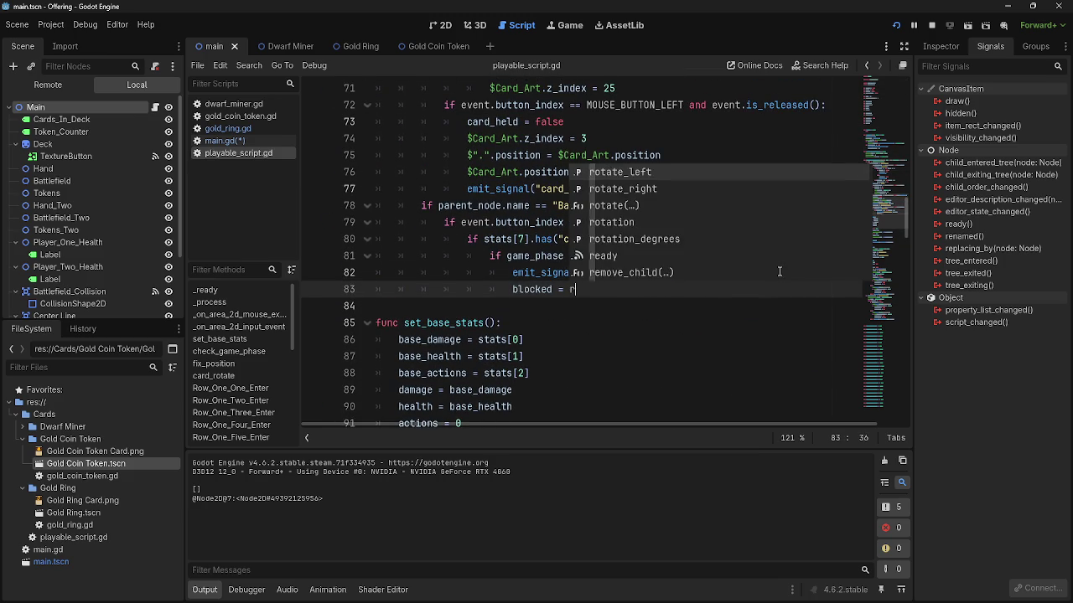
type("ue")
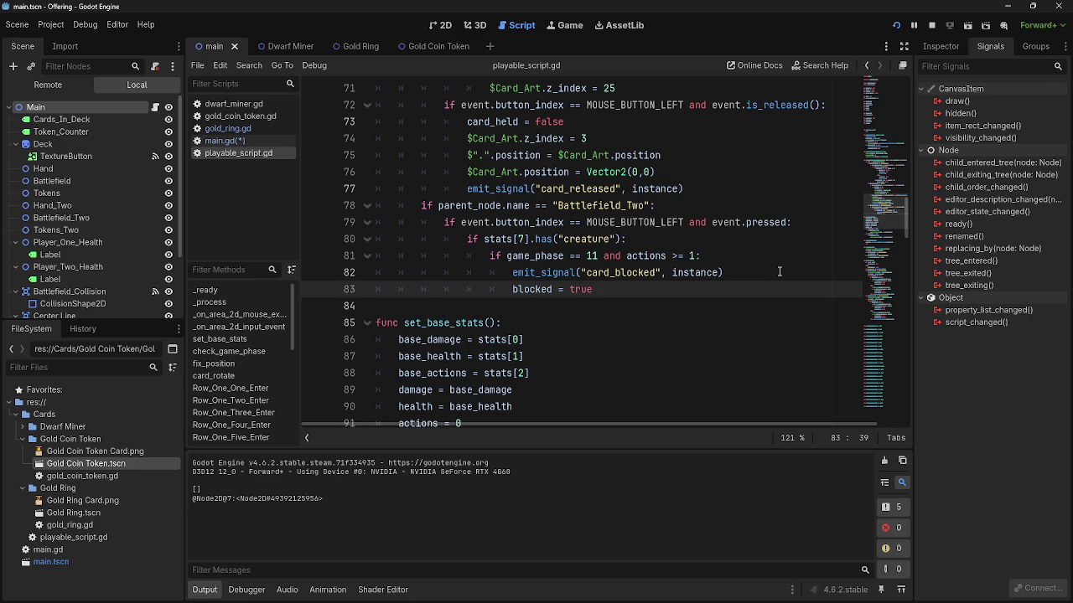
left_click(210, 140)
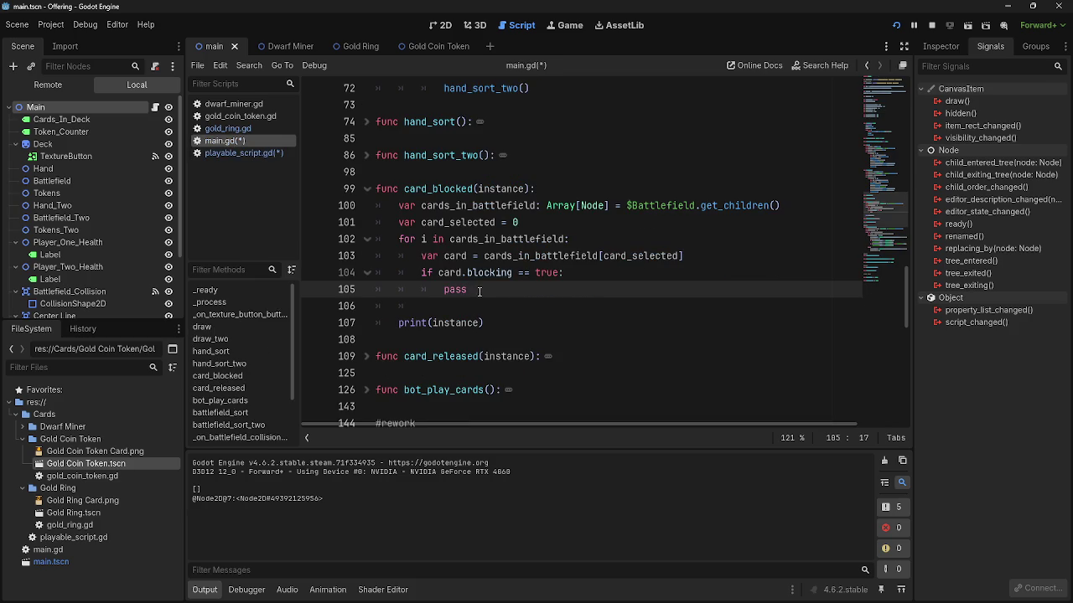
- Open an empty line 105 above pass inside card_blocked's blocking check
left_click(410, 239)
left_click(685, 256)
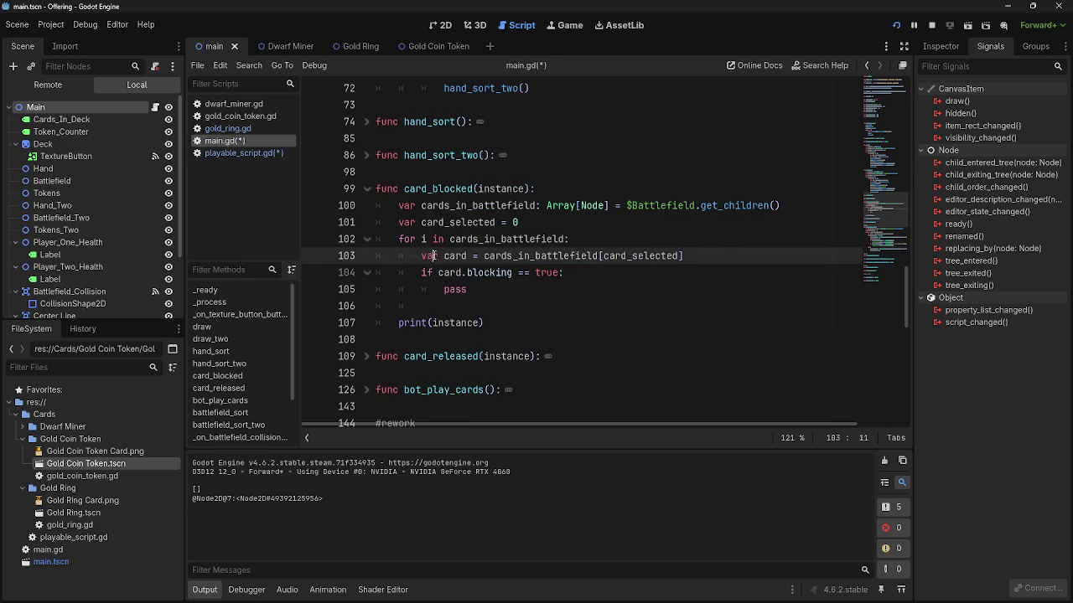
left_click_drag(442, 289, 499, 293)
left_click(597, 272)
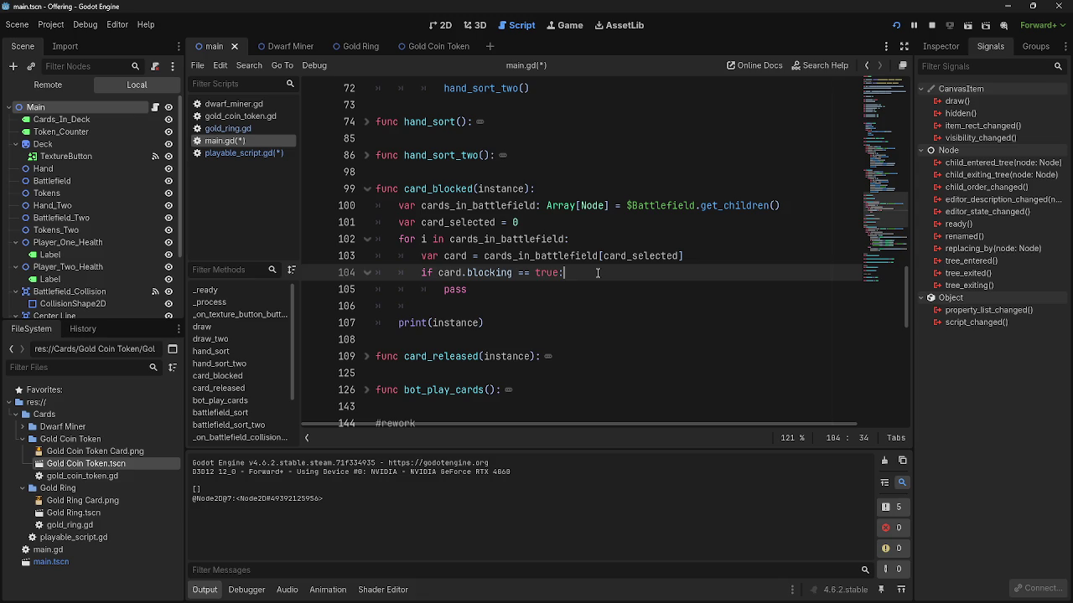
key("Return")
left_click(382, 327)
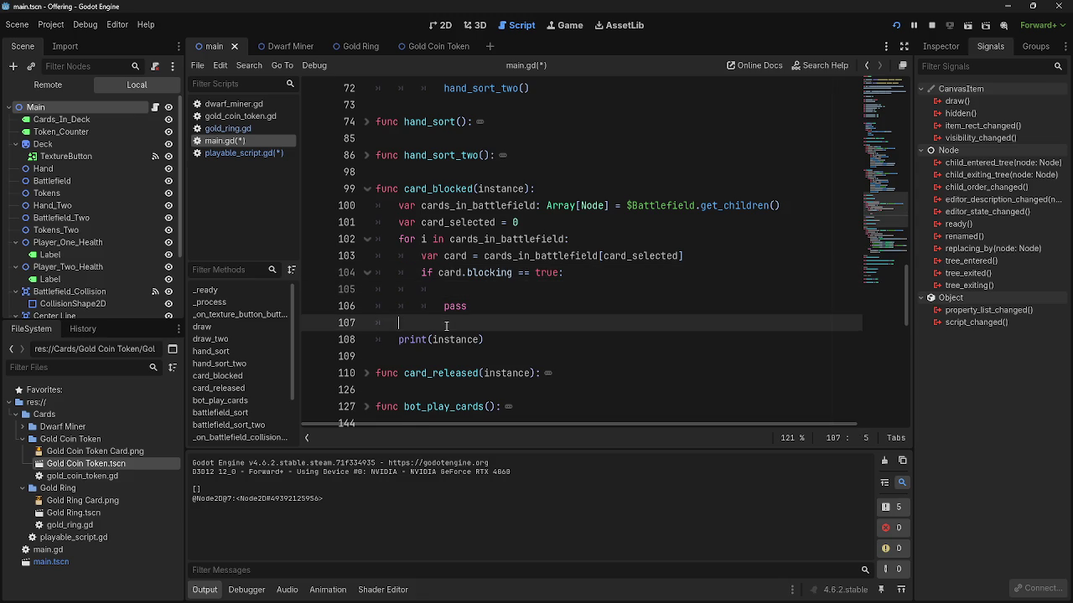
key("BackSpace")
key("BackSpace")
left_click(483, 290)
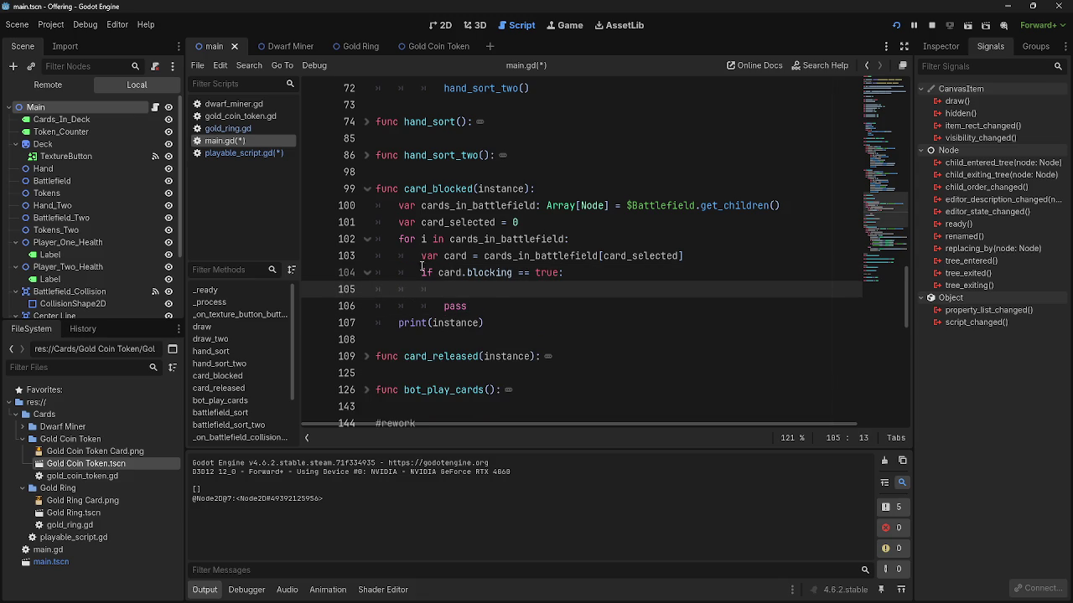
left_click_drag(422, 273, 598, 265)
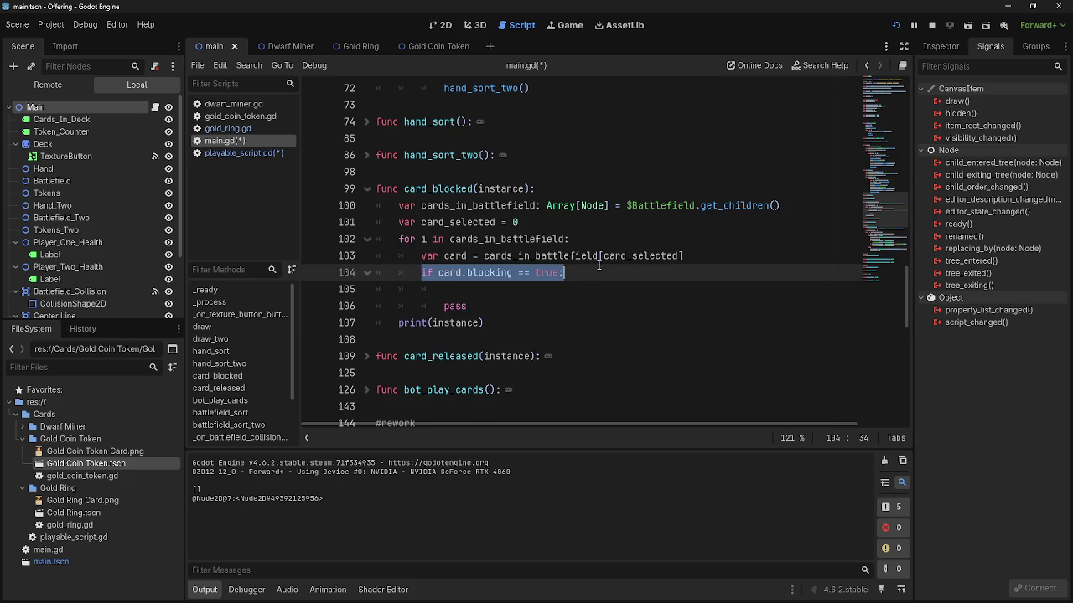
triple_click(451, 273)
left_click(430, 289)
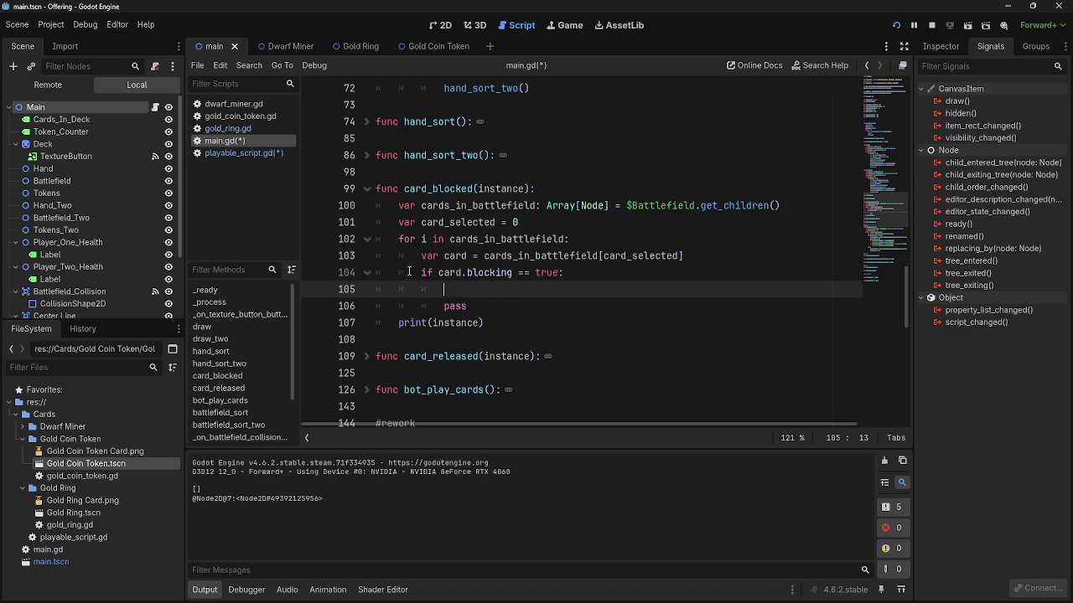
left_click_drag(420, 272, 596, 271)
left_click(597, 270)
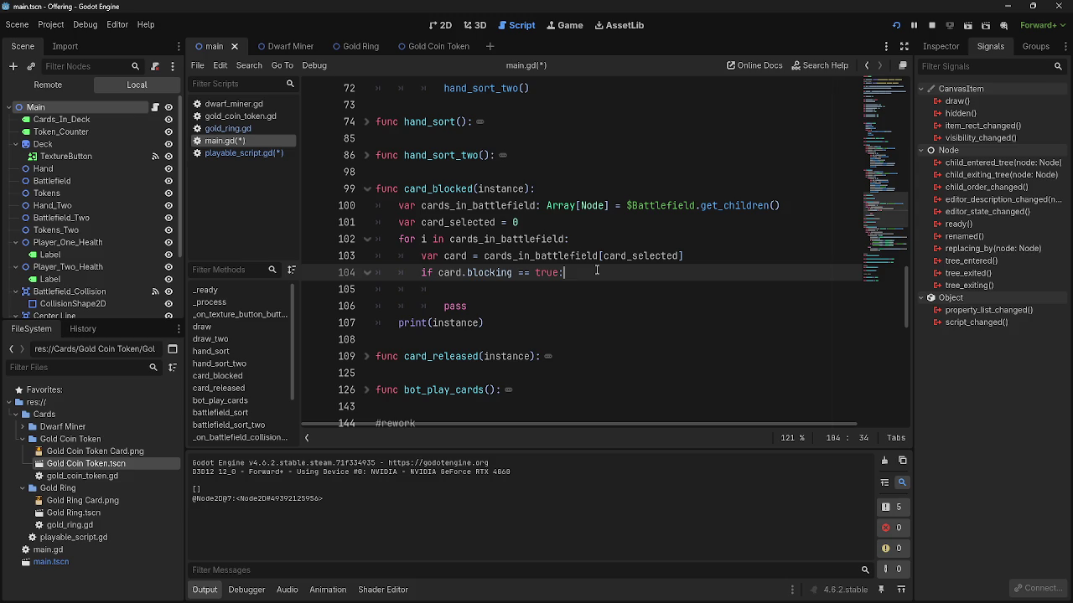
left_click(494, 289)
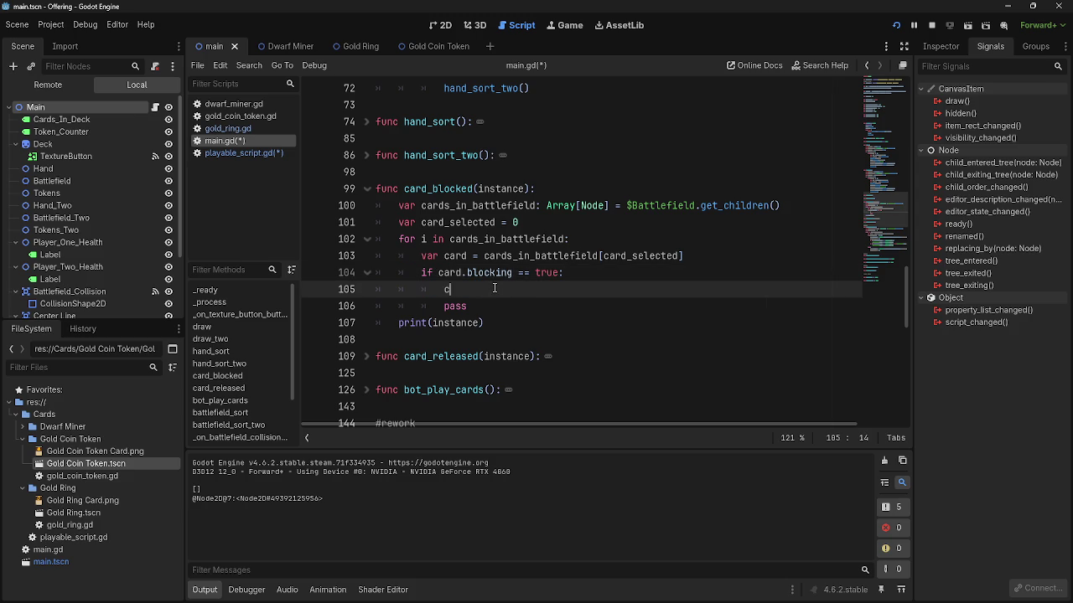
- Write card.stats on the new line, checking playable_script.gd for the card's properties
type("ard.stats")
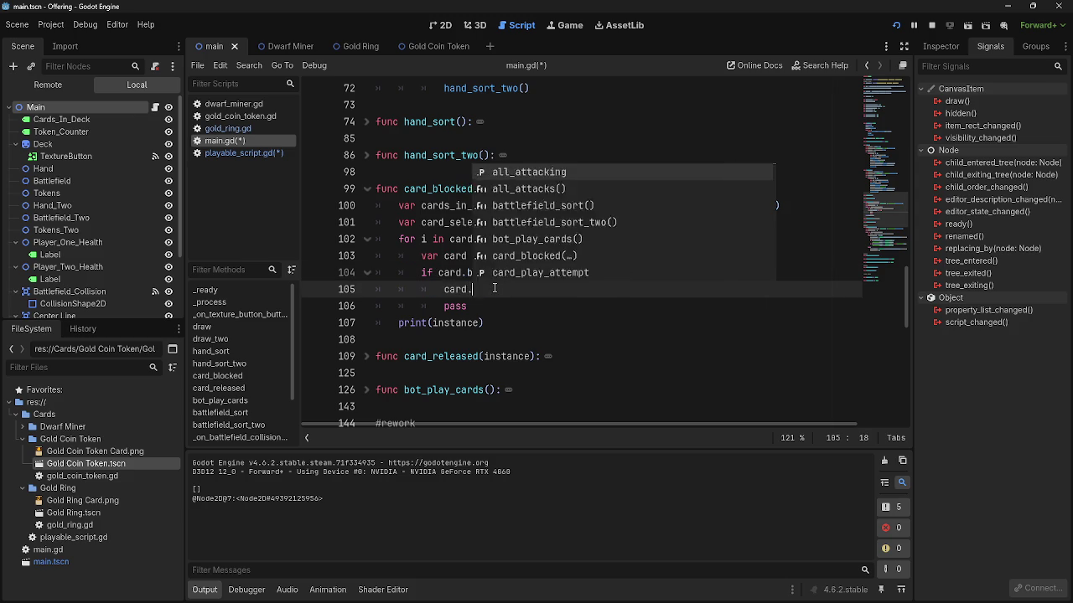
left_click(251, 153)
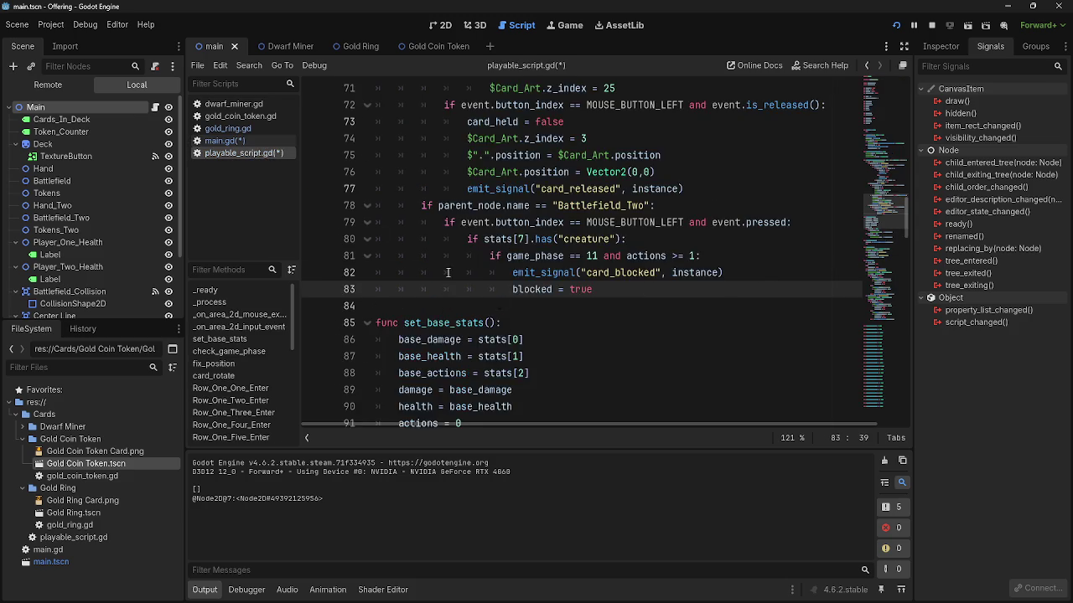
scroll(583, 335, "up", 20)
double_click(410, 222)
left_click(228, 129)
left_click(242, 141)
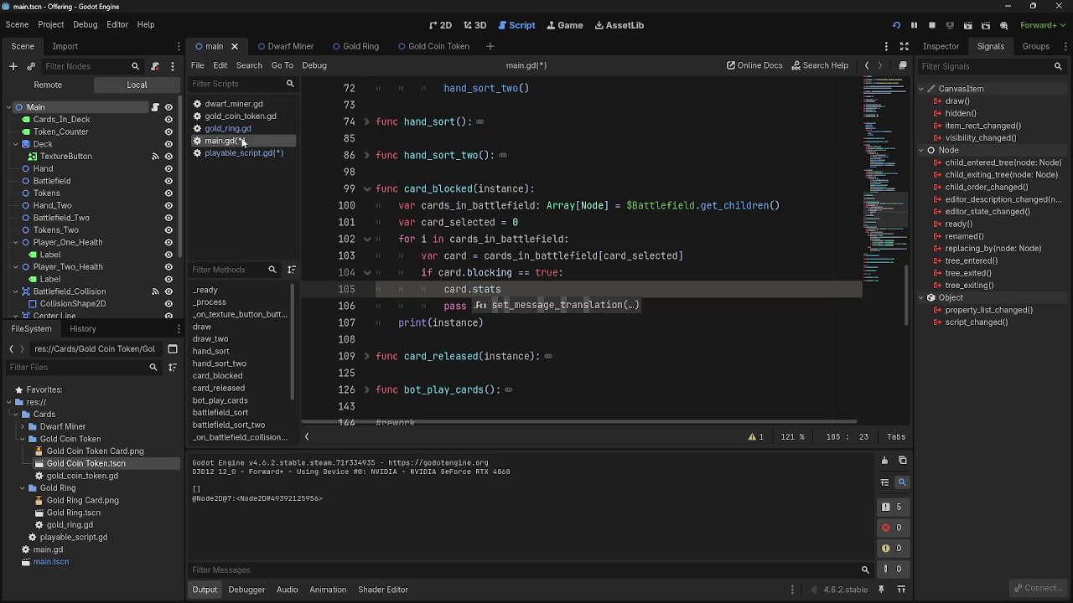
- Wrap the line as print(card.stats), run the game and return to the editor
left_click(444, 289)
type("print(")
key("Right")
type(")")
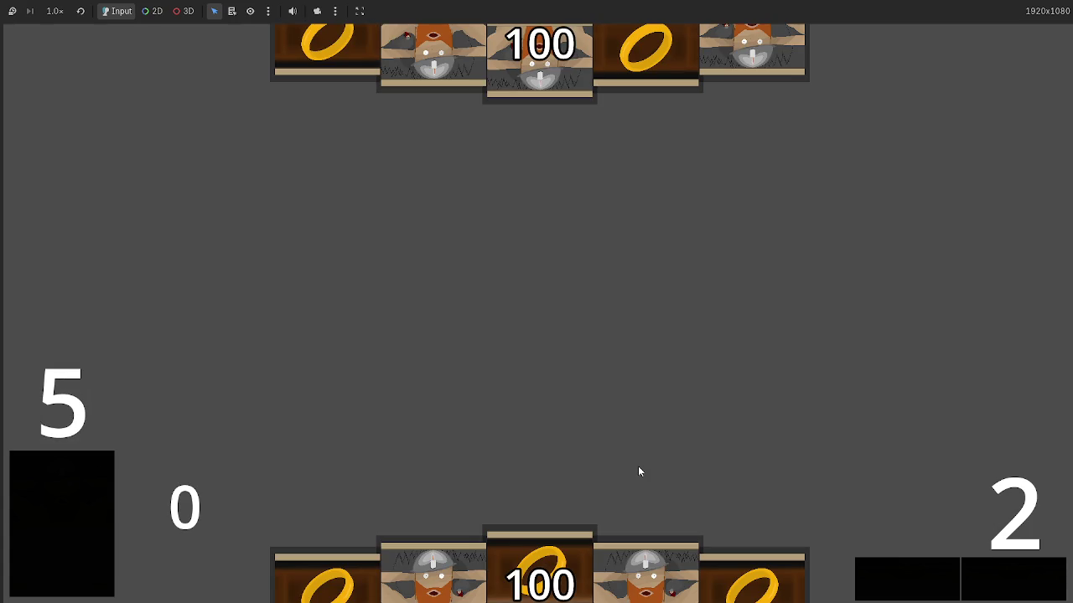
key("alt+Tab")
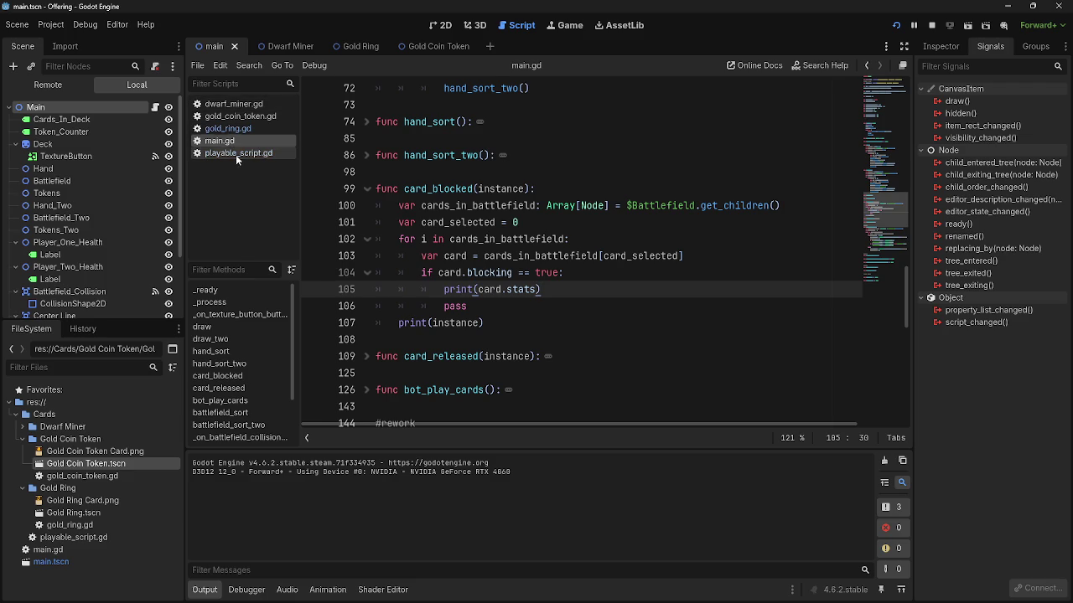
- In playable_script.gd, find the block_selected = true line under the phase 11 check
left_click(236, 154)
scroll(717, 361, "down", 15)
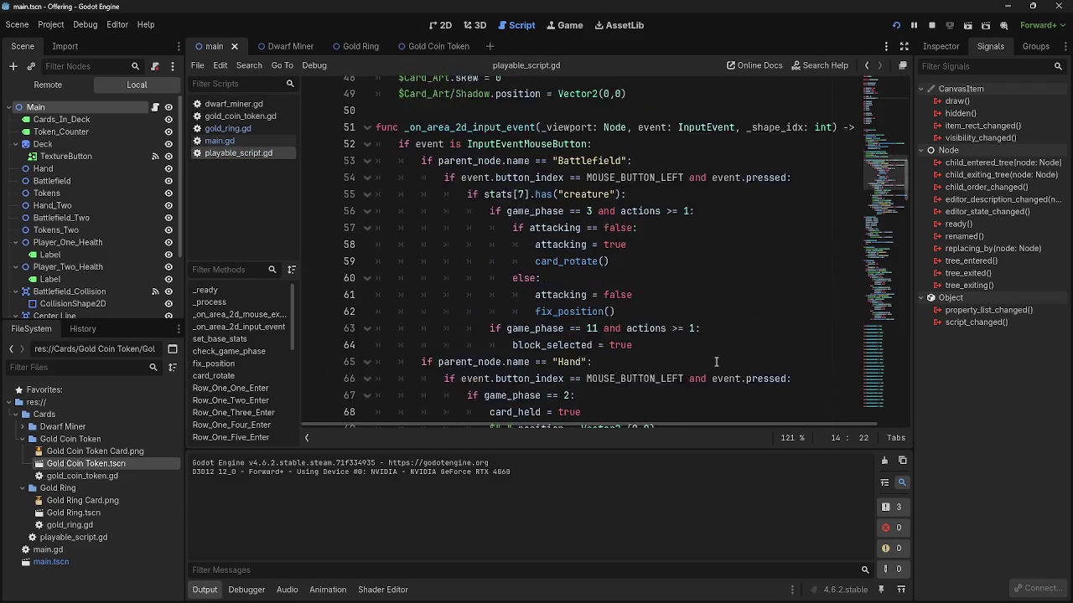
scroll(717, 361, "down", 1)
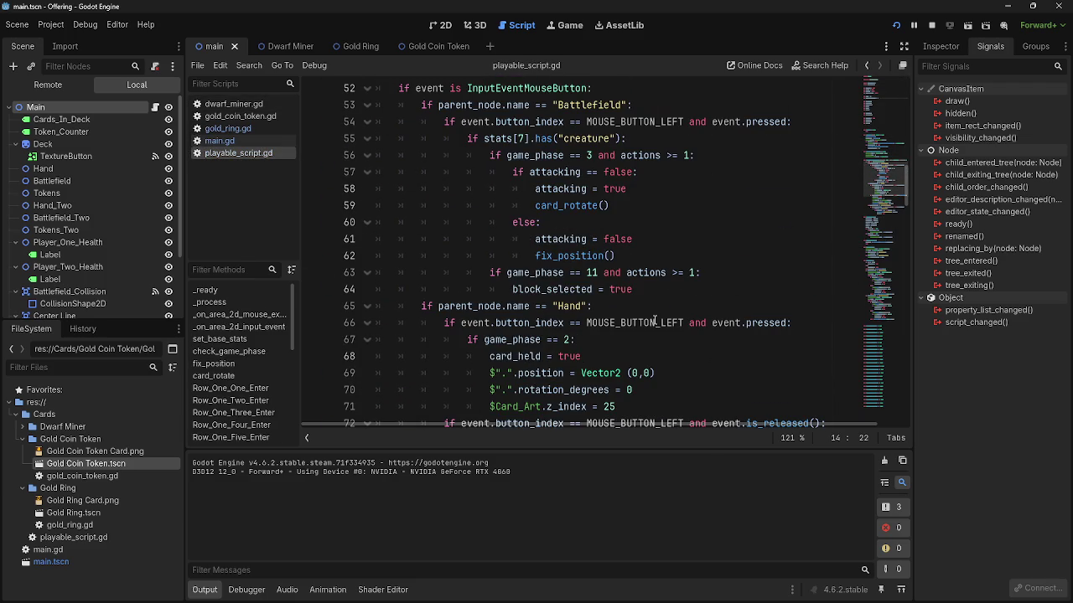
left_click(724, 278)
scroll(708, 360, "down", 6)
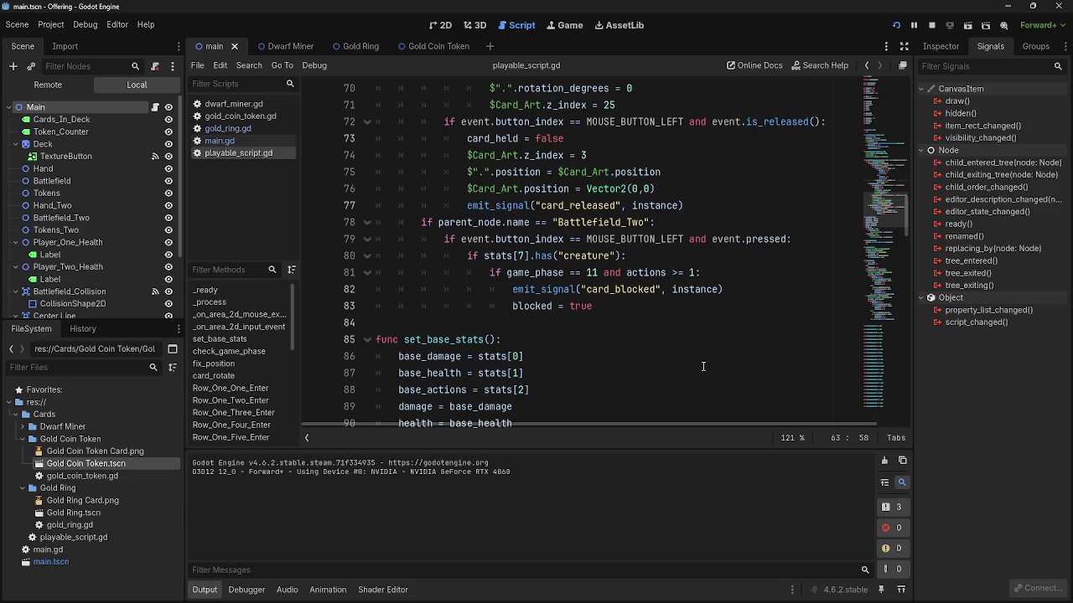
scroll(704, 366, "up", 1)
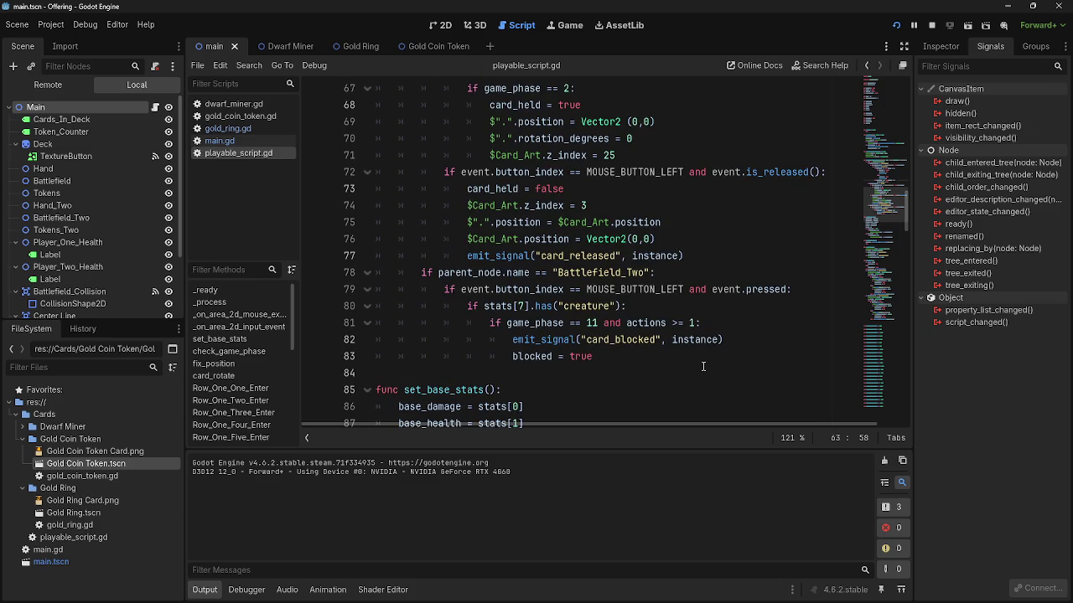
scroll(703, 367, "up", 5)
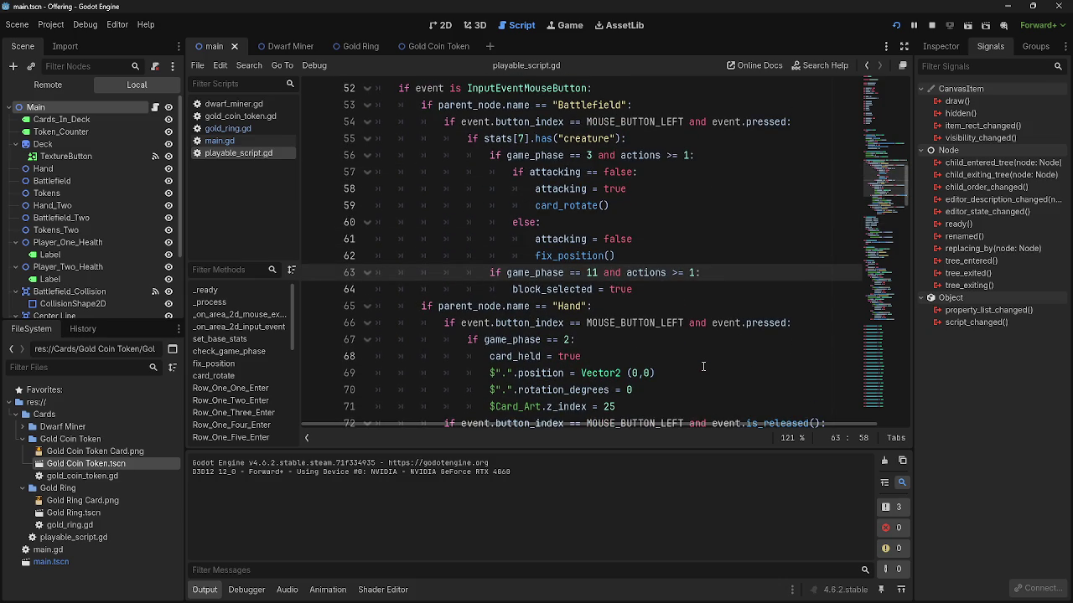
key("Return")
key("BackSpace")
key("BackSpace")
key("BackSpace")
key("Down")
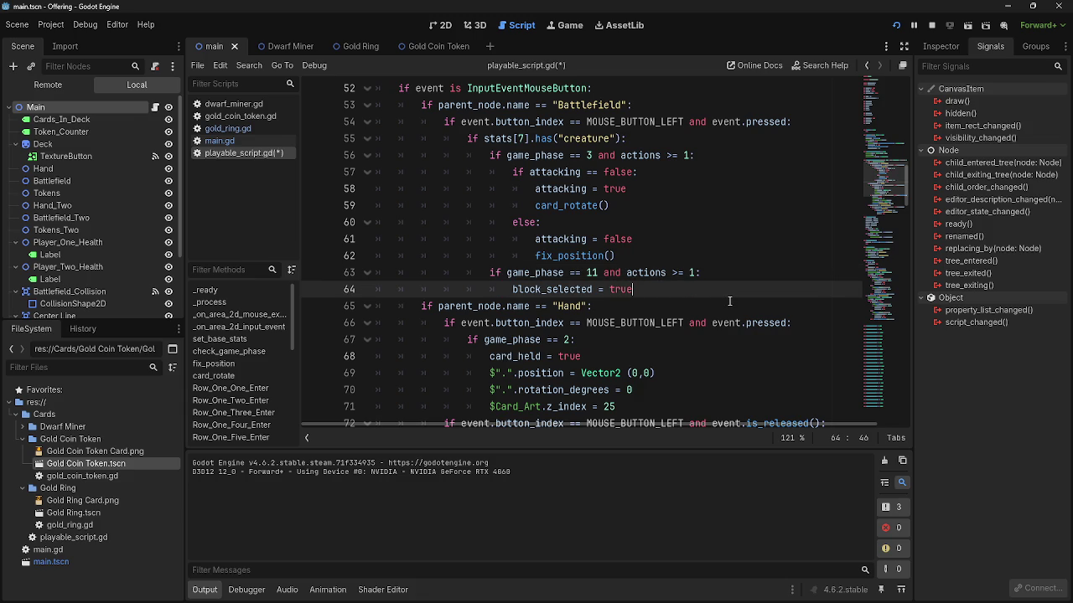
left_click_drag(493, 268, 697, 289)
left_click(697, 289)
scroll(716, 291, "down", 5)
scroll(716, 292, "up", 4)
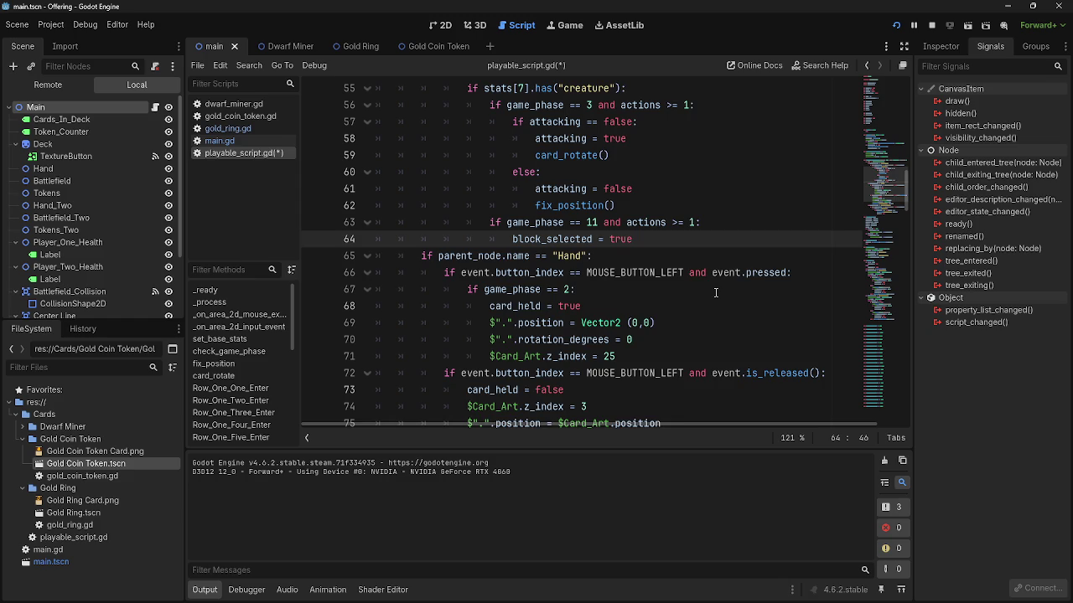
scroll(716, 291, "up", 1)
- Add blocking = true on line 65, right after block_selected = true
key("Return")
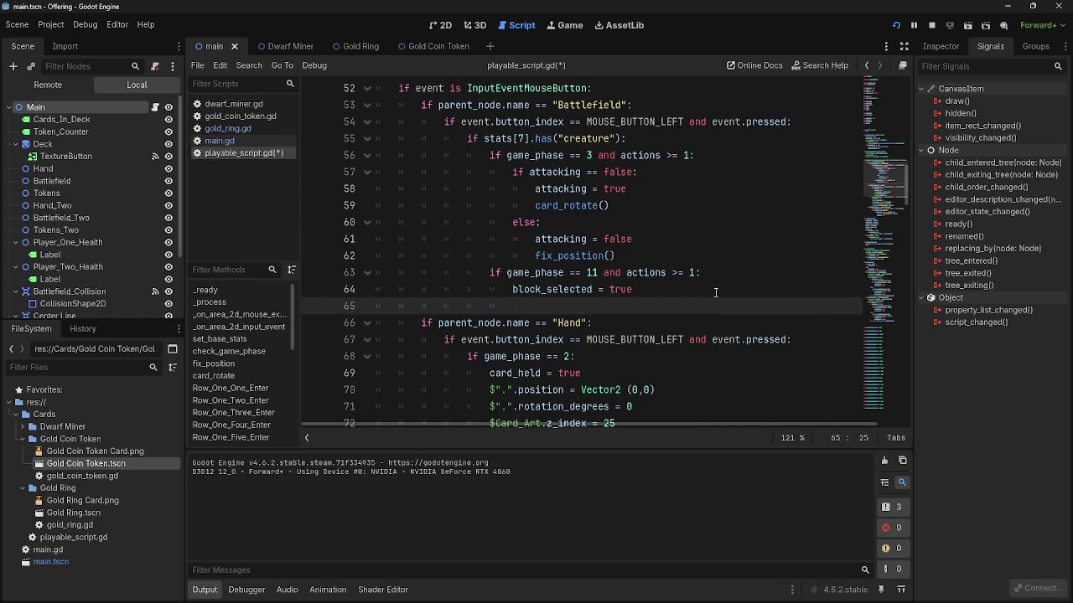
type("blocking = true")
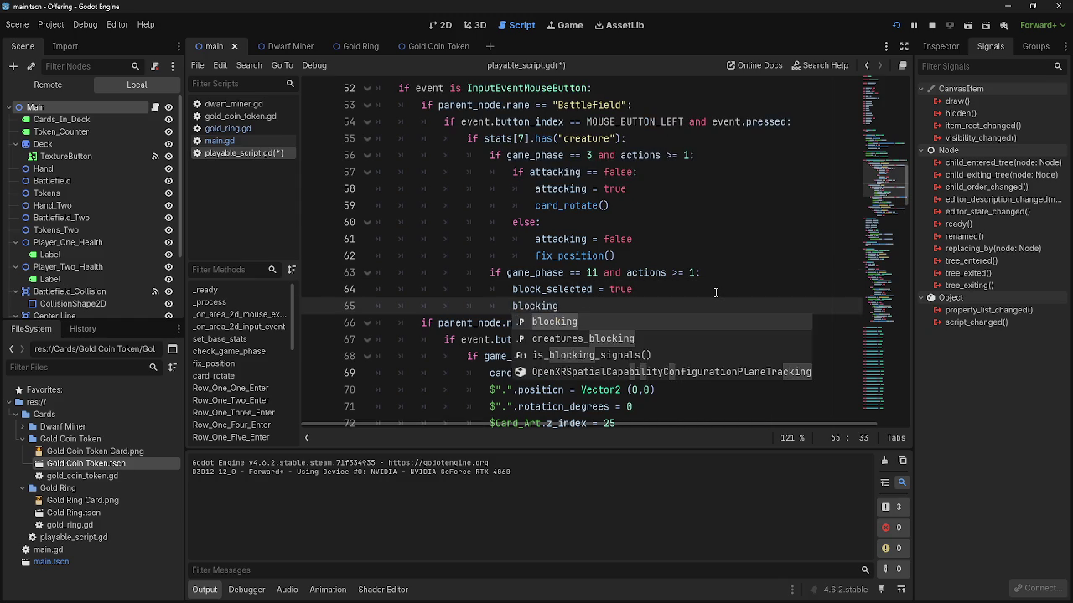
key("Escape")
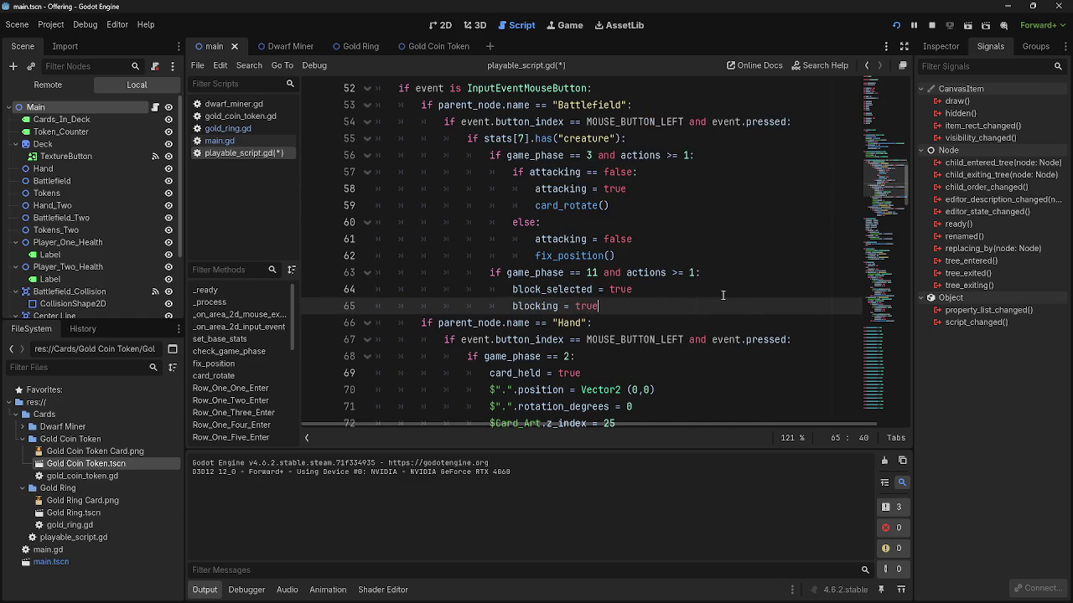
mouse_move(617, 304)
left_mouse_down()
mouse_move(469, 306)
mouse_move(612, 306)
mouse_move(497, 311)
left_mouse_up()
left_click_drag(633, 289, 491, 290)
left_click_drag(633, 289, 490, 290)
double_click(560, 290)
double_click(537, 307)
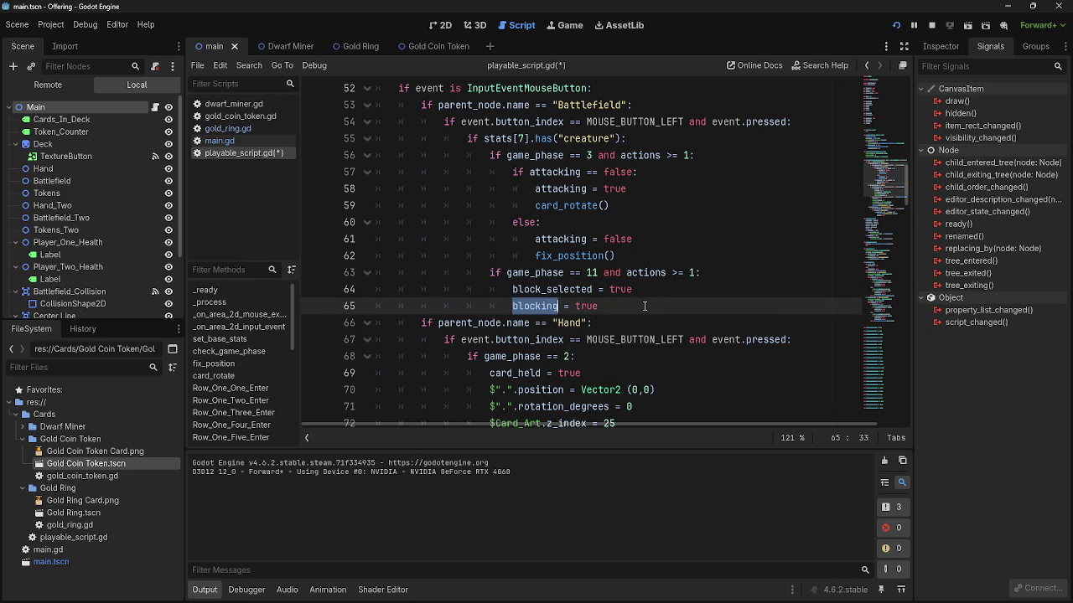
left_click(645, 307)
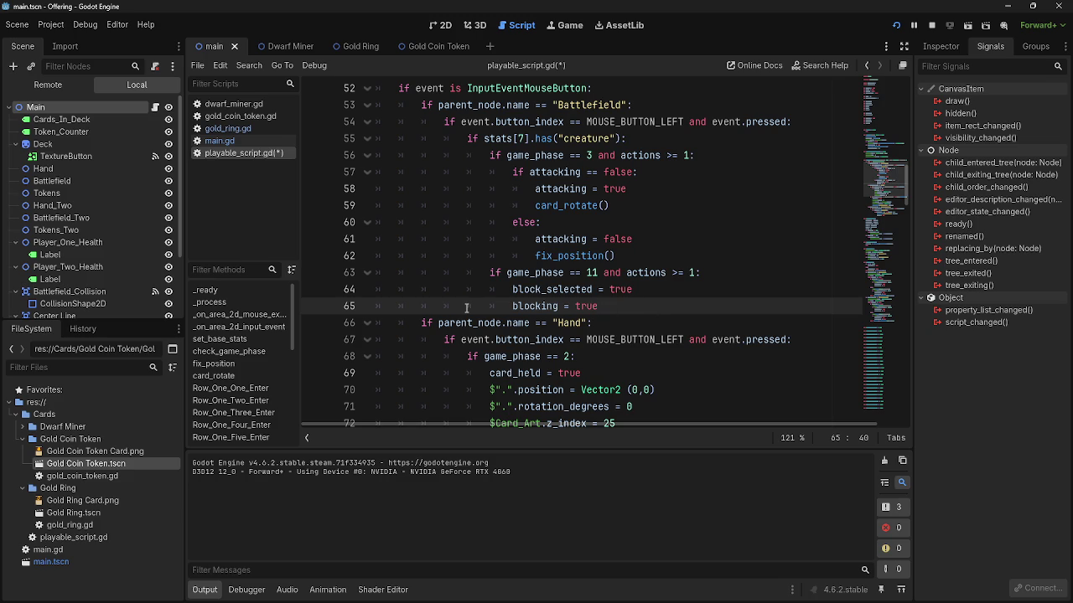
- Switch back to main.gd and stop the running game
scroll(468, 307, "up", 12)
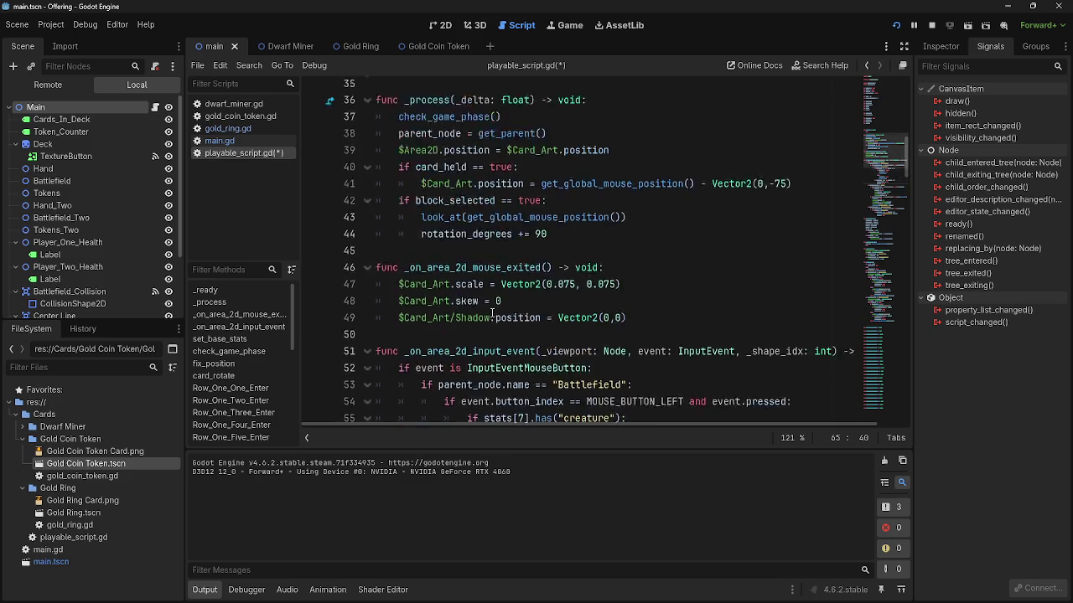
left_click(217, 142)
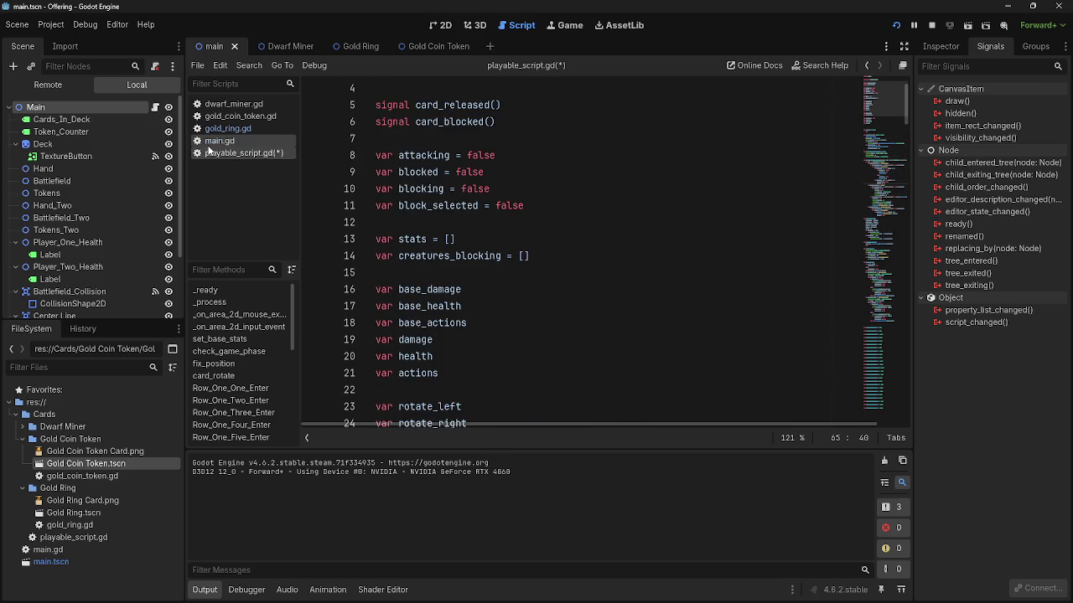
left_click(931, 25)
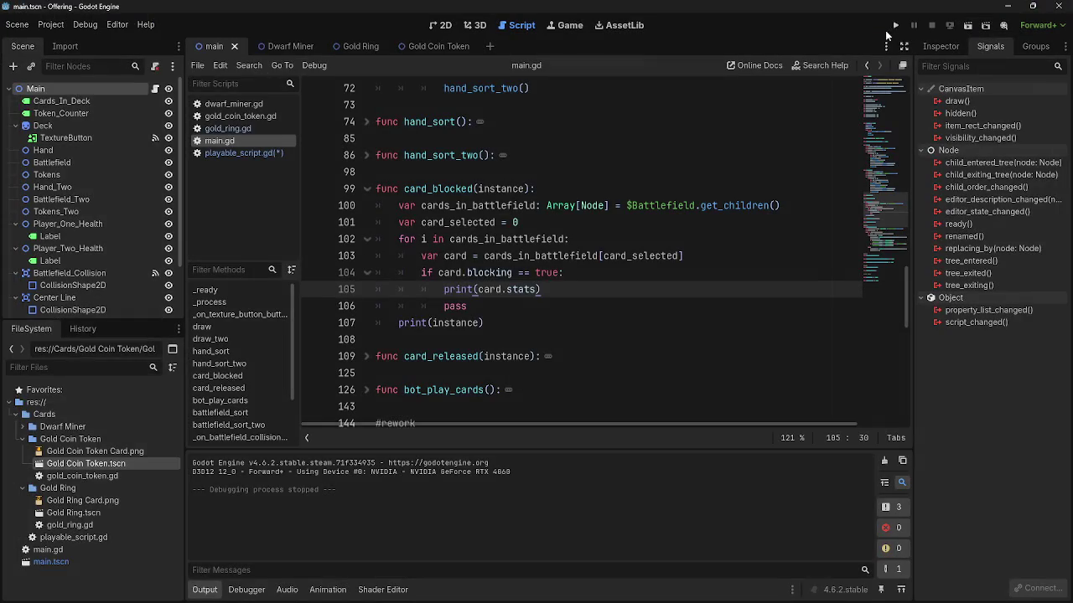
- Playtest blocking by playing the dwarf card and raising the bottom-right count, then stop the game
left_click(895, 27)
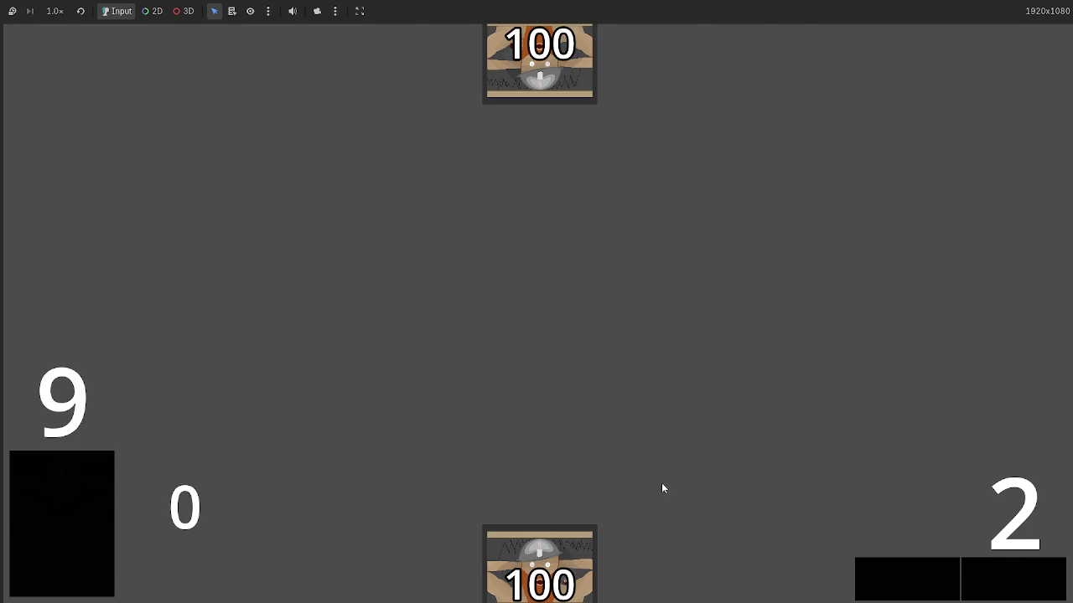
left_click(548, 541)
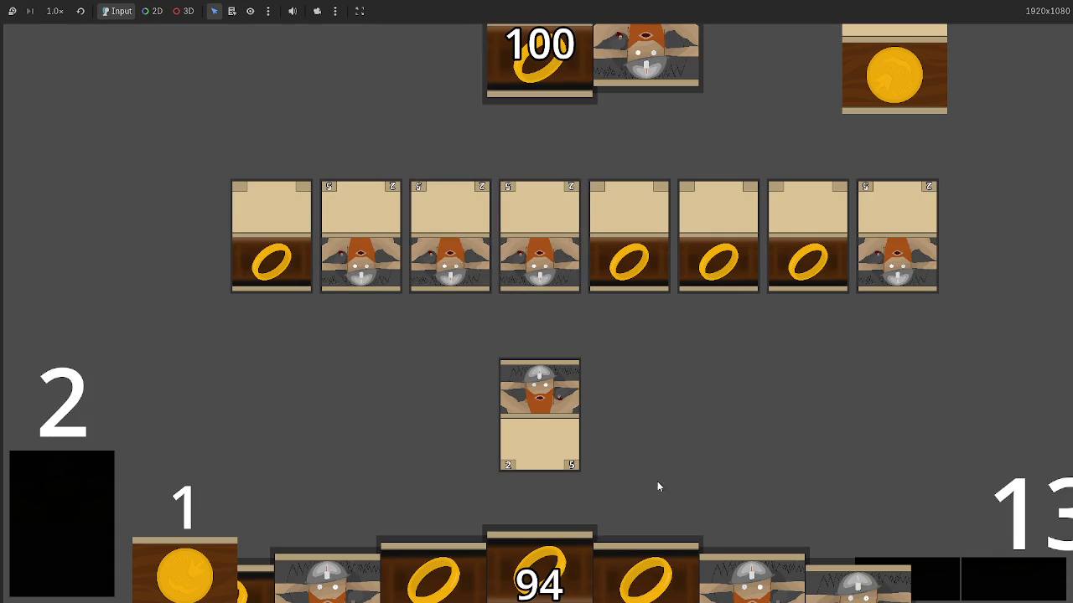
left_click(1029, 578)
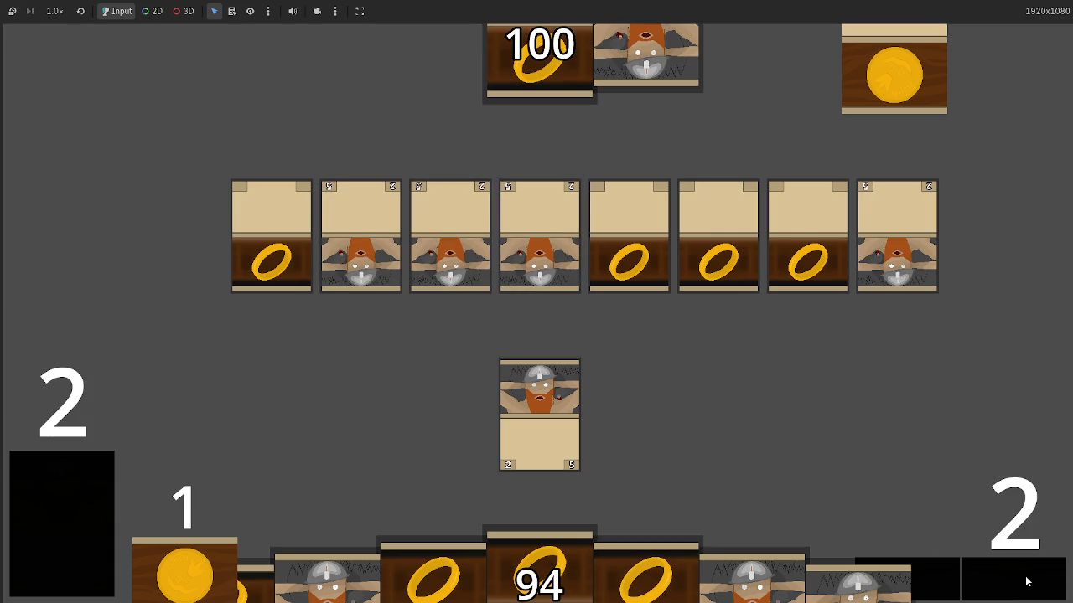
left_click(1025, 584)
left_click(1025, 586)
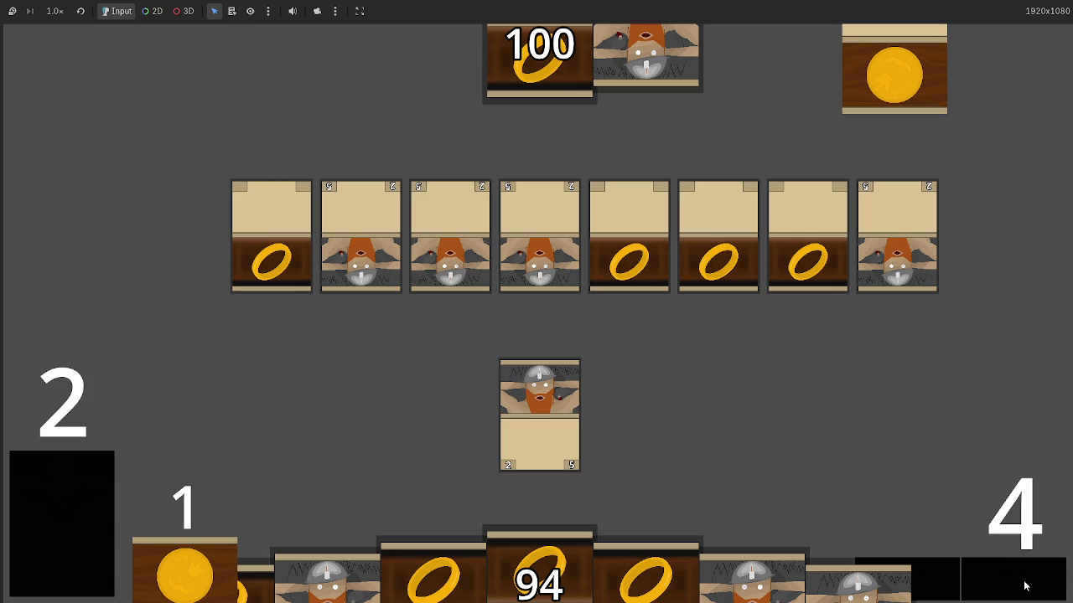
left_click(1025, 586)
left_click(1025, 584)
left_click(1024, 584)
left_click(1024, 584)
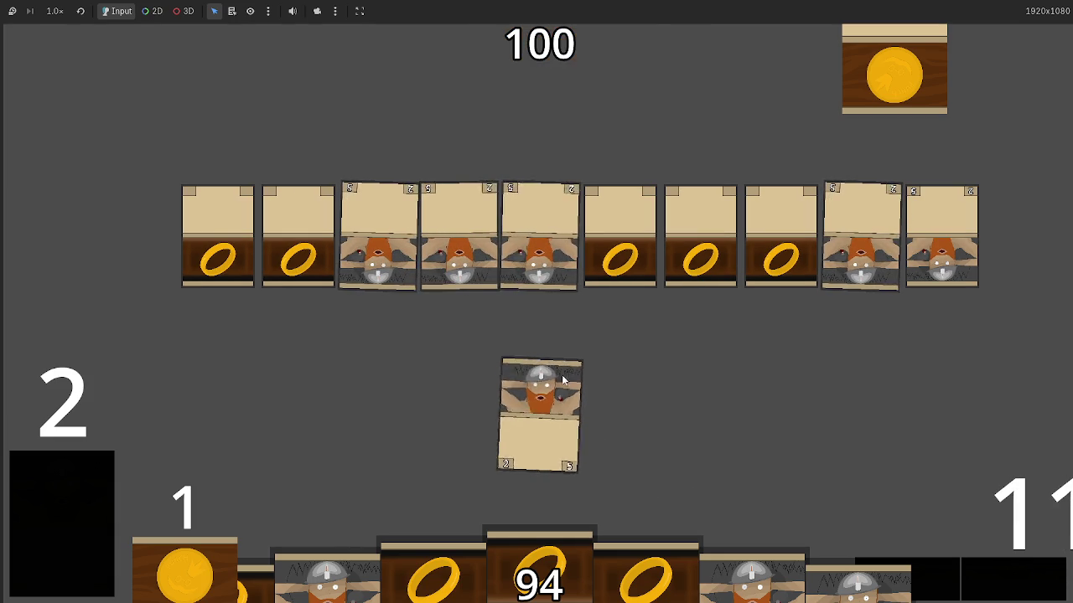
key("F8")
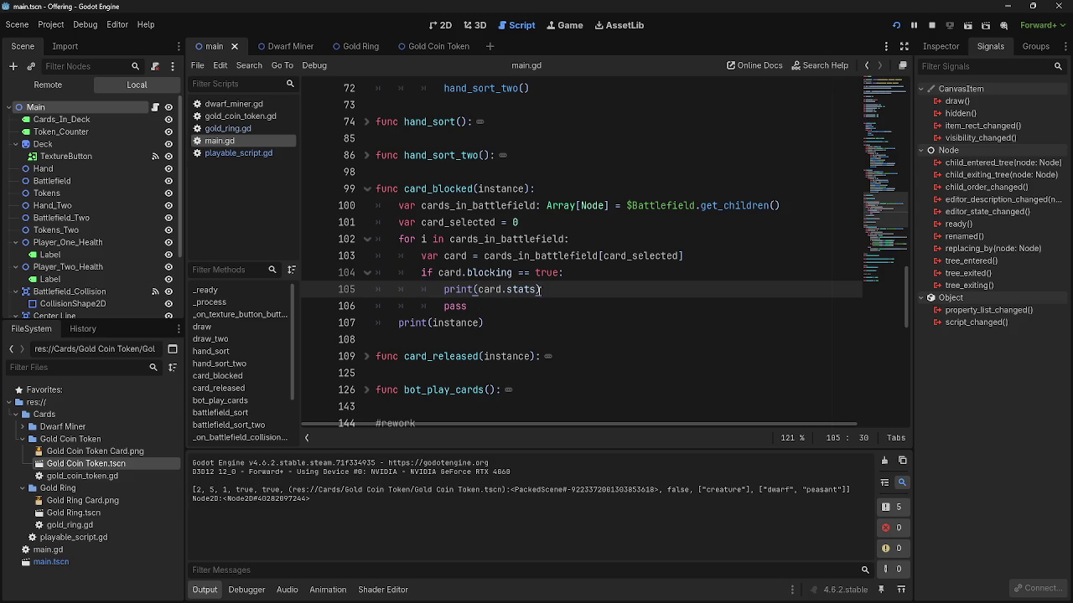
- Remove print( and its closing parenthesis so line 105 reads card.stats
left_click_drag(478, 289, 445, 291)
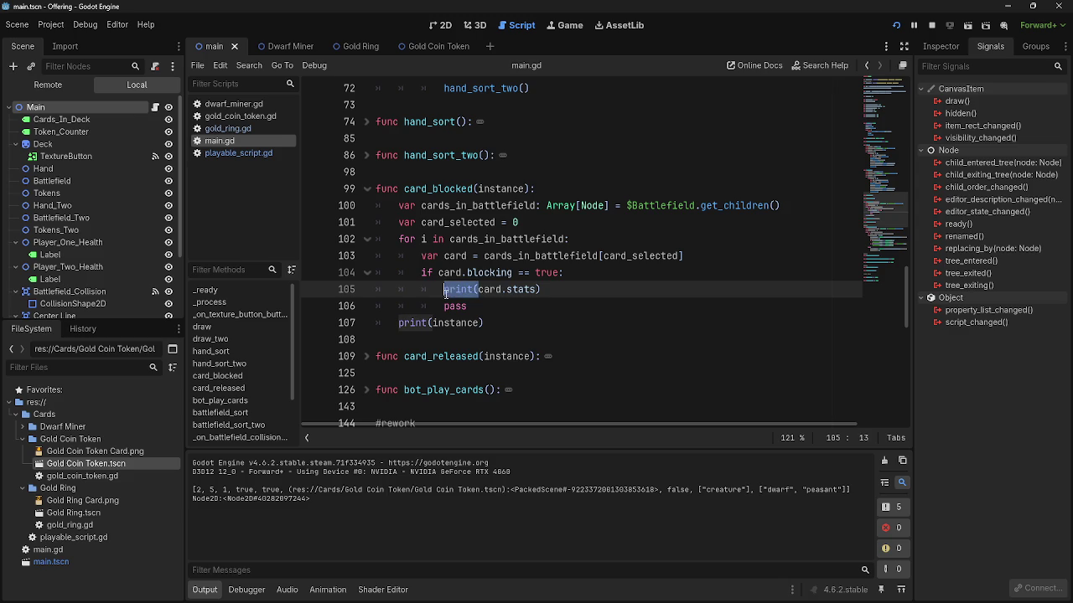
key("BackSpace")
key("End")
key("BackSpace")
key("Return")
left_click(554, 291)
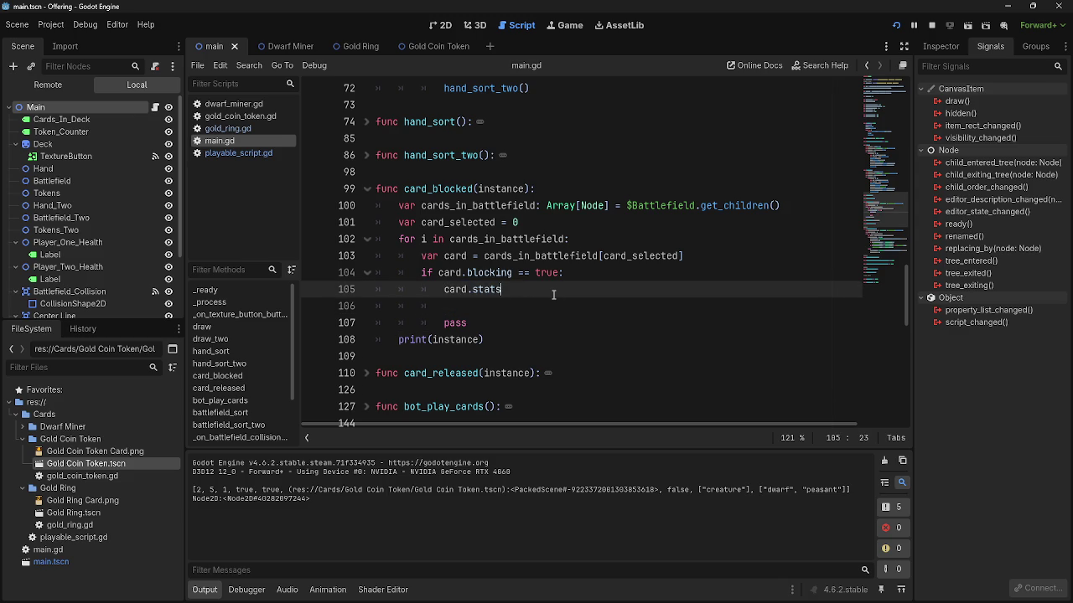
- Turn line 105 into var health = card.stats[0]
type("[1")
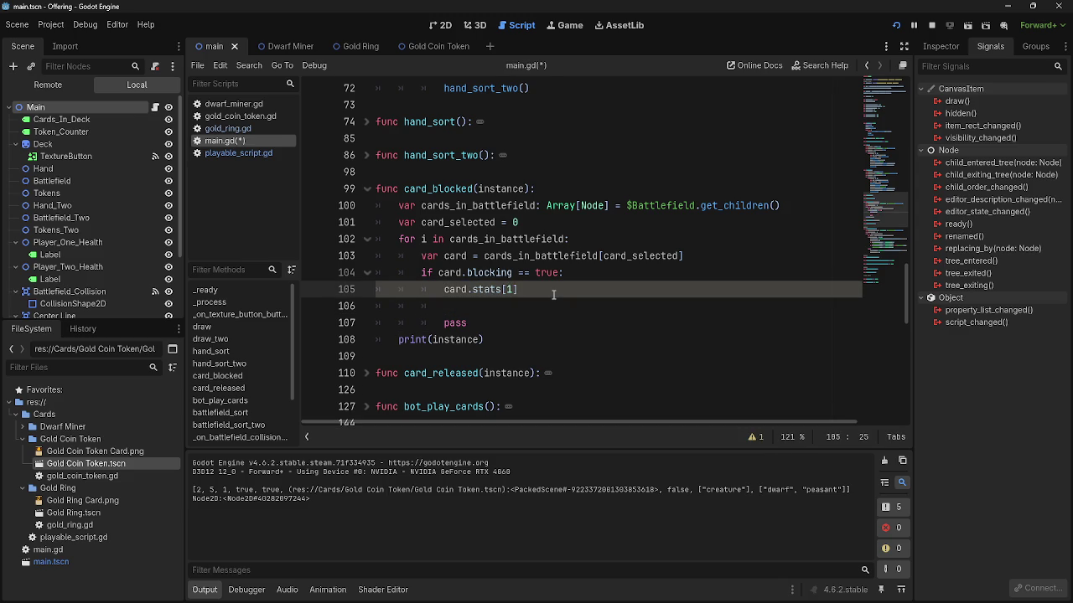
key("BackSpace")
type("0")
key("Right")
key("Return")
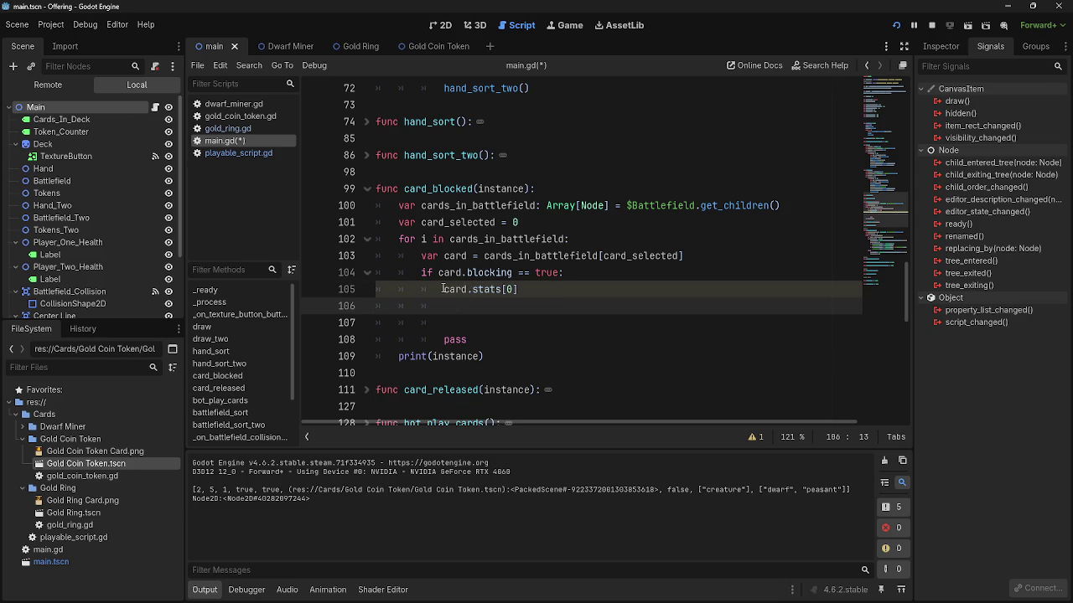
left_click(442, 289)
type("health =")
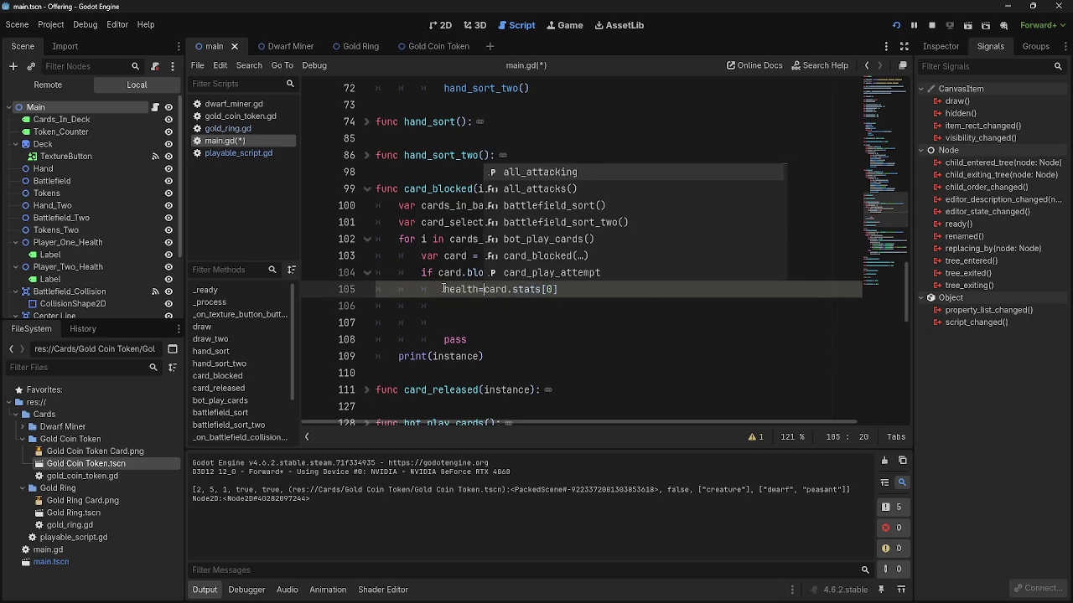
left_click(442, 289)
type("var")
- Add var damage = card.stats[1] and move the health line below it
left_click(506, 306)
type("var")
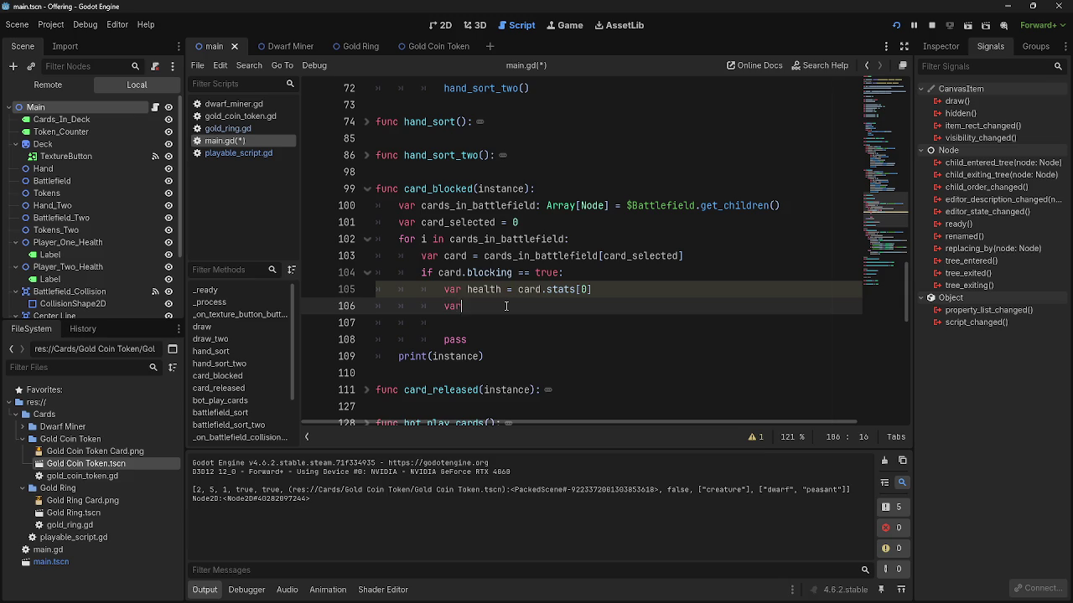
type(" damage = card_")
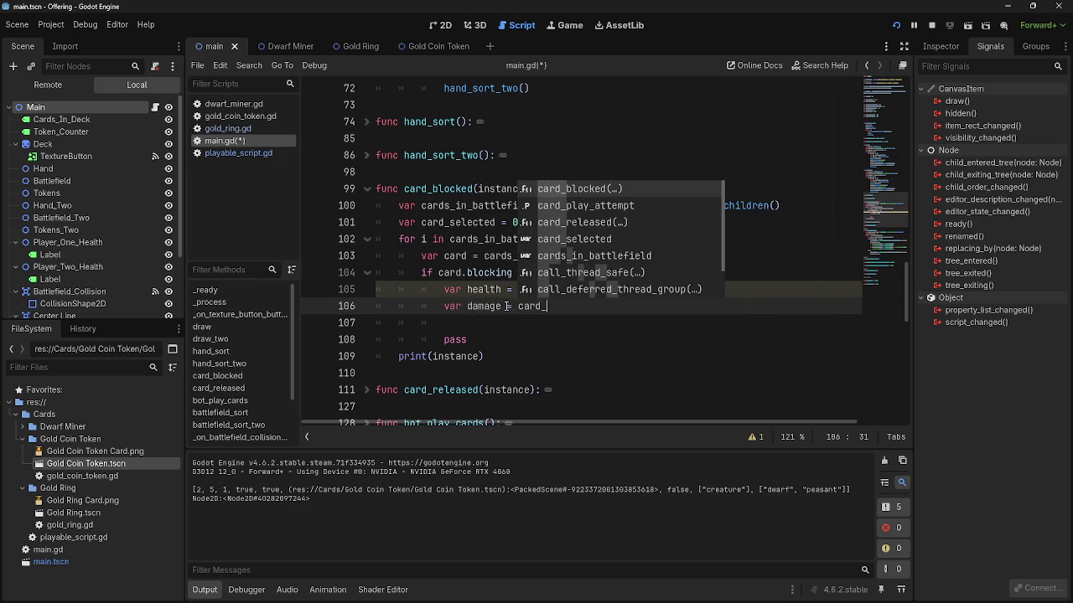
type(",.")
key("BackSpace")
type(".")
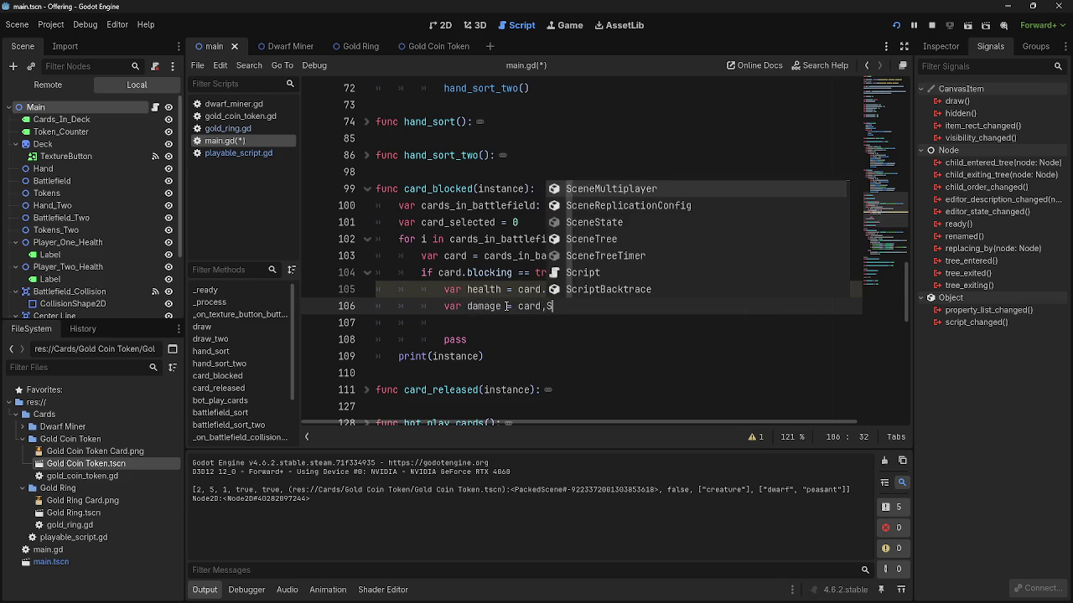
type("stats")
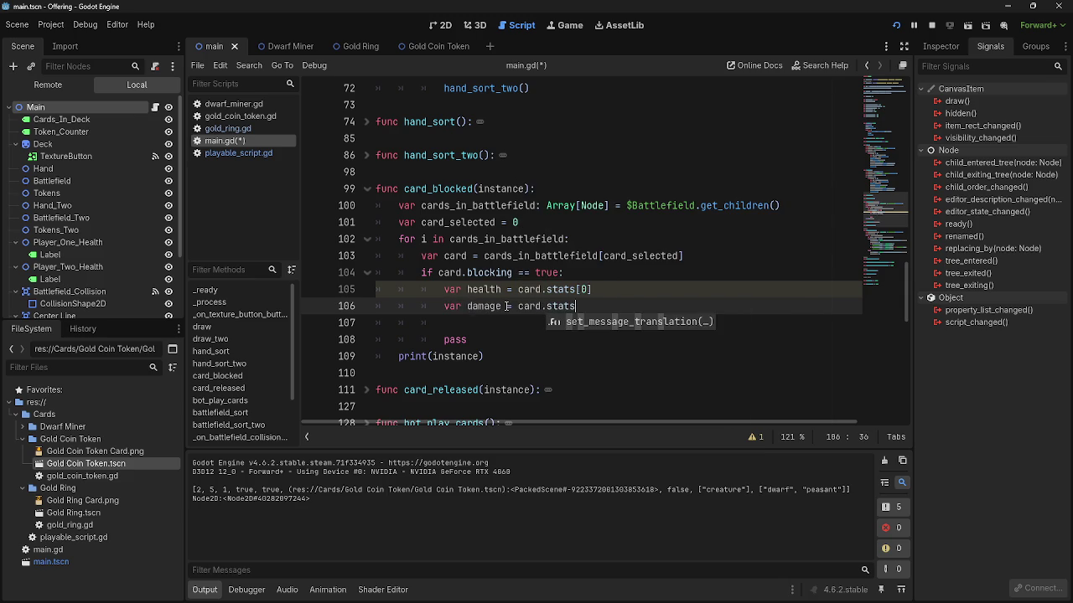
type("[")
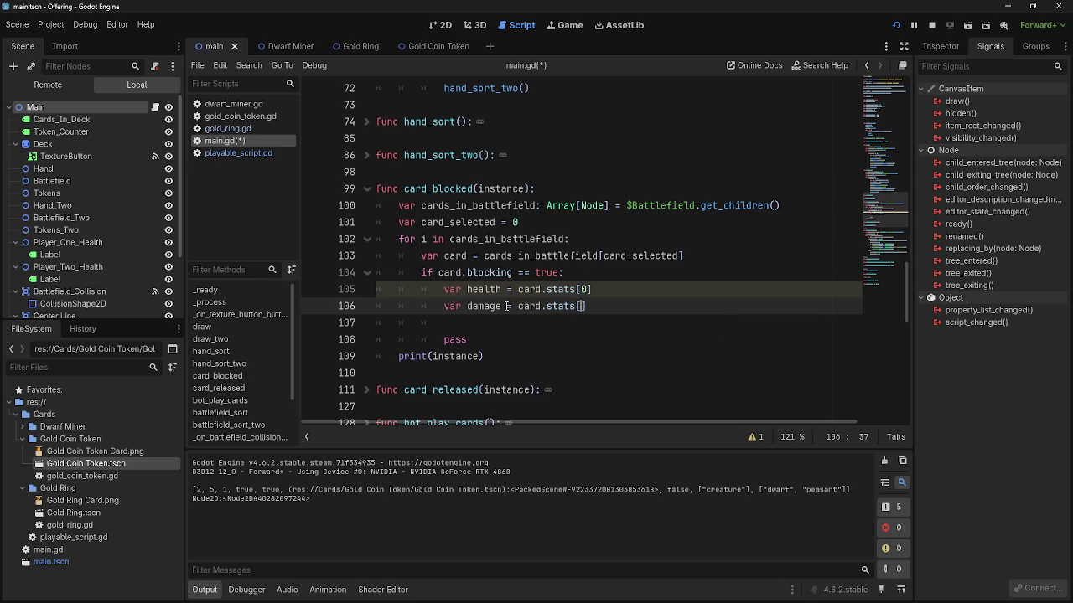
type("1")
left_click(588, 289)
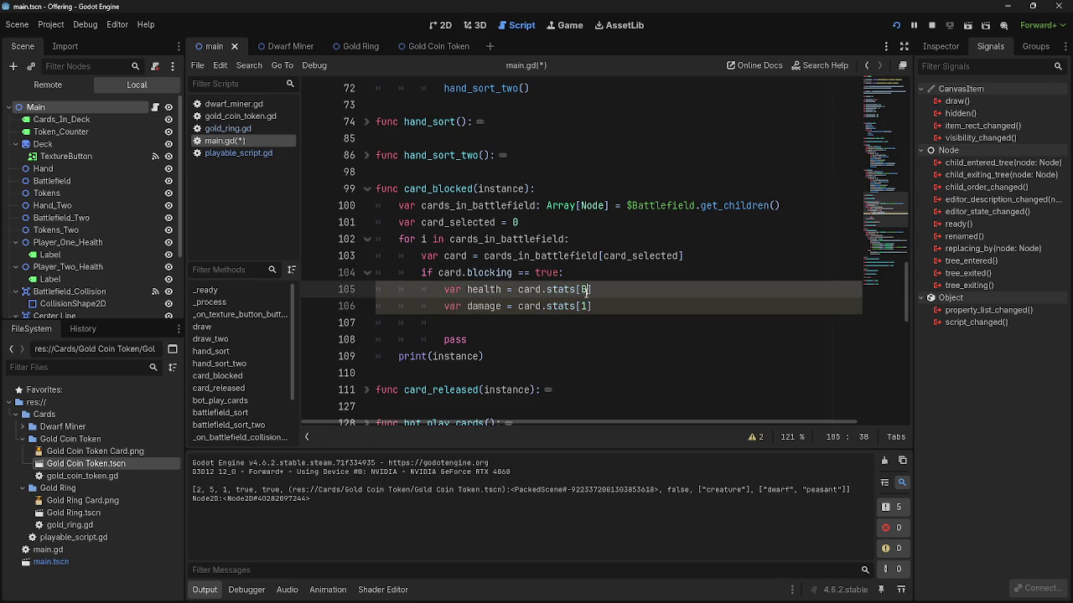
mouse_move(598, 289)
left_mouse_down()
mouse_move(424, 289)
mouse_move(461, 323)
left_mouse_up()
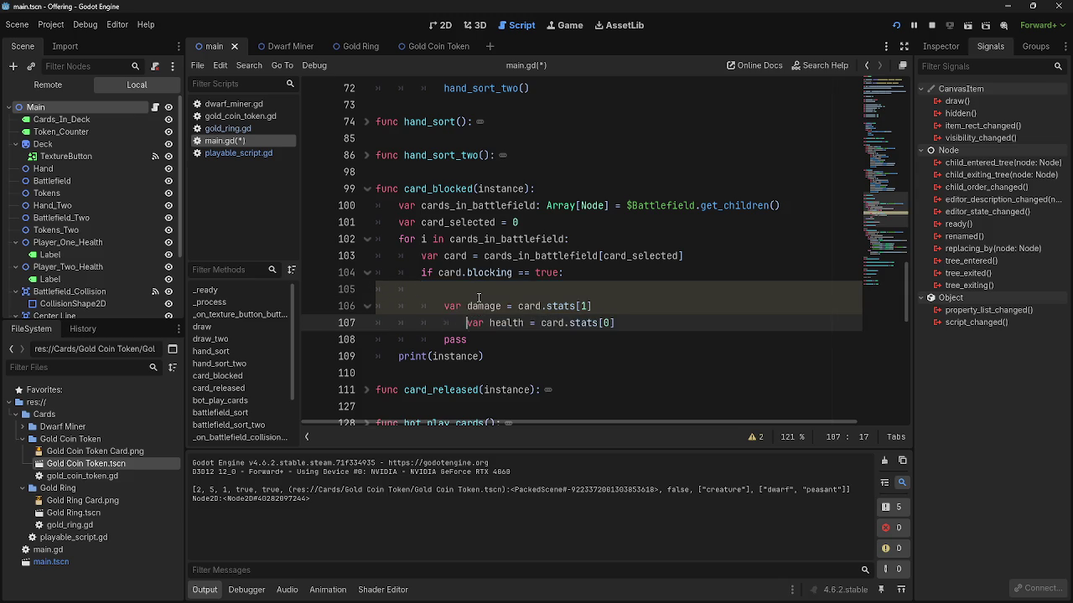
key("shift+Tab")
left_click(483, 295)
key("Tab")
key("BackSpace")
key("BackSpace")
key("BackSpace")
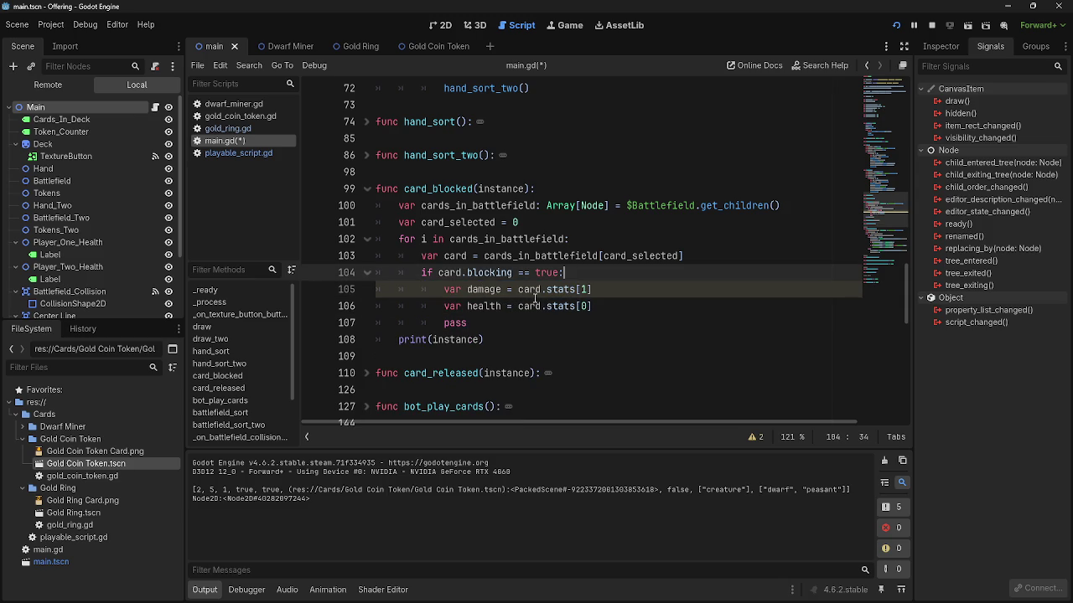
- Swap the indices so damage uses stats[0] and health uses stats[1]
left_click(533, 307)
left_click(587, 307)
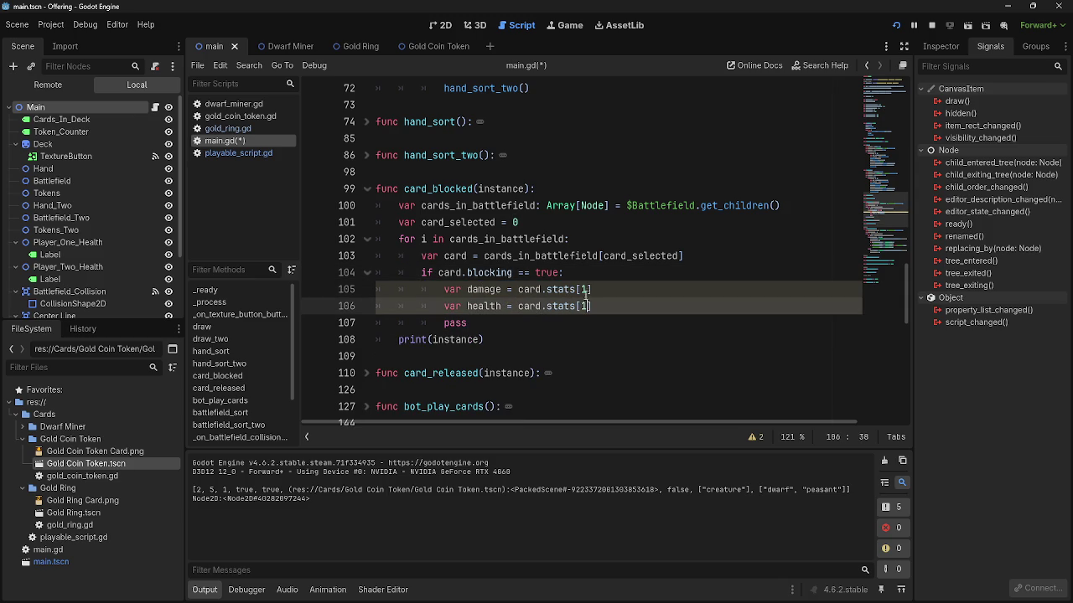
key("ctrl+z")
left_click(626, 292)
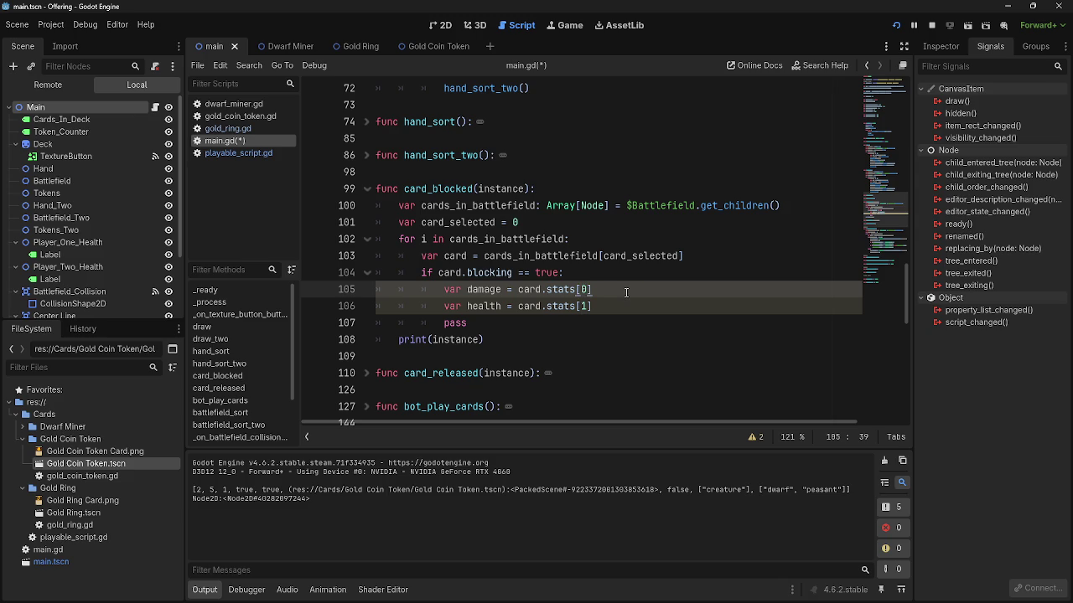
left_click(625, 305)
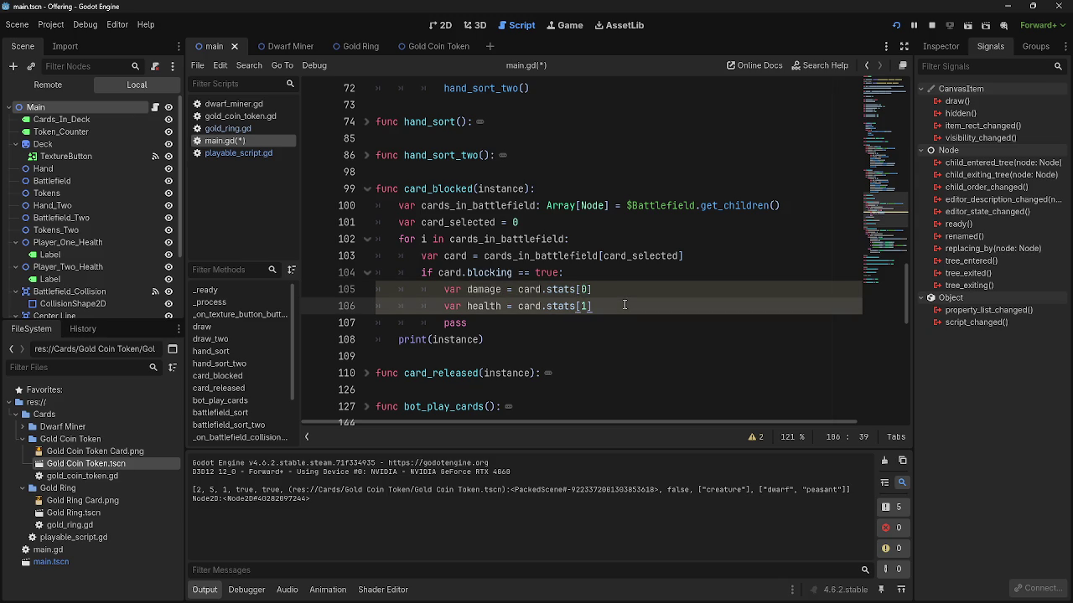
double_click(491, 290)
double_click(486, 305)
left_click(611, 311)
- Delete the pass line and the leftover empty line below the health variable
key("Return")
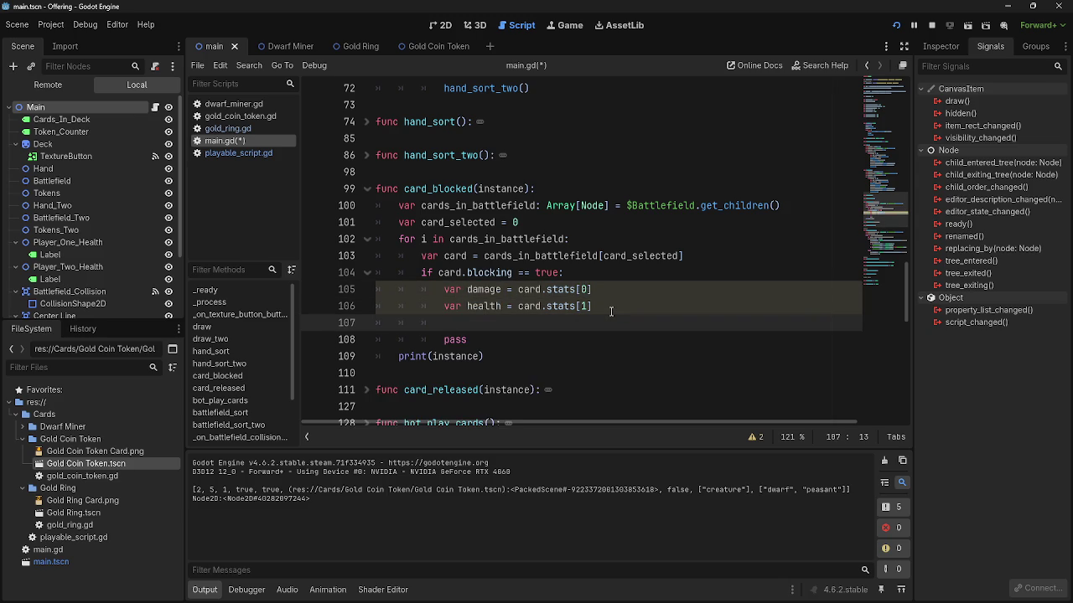
left_click_drag(542, 336, 331, 329)
left_click_drag(508, 343, 374, 344)
key("BackSpace")
key("BackSpace")
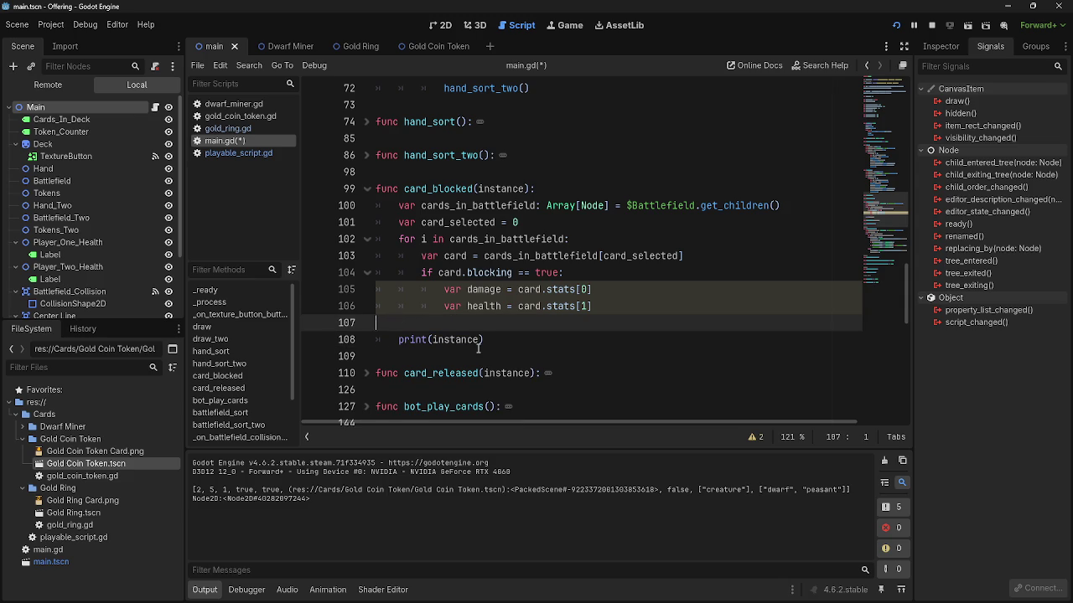
key("ctrl+shift+k")
scroll(556, 315, "down", 5)
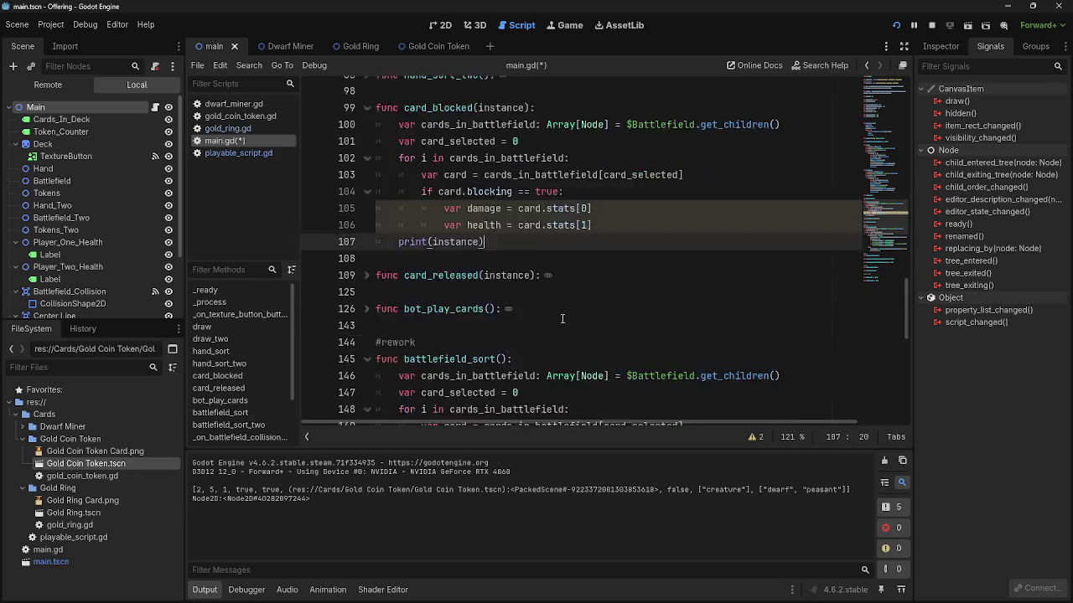
- Scroll through main.gd to the print(instance) call on line 107 and select it
scroll(587, 363, "up", 8)
scroll(586, 362, "down", 1)
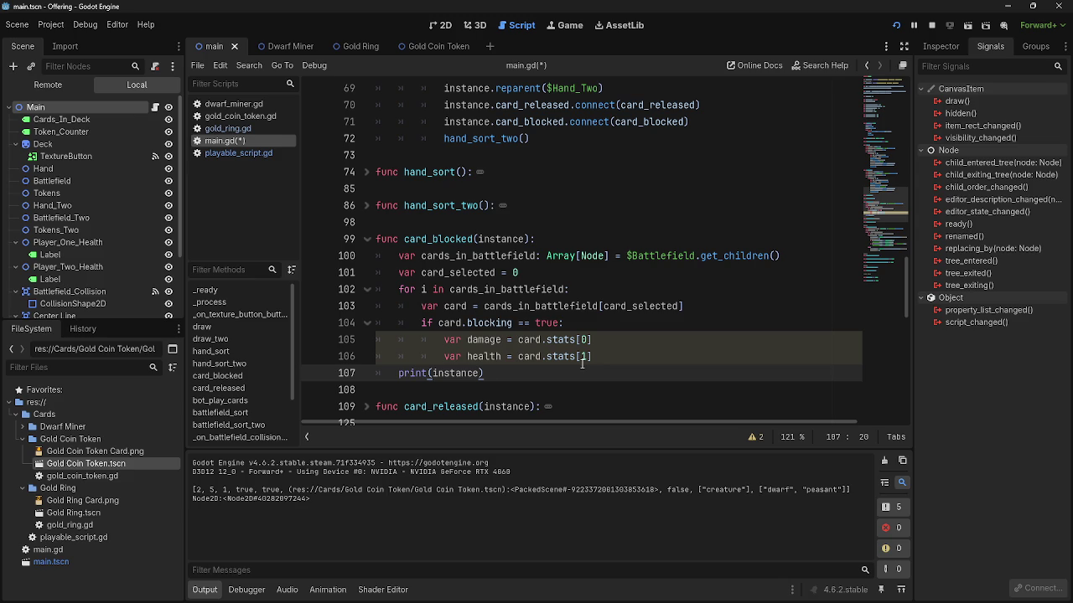
scroll(582, 362, "down", 4)
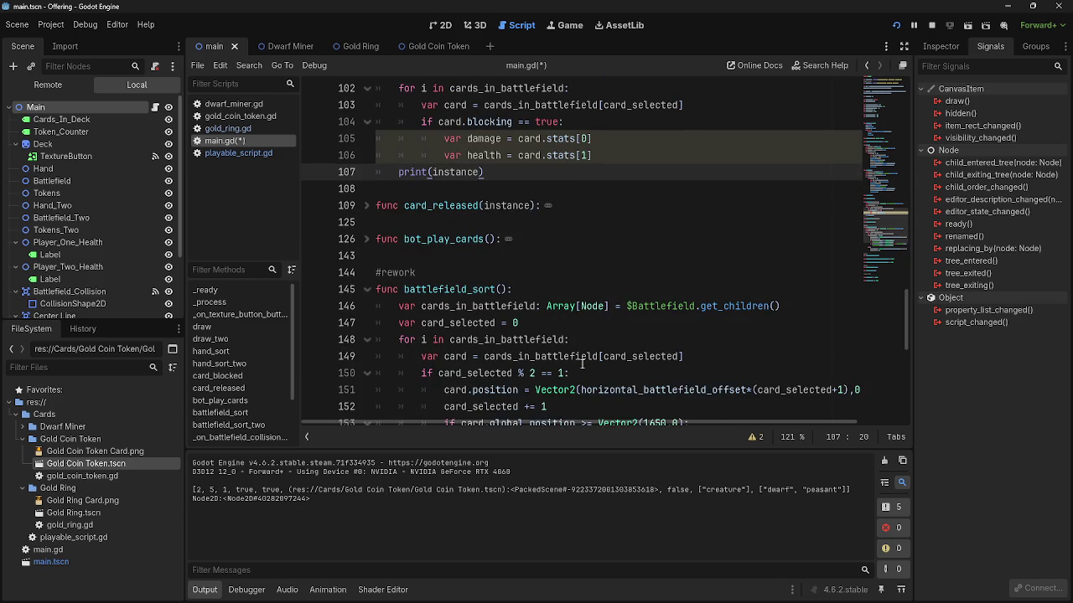
scroll(582, 364, "down", 8)
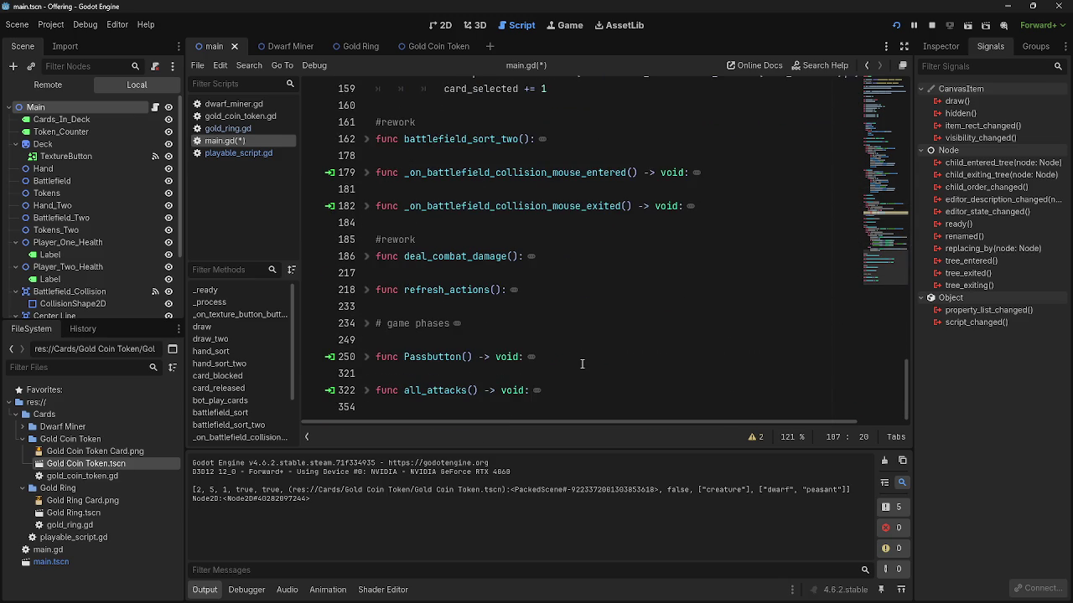
scroll(583, 364, "up", 3)
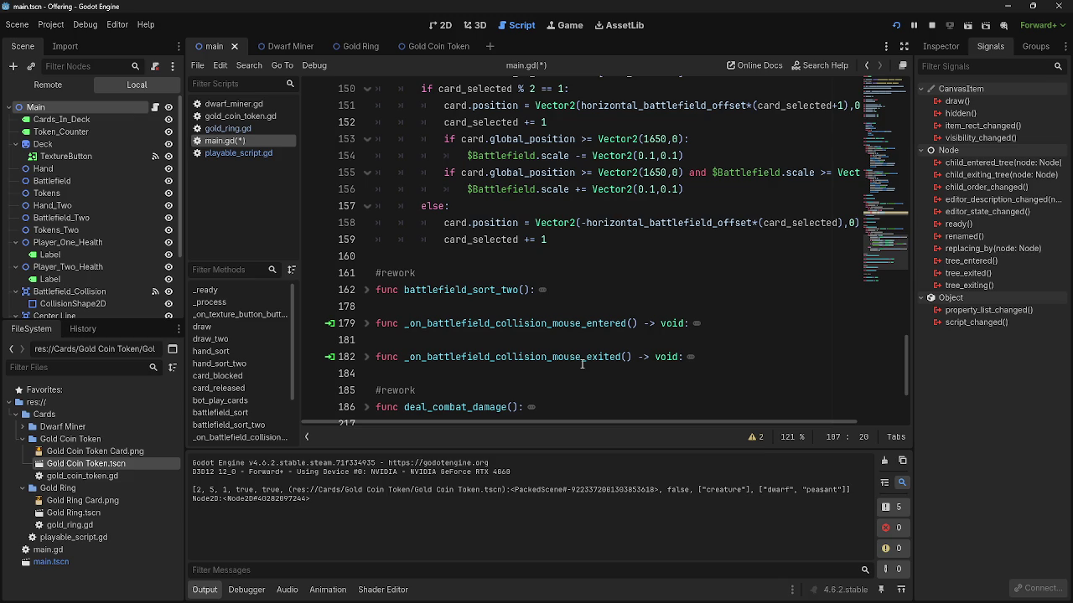
scroll(529, 324, "up", 10)
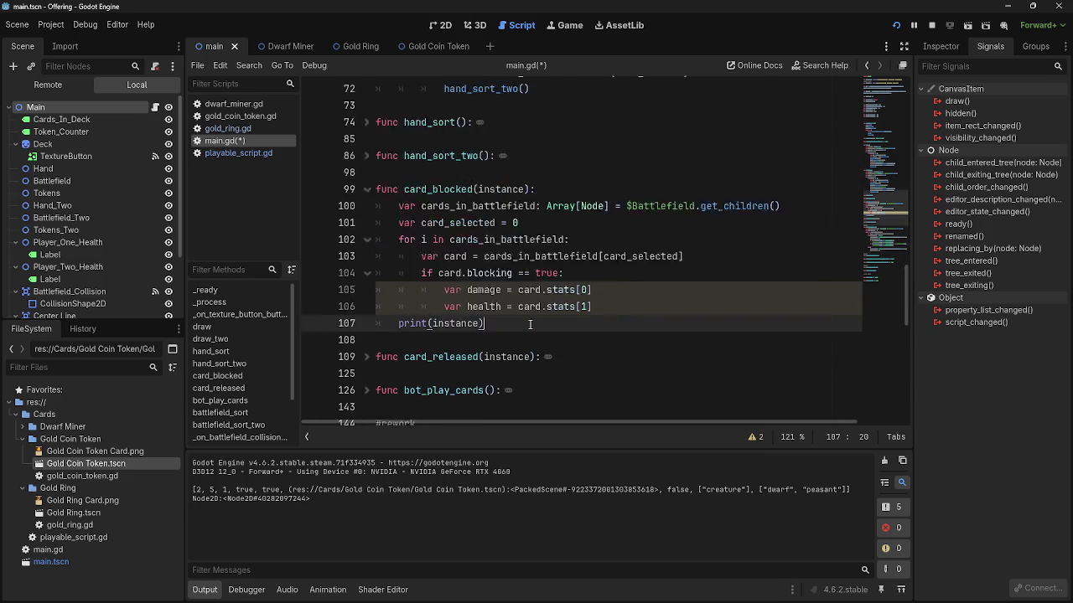
scroll(529, 324, "up", 5)
scroll(553, 336, "down", 5)
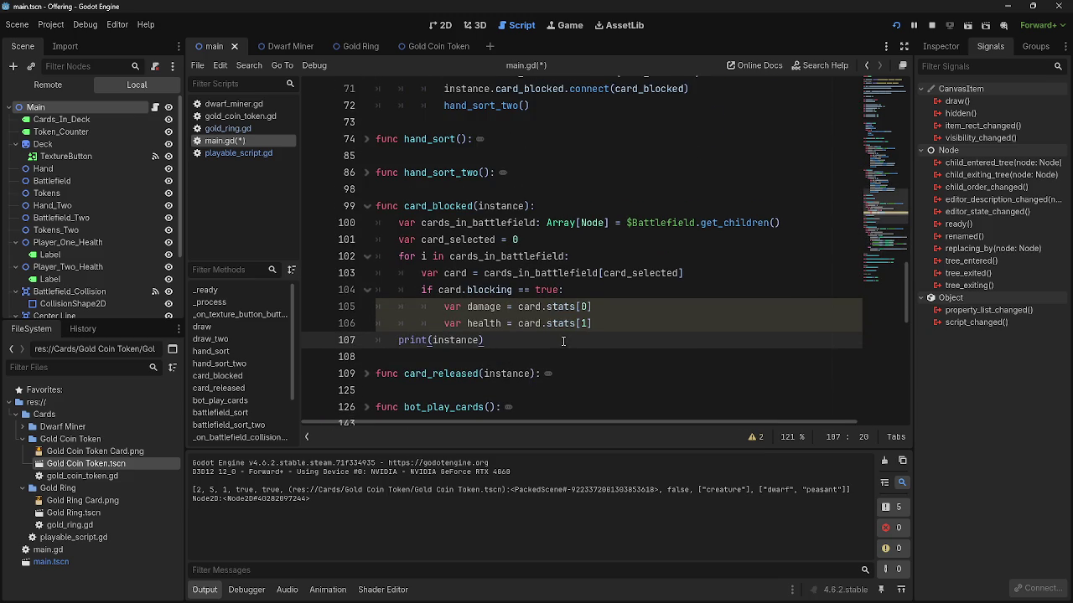
left_click_drag(501, 341, 377, 341)
left_click_drag(495, 341, 403, 341)
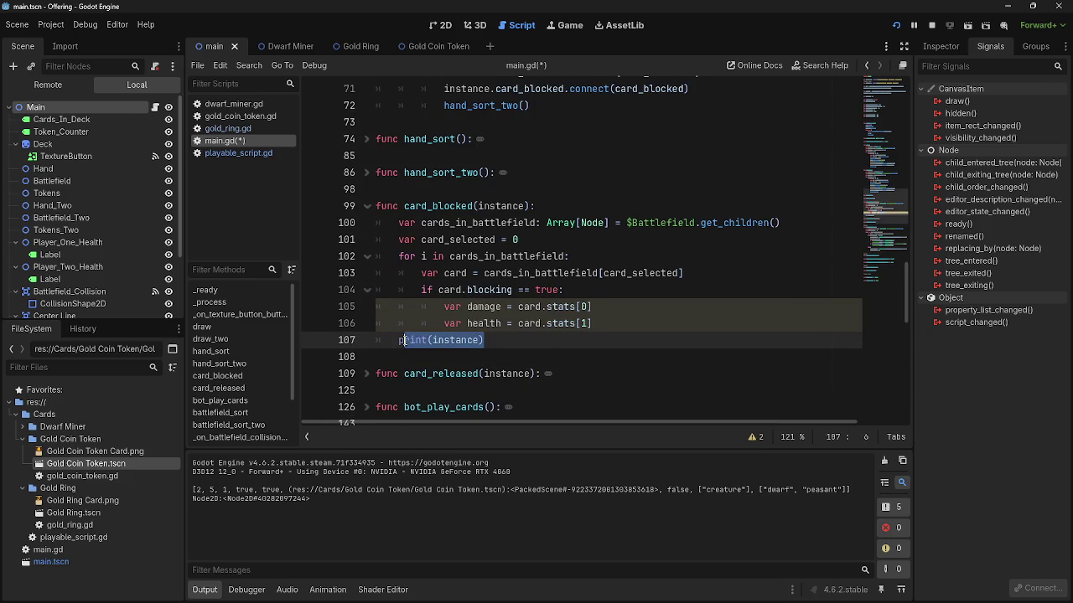
- Reselect the whole print(instance) line and delete it
double_click(466, 341)
left_click(521, 344)
double_click(457, 341)
left_click(503, 341)
double_click(456, 341)
left_click(494, 341)
double_click(457, 342)
left_click(494, 341)
left_click_drag(501, 343, 357, 345)
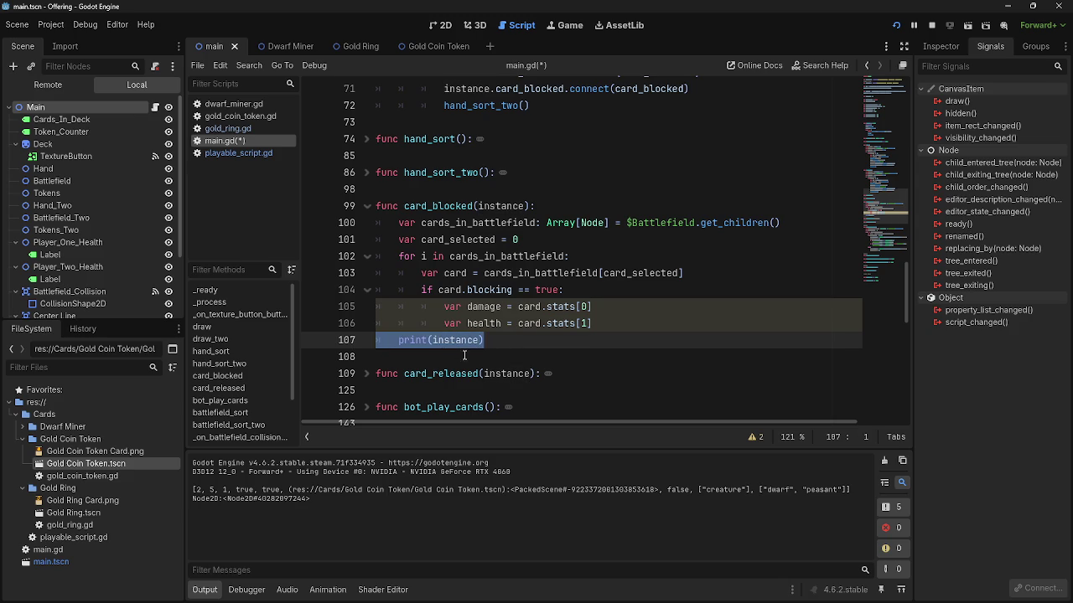
key("BackSpace")
key("BackSpace")
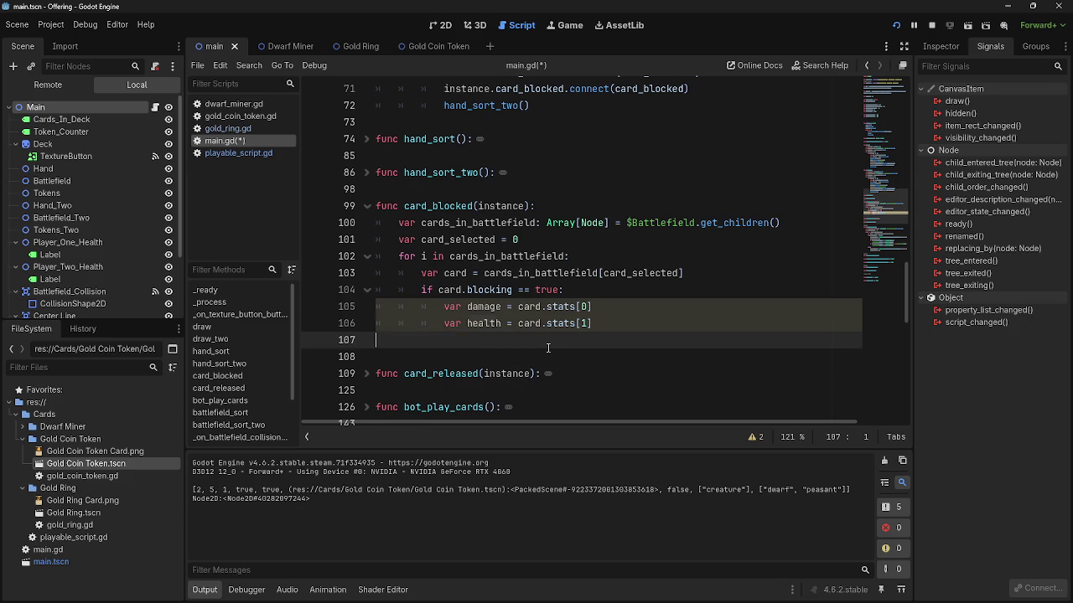
left_click(614, 326)
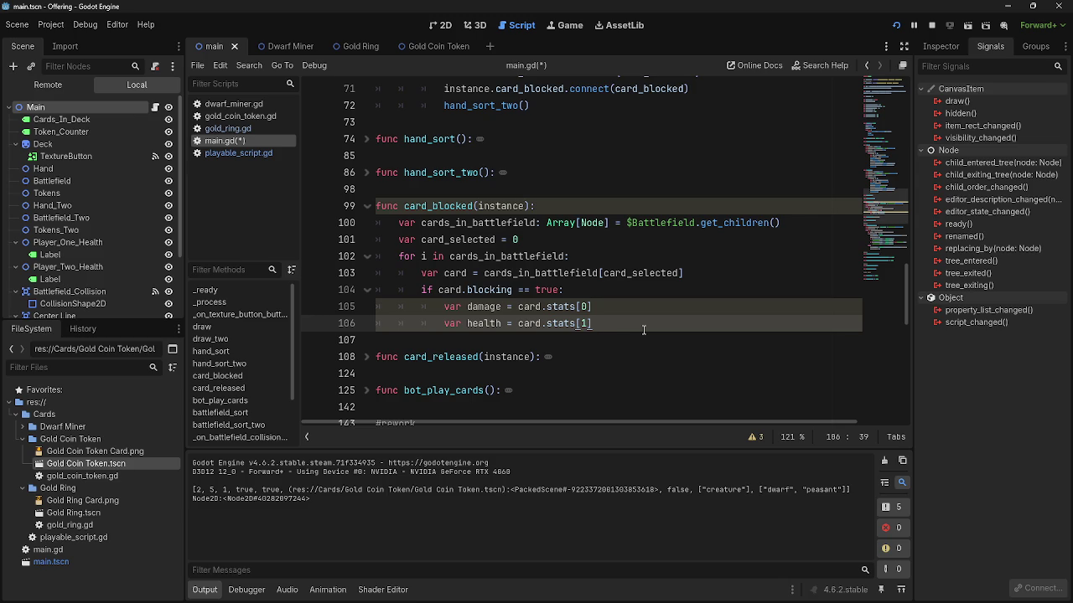
left_click_drag(628, 328, 383, 326)
left_click(559, 325)
key("shift+Home")
left_click(566, 324)
key("End")
key("shift+Home")
key("shift+Home")
left_click(633, 325)
key("shift+Home")
key("shift+Home")
left_click(543, 323)
left_click(627, 323)
key("shift+Home")
key("shift+Home")
left_click(597, 329)
key("shift+Home")
key("shift+Home")
left_click(622, 324)
key("shift+Home")
key("shift+Home")
left_click(618, 326)
key("shift+Home")
key("shift+Home")
left_click(618, 326)
key("shift+Home")
key("shift+Home")
left_click(621, 323)
key("shift+Home")
key("shift+Home")
key("shift+Up")
left_click(621, 325)
key("shift+Home")
key("shift+Home")
left_click(620, 325)
key("shift+Home")
key("shift+Home")
left_click(616, 321)
key("shift+Home")
key("shift+Home")
left_click(488, 324)
left_click(557, 324)
key("shift+Home")
left_click(514, 323)
key("shift+Right")
key("shift+Right")
key("shift+Right")
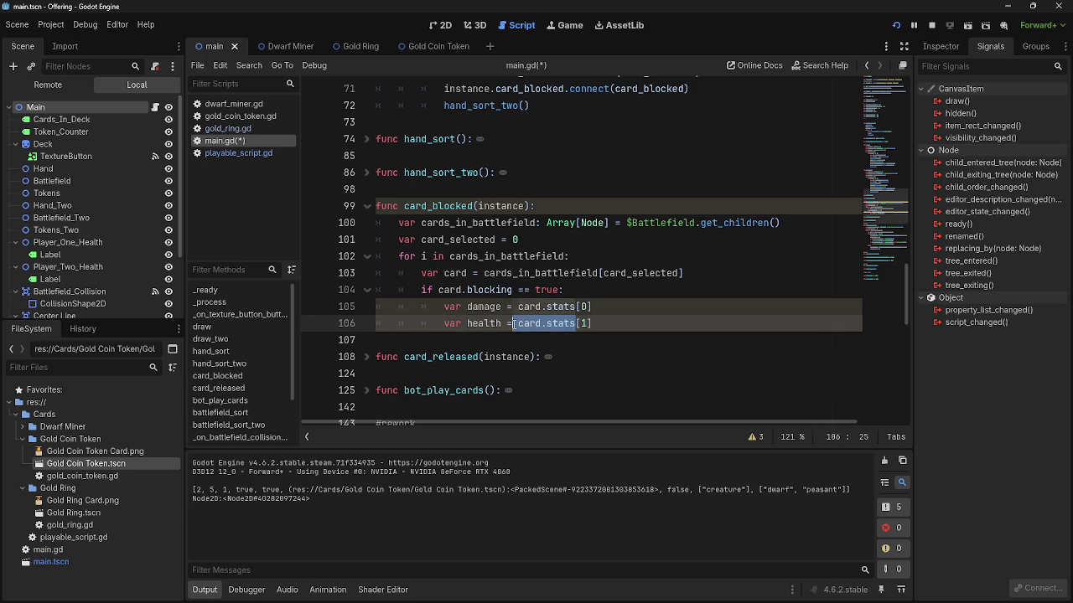
left_click(554, 323)
left_click(583, 292)
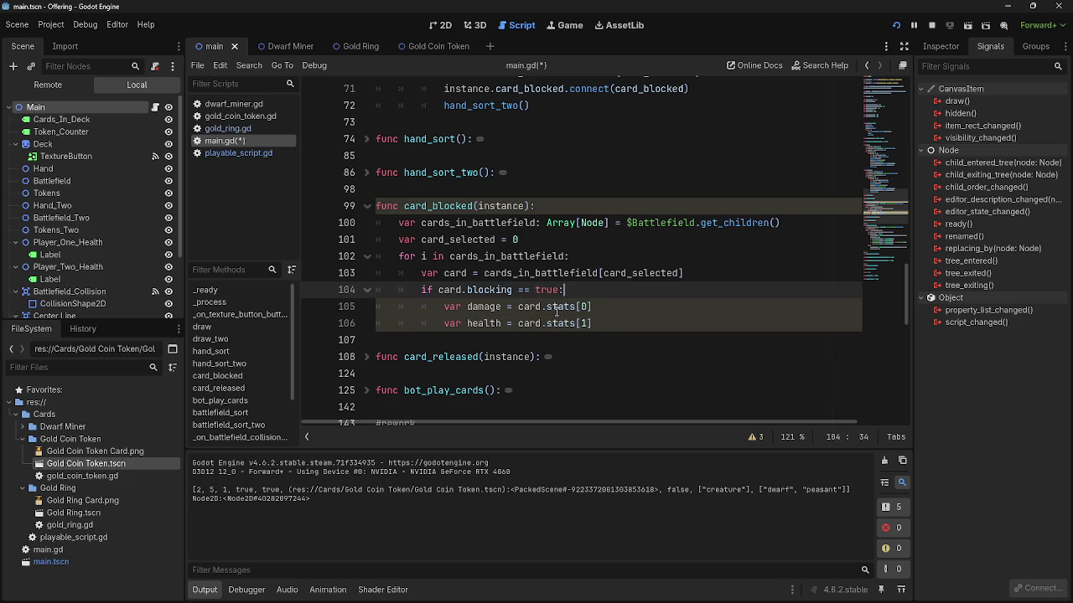
mouse_move(588, 325)
left_mouse_down()
mouse_move(462, 325)
mouse_move(581, 325)
mouse_move(503, 325)
left_mouse_up()
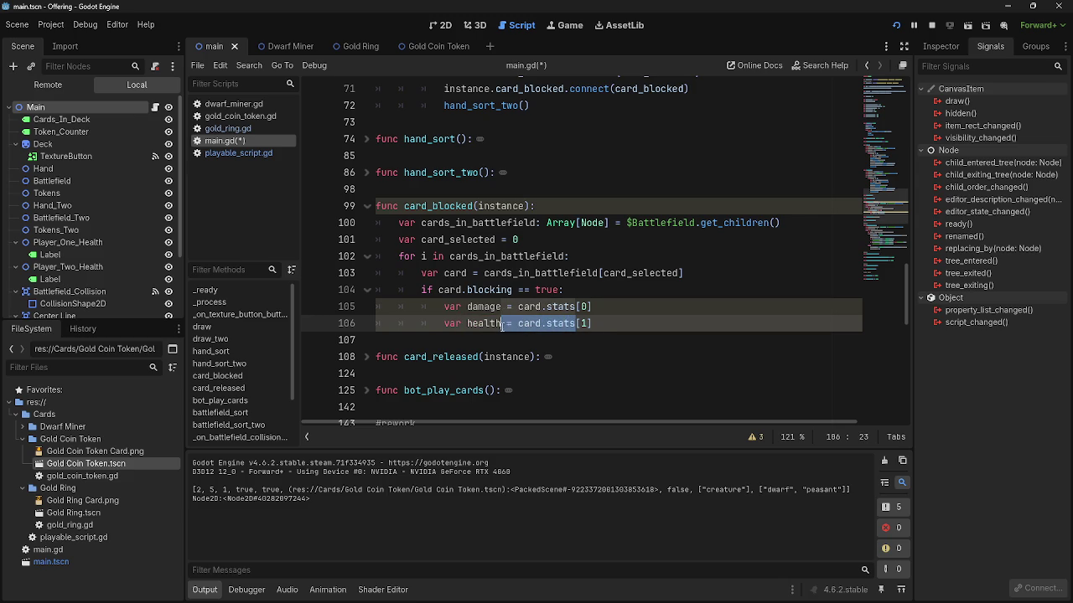
left_click(617, 328)
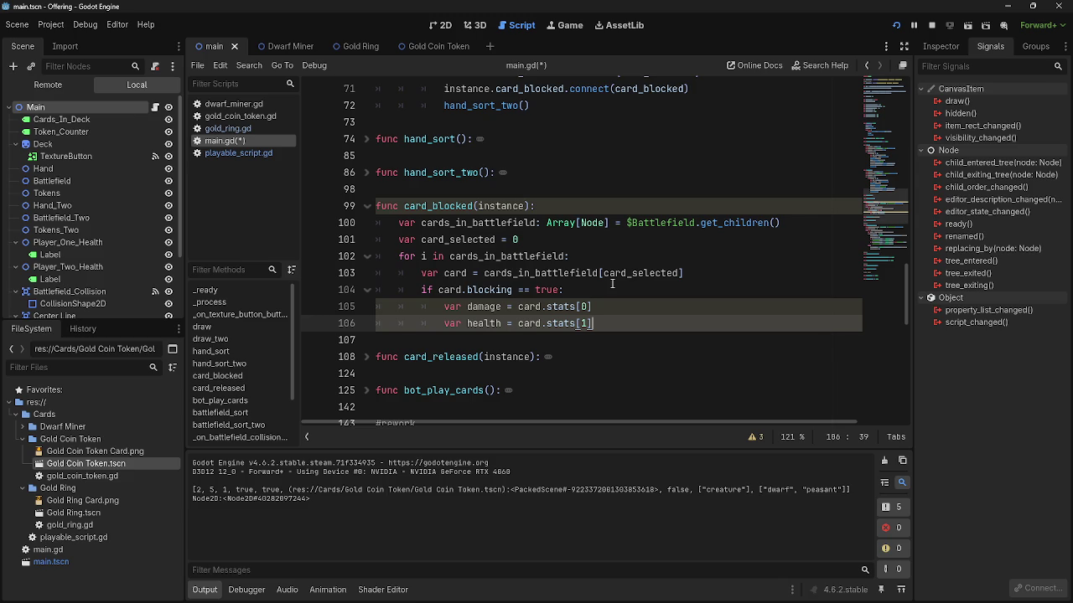
left_click(612, 285)
left_click(561, 241)
left_click(572, 290)
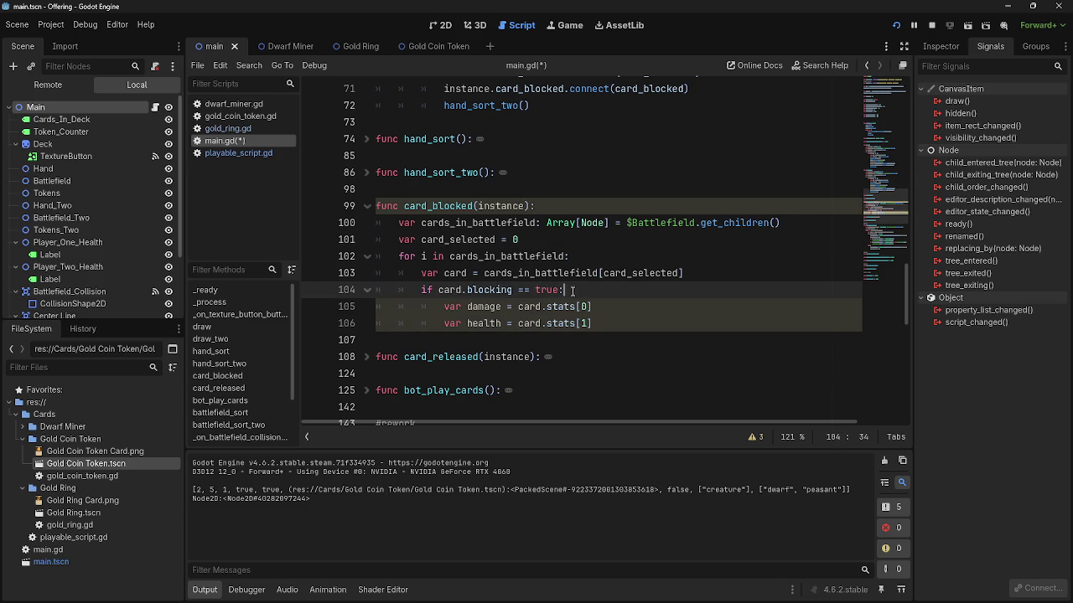
left_click(605, 322)
key("Up")
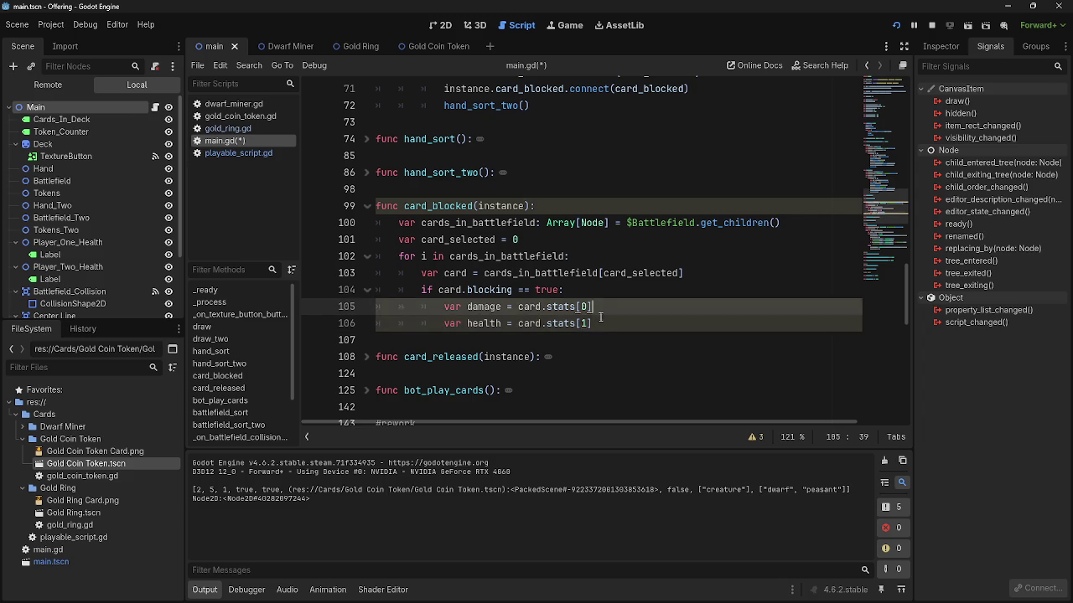
key("Down")
key("Up")
key("Down")
key("Up")
key("Down")
key("Up")
key("Down")
left_click(576, 297)
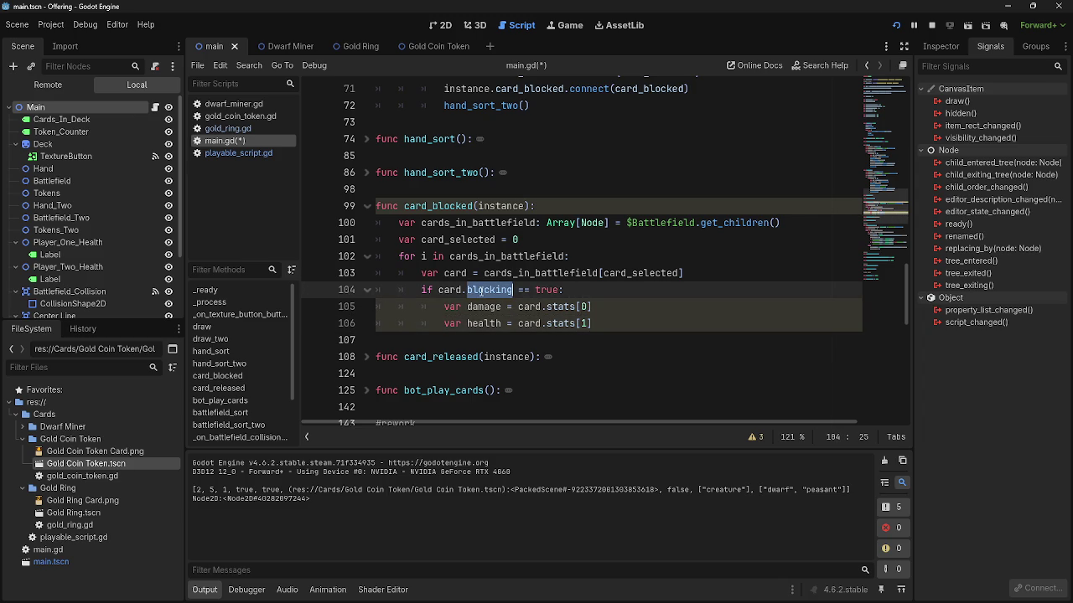
mouse_move(394, 223)
left_mouse_down()
mouse_move(620, 309)
mouse_move(637, 329)
left_mouse_up()
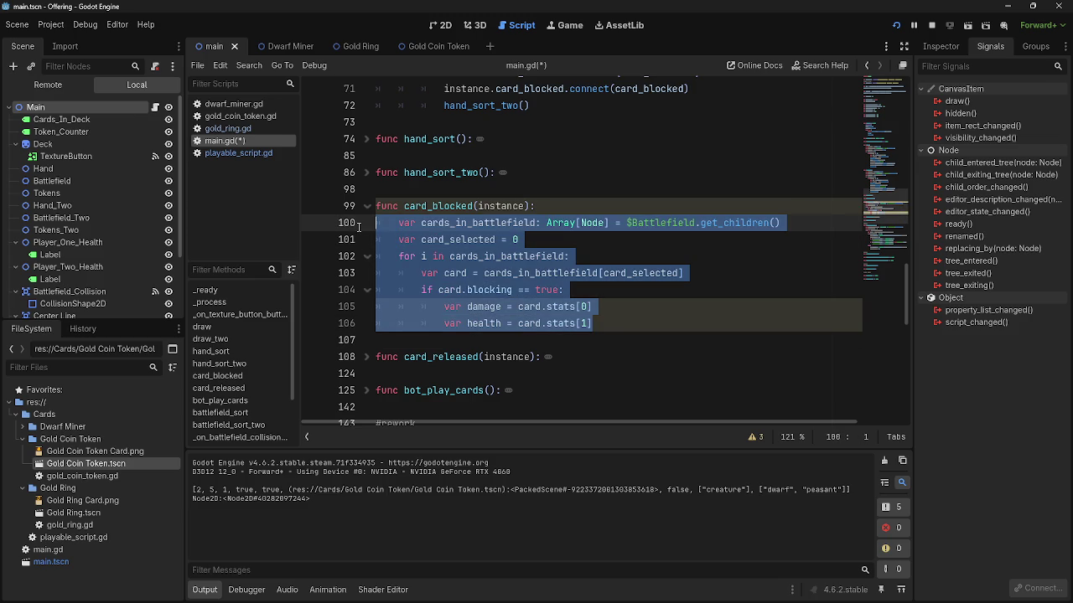
left_click(609, 323)
mouse_move(609, 322)
left_mouse_down()
mouse_move(334, 210)
mouse_move(333, 222)
left_mouse_up()
left_click(623, 327)
left_click(601, 306)
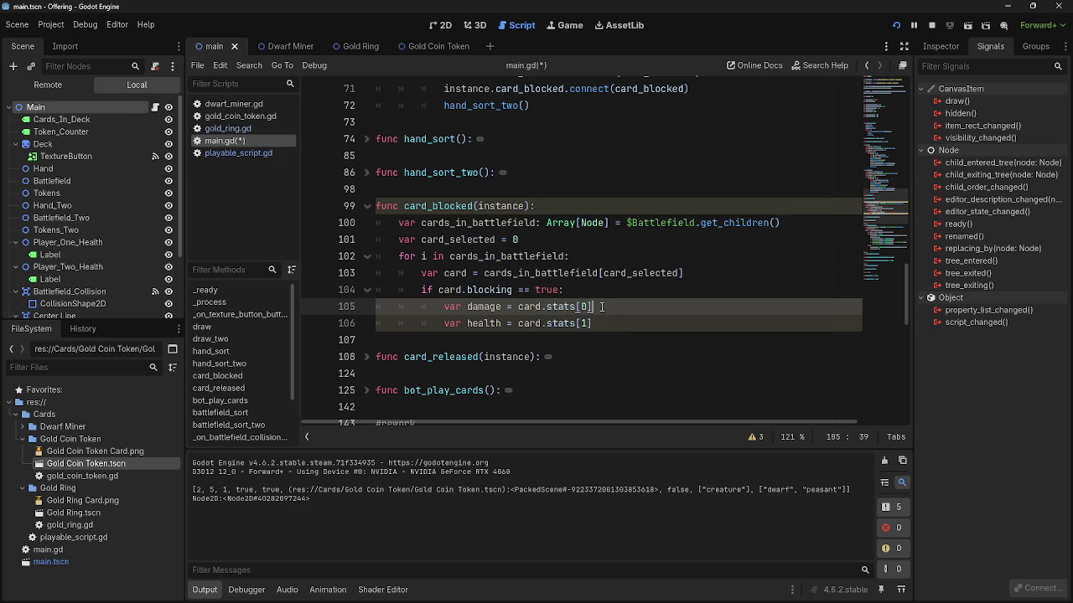
mouse_move(688, 273)
left_mouse_down()
mouse_move(469, 257)
mouse_move(399, 223)
left_mouse_up()
left_click(733, 268)
double_click(734, 272)
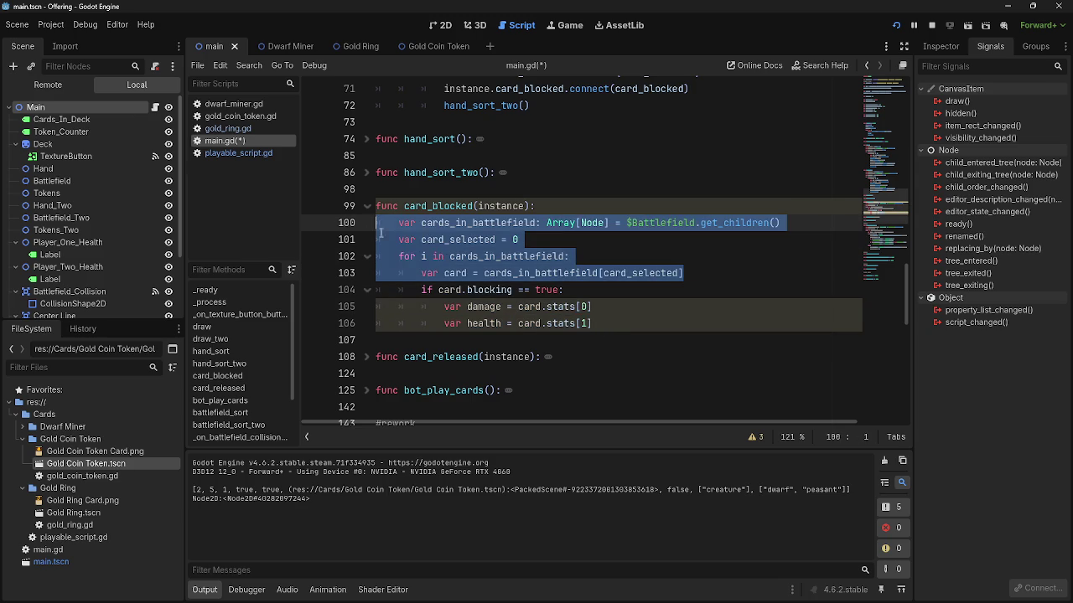
left_click(734, 280)
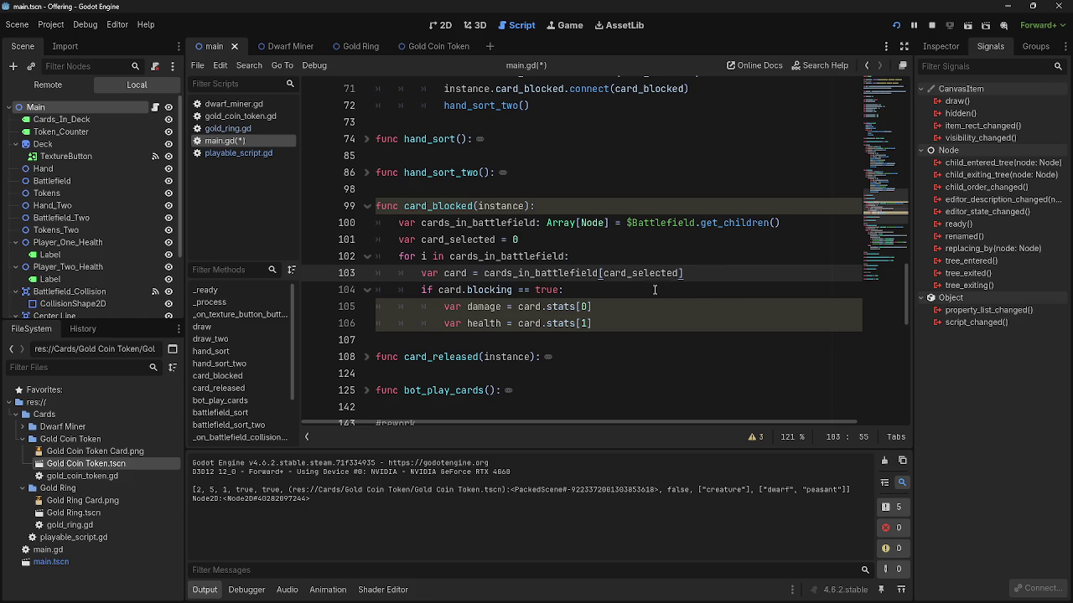
left_click_drag(420, 290, 695, 330)
scroll(695, 330, "down", 10)
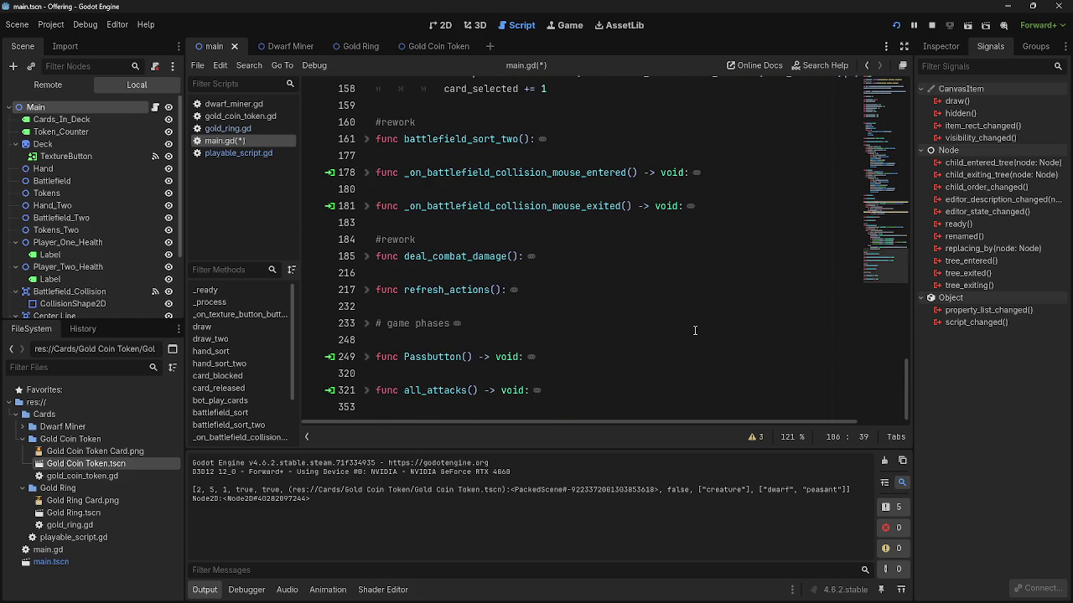
left_click(366, 258)
left_click(366, 258)
scroll(367, 258, "up", 5)
scroll(366, 258, "down", 5)
left_click(367, 258)
scroll(366, 258, "down", 10)
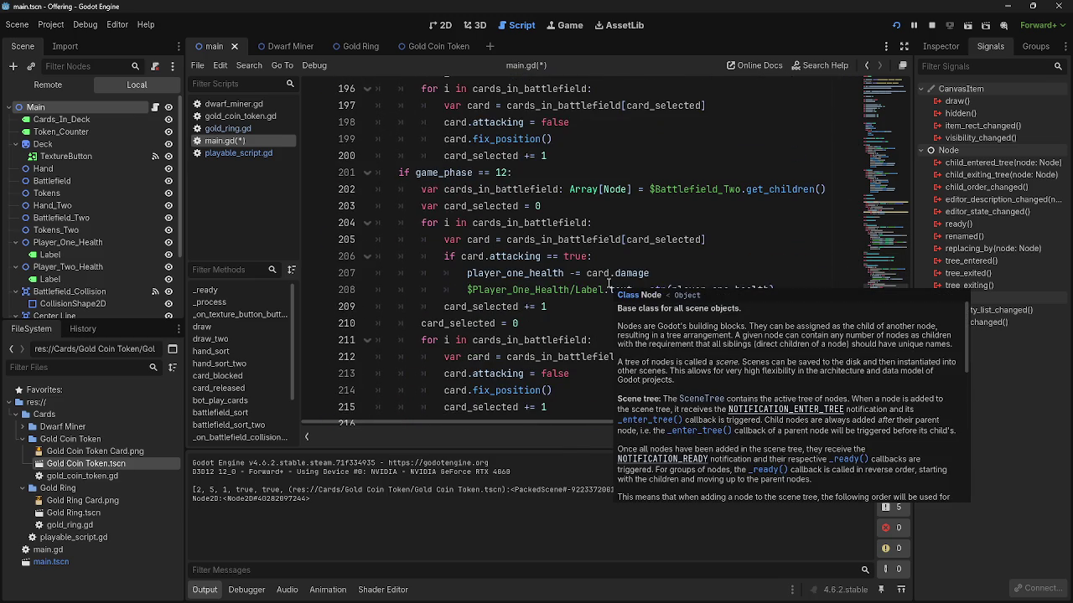
mouse_move(611, 285)
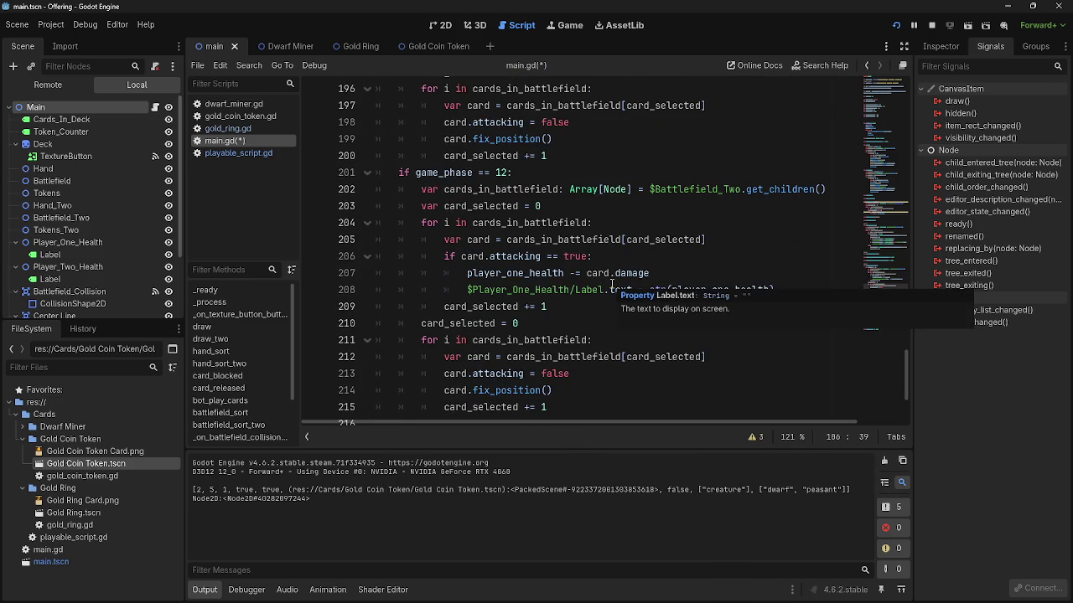
scroll(611, 285, "down", 2)
scroll(612, 284, "up", 2)
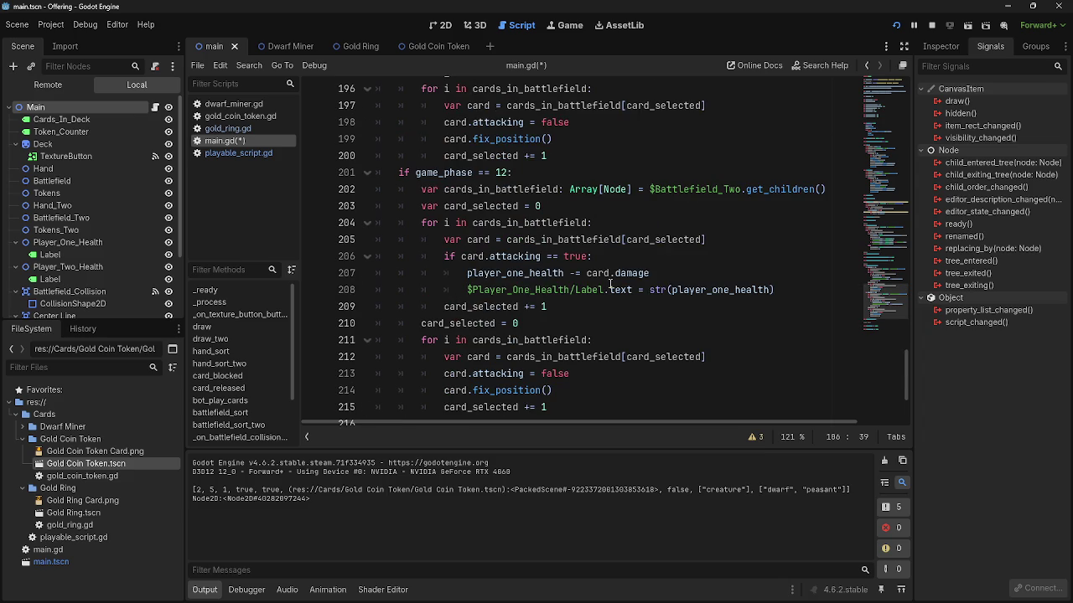
scroll(611, 285, "up", 20)
scroll(611, 285, "up", 4)
mouse_move(610, 291)
left_mouse_down()
mouse_move(383, 205)
mouse_move(391, 189)
left_mouse_up()
left_click(648, 299)
scroll(650, 299, "down", 1)
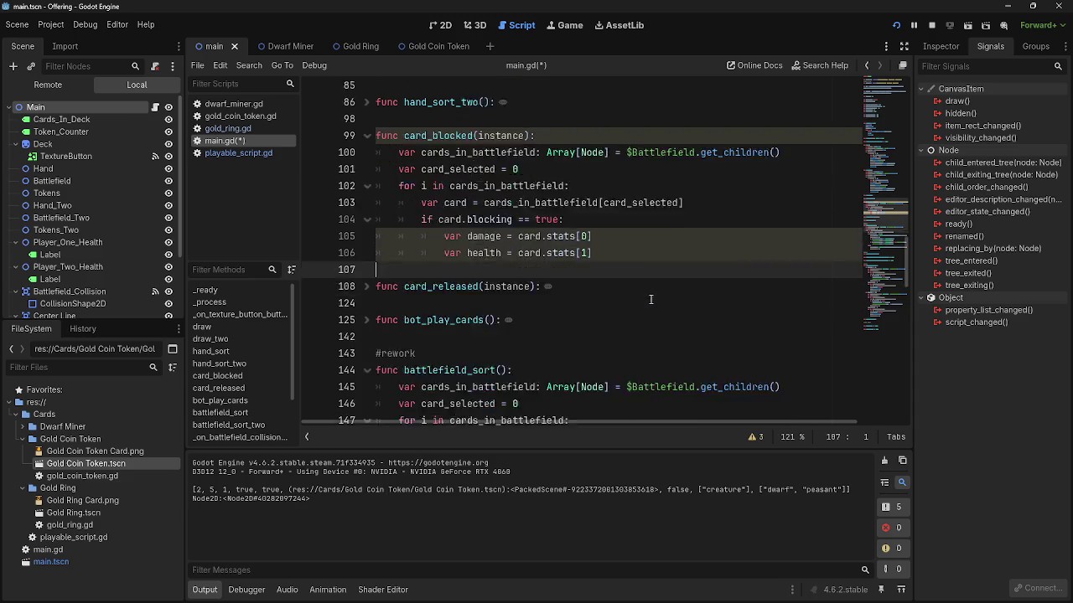
scroll(650, 299, "down", 18)
scroll(650, 299, "up", 20)
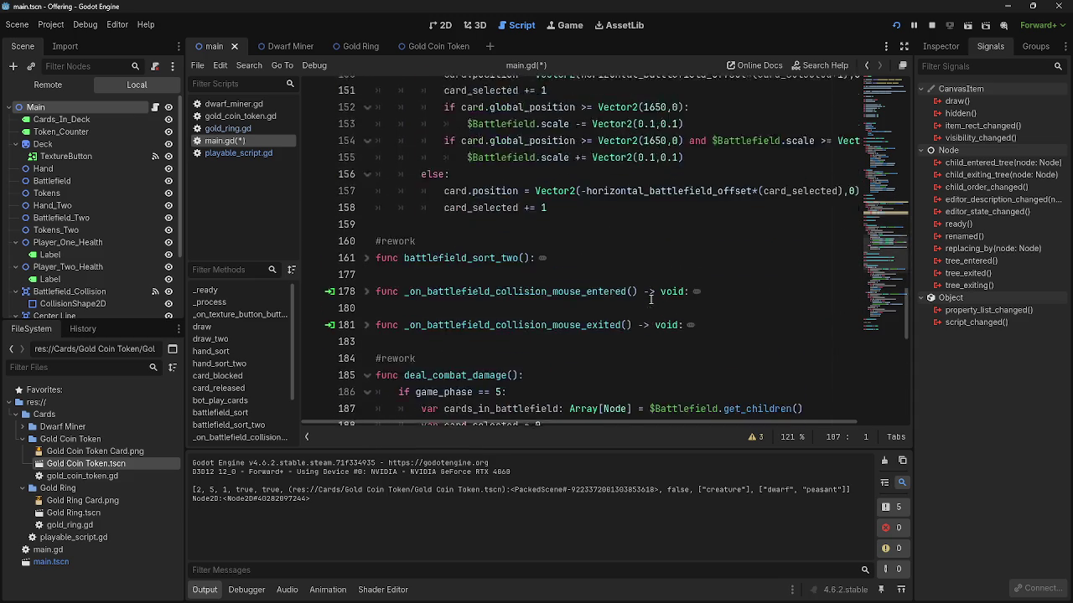
left_click(635, 288)
left_click_drag(634, 287, 337, 193)
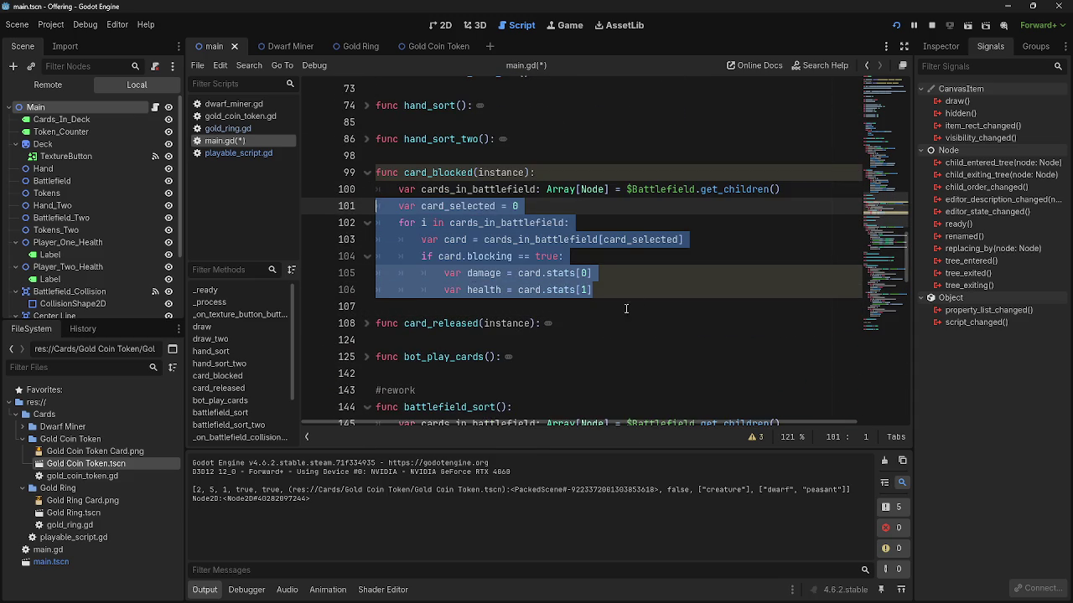
left_click(640, 286)
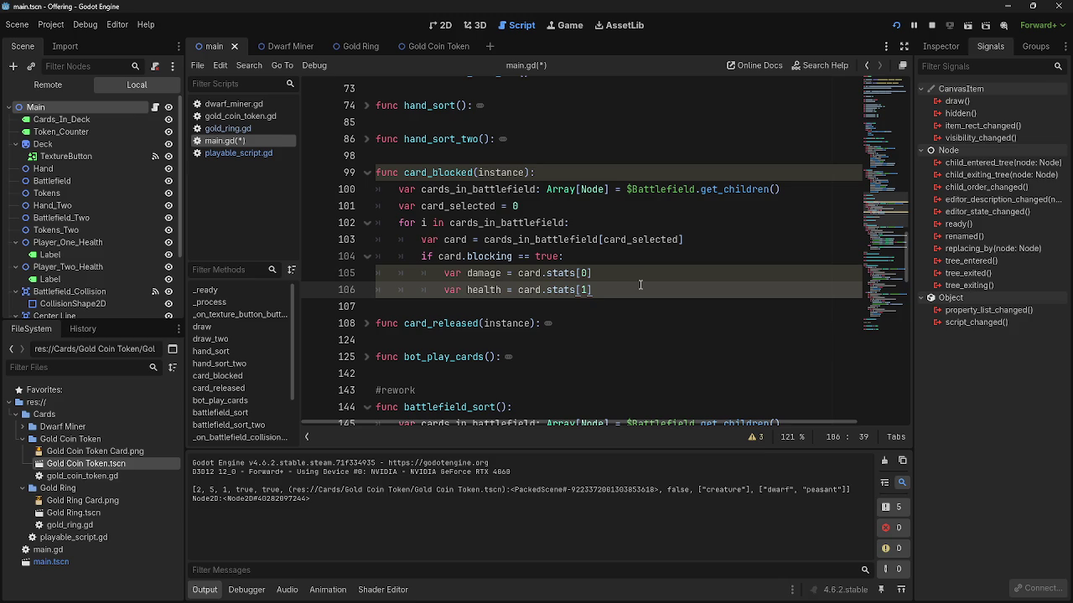
mouse_move(645, 289)
left_mouse_down()
mouse_move(382, 172)
mouse_move(376, 190)
left_mouse_up()
left_click_drag(606, 307, 376, 189)
left_click(649, 306)
left_click_drag(649, 292, 374, 203)
left_click(374, 203)
left_click(229, 154)
scroll(534, 289, "up", 2)
scroll(534, 289, "down", 2)
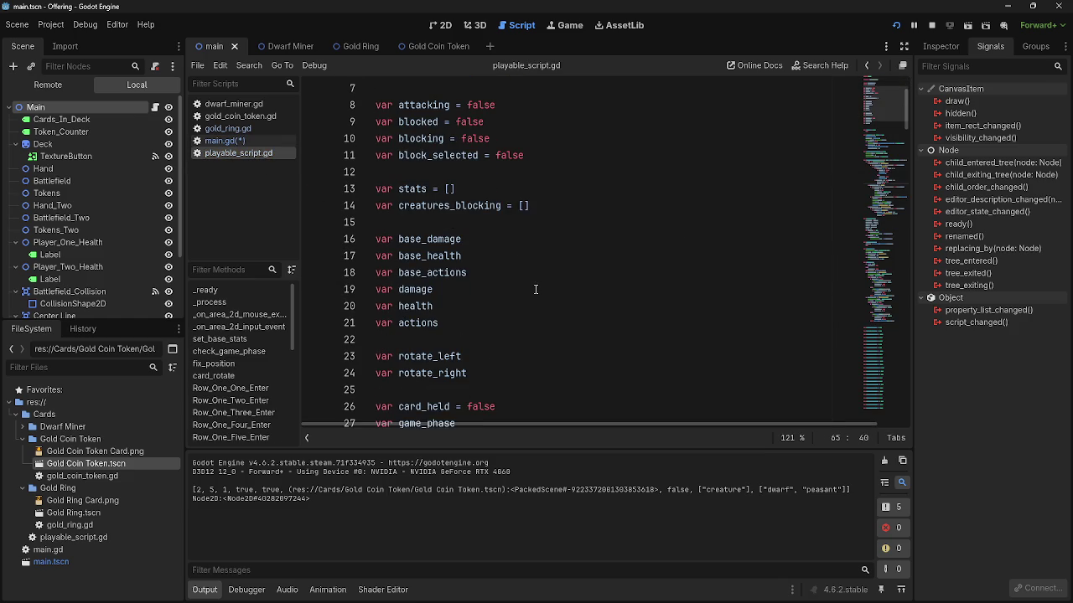
triple_click(537, 208)
left_click(554, 207)
left_click_drag(562, 207, 375, 207)
left_click(555, 207)
left_click_drag(545, 207, 373, 206)
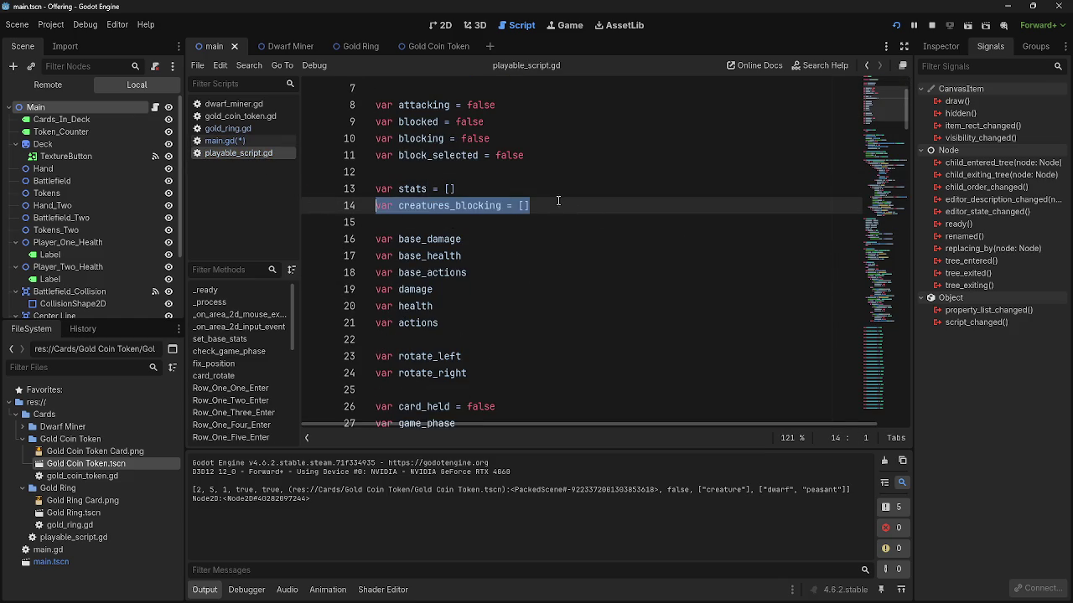
left_click(222, 141)
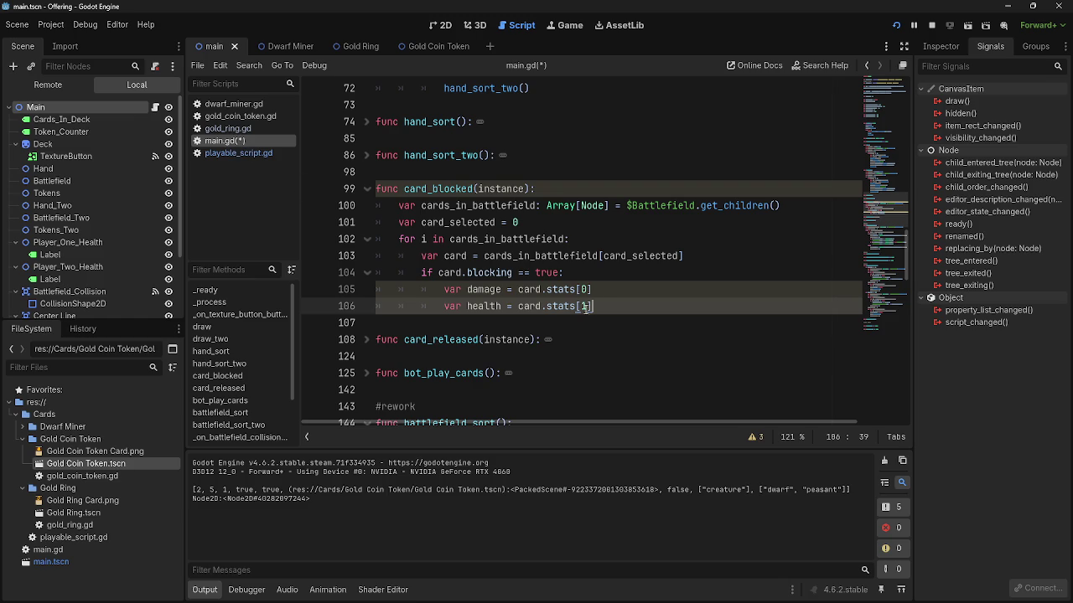
mouse_move(593, 307)
left_mouse_down()
mouse_move(394, 225)
mouse_move(388, 208)
left_mouse_up()
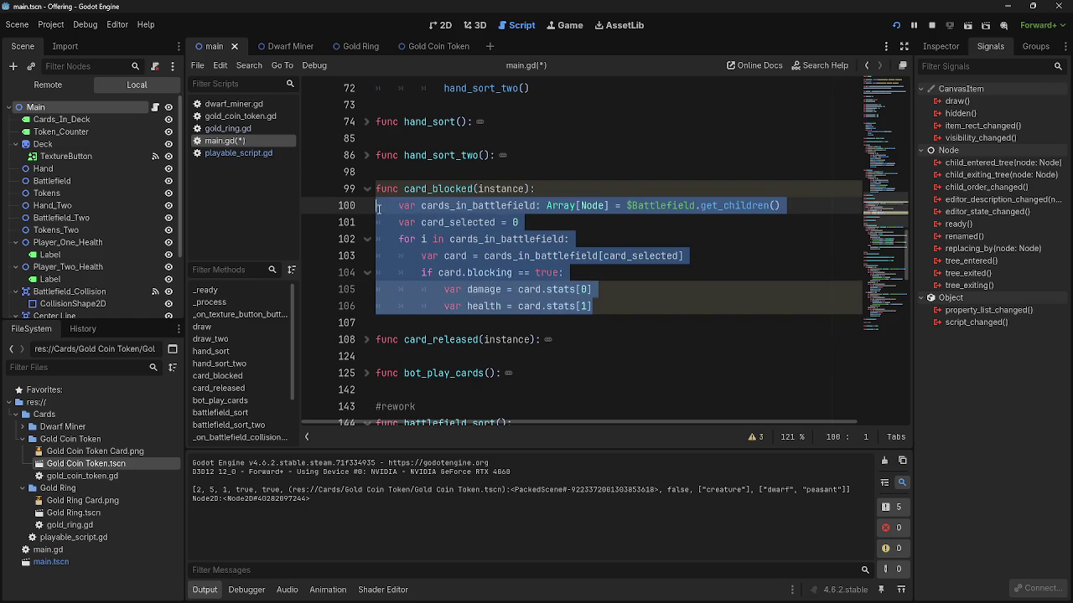
left_click(506, 274)
mouse_move(626, 308)
left_mouse_down()
mouse_move(373, 239)
mouse_move(339, 195)
left_mouse_up()
left_click(612, 293)
mouse_move(610, 306)
left_mouse_down()
mouse_move(373, 255)
mouse_move(308, 203)
left_mouse_up()
left_click(484, 188)
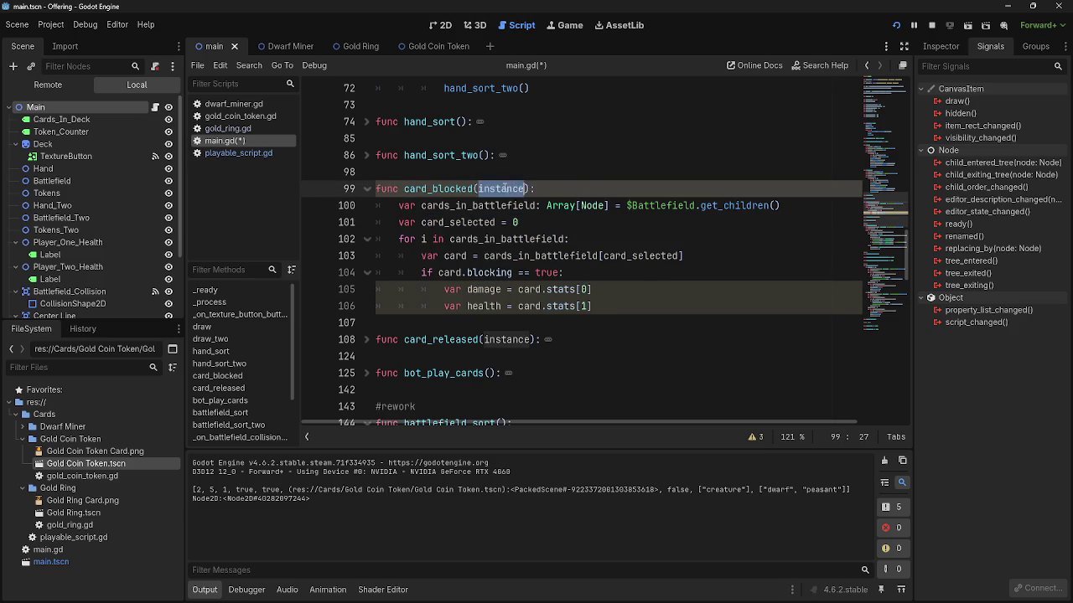
left_click(240, 154)
scroll(533, 242, "down", 20)
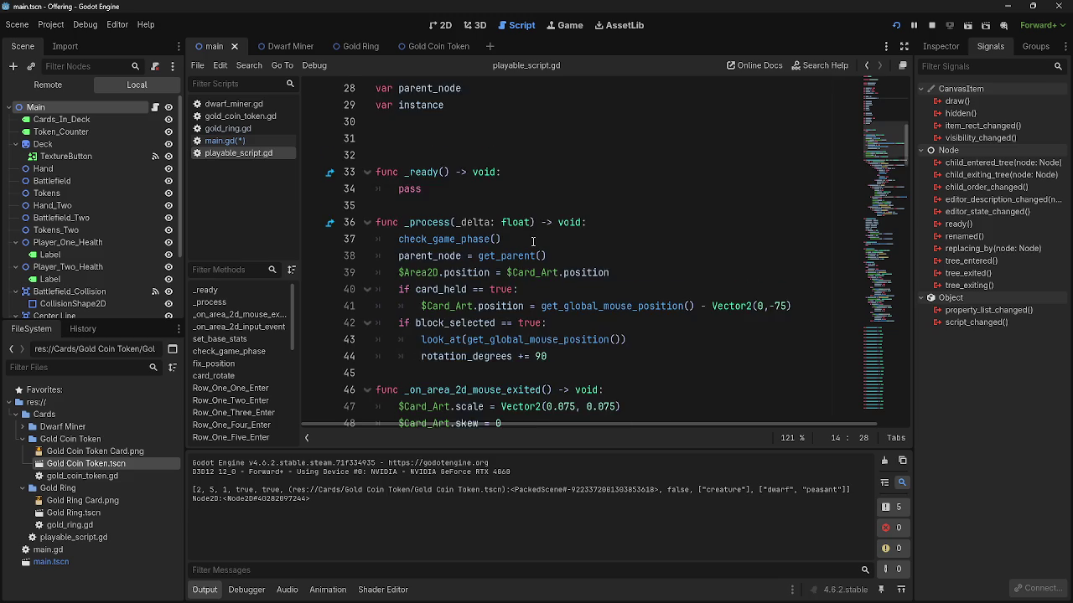
scroll(533, 242, "down", 2)
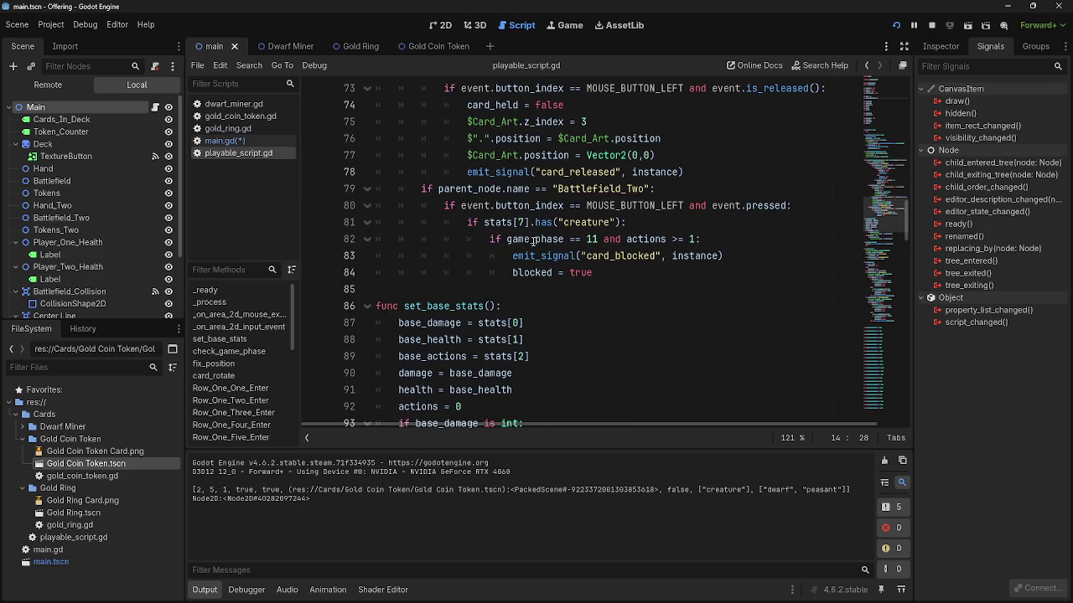
left_click(229, 141)
left_click_drag(596, 306, 353, 207)
left_click(675, 289)
mouse_move(635, 308)
left_mouse_down()
mouse_move(363, 267)
mouse_move(369, 285)
left_mouse_up()
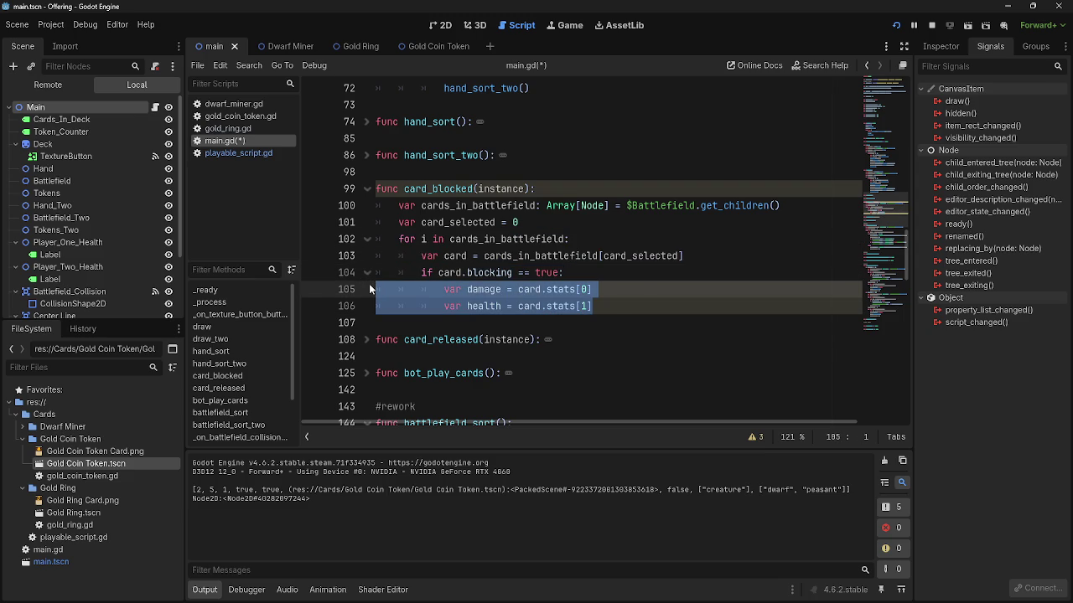
- Replace the var damage and health lines with pass, leaving an empty line 105 above it
key("Tab")
key("Tab")
key("Delete")
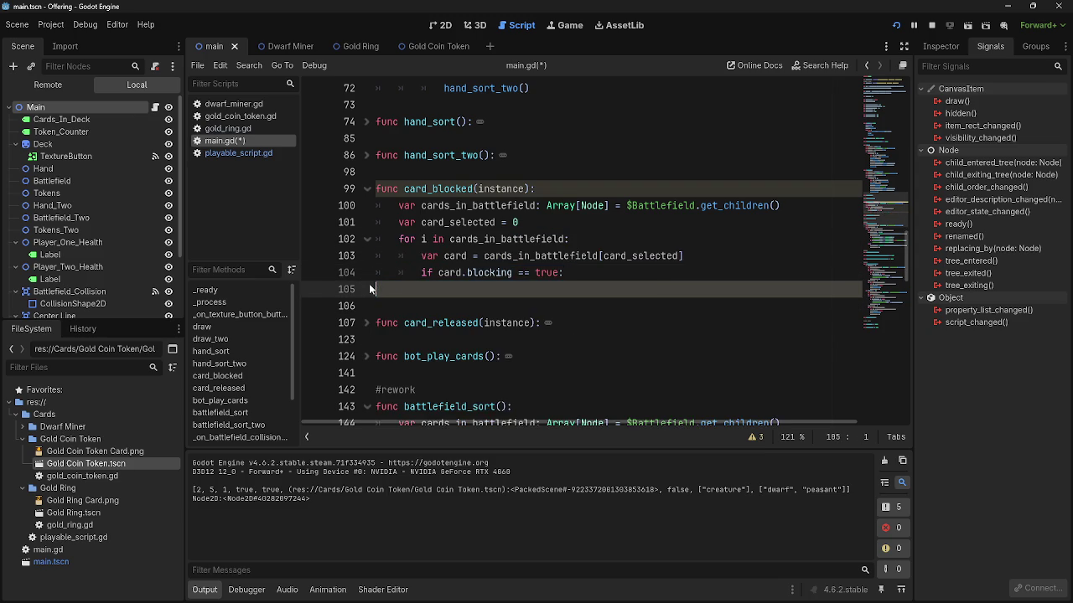
key("Tab")
type("pass")
key("ctrl+shift+Return")
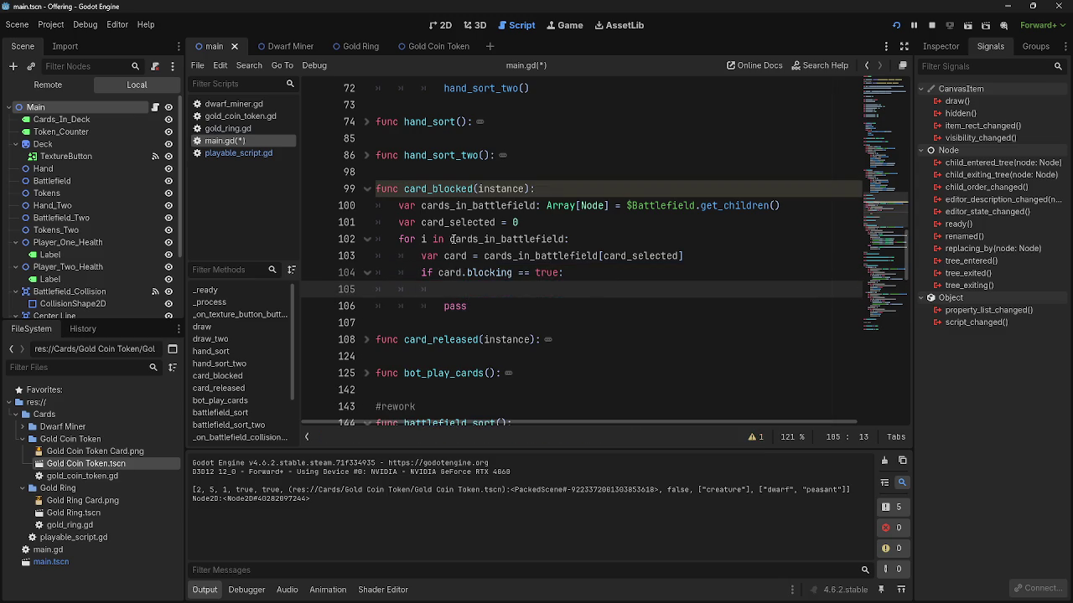
mouse_move(398, 205)
left_mouse_down()
mouse_move(737, 207)
mouse_move(790, 223)
left_mouse_up()
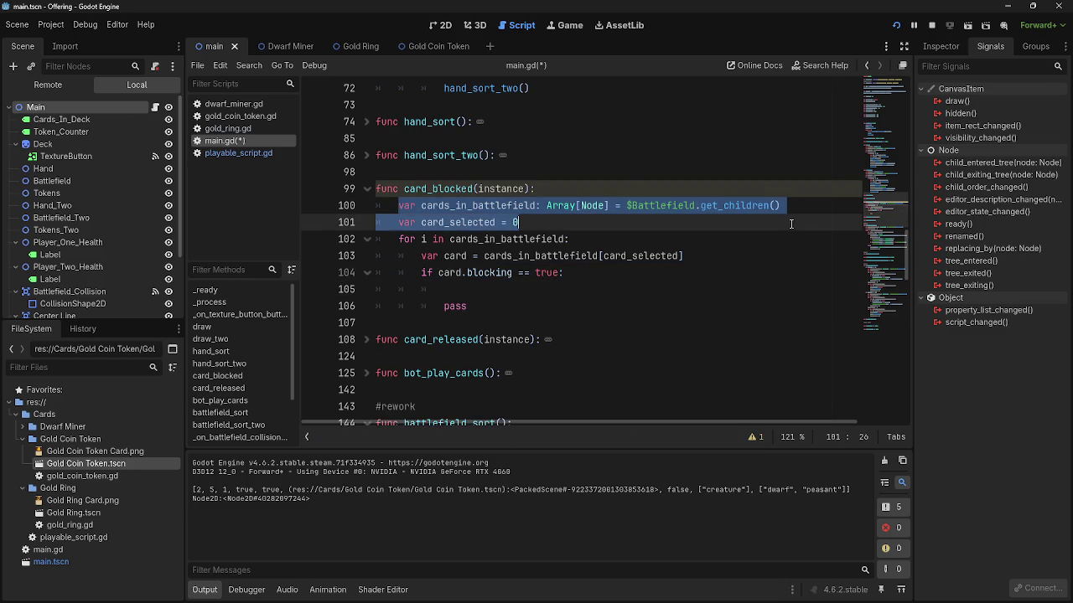
left_click(790, 224)
left_click_drag(394, 238, 602, 292)
left_click(566, 295)
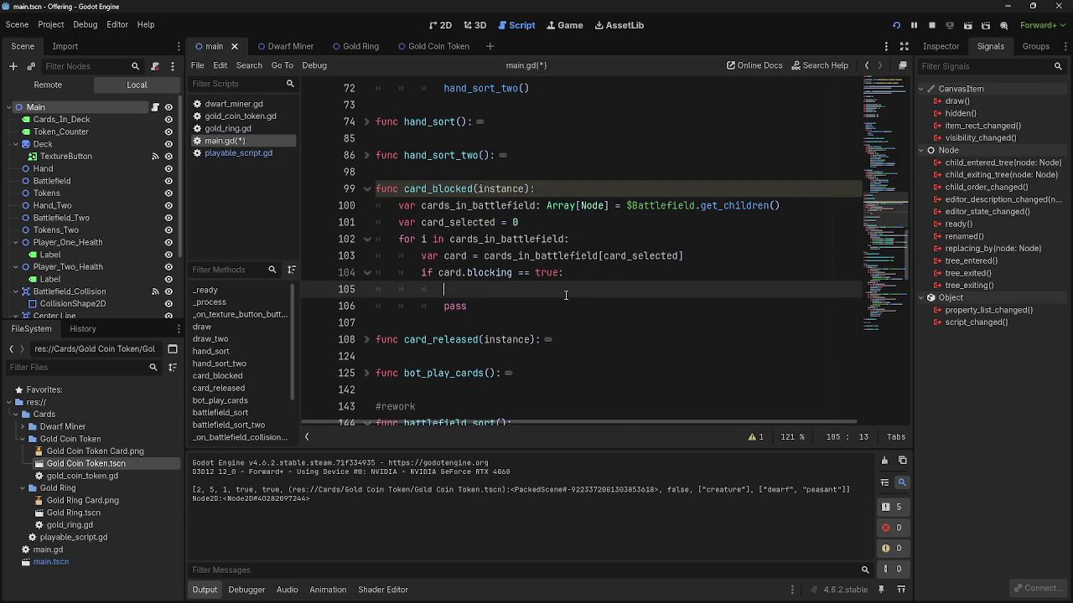
- Check playable_script.gd's variables, then start typing instance.creatures_blocking on line 105
left_click(231, 154)
scroll(452, 289, "up", 19)
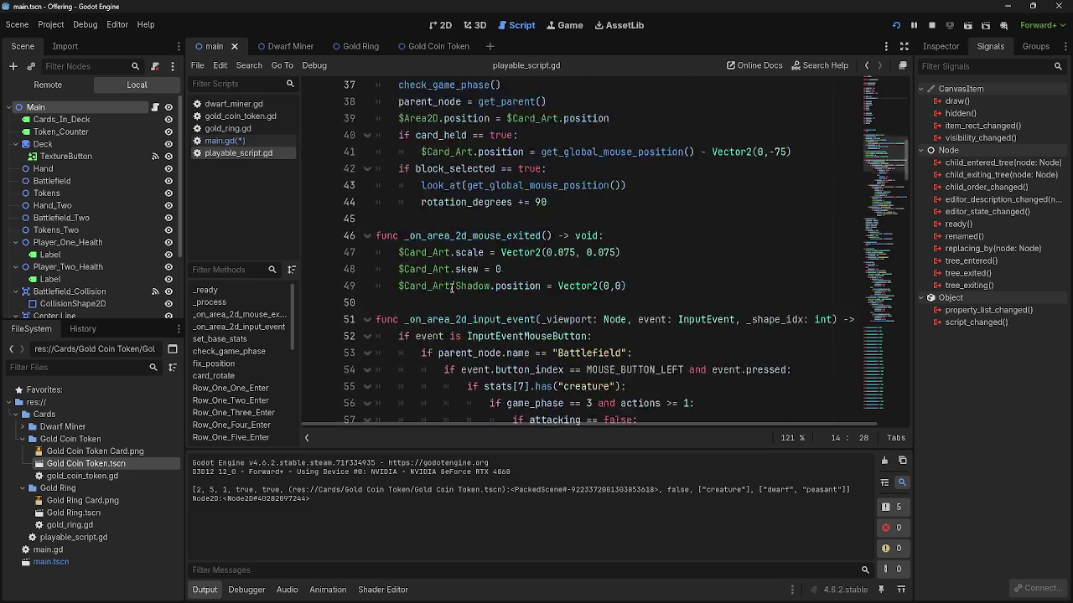
scroll(453, 289, "up", 3)
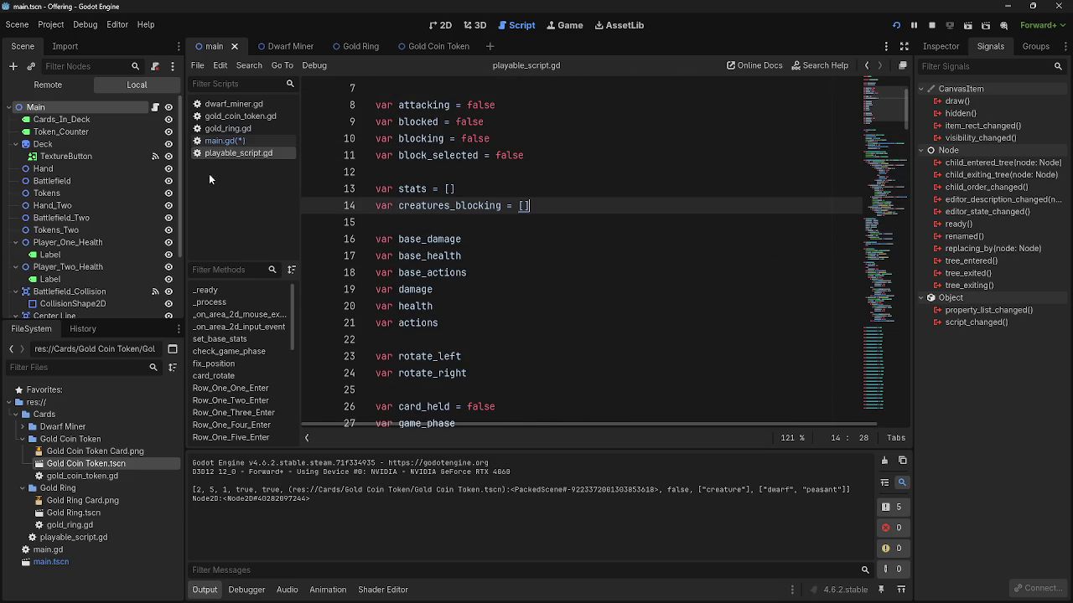
left_click(223, 140)
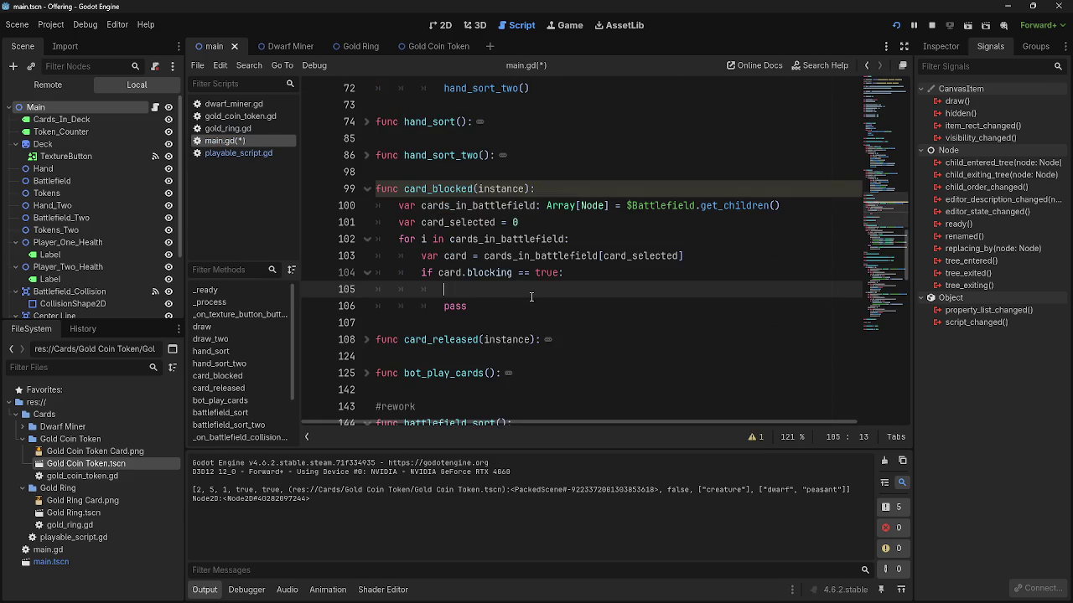
type("instance")
type(".creatur")
type("e_")
type("_blci")
key("BackSpace")
key("BackSpace")
- Correct the spelling to creatures_blocking, then type a stray 'append' on new line 106
type("ock")
key("BackSpace")
key("BackSpace")
key("BackSpace")
type("ocking")
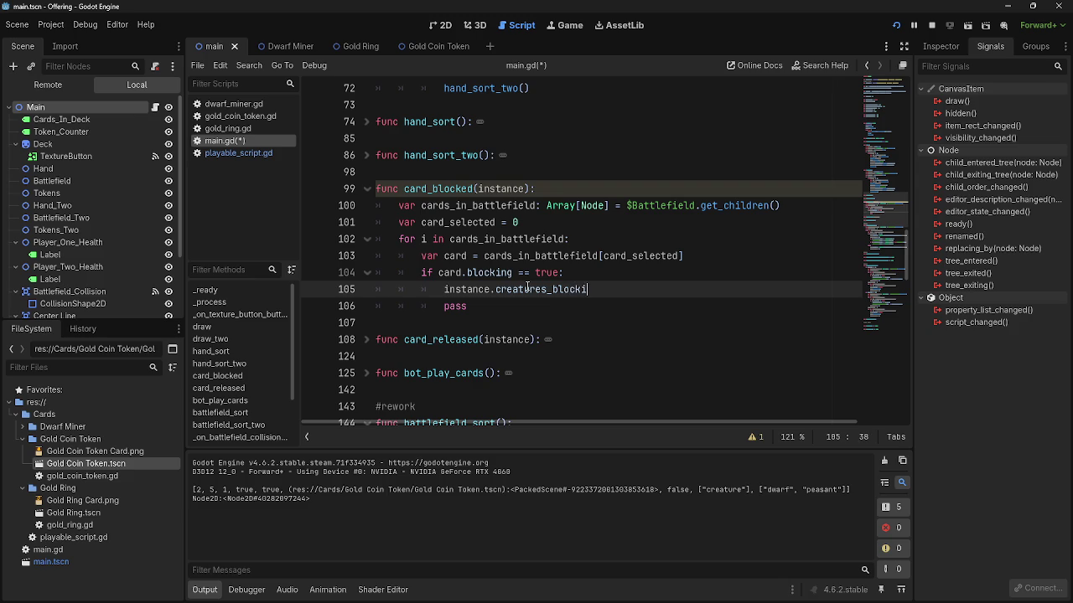
key("Return")
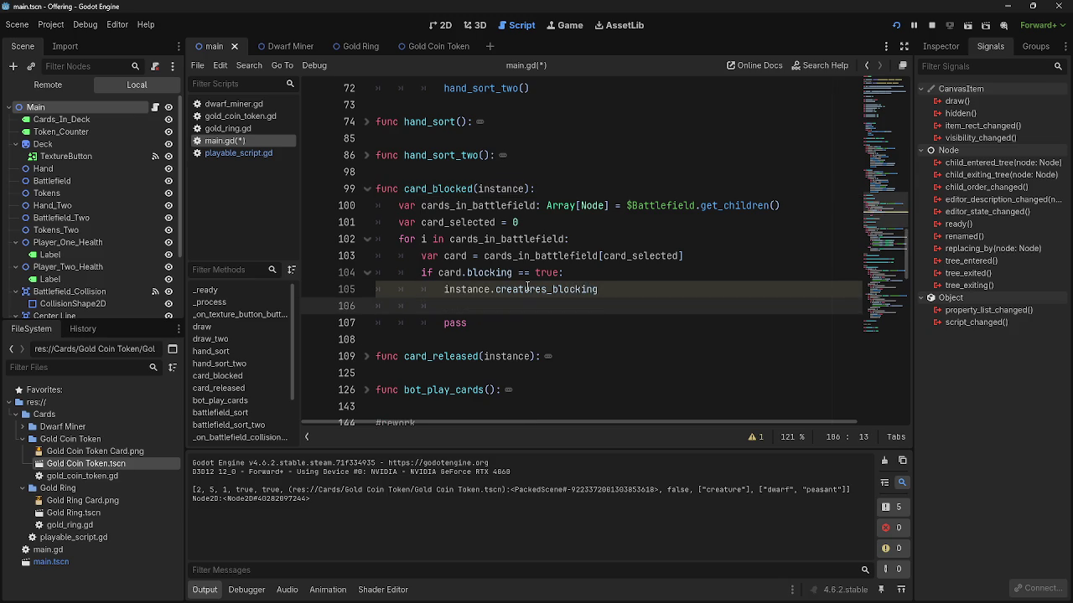
left_click(650, 291)
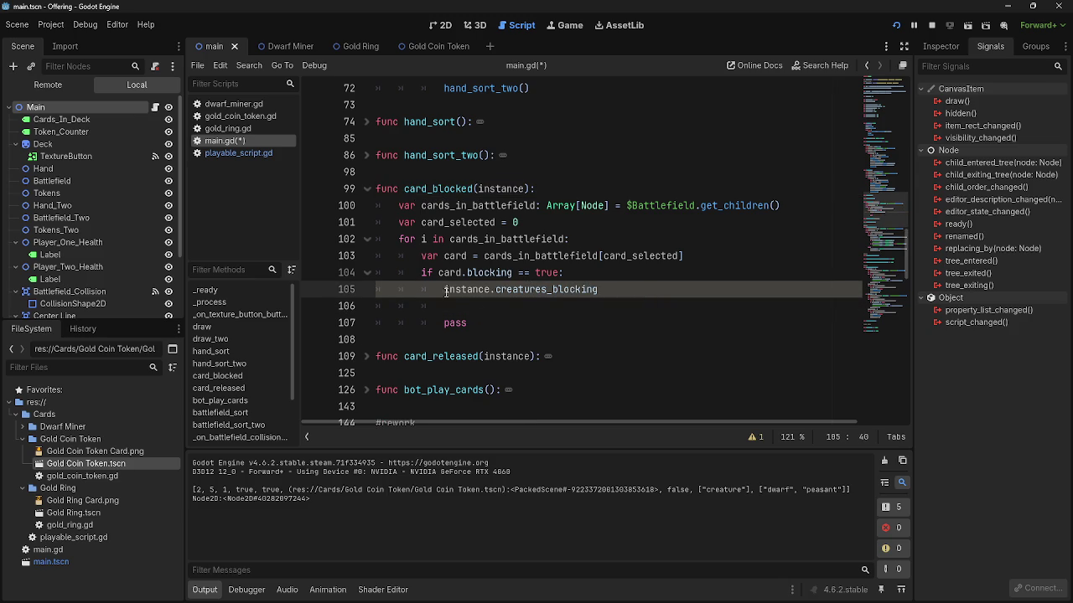
left_click(577, 308)
left_click(450, 290)
left_click(456, 303)
key("Up")
key("Down")
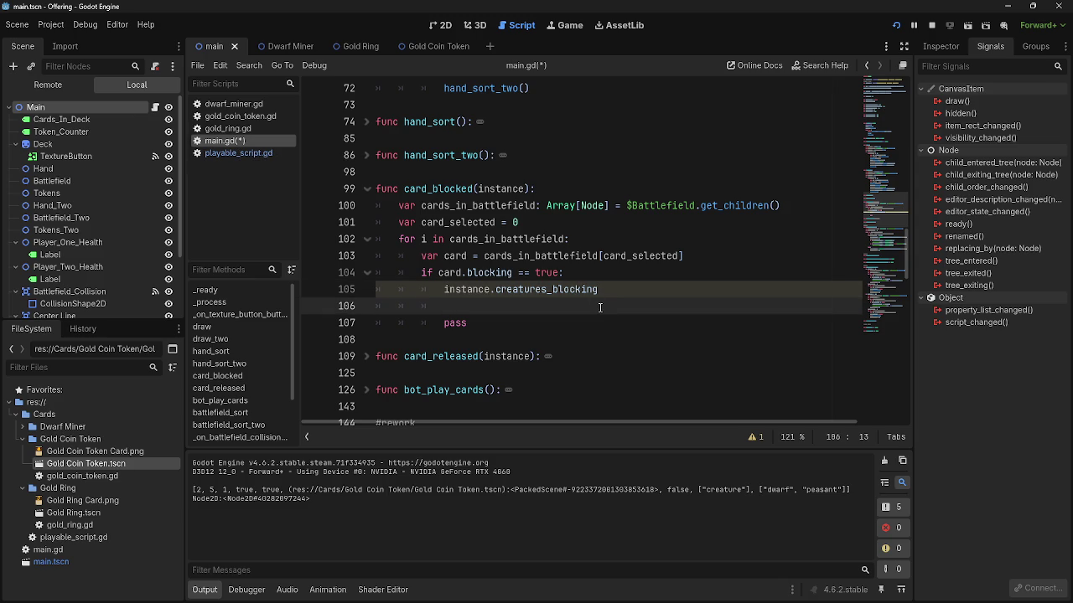
type("append")
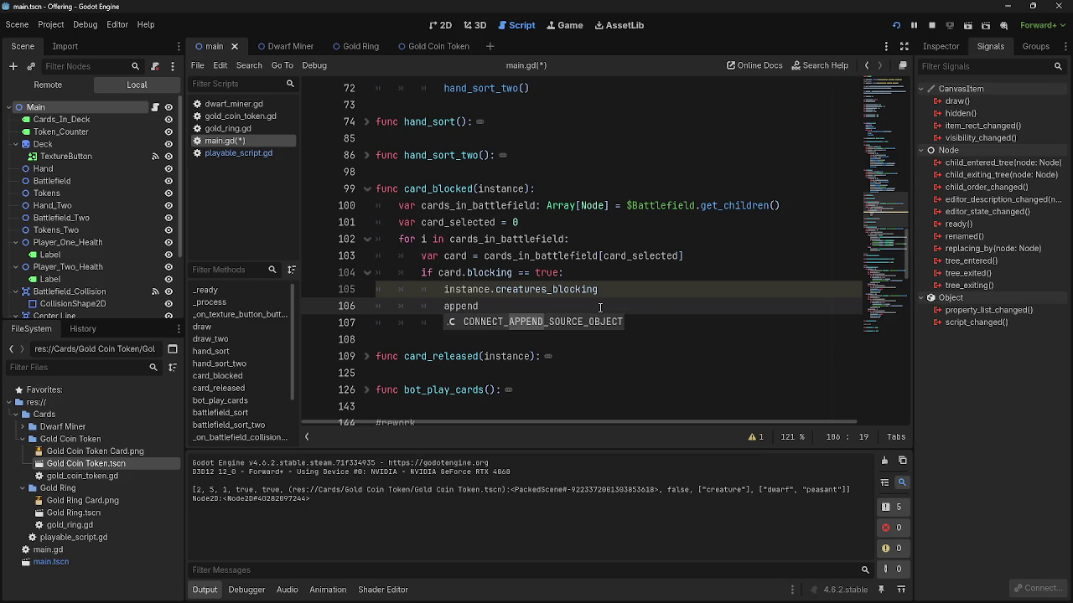
key("alt+Tab")
key("alt+Tab")
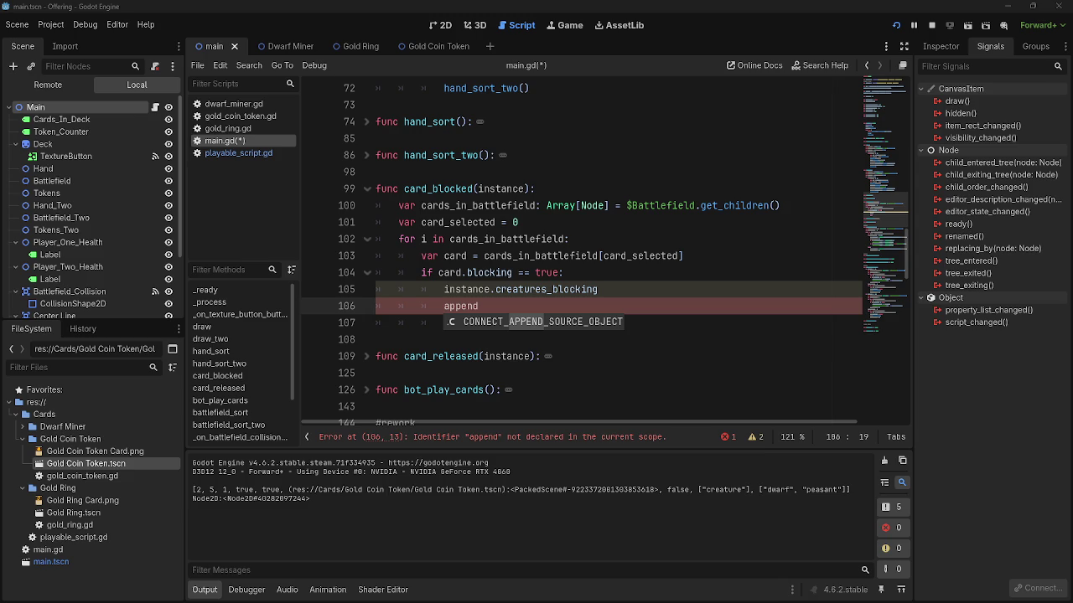
- Delete the stray append and extend line 105 with .append(card, removing the empty line
left_click(563, 289)
left_click_drag(481, 306, 375, 306)
key("BackSpace")
left_click(672, 295)
type(".append")
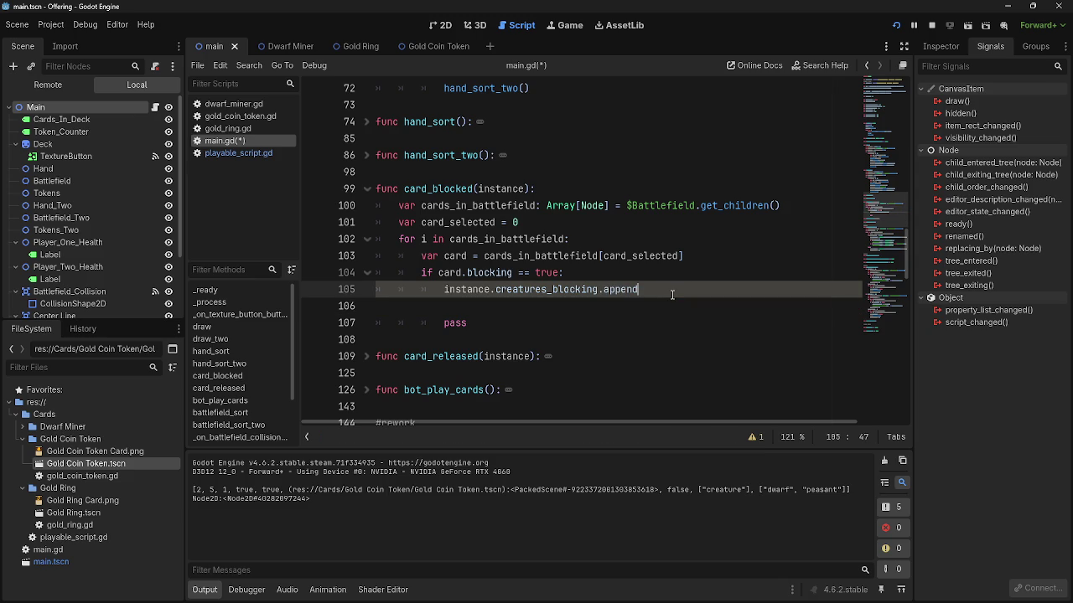
type("(")
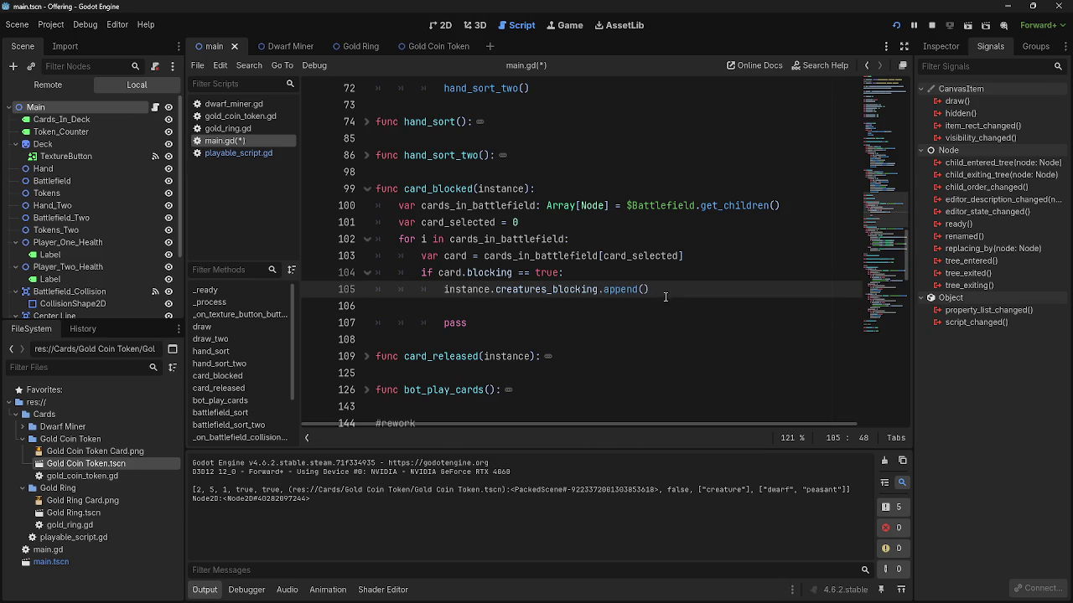
type("card")
left_click(712, 302)
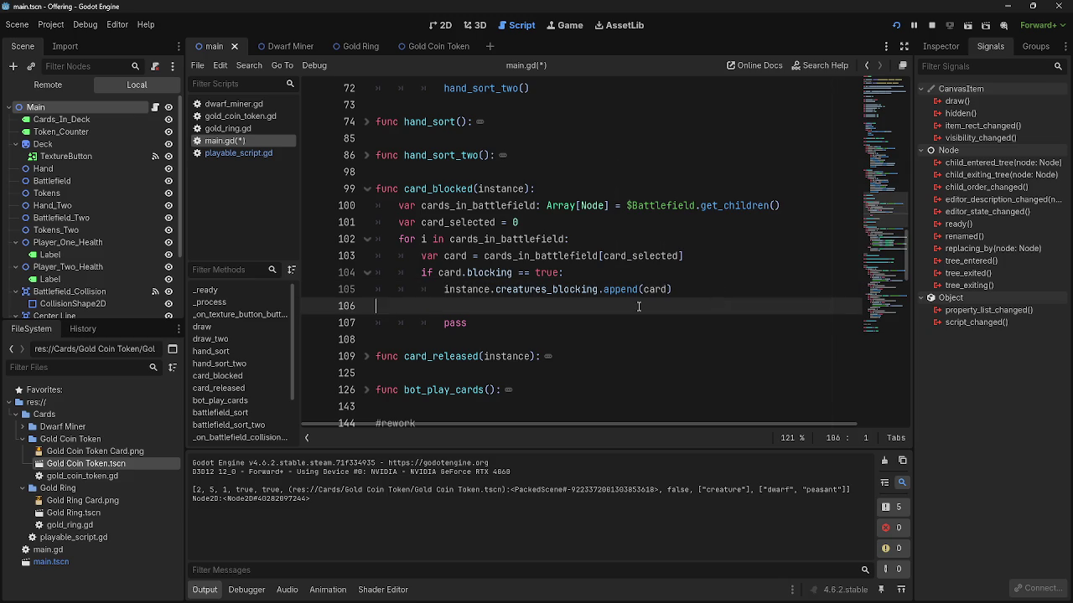
key("BackSpace")
key("BackSpace")
- Close the append call with ) so line 105 reads instance.creatures_blocking.append(card)
key("Return")
left_click(686, 288)
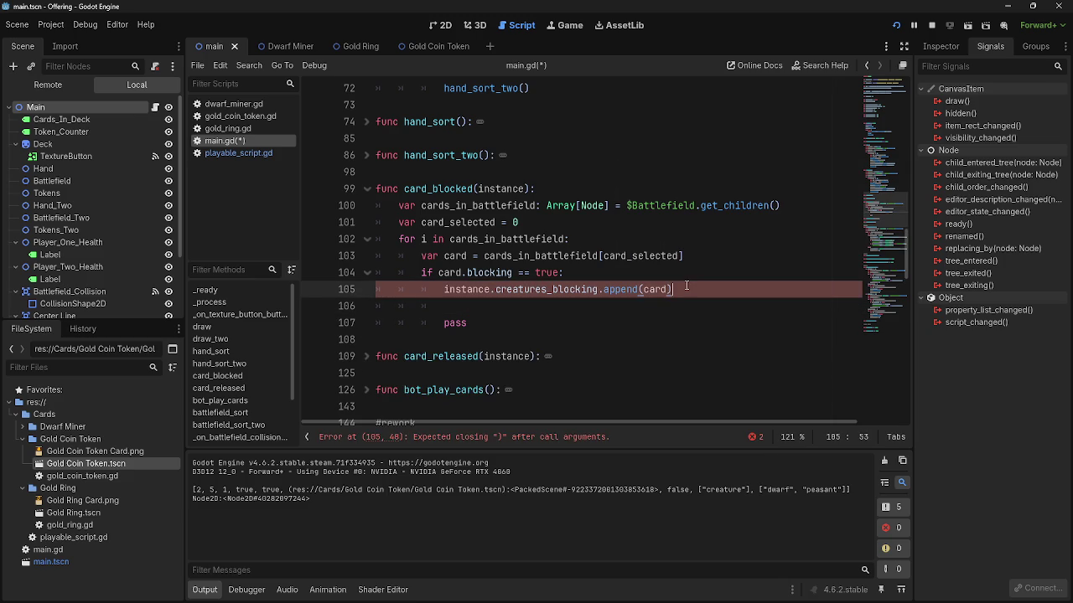
type(")")
key("Return")
key("BackSpace")
key("BackSpace")
key("BackSpace")
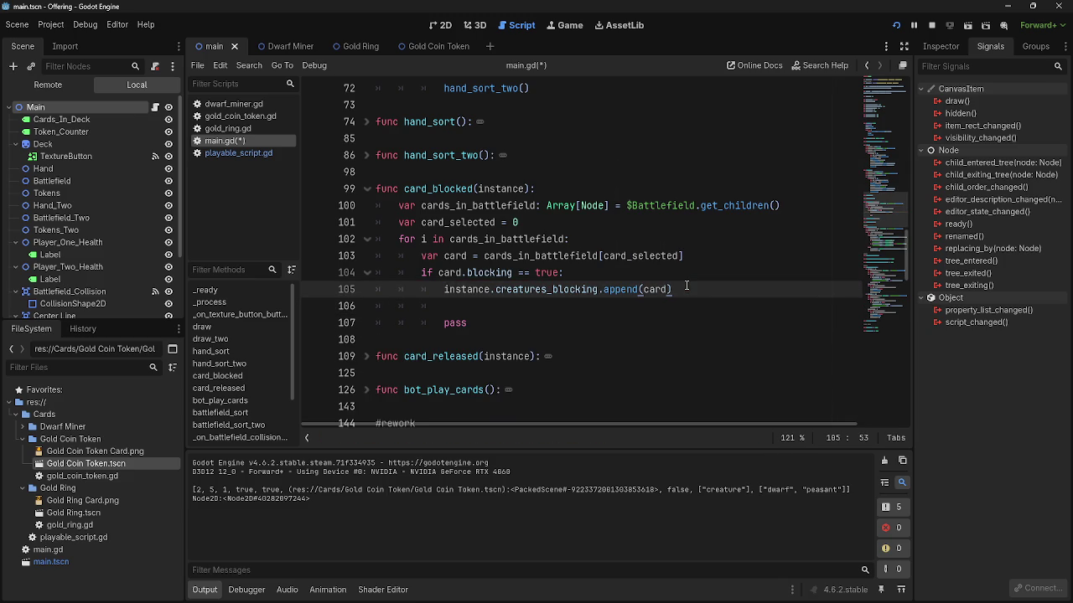
- Add print(card.creatures_blocking) on line 106, checking the list name in playable_script.gd
left_click(680, 302)
type("prin")
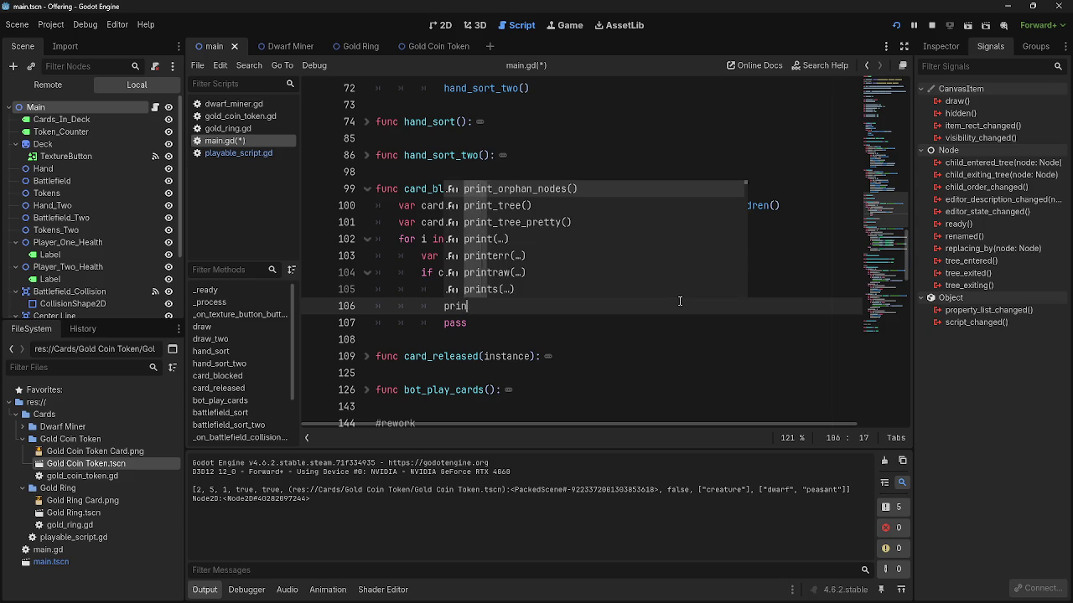
type("t(card")
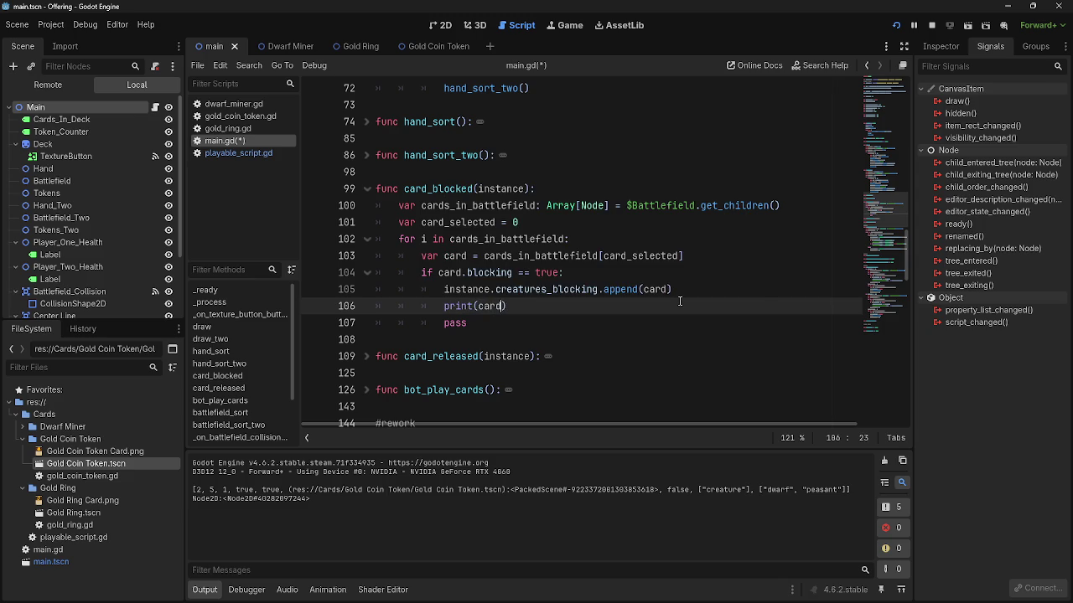
type(".b")
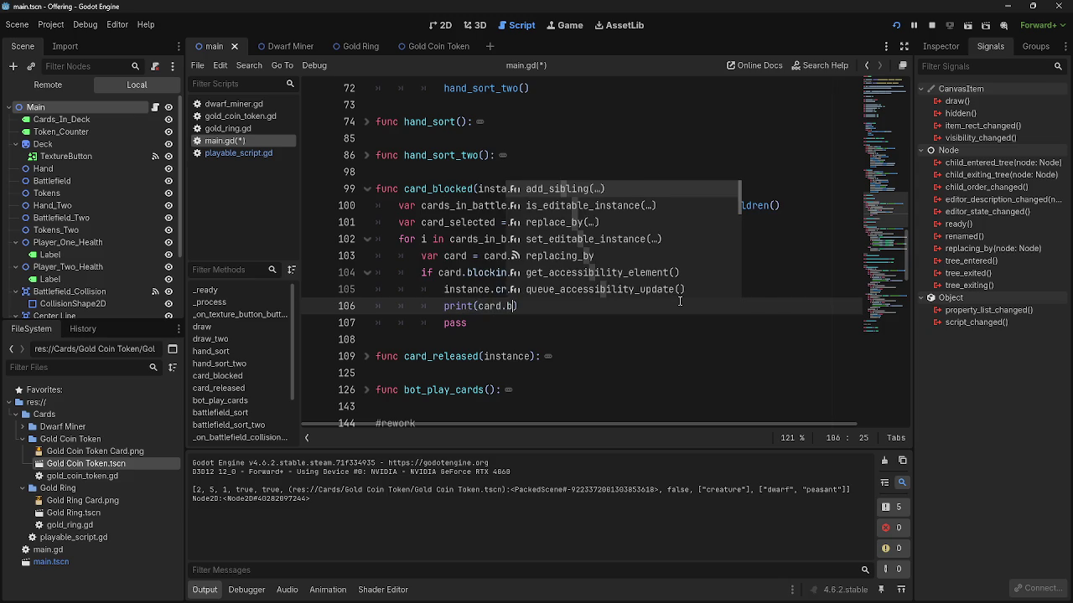
type("locking")
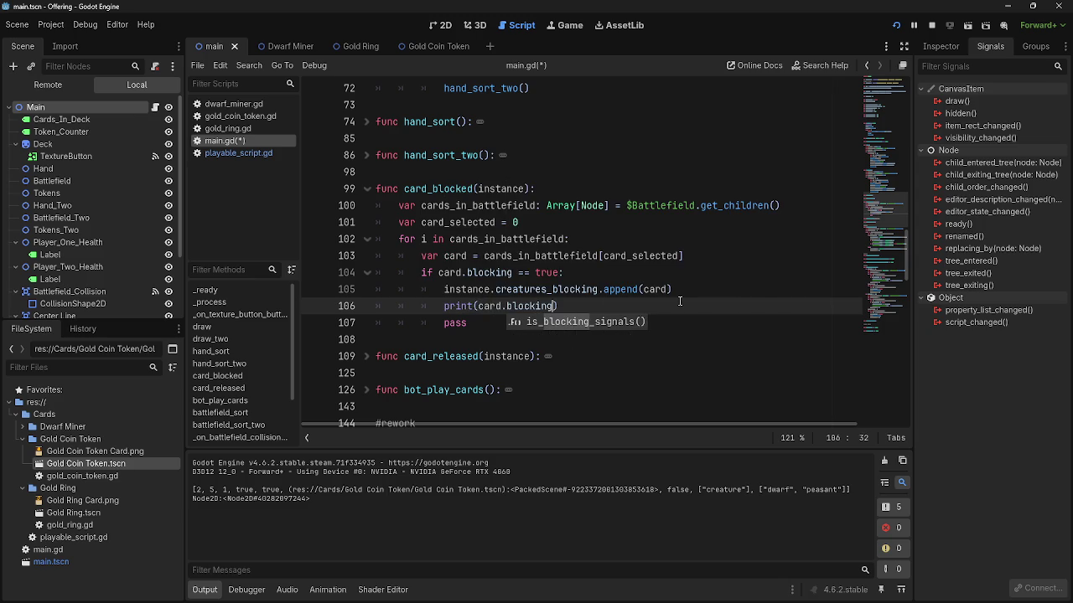
left_click(226, 152)
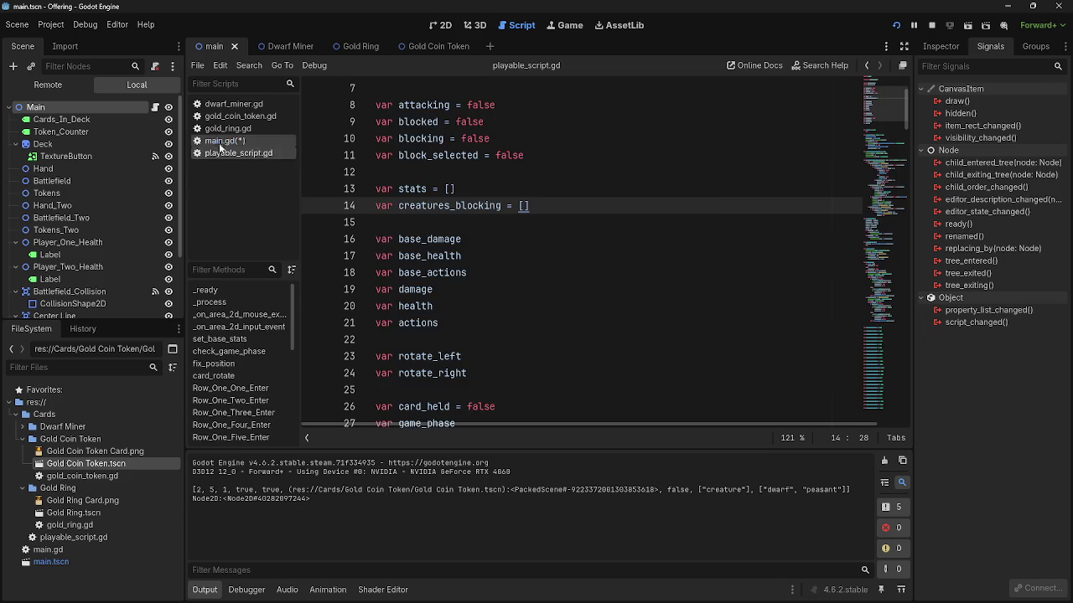
left_click(251, 141)
left_click(506, 307)
type("creature_blocking)")
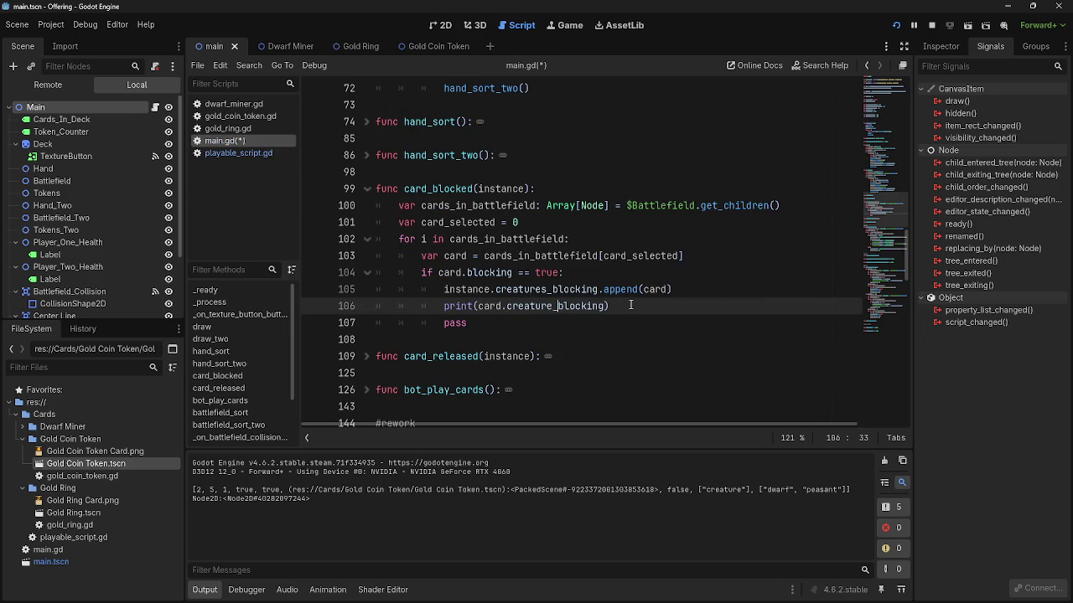
key("Left")
type("s")
key("Right")
left_click(656, 289)
key("alt+Tab")
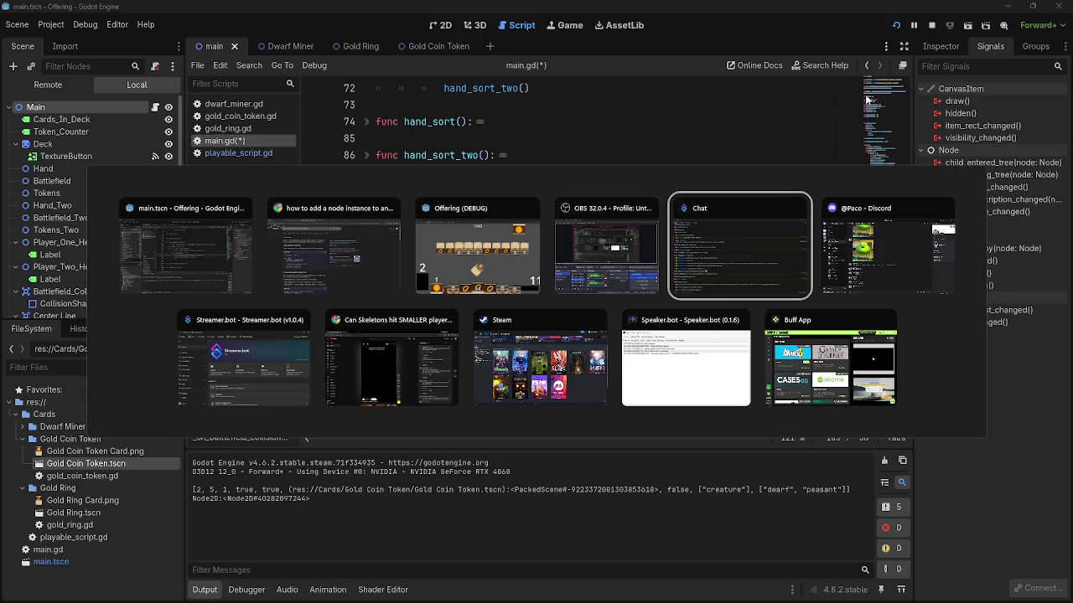
key("Escape")
left_click(457, 255)
double_click(457, 255)
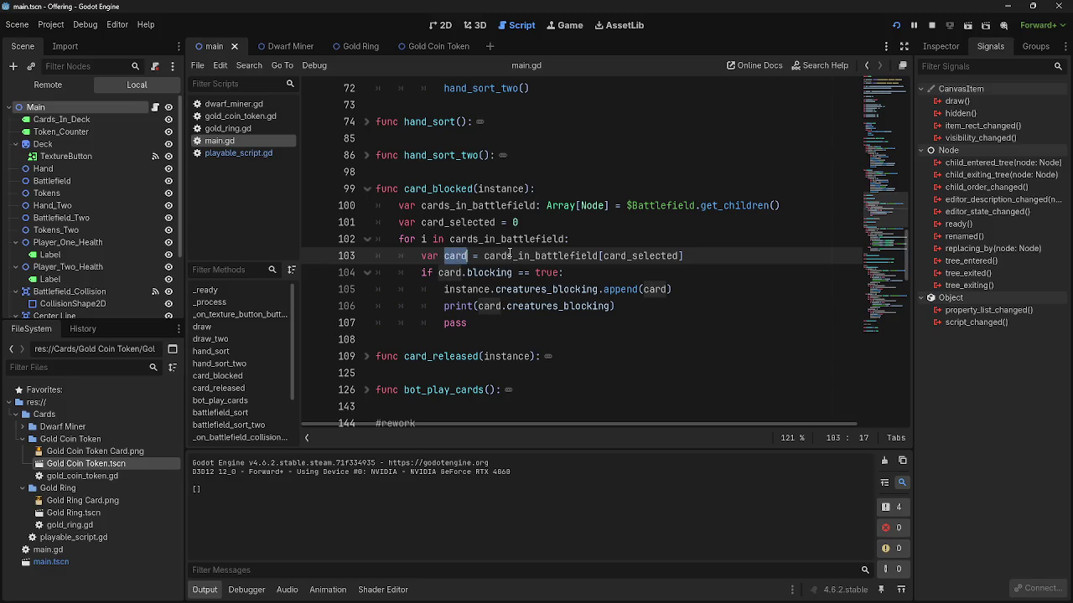
left_click(514, 255)
left_click(930, 21)
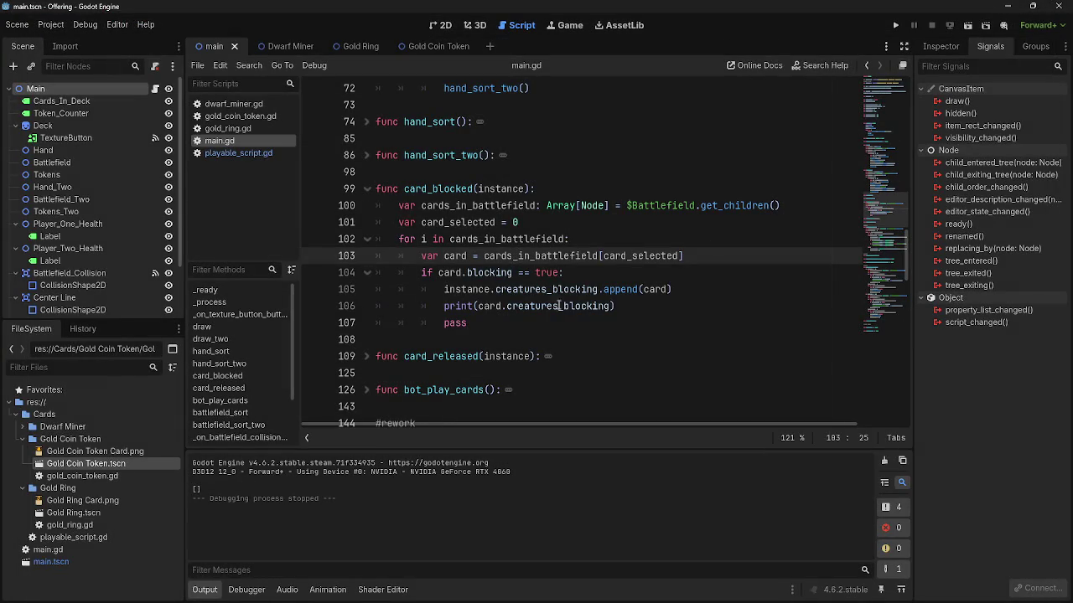
left_click(394, 220)
key("Down")
key("End")
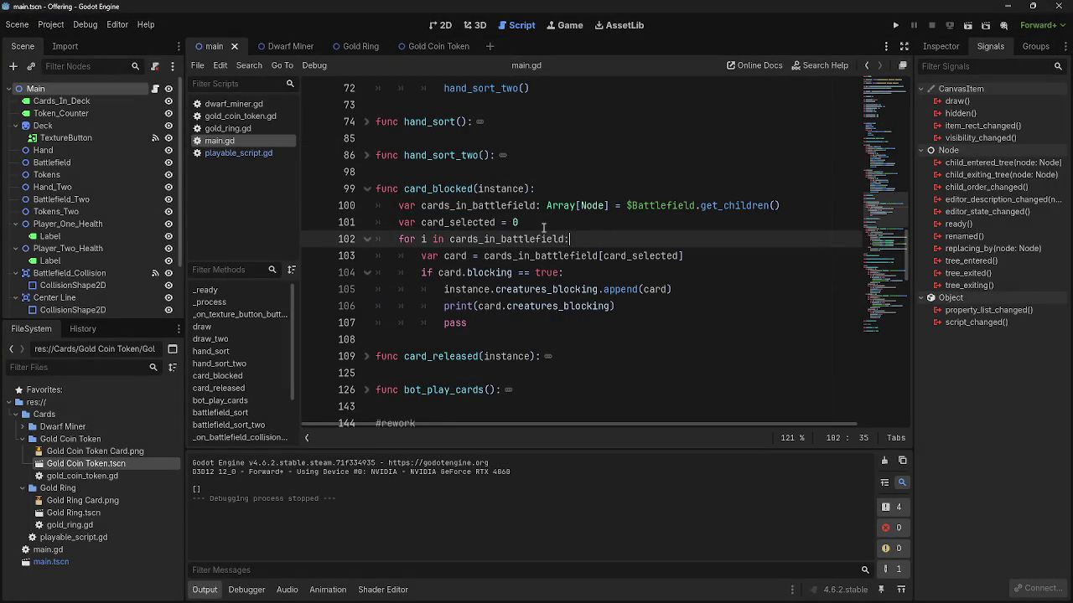
left_click_drag(400, 223, 591, 226)
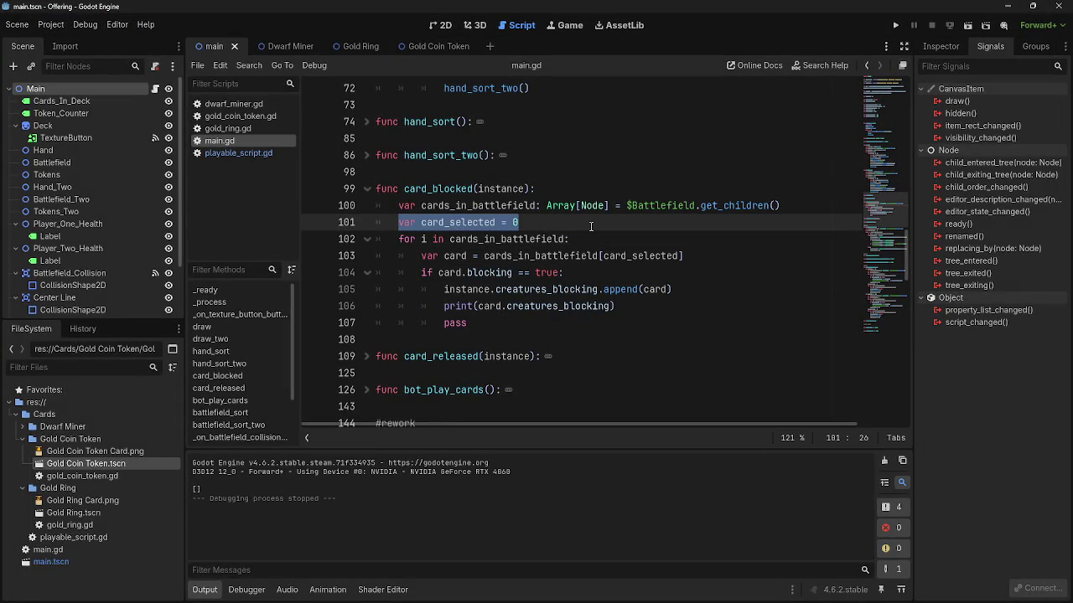
left_click(601, 238)
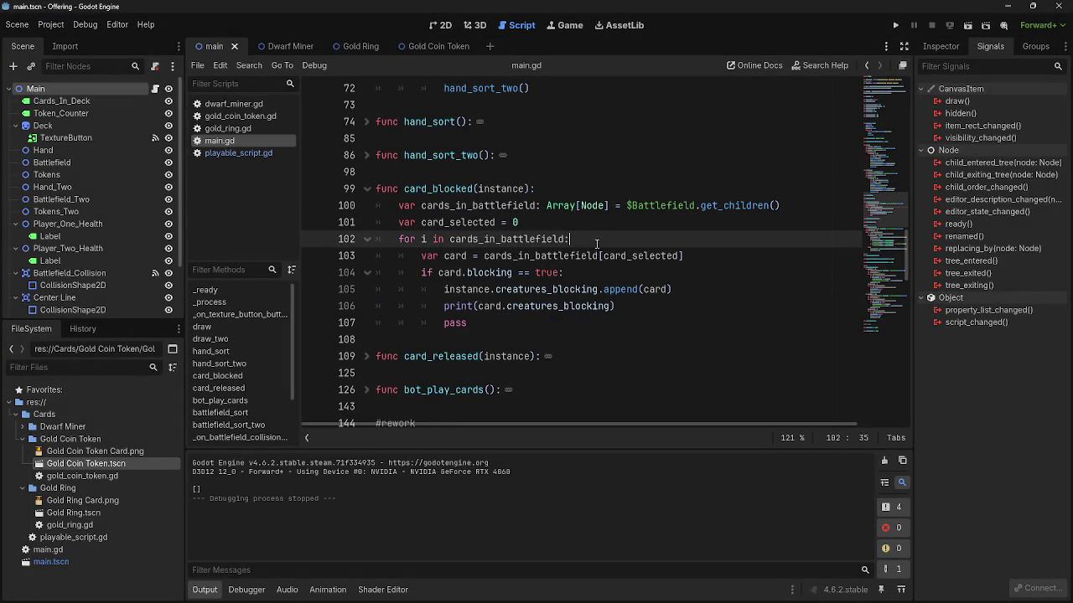
left_click(722, 261)
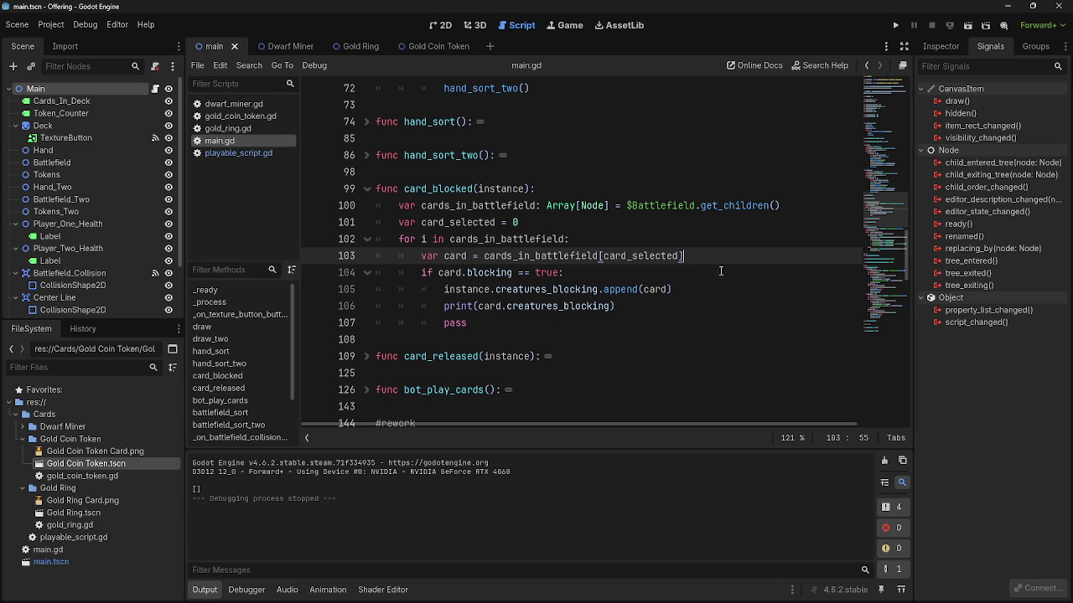
left_click(707, 305)
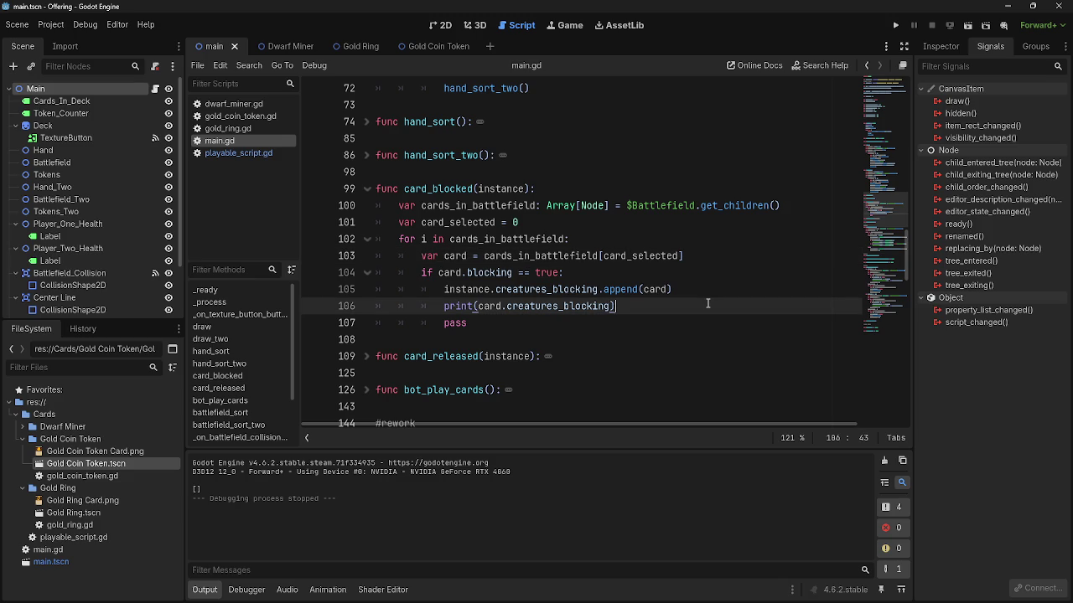
key("Return")
key("BackSpace")
key("BackSpace")
key("BackSpace")
- Review lines 100–102: the card_selected declaration and the for loop header
mouse_move(500, 325)
left_mouse_down()
mouse_move(386, 306)
mouse_move(377, 272)
left_mouse_up()
left_click(392, 220)
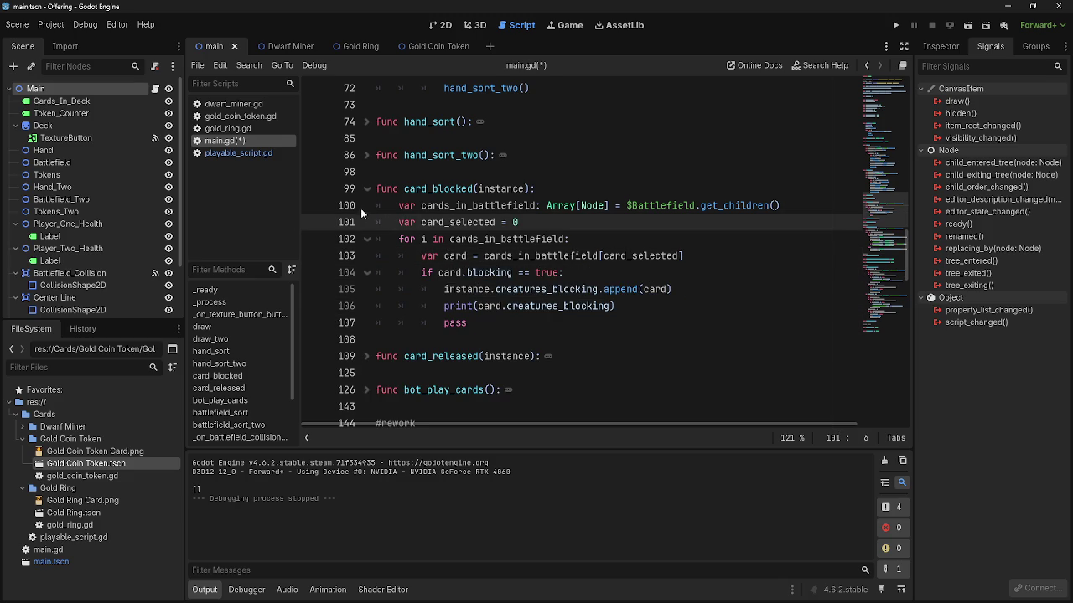
left_click_drag(792, 205, 355, 204)
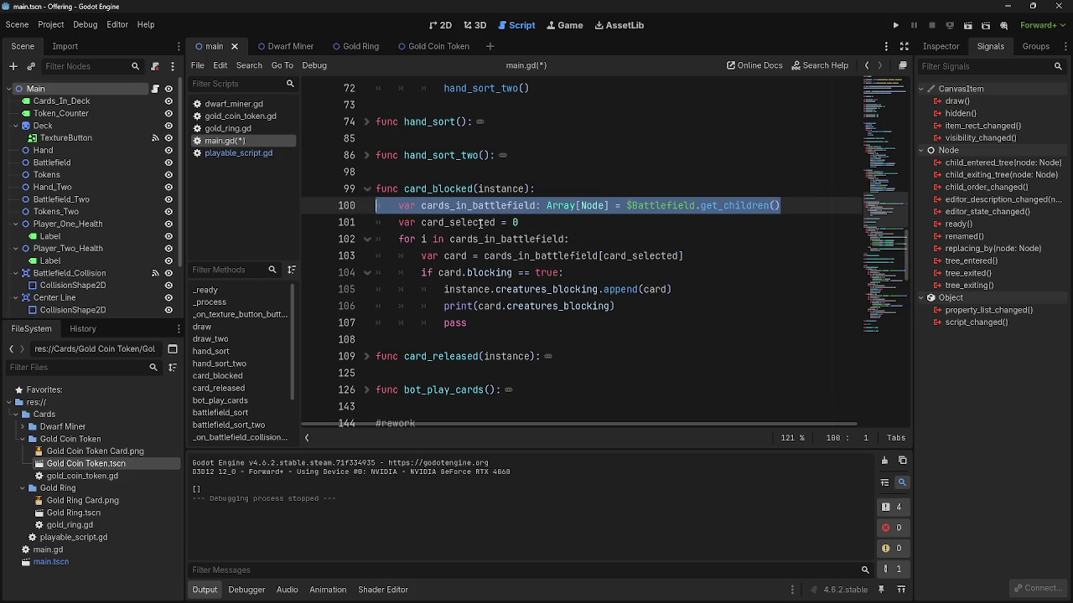
left_click(516, 223)
left_click_drag(515, 223, 375, 223)
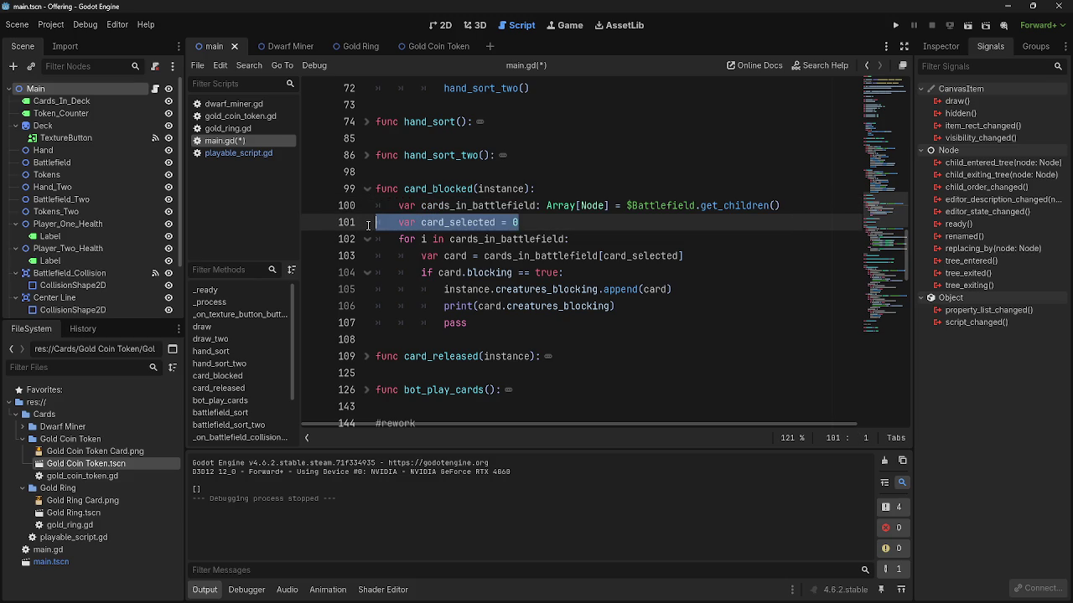
left_click(580, 238)
left_click(520, 223)
key("ctrl+shift+Left")
key("ctrl+shift+Left")
key("ctrl+shift+Left")
mouse_move(591, 239)
left_mouse_down()
mouse_move(399, 239)
mouse_move(602, 243)
left_mouse_up()
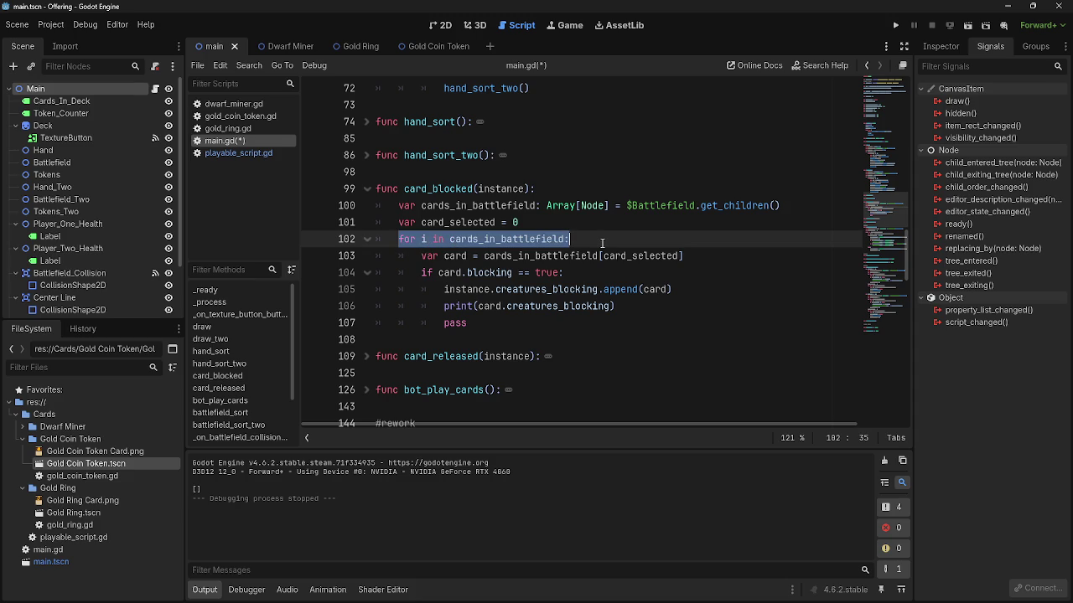
- Review lines 103–106: the card lookup, the card.blocking check, and the append and print lines
left_click_drag(422, 256, 706, 257)
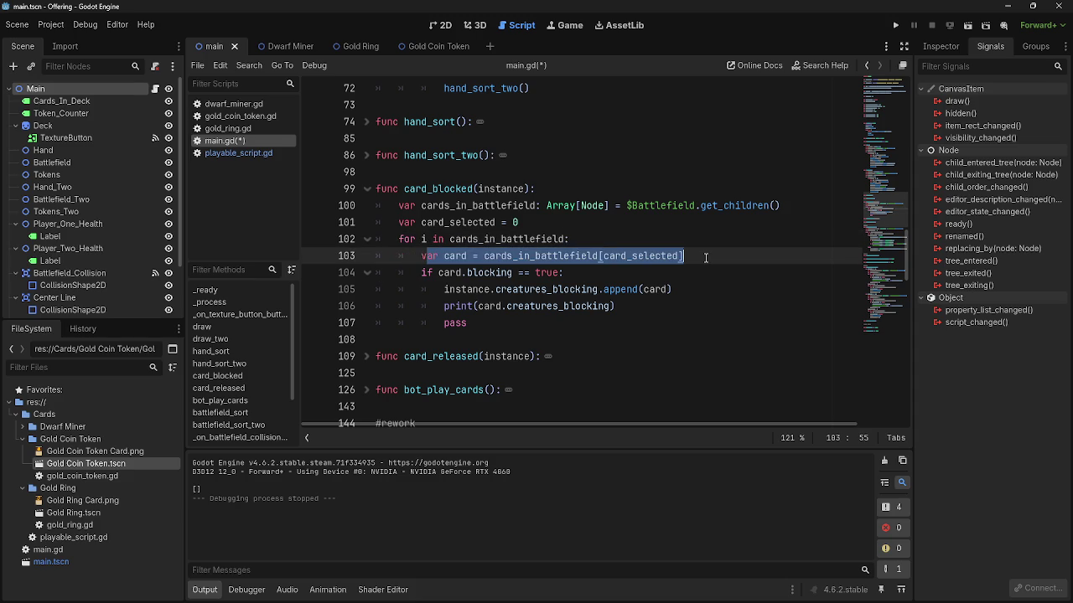
left_click(706, 258)
left_click_drag(422, 256, 723, 259)
left_click(704, 261)
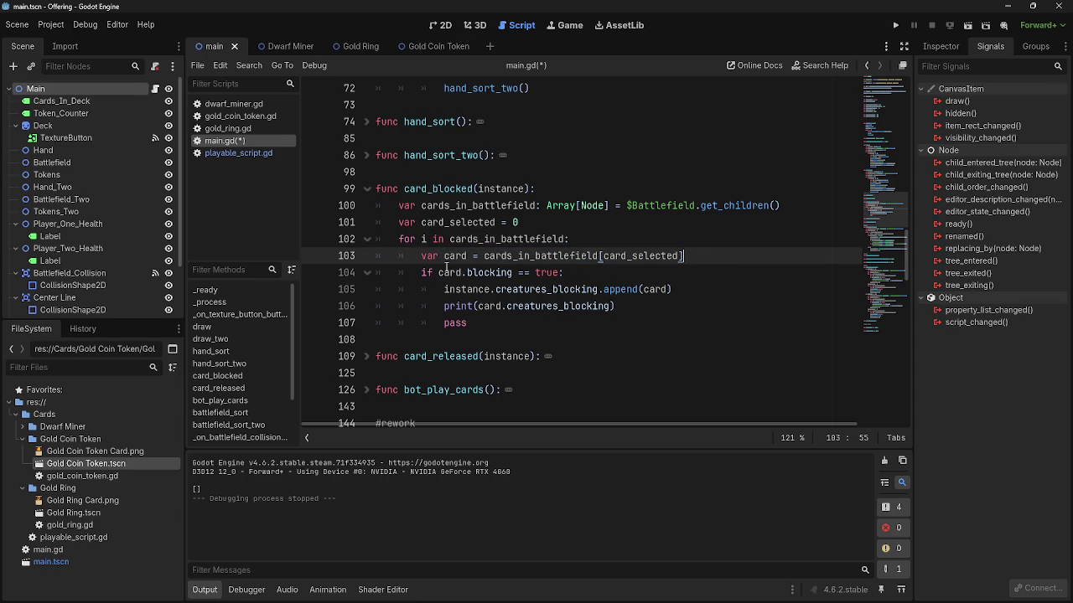
left_click_drag(424, 256, 722, 260)
left_click(723, 260)
left_click_drag(420, 272, 583, 270)
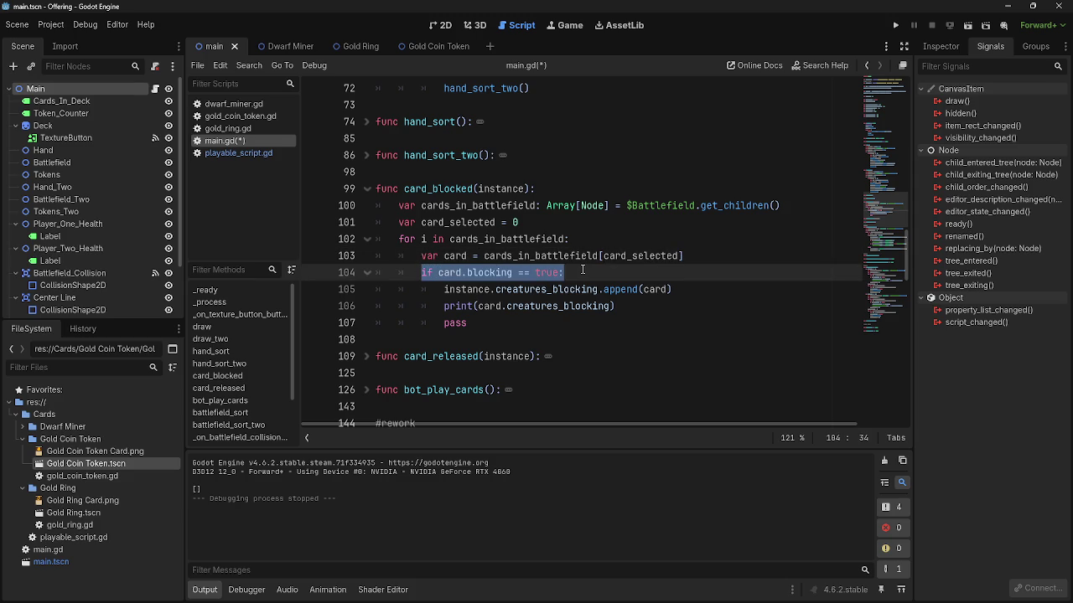
left_click(582, 270)
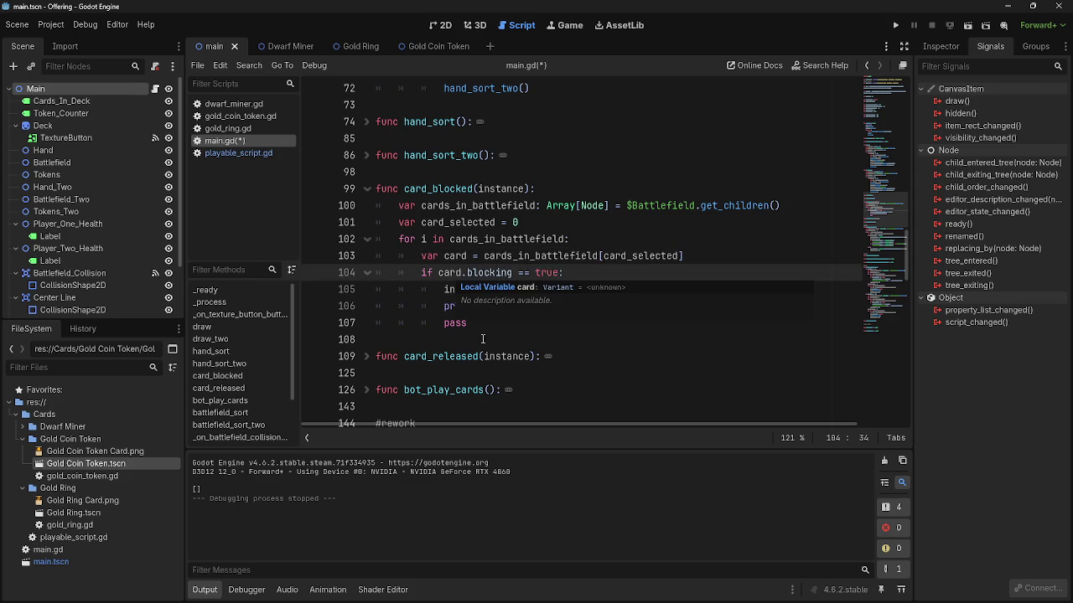
left_click(540, 326)
mouse_move(445, 289)
left_mouse_down()
mouse_move(673, 290)
mouse_move(672, 308)
left_mouse_up()
left_click(672, 307)
- Open a new indented line after the card lookup on line 103
left_click(712, 256)
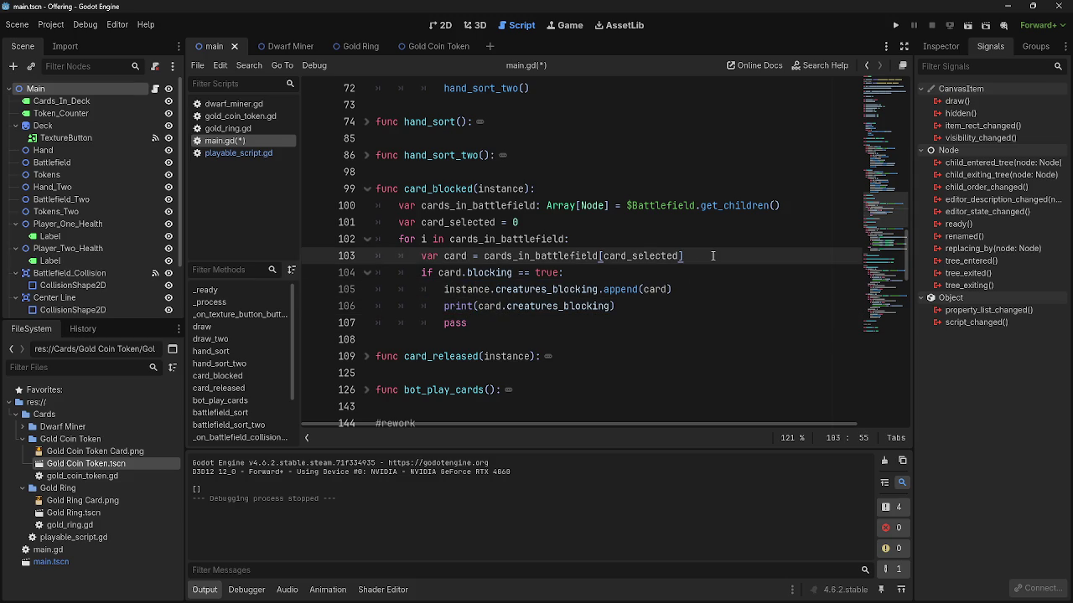
key("Return")
key("Tab")
- Add 'var card_selected = 1' after the card lookup and run the project to test it
type("var card_selected = 0")
key("BackSpace")
type("1")
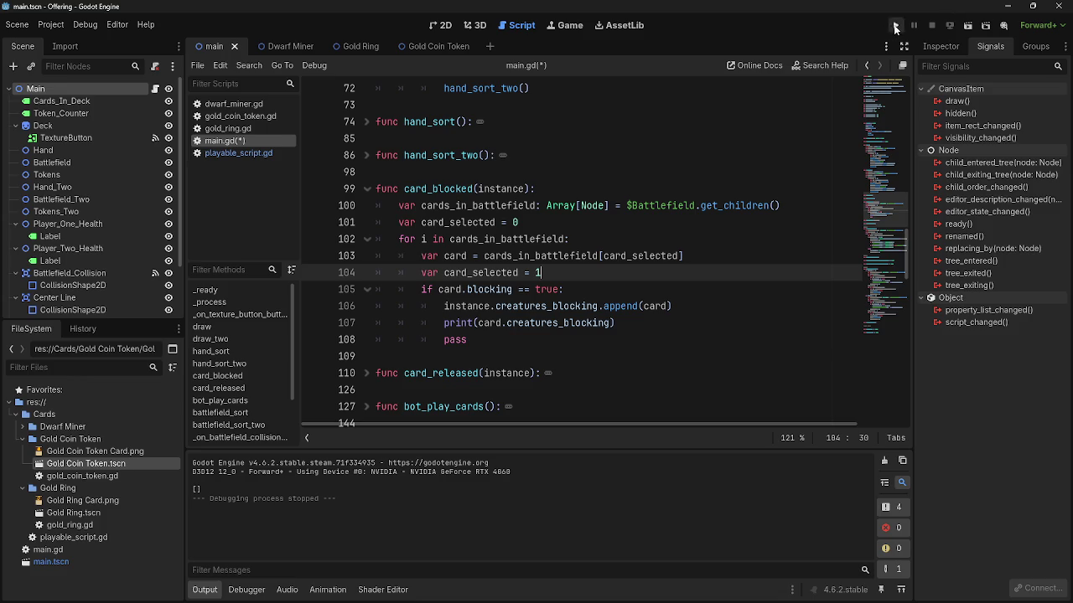
left_click(895, 27)
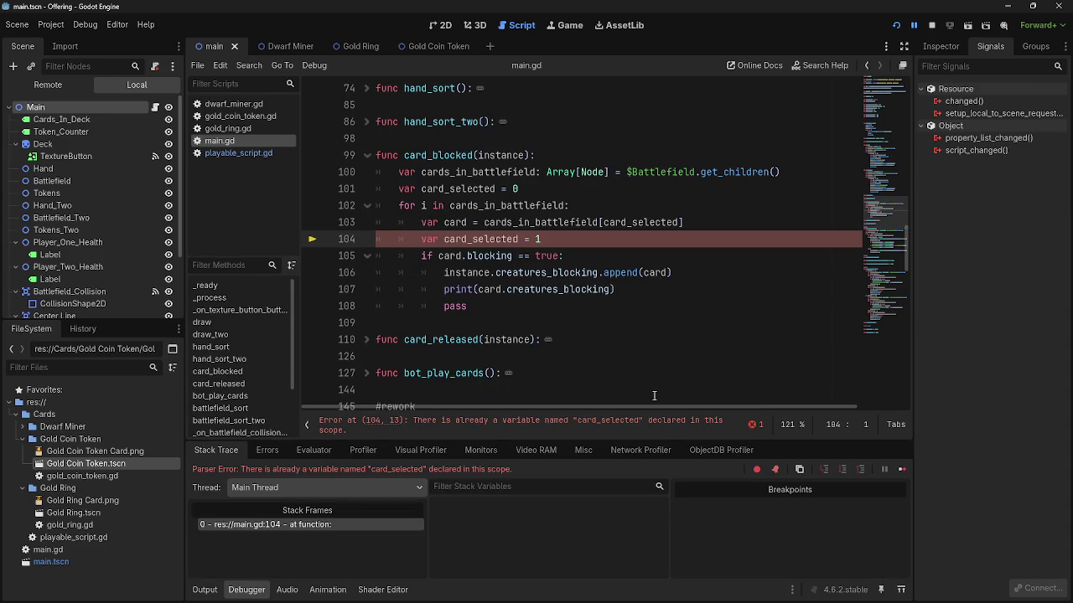
- Change line 104 to 'card_selected += 1' instead of redeclaring the variable
left_click_drag(440, 240, 422, 239)
key("BackSpace")
left_click(501, 240)
type("+")
left_click(529, 240)
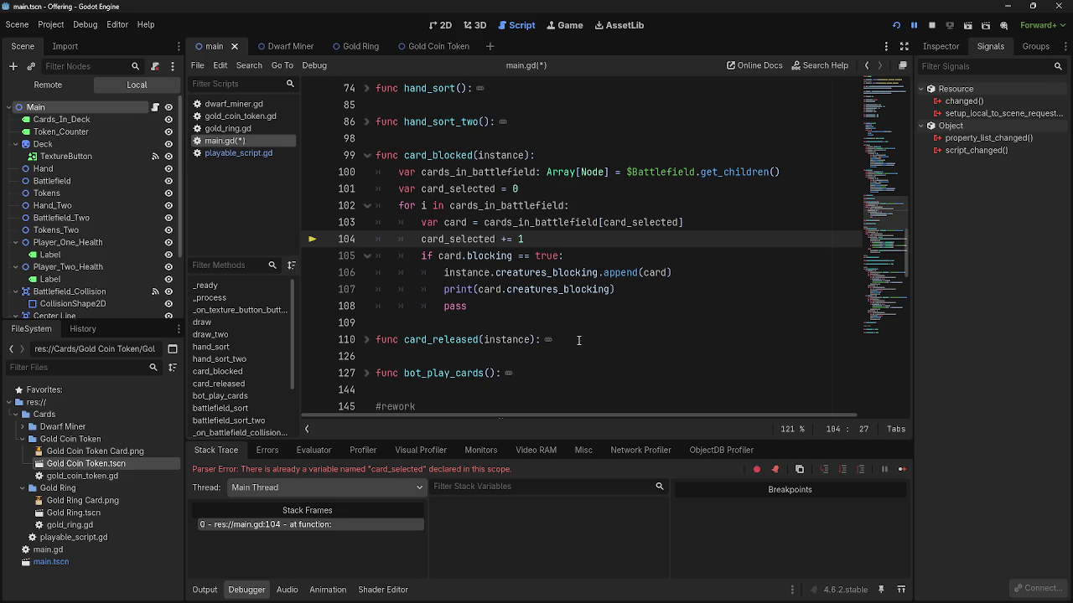
- Review the append line and the card and creatures_blocking names in the print call
left_click_drag(423, 256, 566, 256)
left_click(578, 255)
left_click_drag(444, 273, 721, 273)
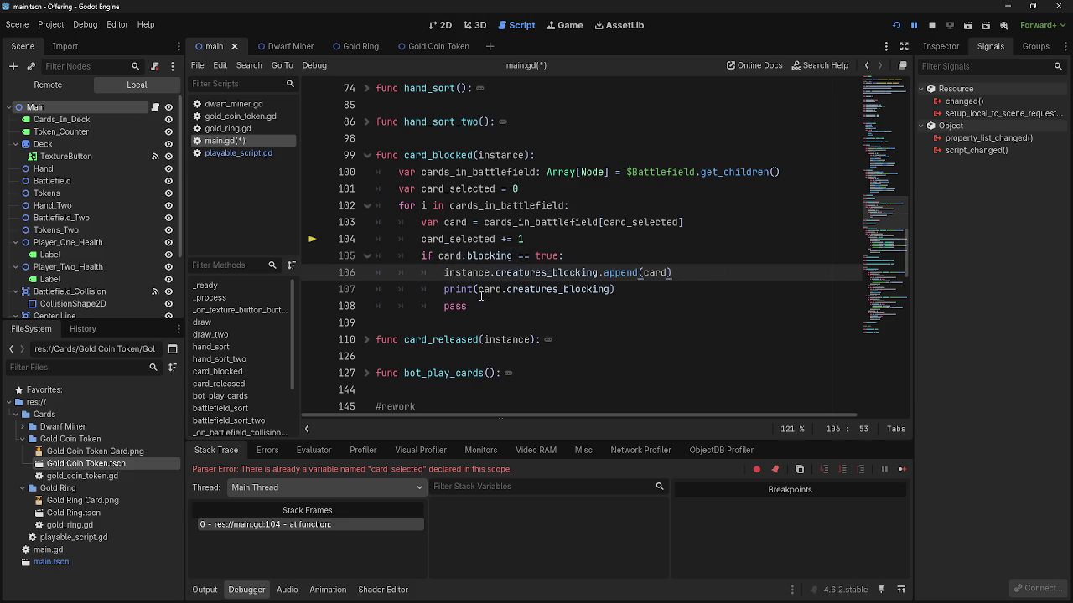
triple_click(449, 289)
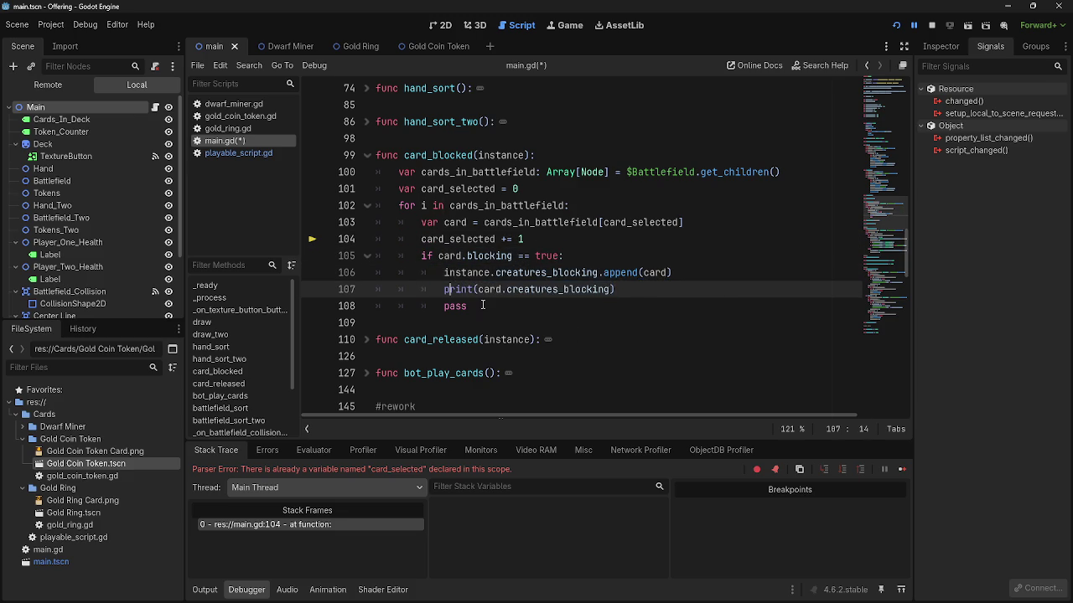
left_click(484, 304)
left_click(494, 290)
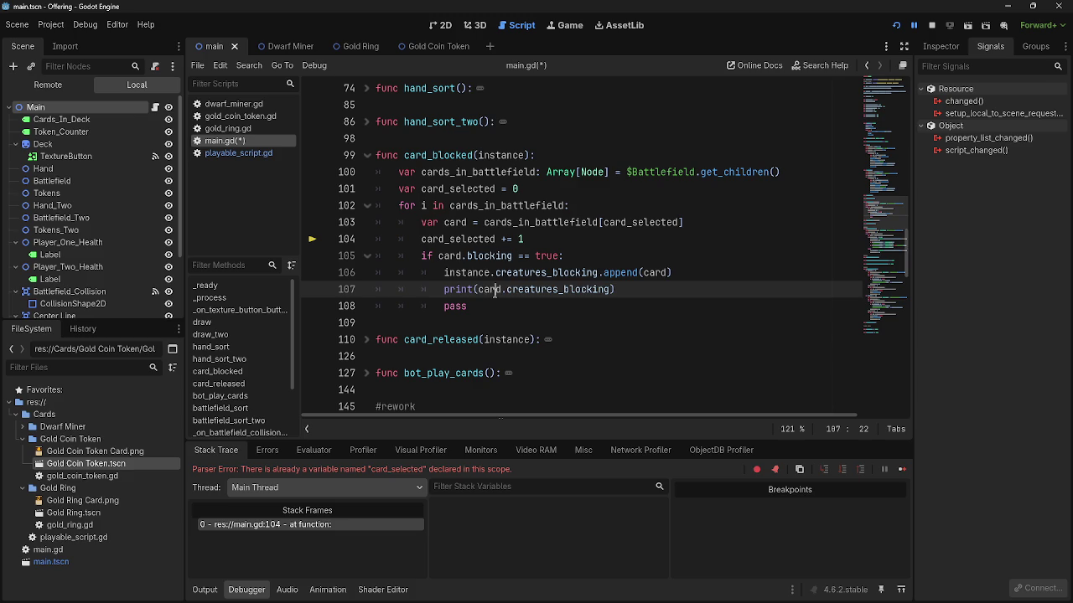
double_click(570, 293)
double_click(489, 290)
double_click(545, 290)
double_click(488, 291)
double_click(459, 291)
double_click(553, 291)
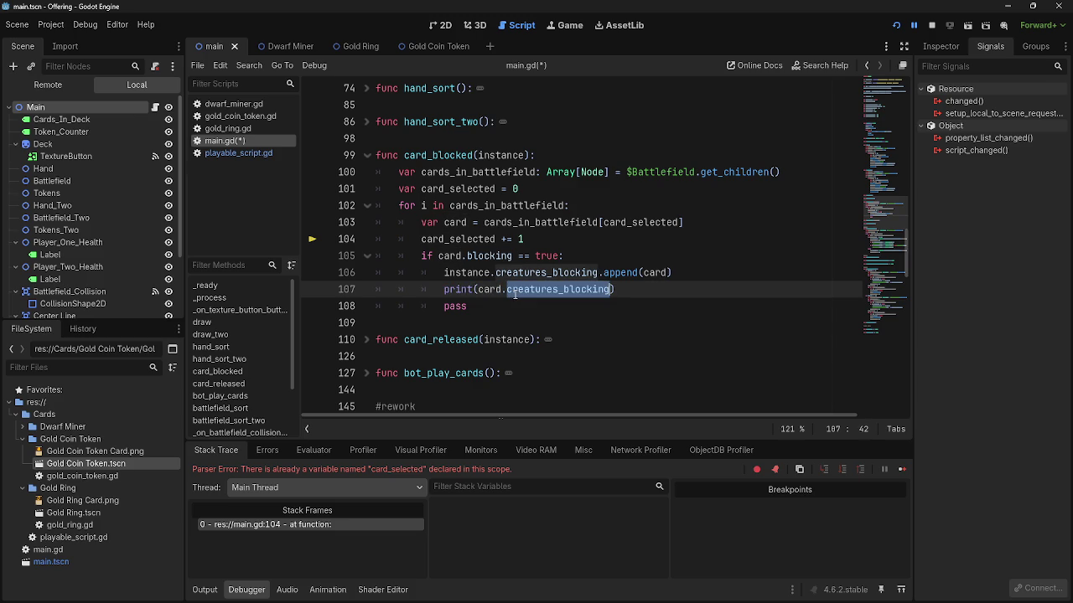
left_click(567, 314)
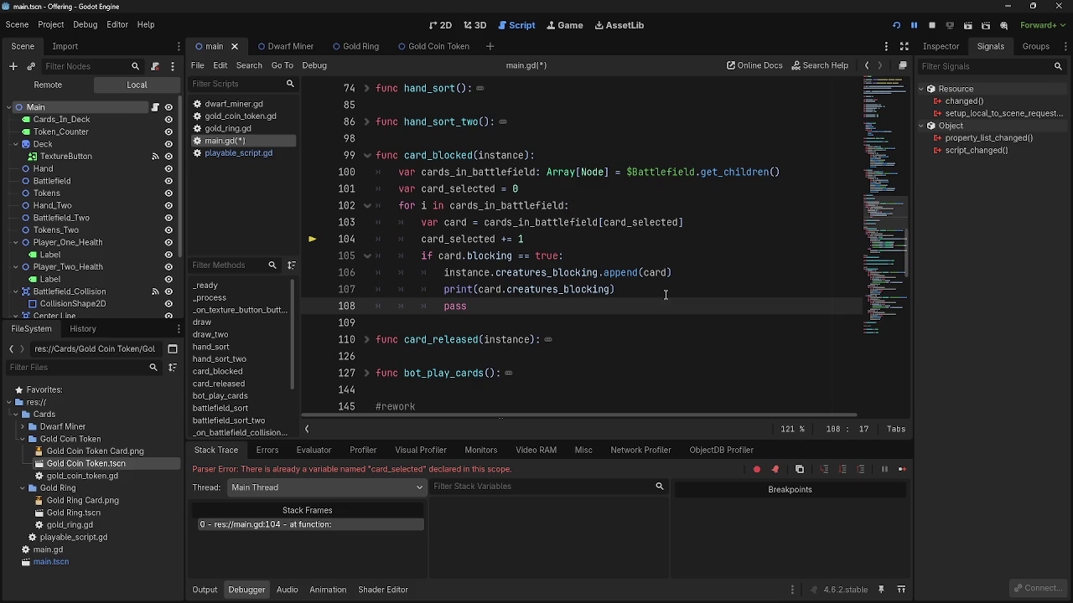
- Run the game with F5 and alternate between game and editor to check the blocking output
key("F5")
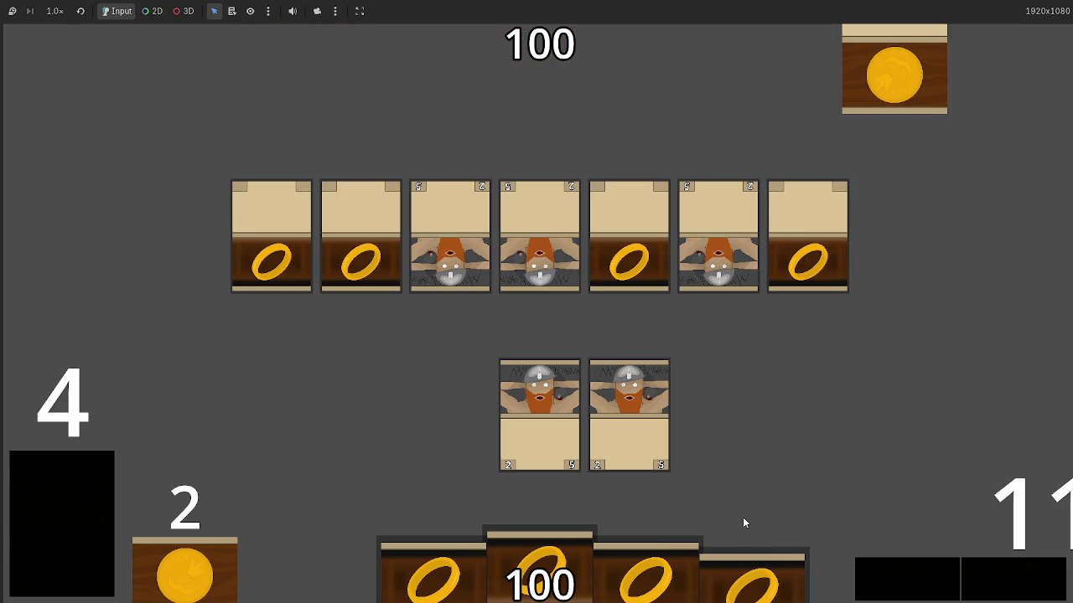
key("alt+Tab")
key("alt+Tab")
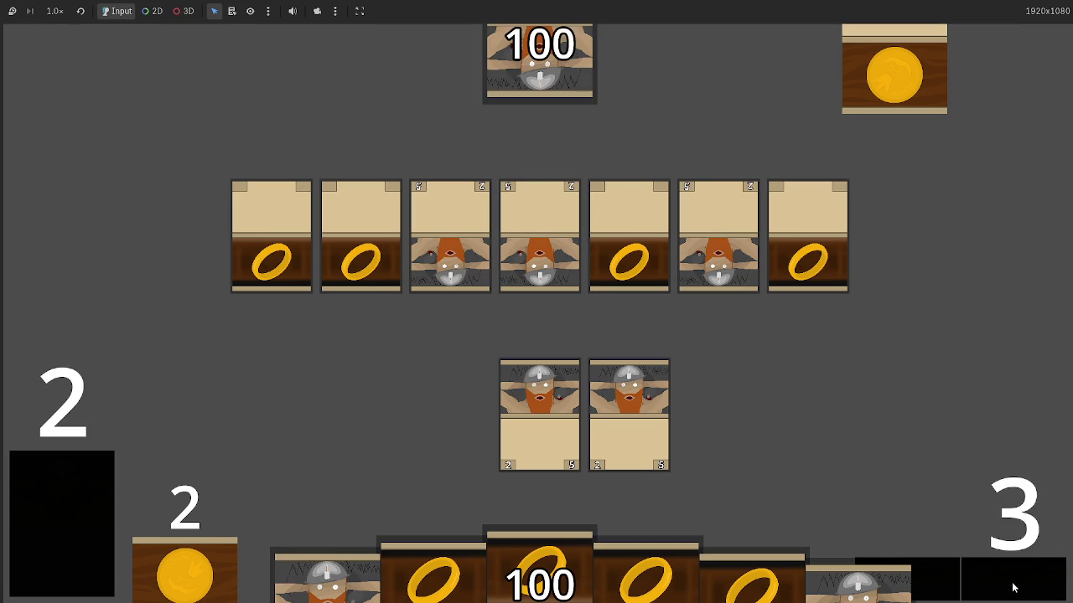
key("alt+Tab")
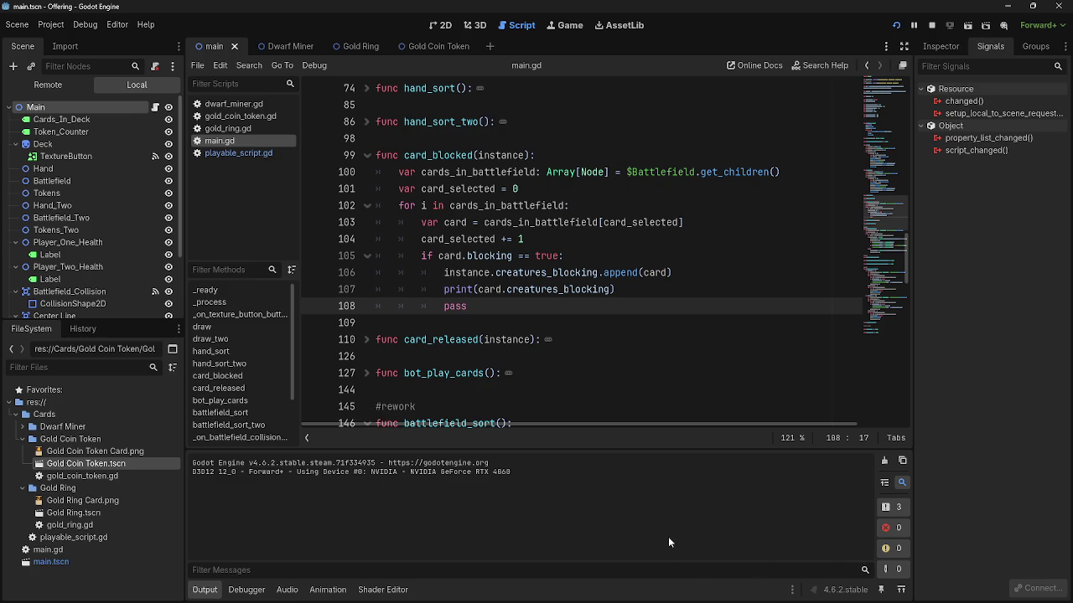
key("alt+Tab")
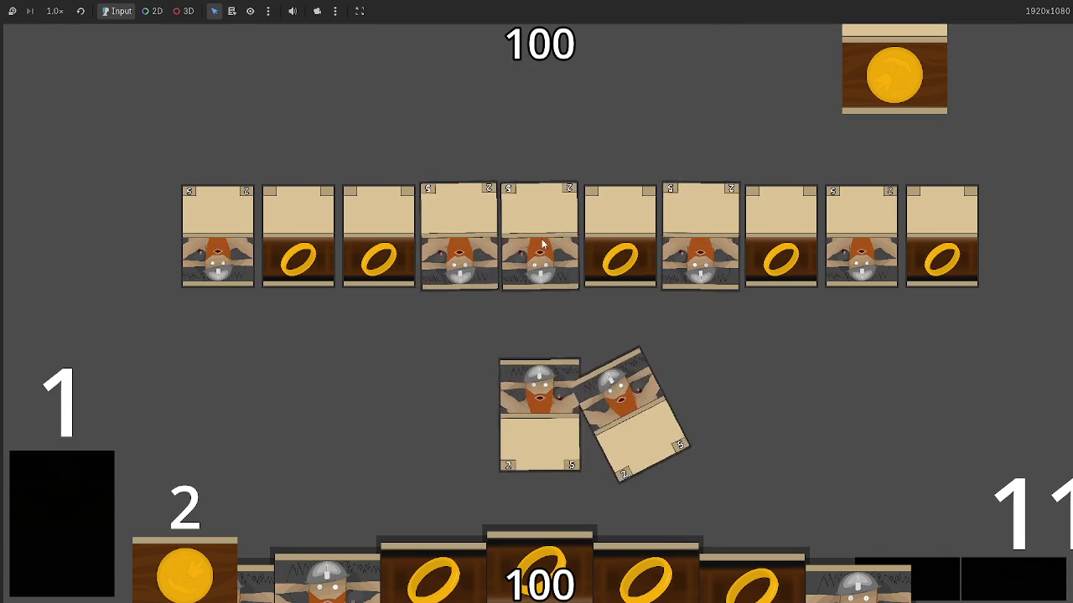
key("alt+Tab")
key("alt+Tab")
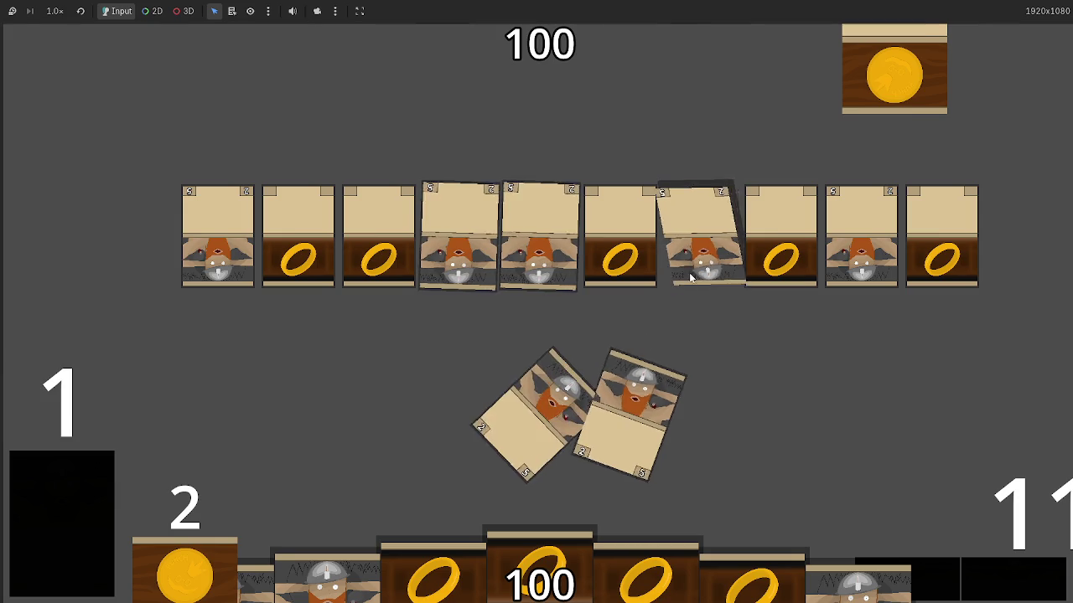
key("alt+Tab")
key("alt+Tab")
key("alt+Tab")
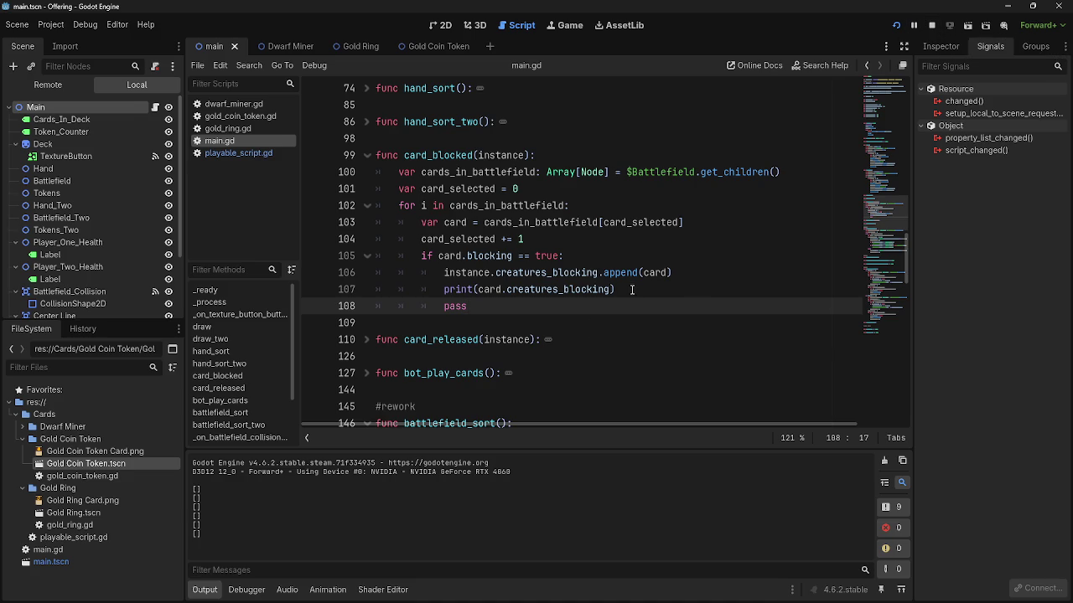
double_click(475, 258)
left_click(238, 154)
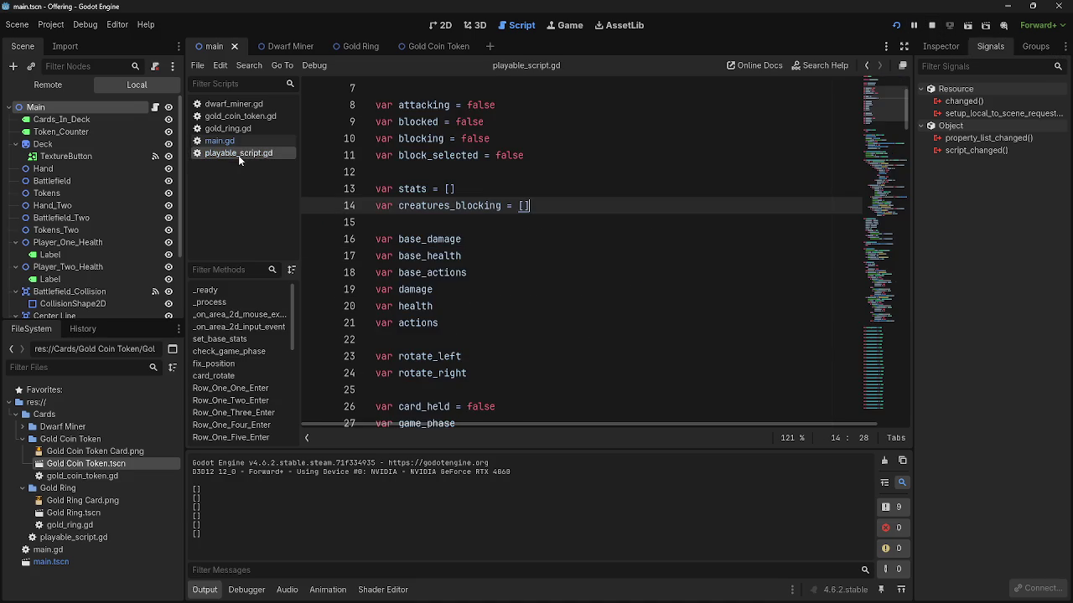
scroll(586, 335, "down", 8)
scroll(601, 358, "down", 1)
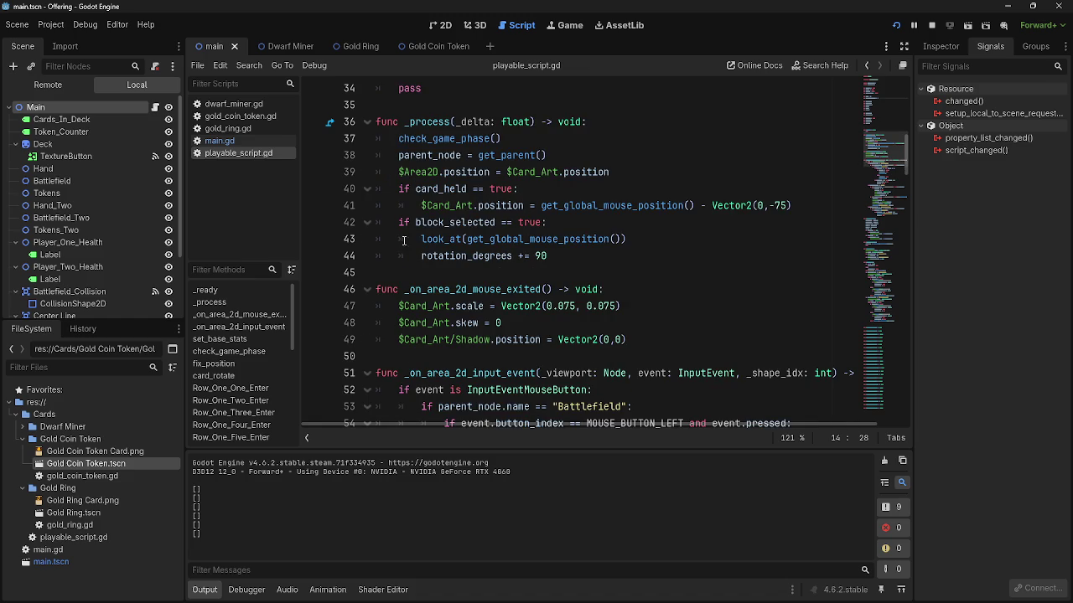
scroll(578, 360, "down", 4)
scroll(579, 361, "down", 2)
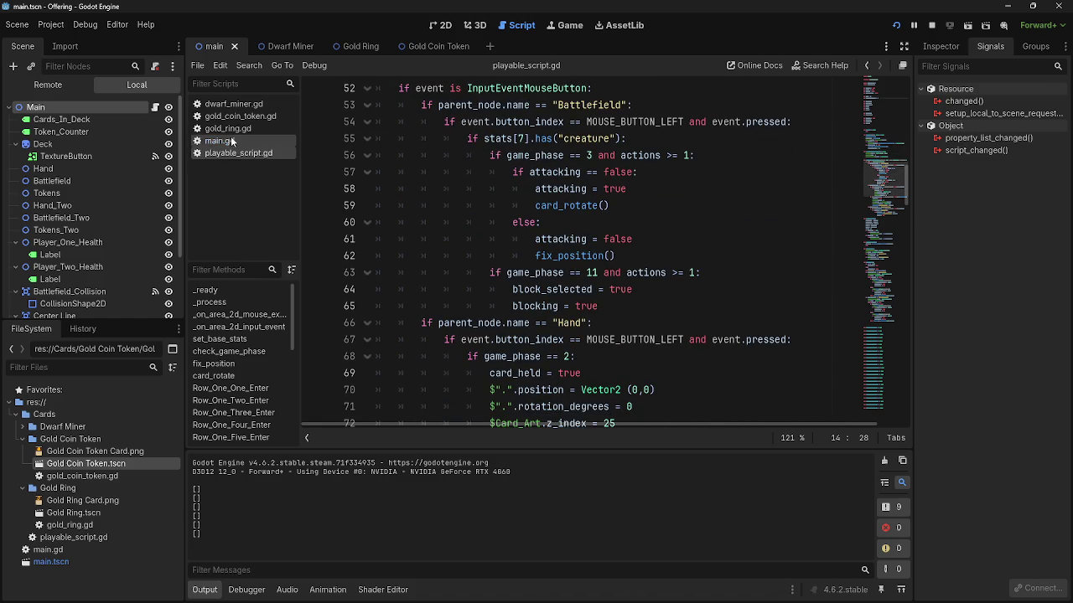
scroll(637, 376, "down", 2)
scroll(637, 377, "up", 3)
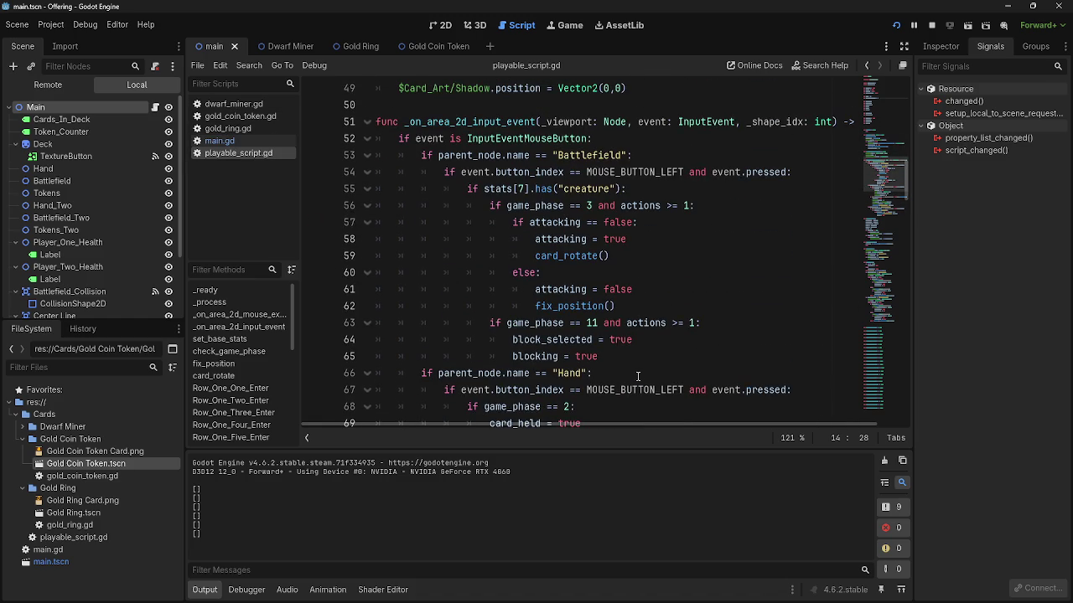
left_click(533, 358)
left_click(612, 362)
triple_click(615, 362)
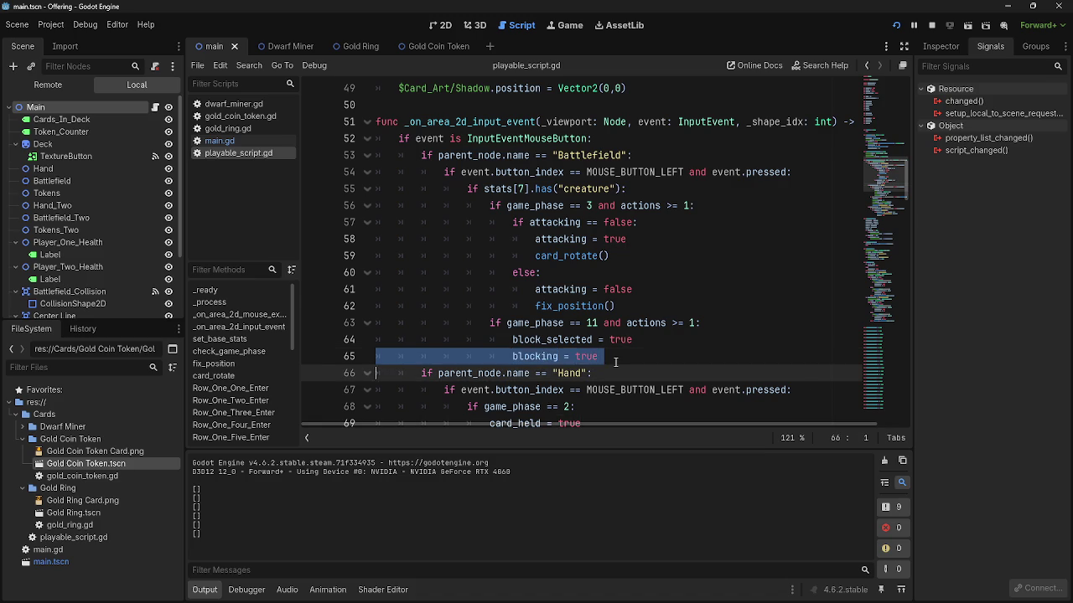
left_click(673, 323)
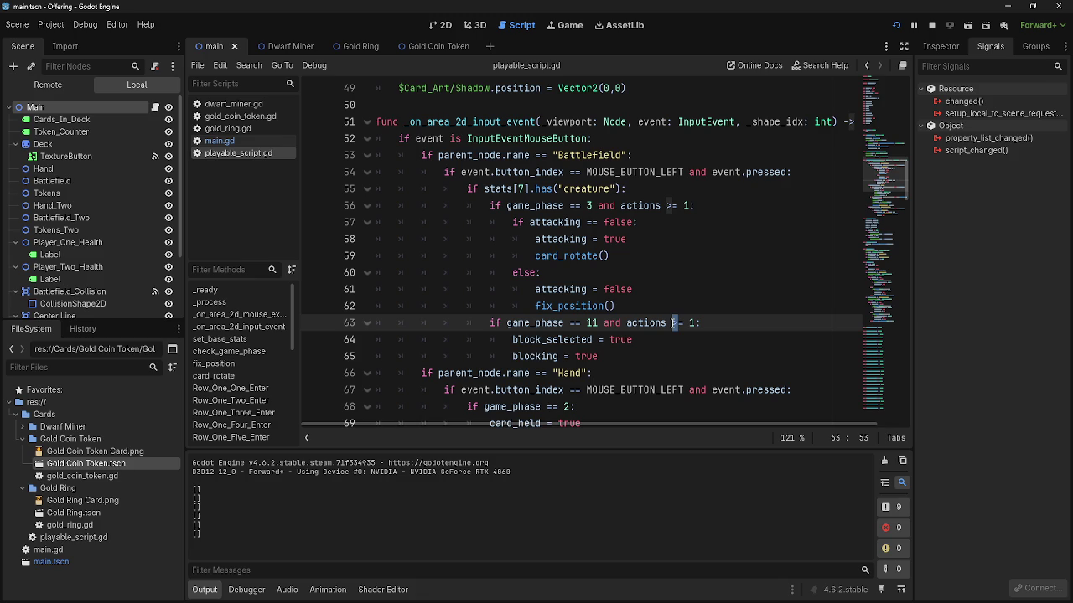
key("End")
scroll(647, 340, "down", 2)
scroll(648, 339, "down", 5)
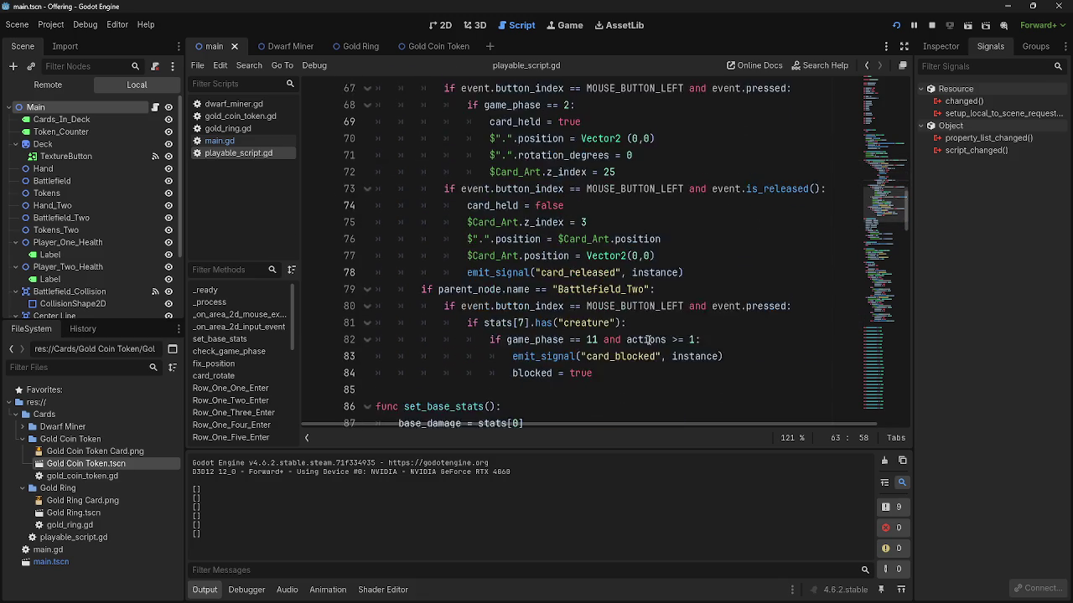
double_click(581, 322)
double_click(533, 323)
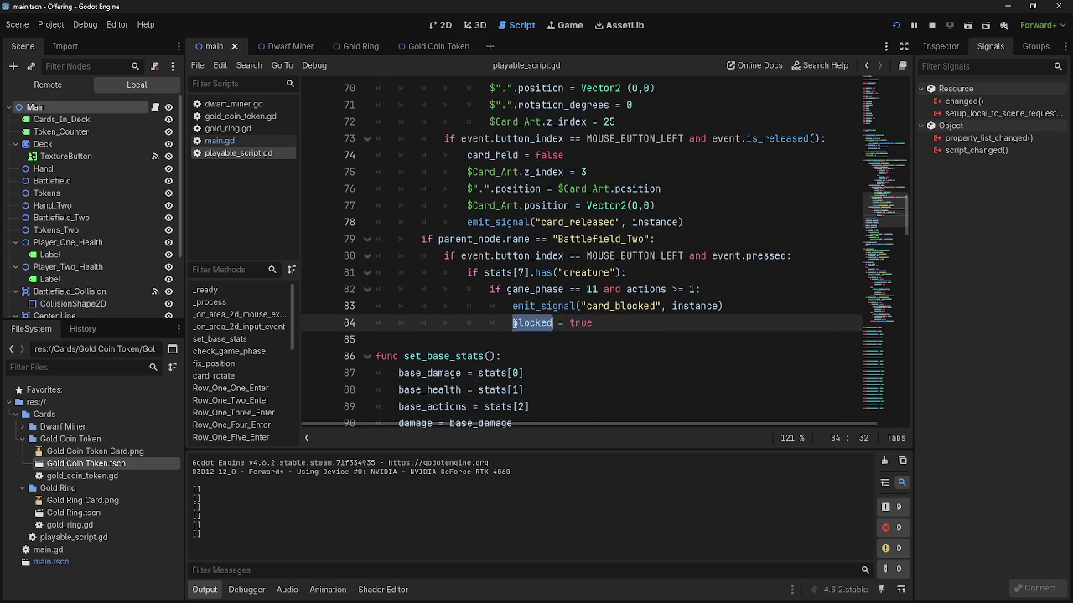
double_click(581, 323)
left_click(610, 326)
key("shift+Home")
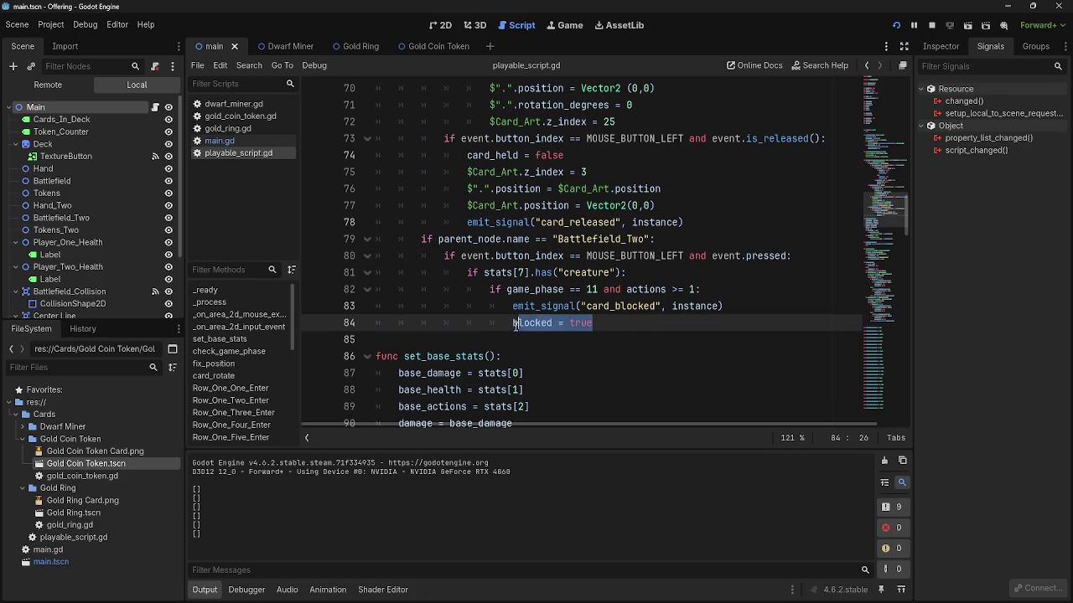
left_click(634, 326)
scroll(635, 344, "up", 1)
scroll(635, 353, "up", 6)
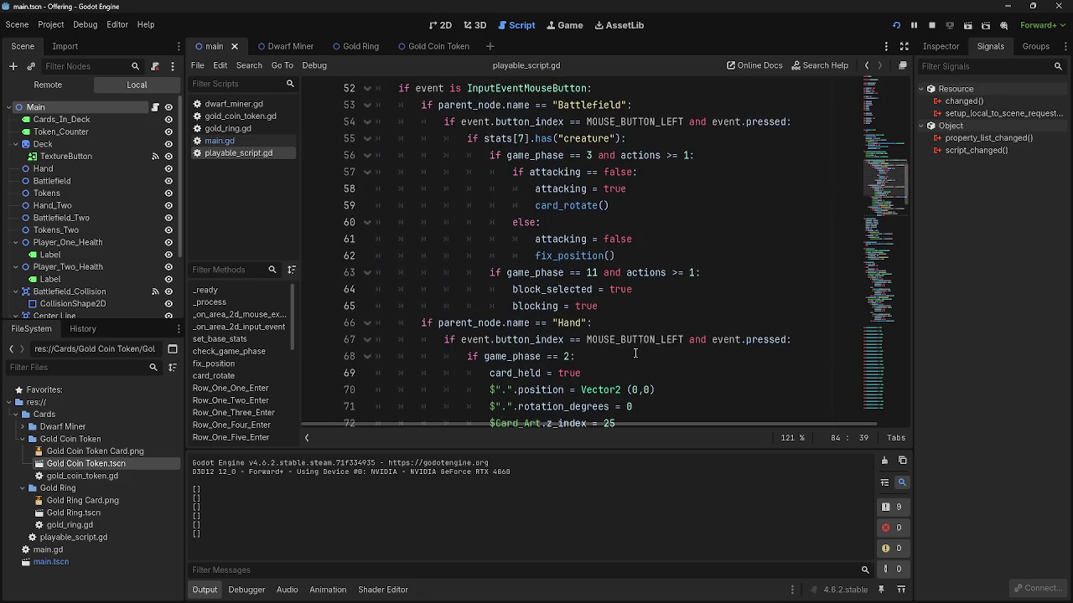
scroll(635, 353, "up", 2)
scroll(635, 353, "down", 2)
mouse_move(636, 354)
left_mouse_down()
mouse_move(512, 359)
mouse_move(511, 344)
left_mouse_up()
left_click(608, 360)
left_click_drag(573, 358, 519, 343)
left_click(603, 358)
left_click_drag(598, 358, 376, 359)
left_click(600, 358)
left_click_drag(601, 358, 375, 358)
left_click(600, 358)
scroll(616, 361, "down", 4)
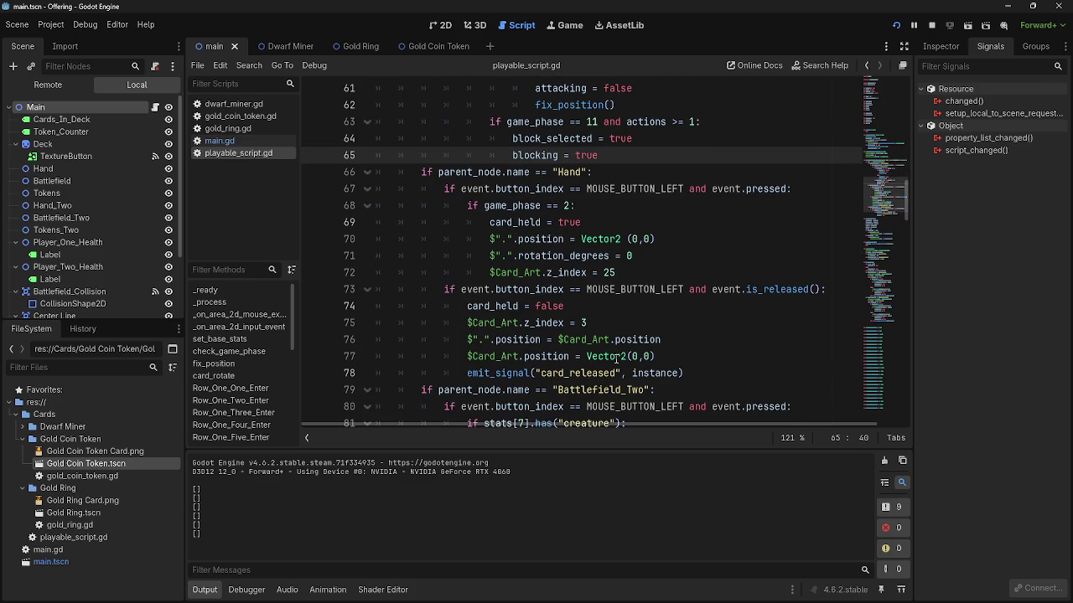
left_click(617, 222)
key("shift+Home")
left_click(625, 224)
scroll(652, 352, "up", 3)
left_click(620, 305)
double_click(585, 305)
left_click(584, 306)
double_click(585, 306)
left_click(586, 306)
left_click_drag(587, 306, 613, 293)
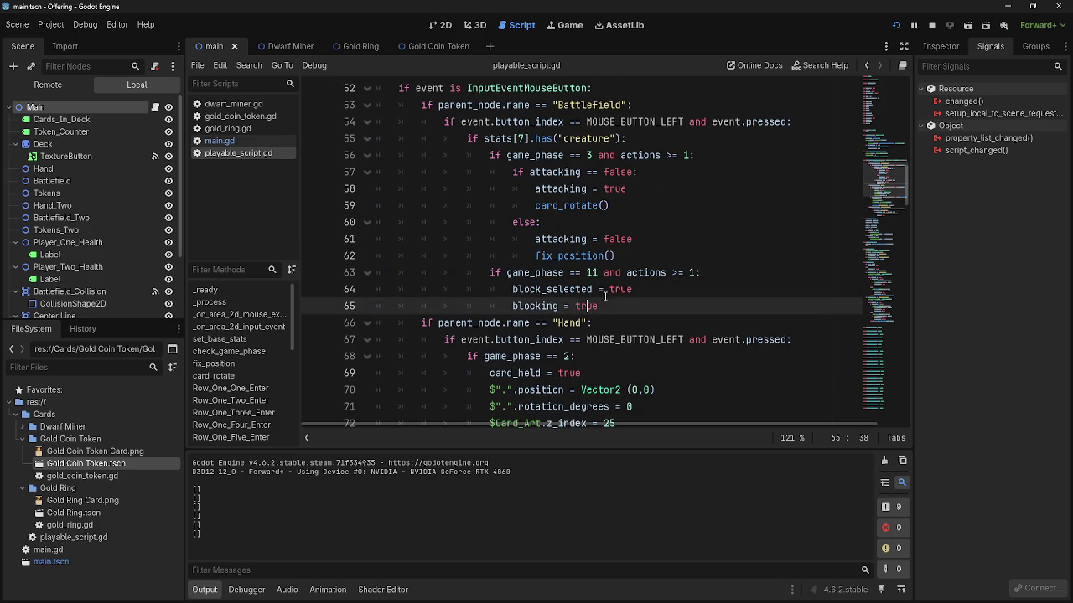
double_click(613, 295)
left_click(613, 293)
double_click(593, 305)
double_click(658, 294)
left_click(637, 291)
scroll(636, 323, "down", 7)
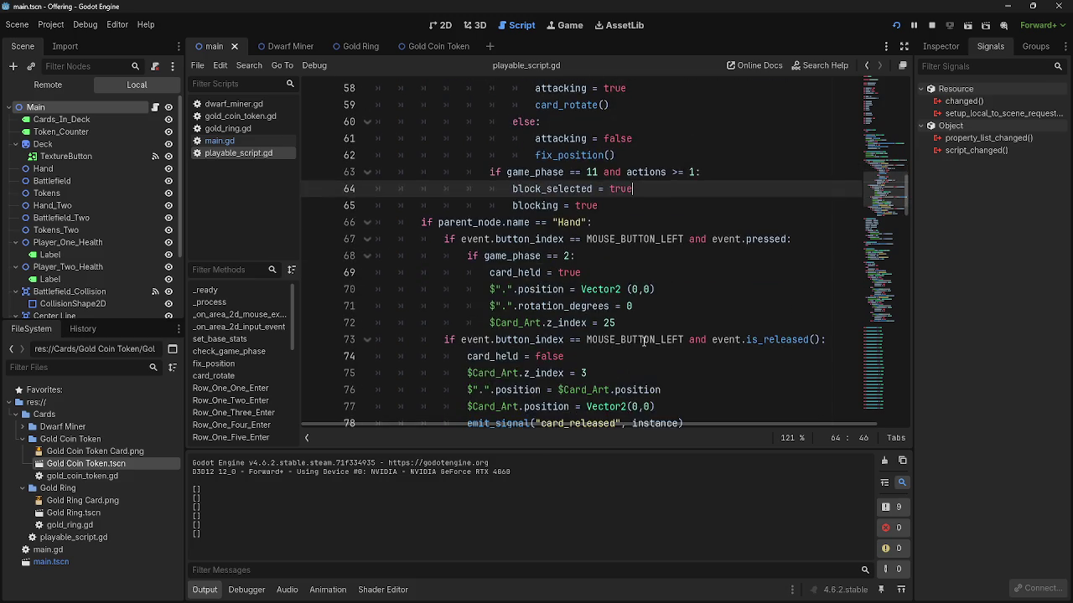
scroll(645, 342, "up", 1)
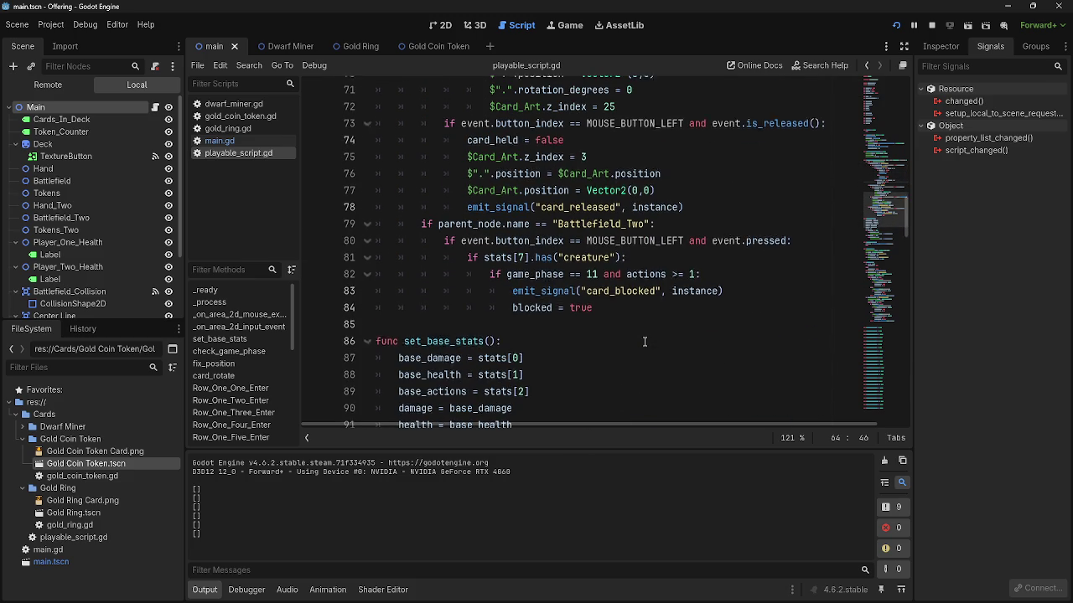
left_click(533, 327)
double_click(587, 326)
left_click(592, 325)
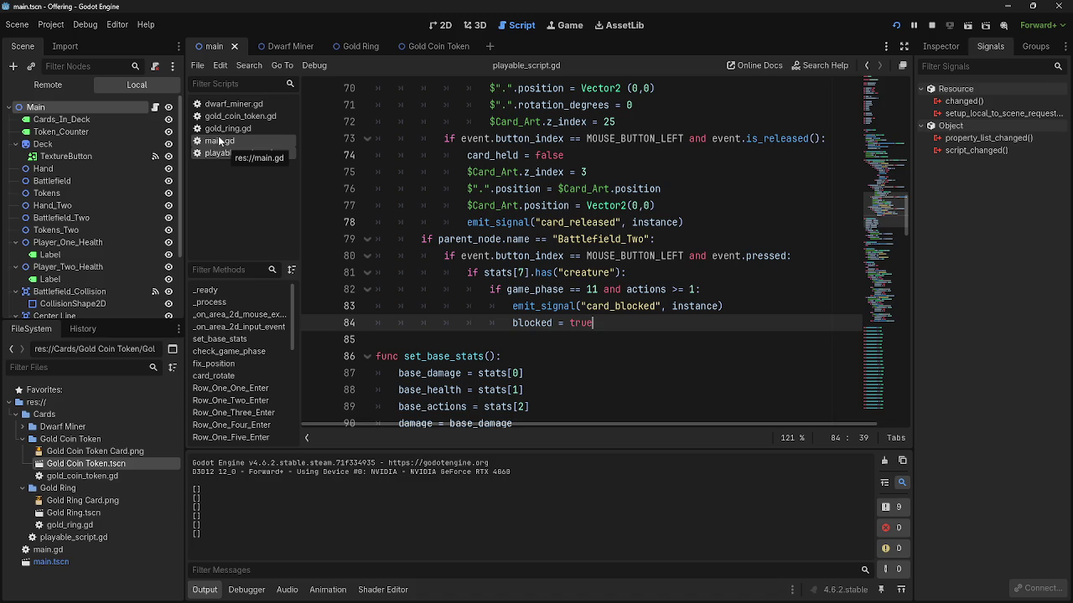
left_click(219, 141)
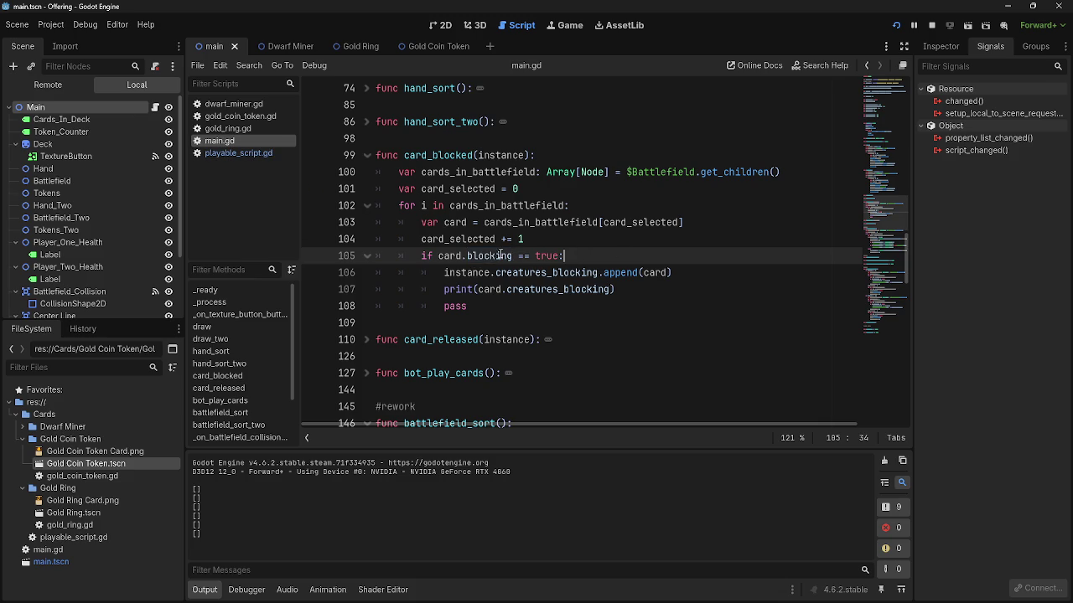
- In playable_script.gd, retype the final letter of the value true on line 84
left_click(598, 255)
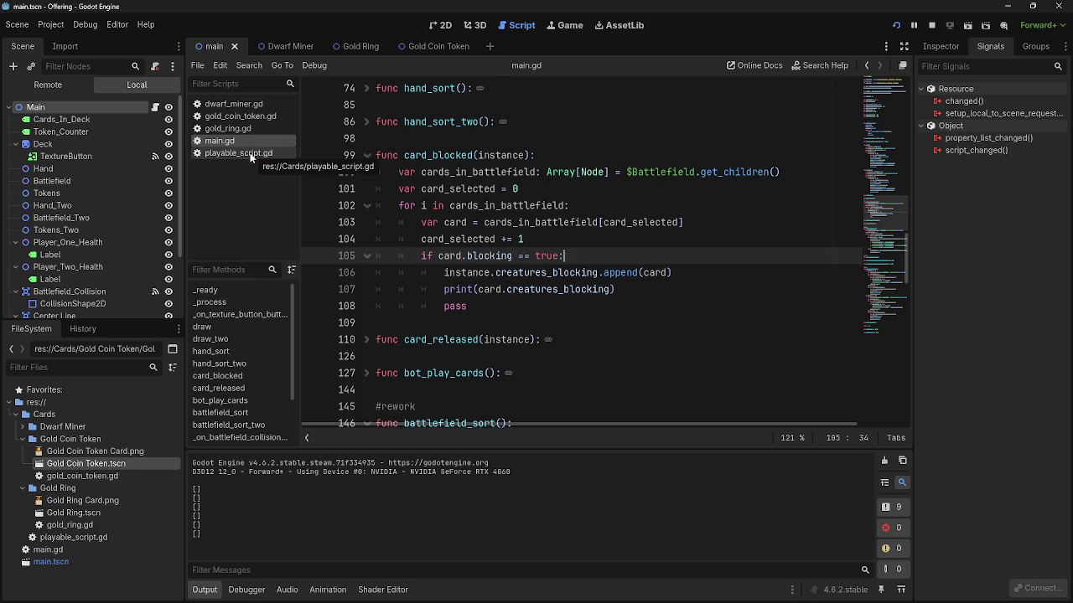
left_click(239, 153)
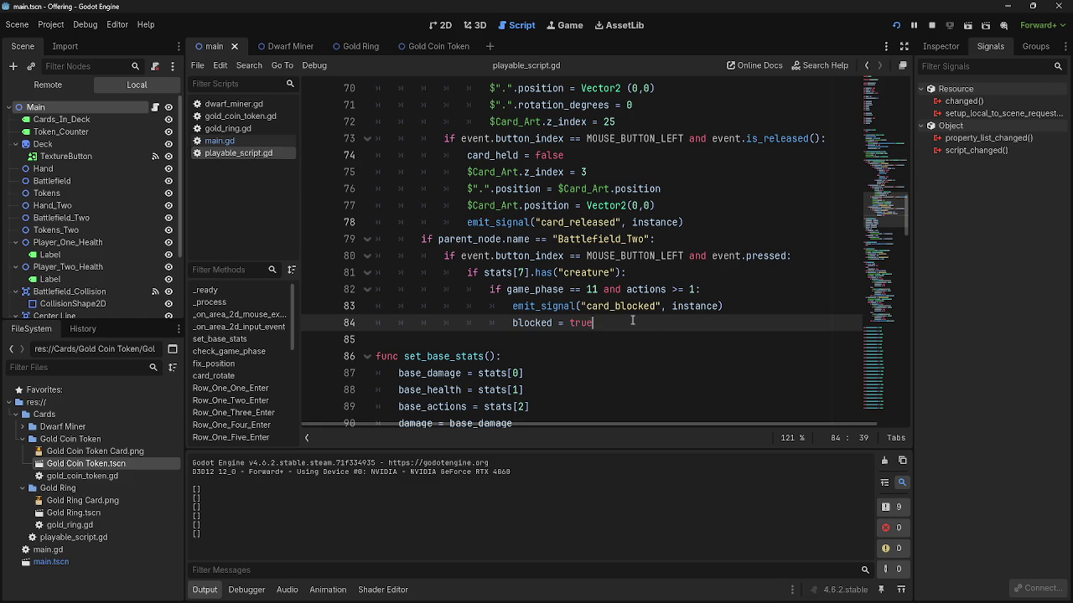
double_click(594, 322)
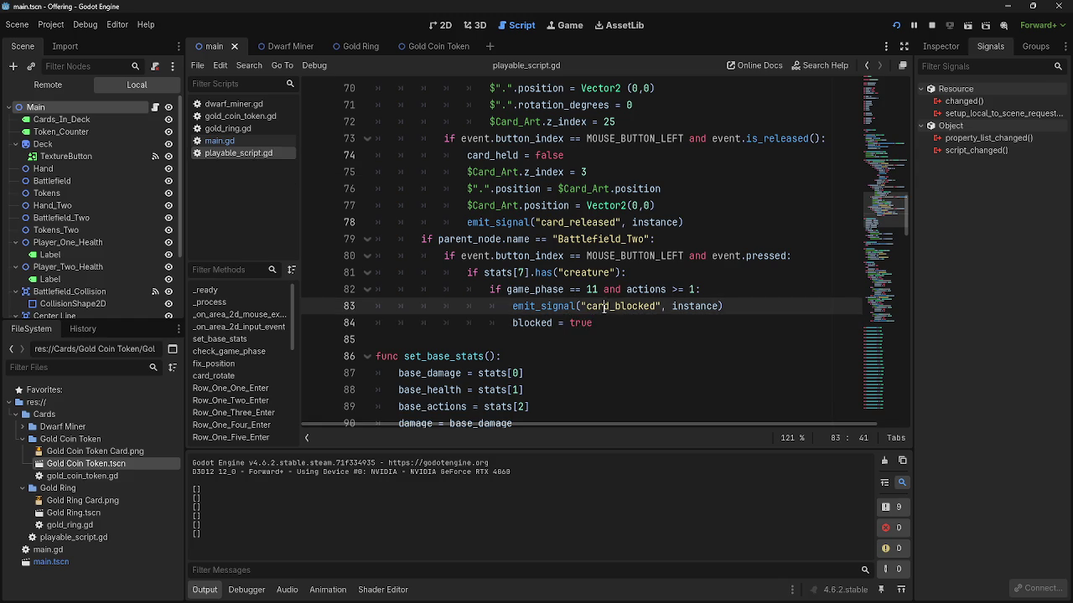
key("Up")
key("Down")
key("Up")
key("Down")
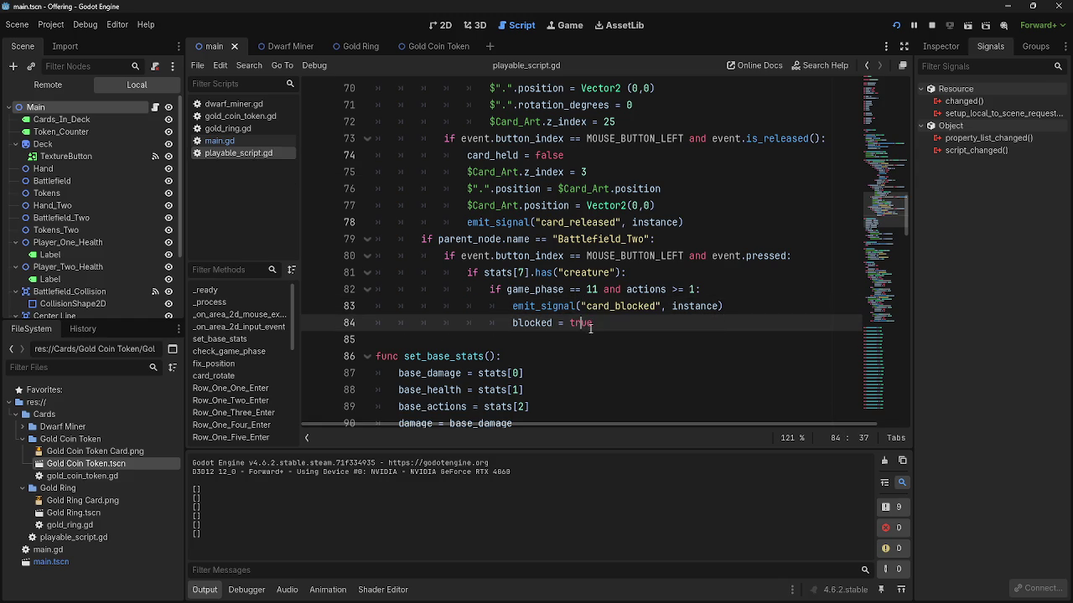
key("BackSpace")
type("e")
- Back in main.gd, delete the pass line 108 from card_blocked
left_click(219, 141)
left_click(648, 294)
left_click(602, 298)
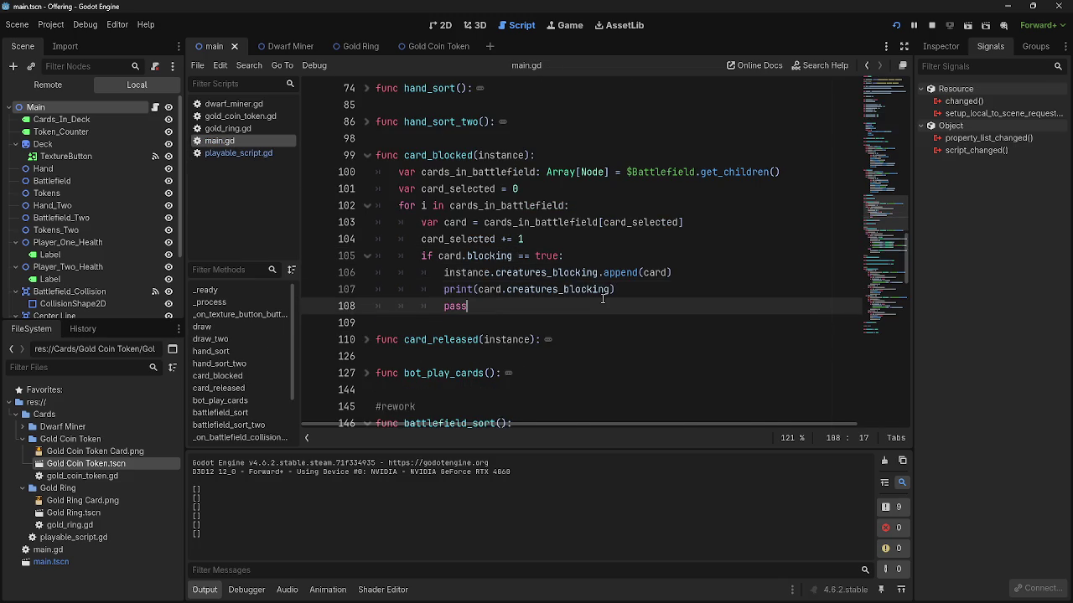
scroll(600, 296, "down", 2)
left_click(370, 241)
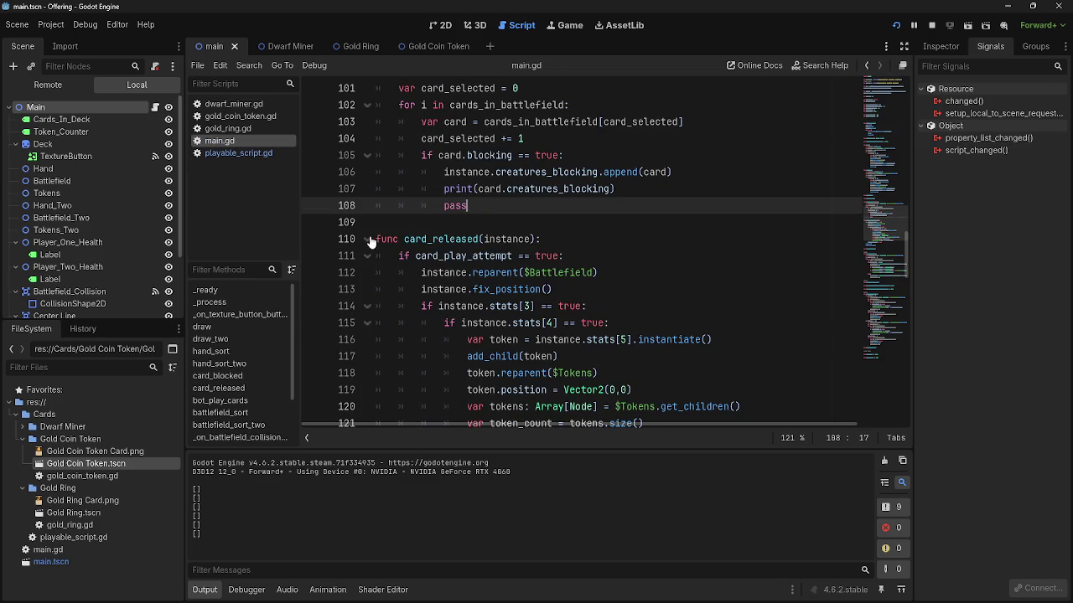
left_click(370, 241)
scroll(579, 276, "up", 2)
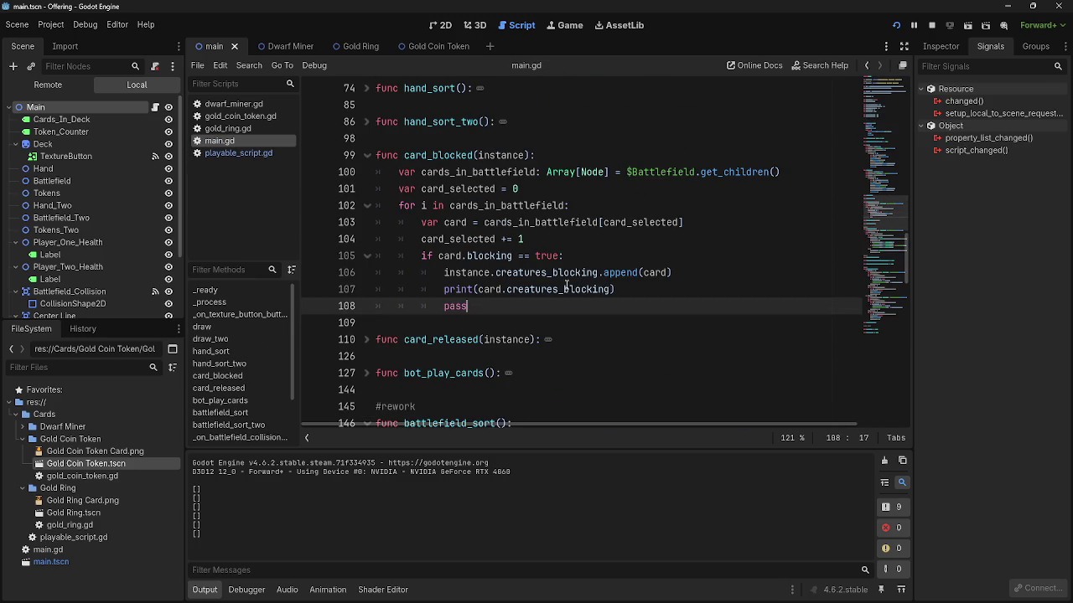
double_click(456, 306)
left_click_drag(488, 307, 316, 301)
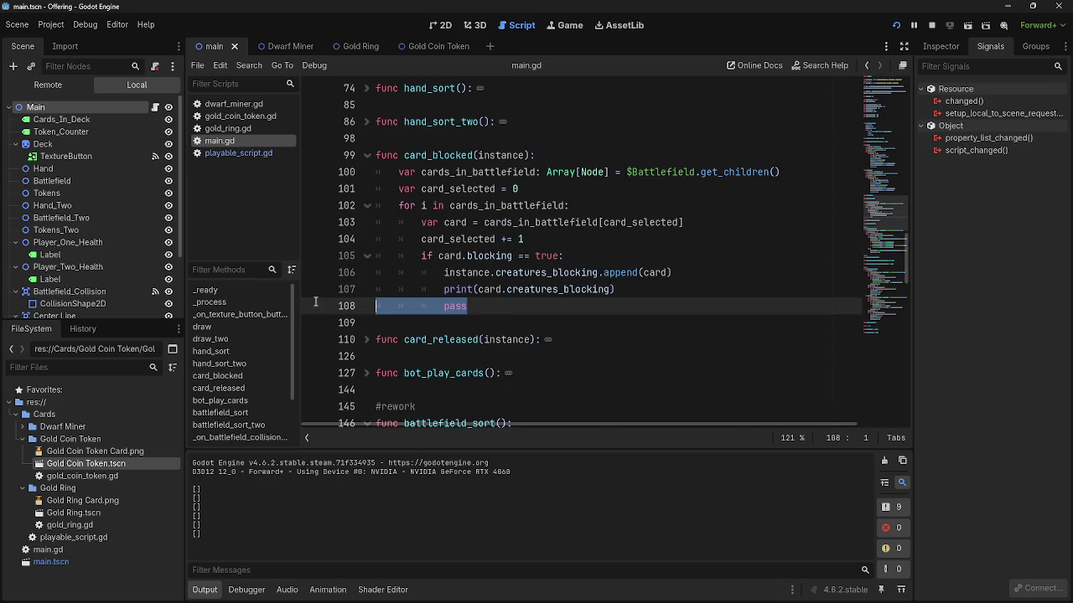
key("BackSpace")
key("BackSpace")
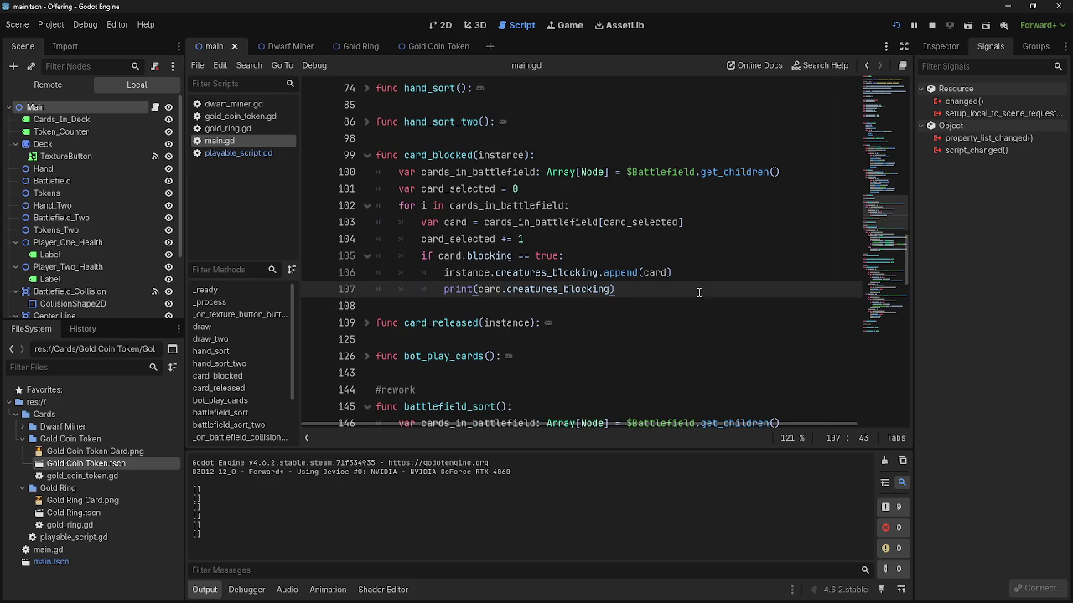
left_click(275, 155)
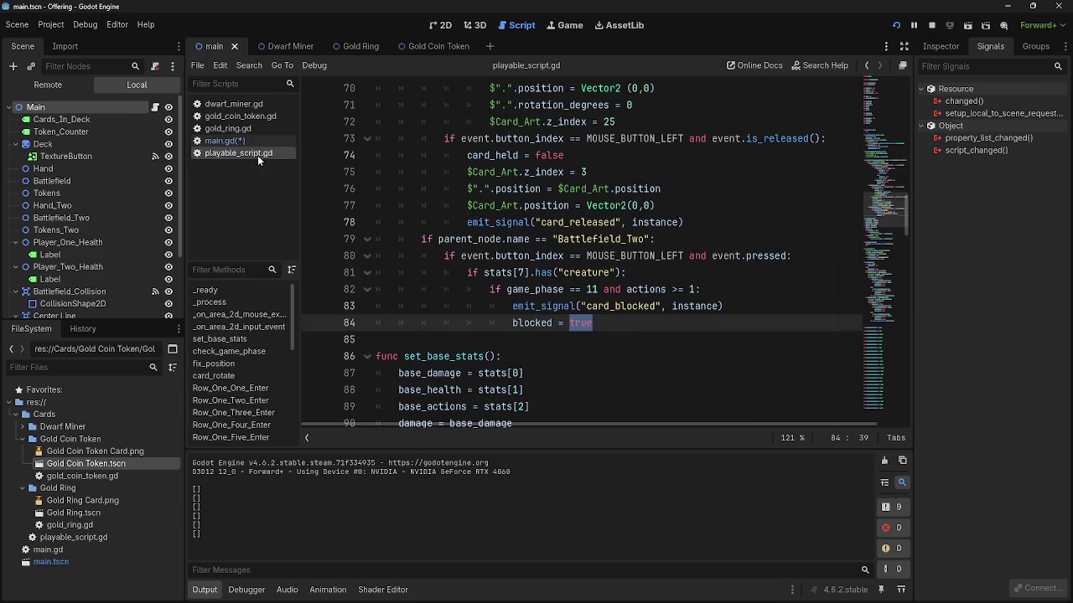
left_click(637, 329)
scroll(398, 307, "up", 1)
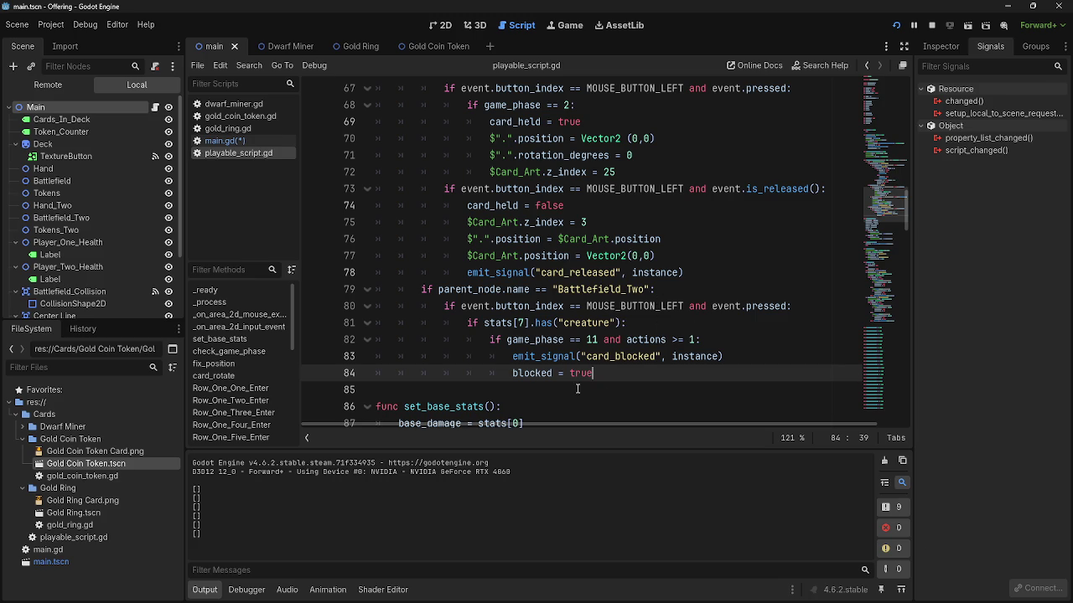
mouse_move(576, 356)
left_click(220, 140)
left_click(220, 152)
left_click(225, 141)
left_click(227, 156)
scroll(602, 382, "down", 3)
scroll(556, 365, "up", 1)
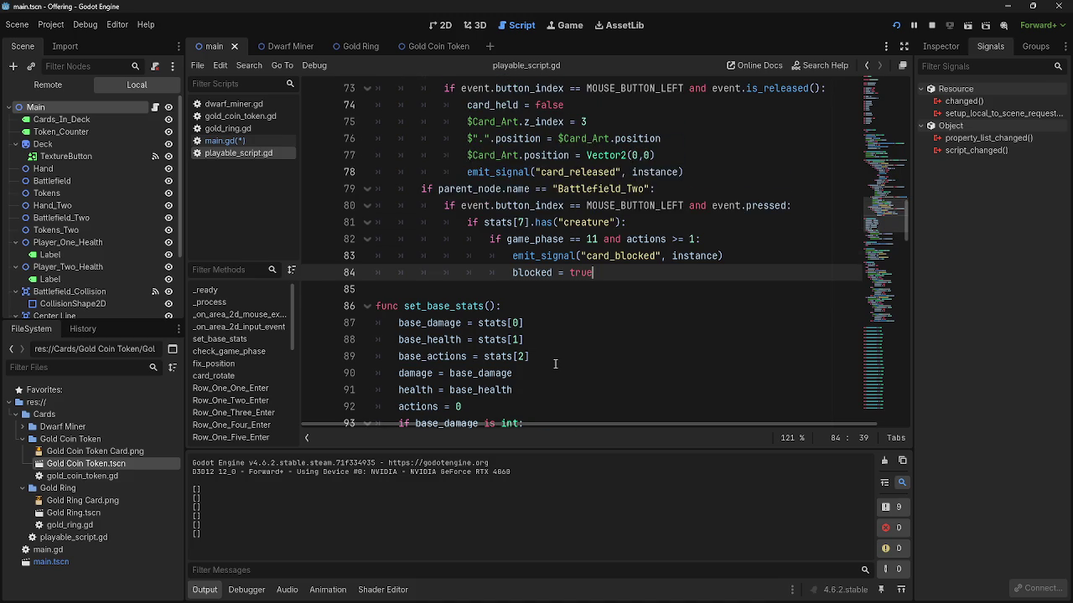
left_click(223, 141)
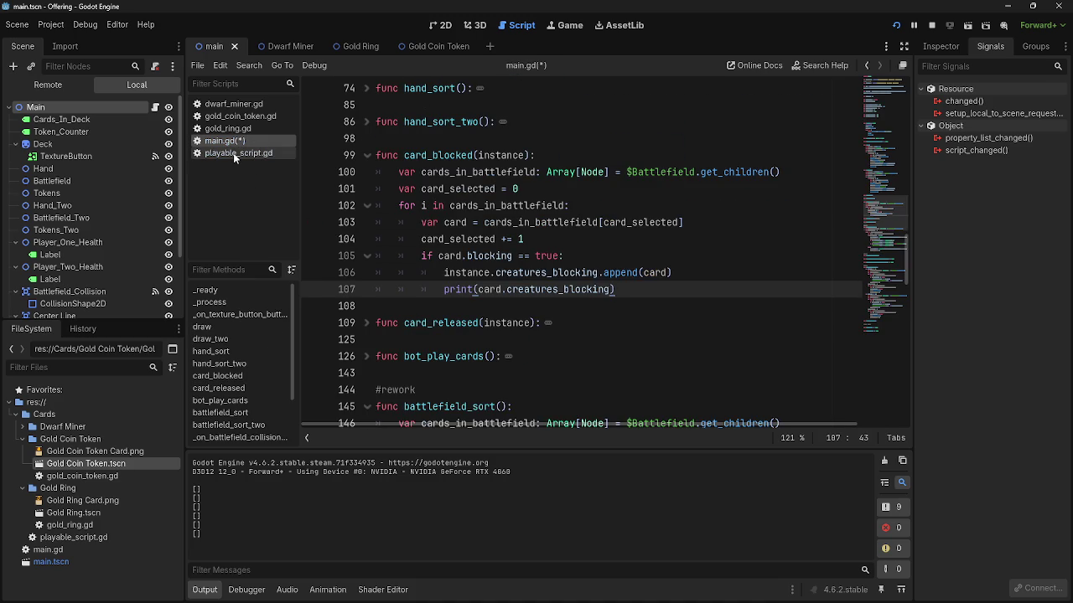
scroll(445, 303, "down", 10)
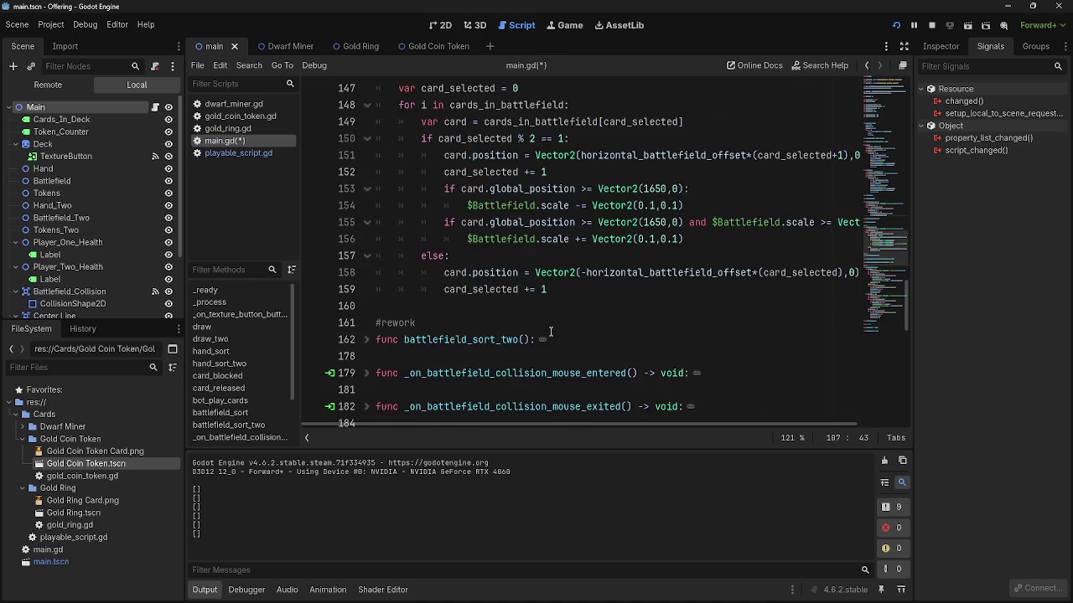
scroll(551, 331, "down", 6)
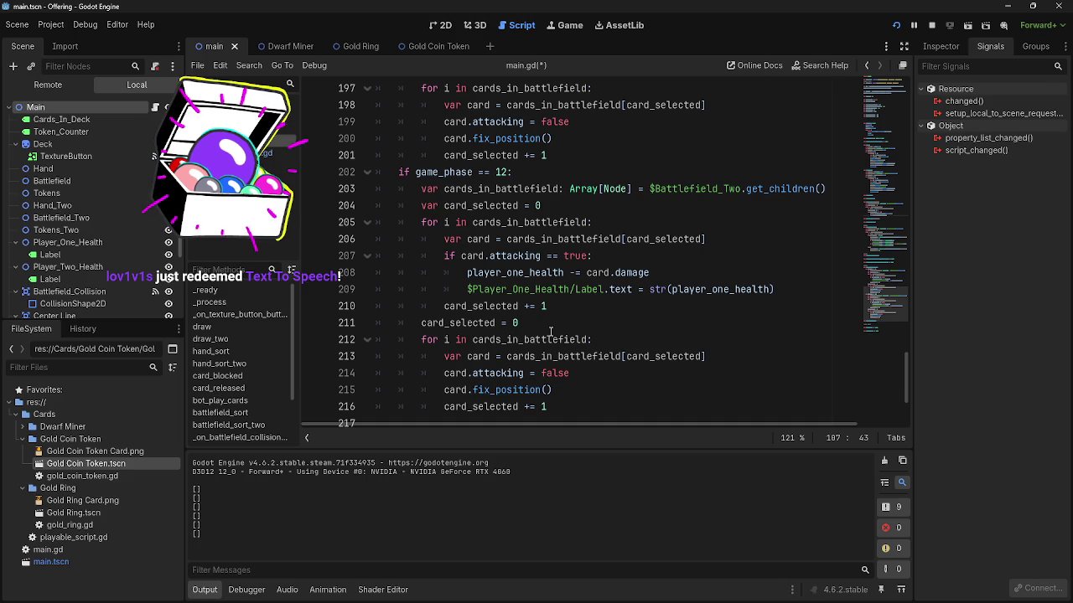
scroll(491, 330, "down", 3)
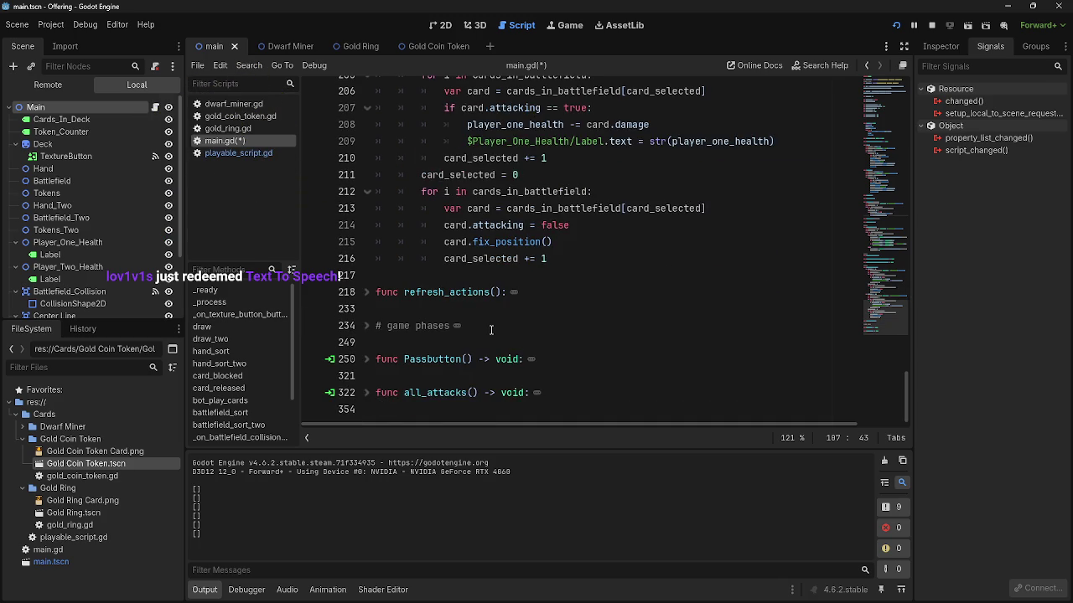
scroll(492, 329, "up", 12)
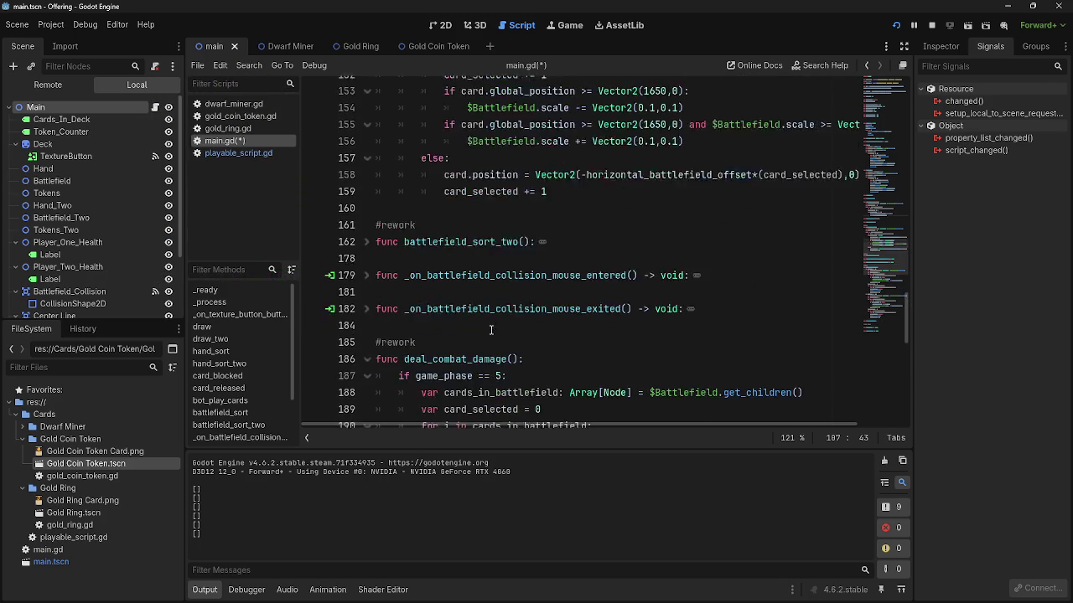
scroll(491, 330, "up", 12)
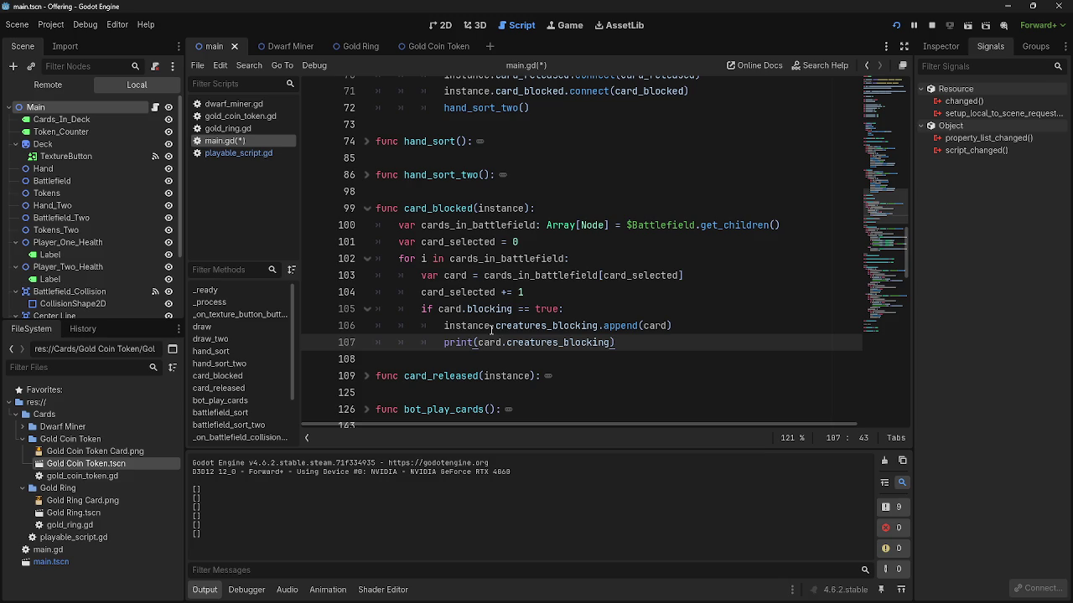
- Inspect cards_in_battlefield and the append and print lines in card_blocked
left_click(547, 290)
double_click(527, 277)
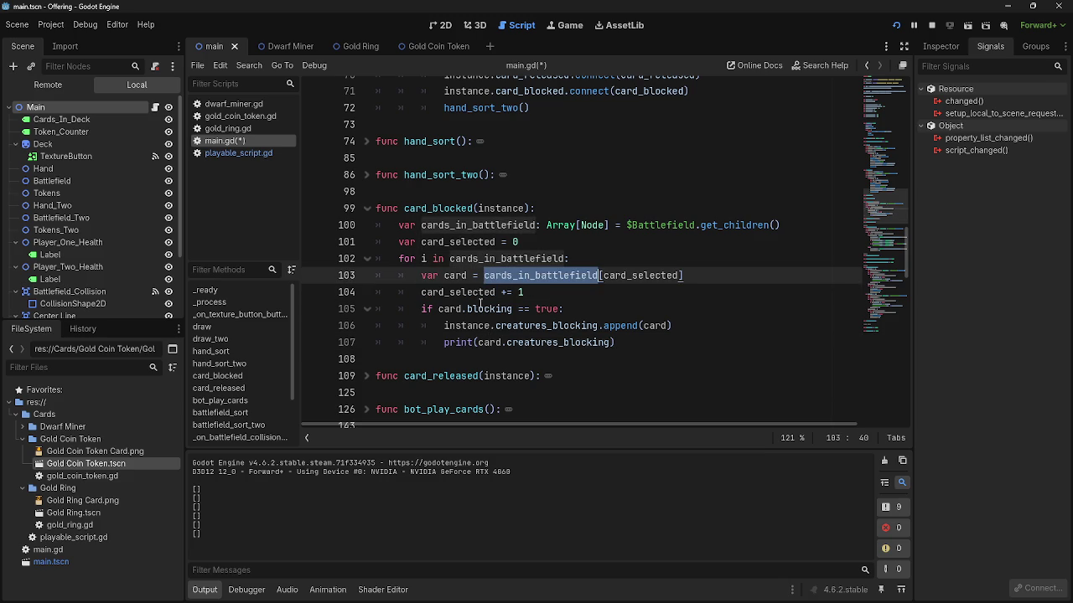
left_click(555, 293)
double_click(505, 276)
left_click(560, 276)
left_click(560, 295)
left_click(666, 330)
left_click(643, 340)
left_click(653, 325)
left_click(681, 332)
mouse_move(671, 327)
left_mouse_down()
mouse_move(436, 310)
mouse_move(436, 325)
left_mouse_up()
double_click(651, 325)
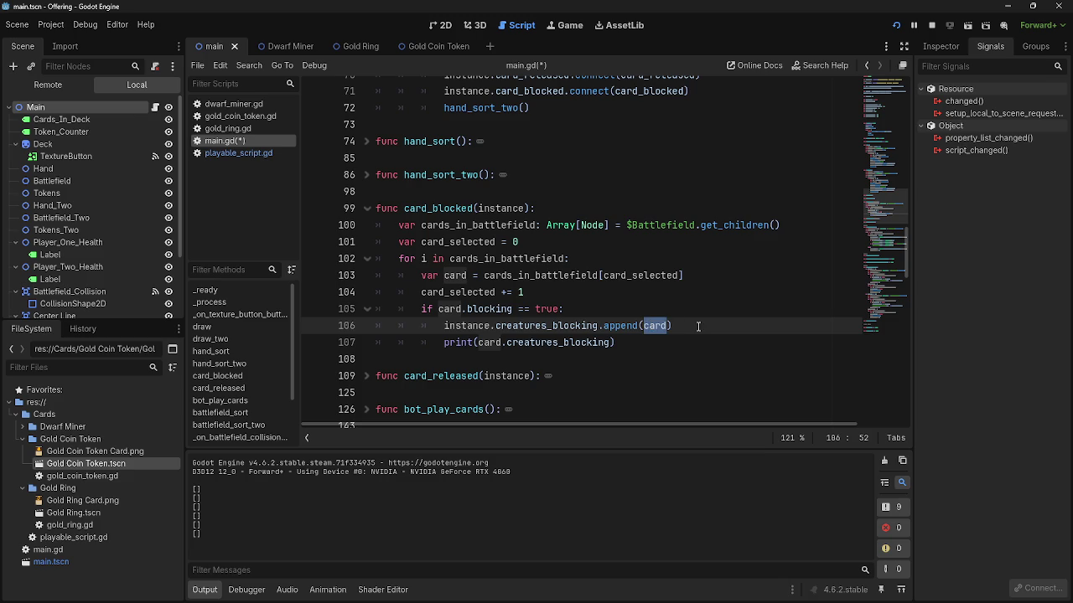
- Move the append and print lines above 'if card.blocking == true:' and dedent them to loop level
left_click(691, 310)
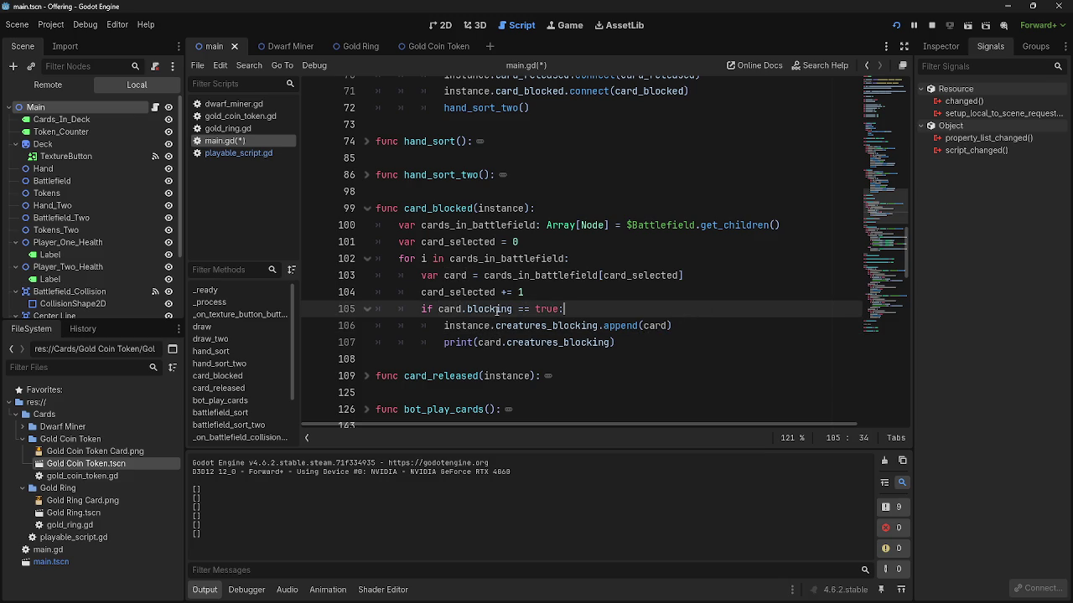
double_click(497, 310)
double_click(451, 310)
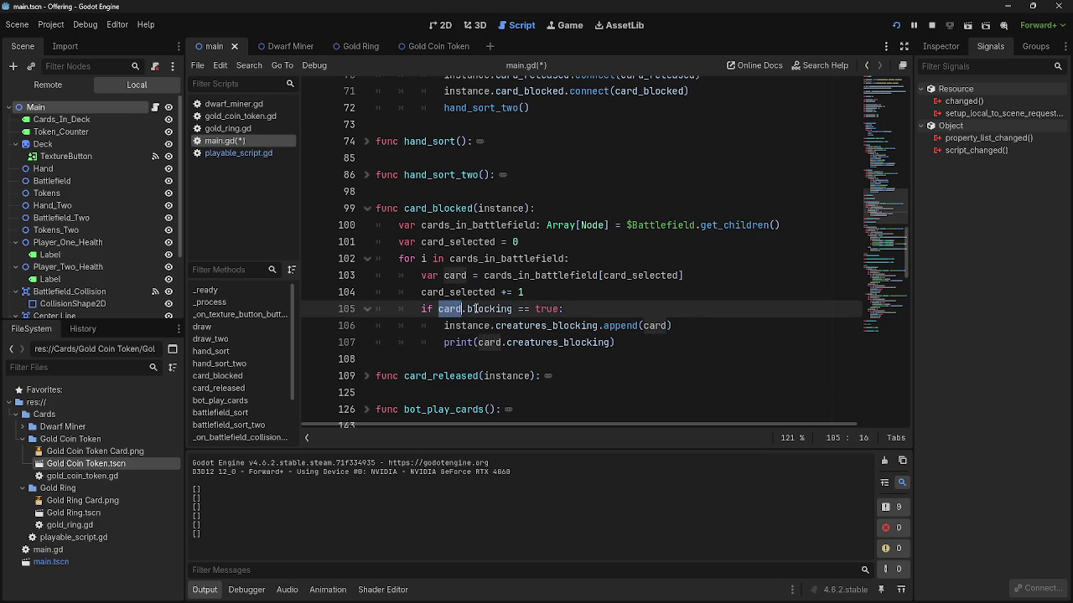
double_click(475, 310)
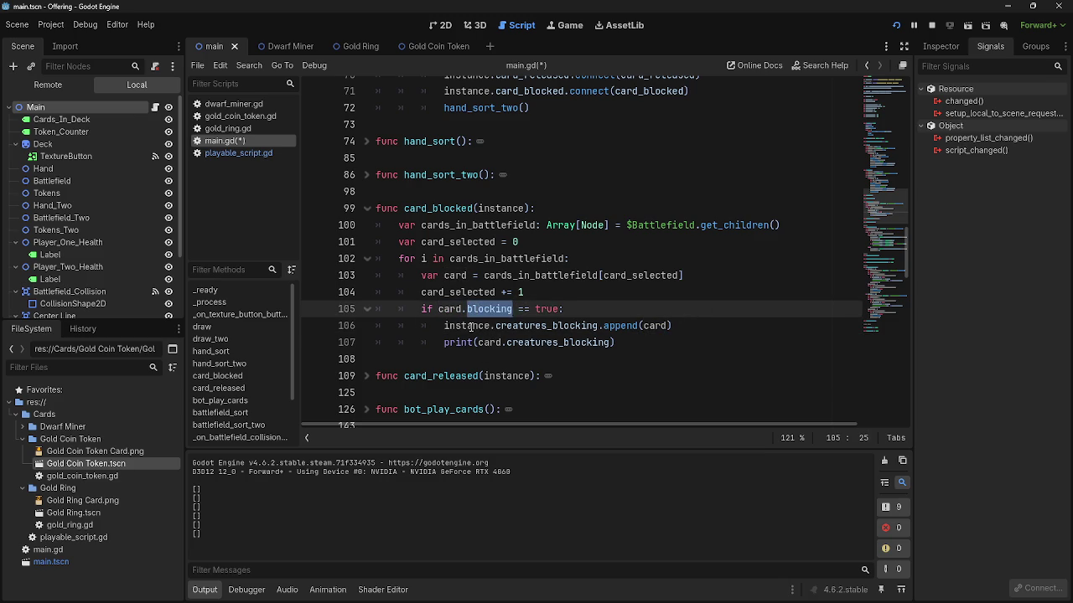
left_click(620, 325)
left_click(641, 310)
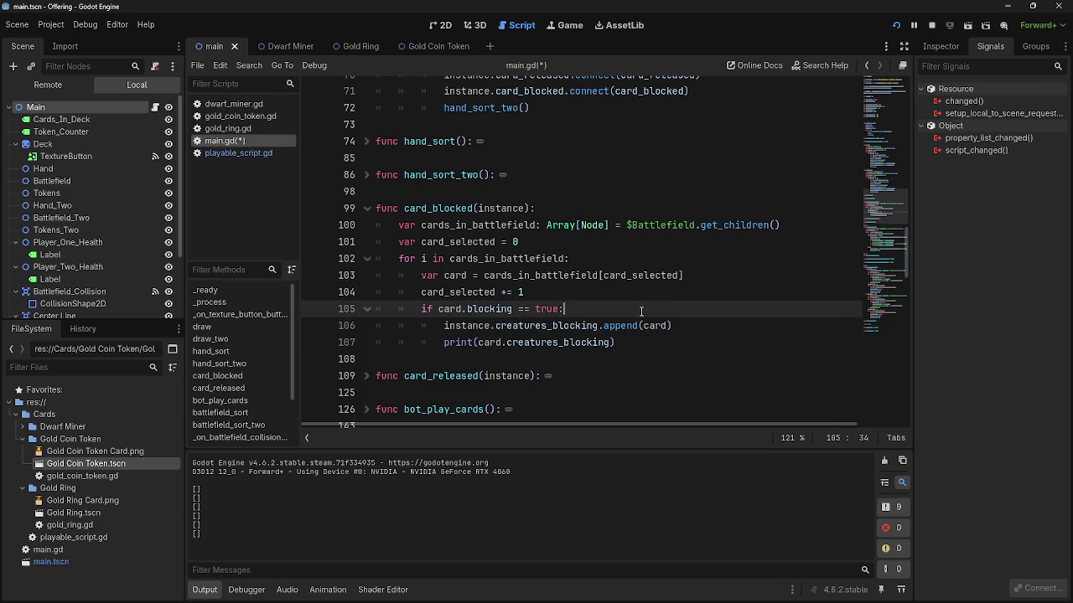
left_click(699, 325)
left_click(694, 290)
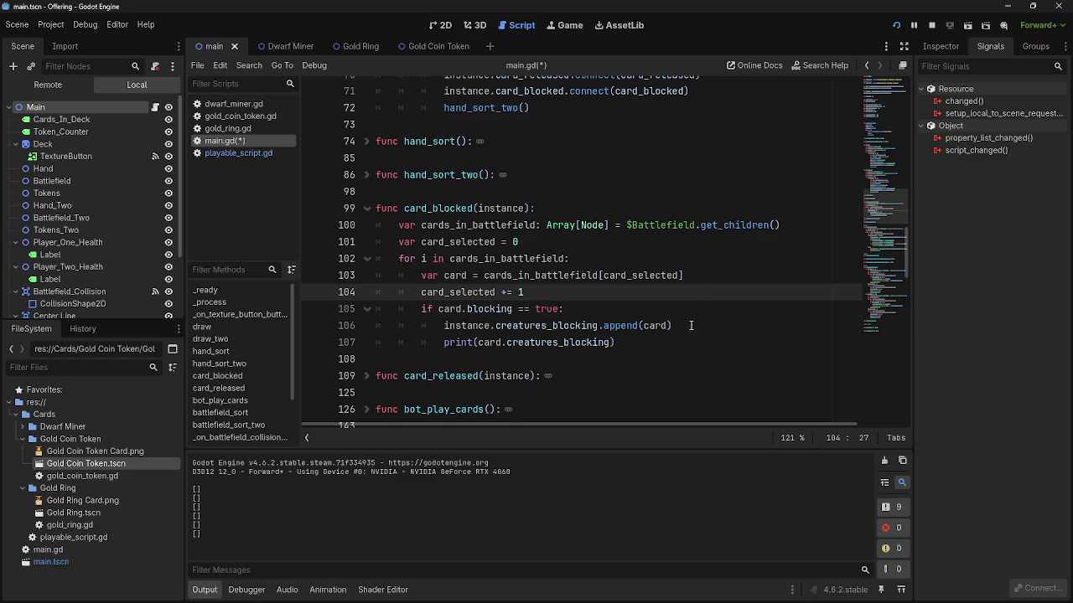
key("Return")
left_click_drag(617, 358, 343, 342)
mouse_move(617, 358)
left_mouse_down()
mouse_move(342, 342)
mouse_move(420, 309)
left_mouse_up()
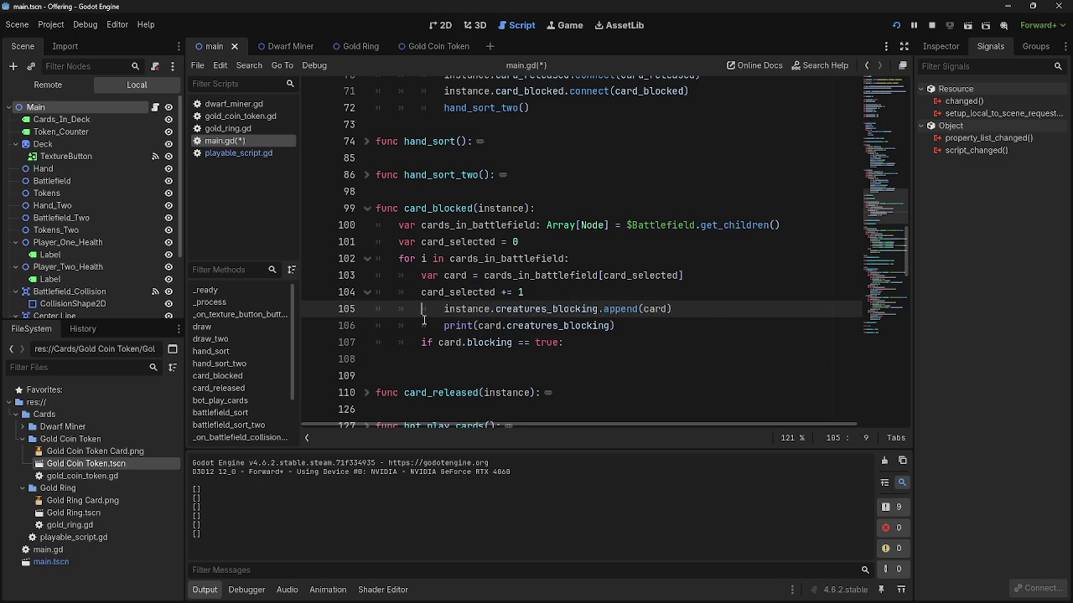
key("shift+Tab")
- Put a lone pass inside the blocking check and relaunch the game
left_click(650, 337)
key("Return")
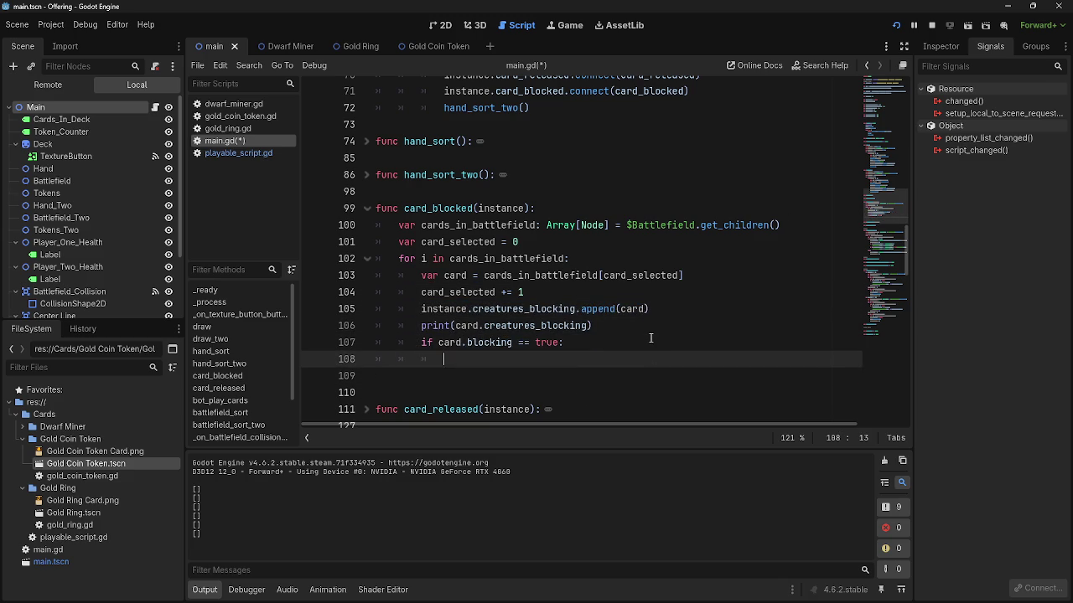
type("pass")
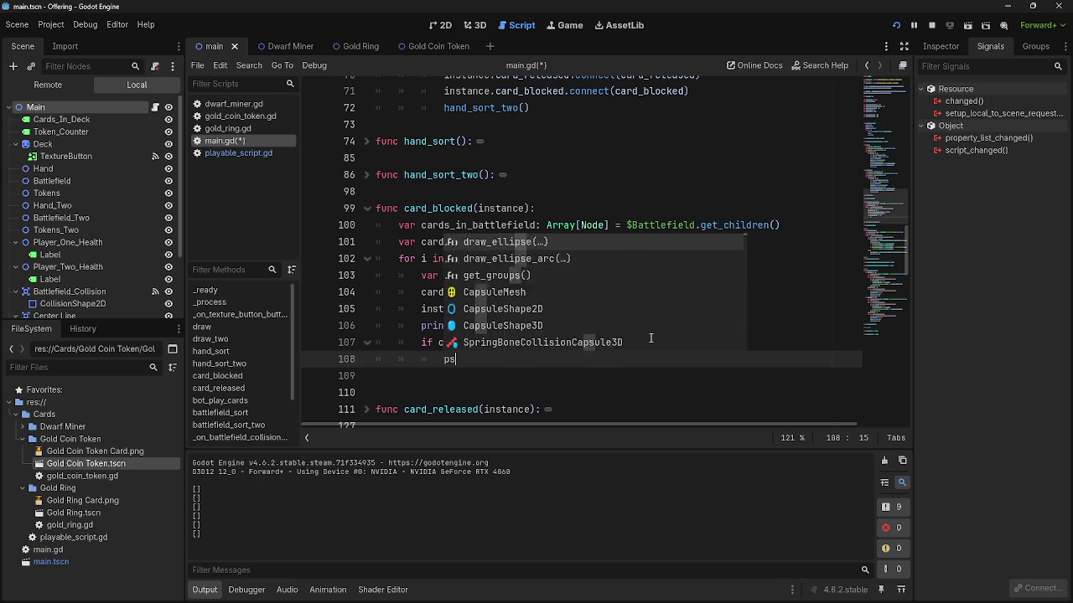
key("Escape")
mouse_move(638, 325)
left_mouse_down()
mouse_move(374, 327)
mouse_move(362, 317)
left_mouse_up()
left_click_drag(496, 360, 376, 359)
left_click(498, 357)
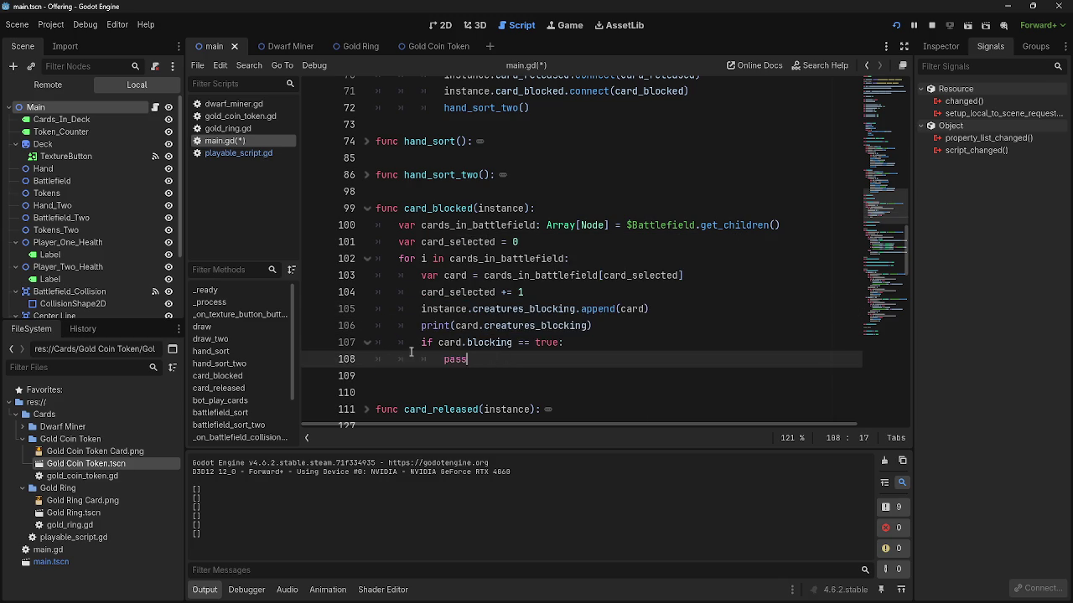
left_click(897, 23)
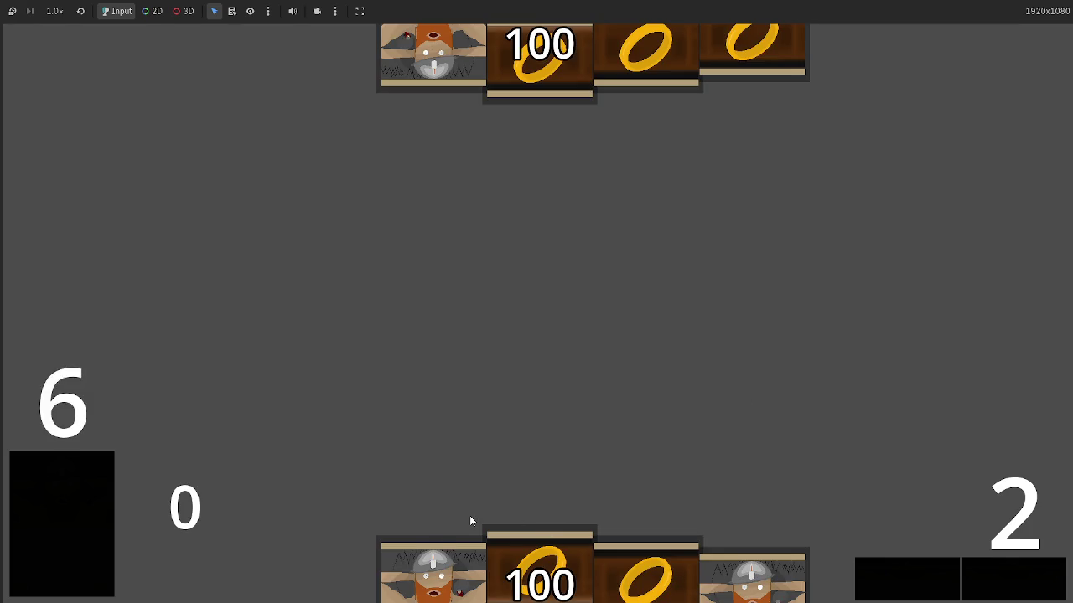
- Play three dwarf cards onto the battlefield and raise the bottom-right counter
left_click(467, 545)
left_click(750, 560)
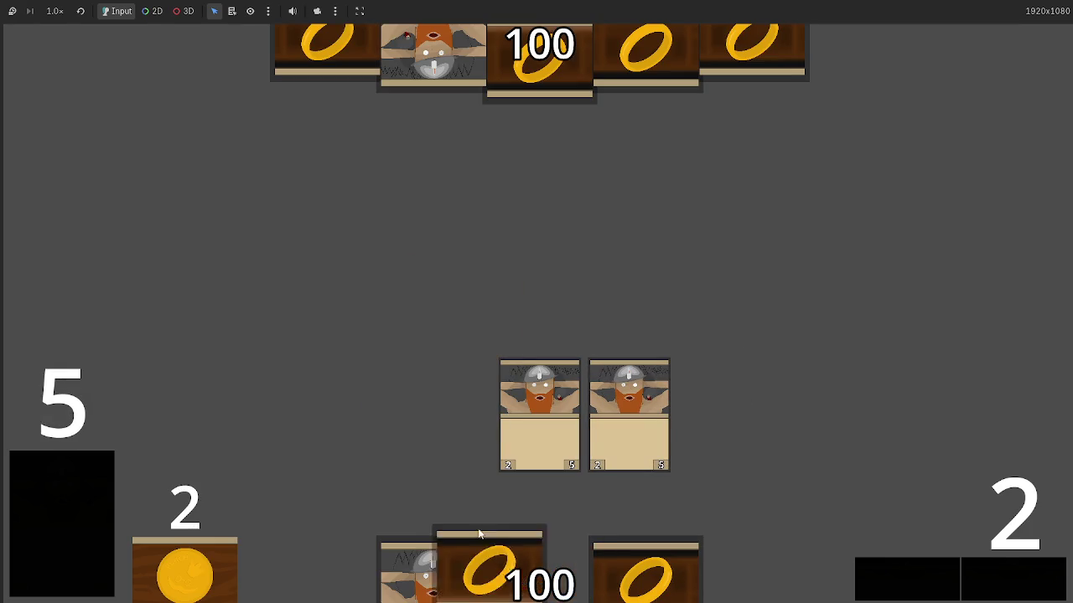
left_click(433, 570)
left_click(997, 581)
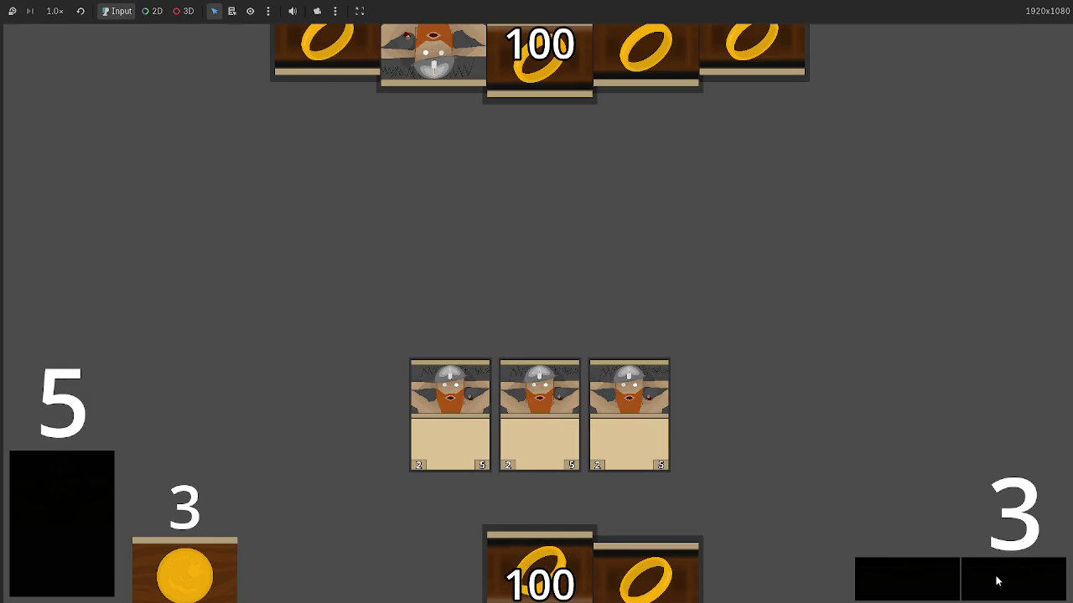
left_click(947, 575)
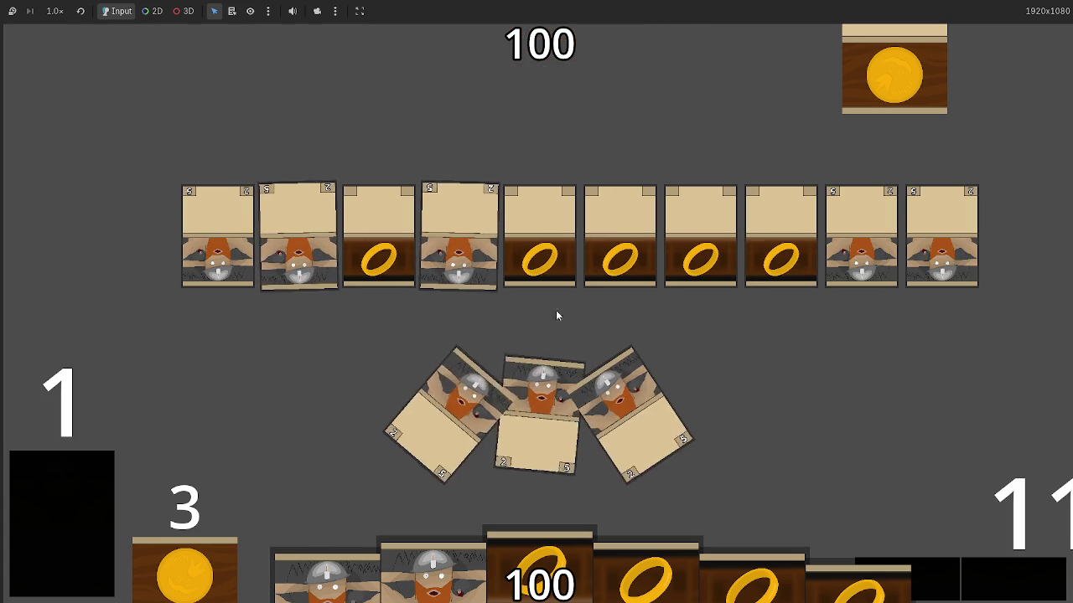
- Switch back to the Godot editor and select pass in card_blocked
key("alt+Tab")
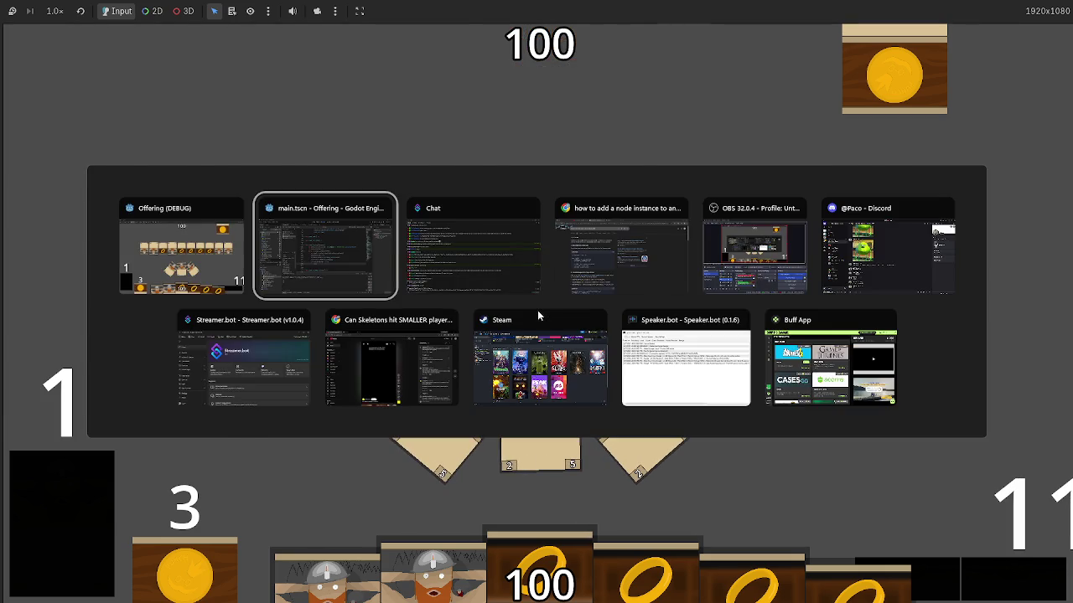
key("alt+Tab")
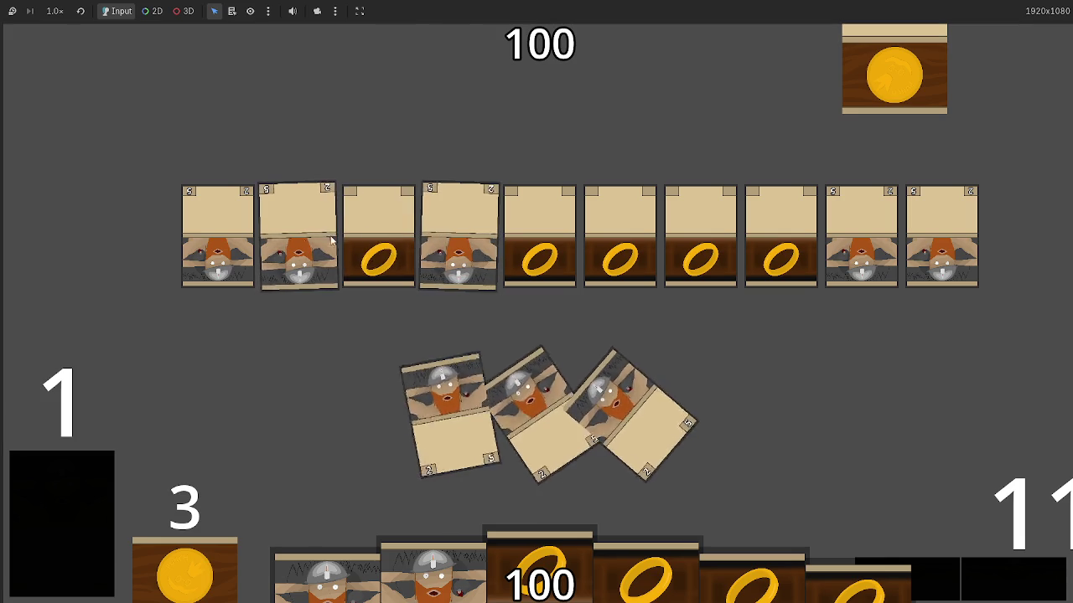
key("alt+Tab")
key("alt+Tab")
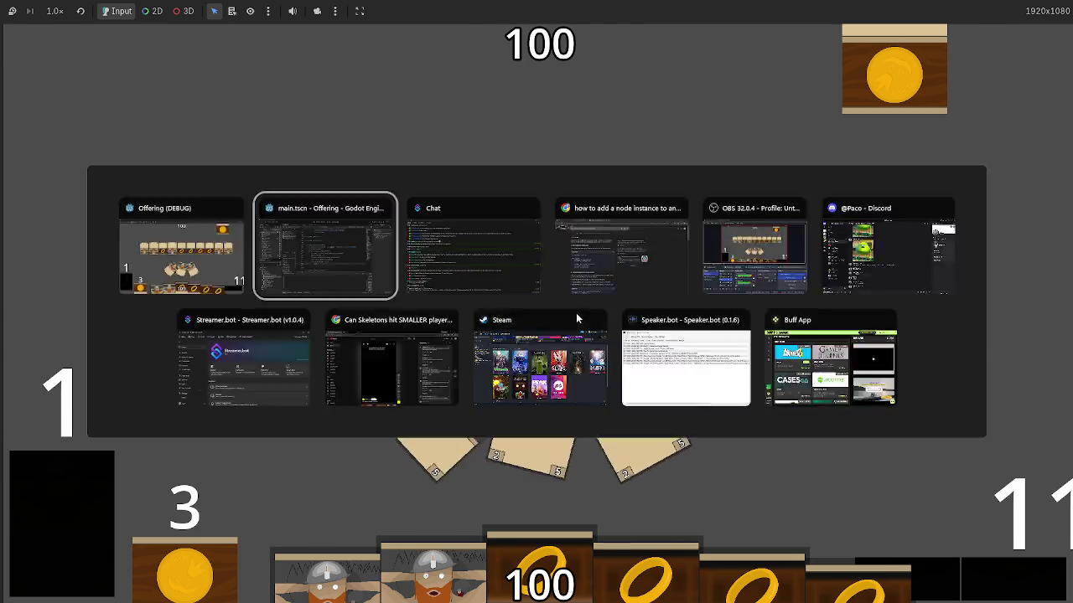
double_click(457, 360)
- Move the append and print lines back inside the blocking check, leaving a blank line above them
left_click(489, 362)
left_click_drag(617, 327, 423, 310)
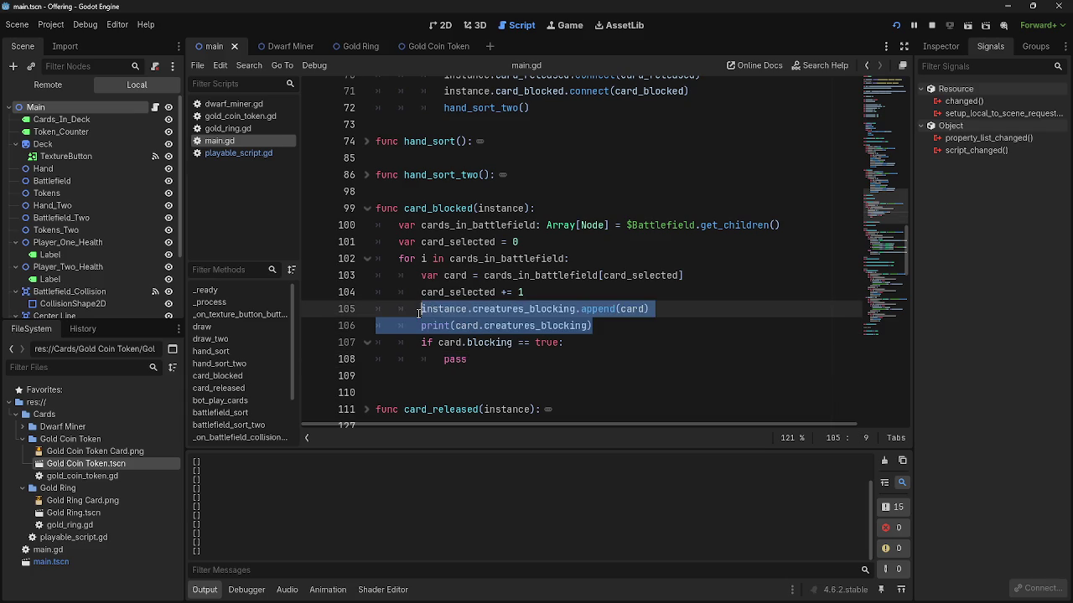
left_click(633, 352)
key("Return")
mouse_move(594, 326)
left_mouse_down()
mouse_move(419, 326)
mouse_move(376, 309)
left_mouse_up()
left_click_drag(503, 317, 486, 369)
left_click(472, 344)
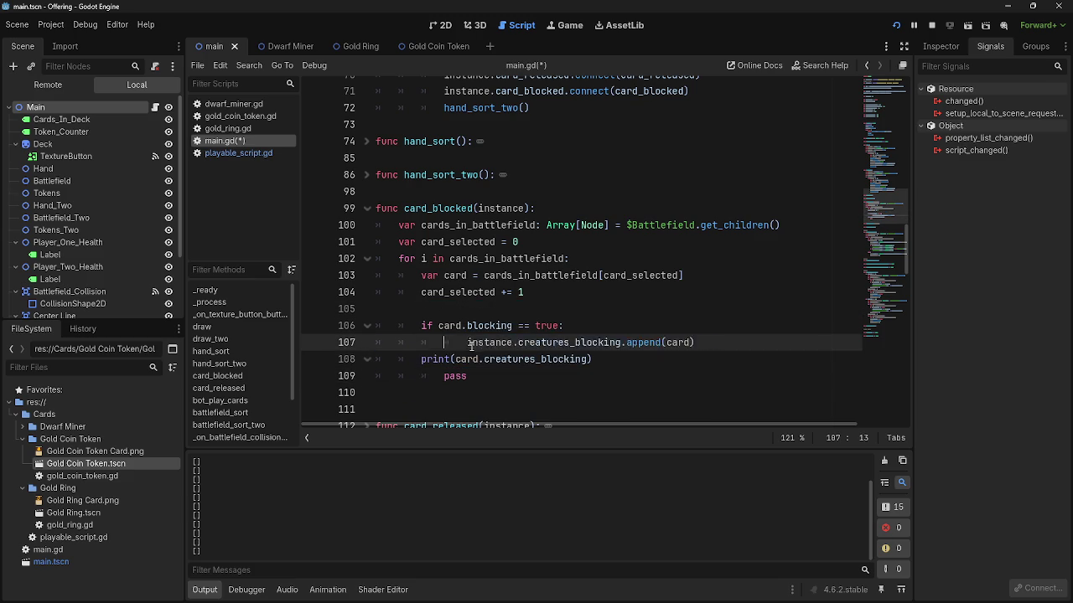
key("shift+Tab")
left_click(444, 359)
left_click(649, 333)
key("Return")
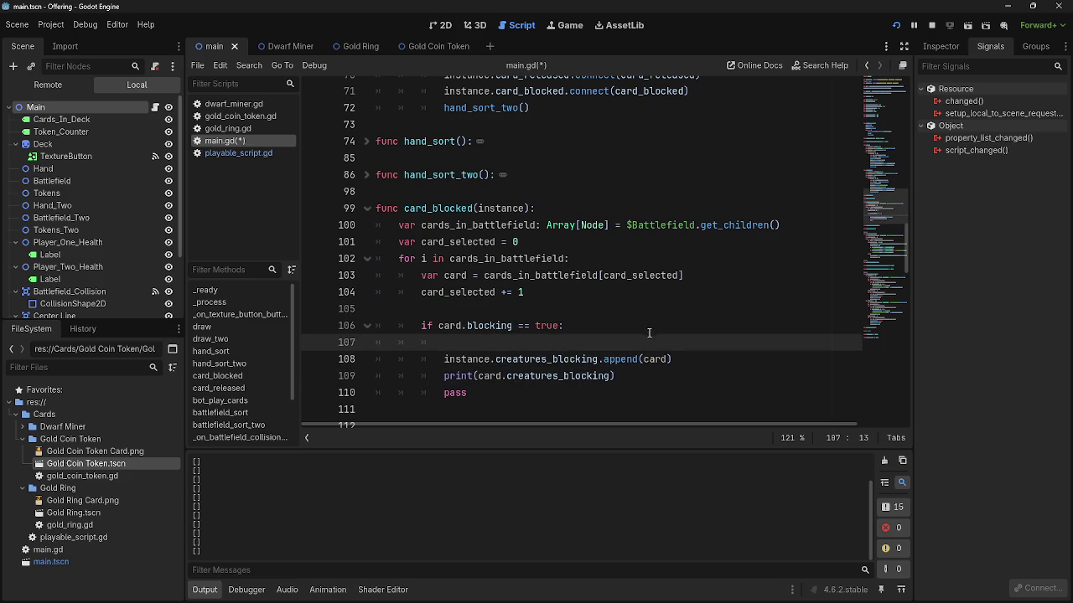
left_click_drag(664, 380, 375, 376)
left_click_drag(675, 359, 326, 355)
left_click(601, 339)
- Write 'blocking_cards = instance.creatures_blocking' on the blank line
type("card")
key("BackSpace")
key("BackSpace")
key("BackSpace")
type("blocking cards")
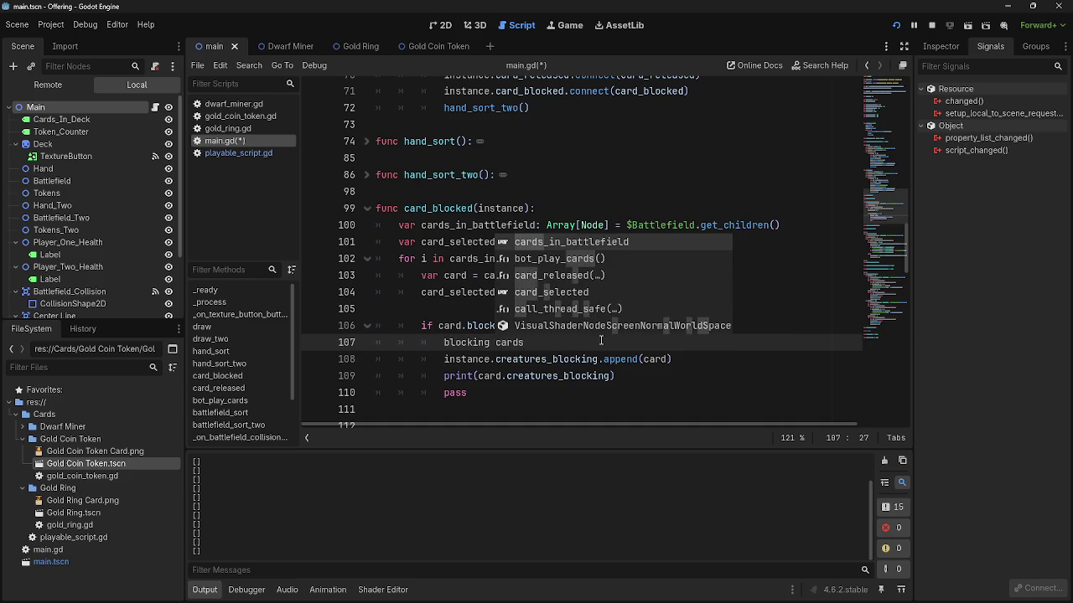
key("BackSpace")
key("BackSpace")
key("BackSpace")
key("BackSpace")
key("BackSpace")
key("BackSpace")
type("_s")
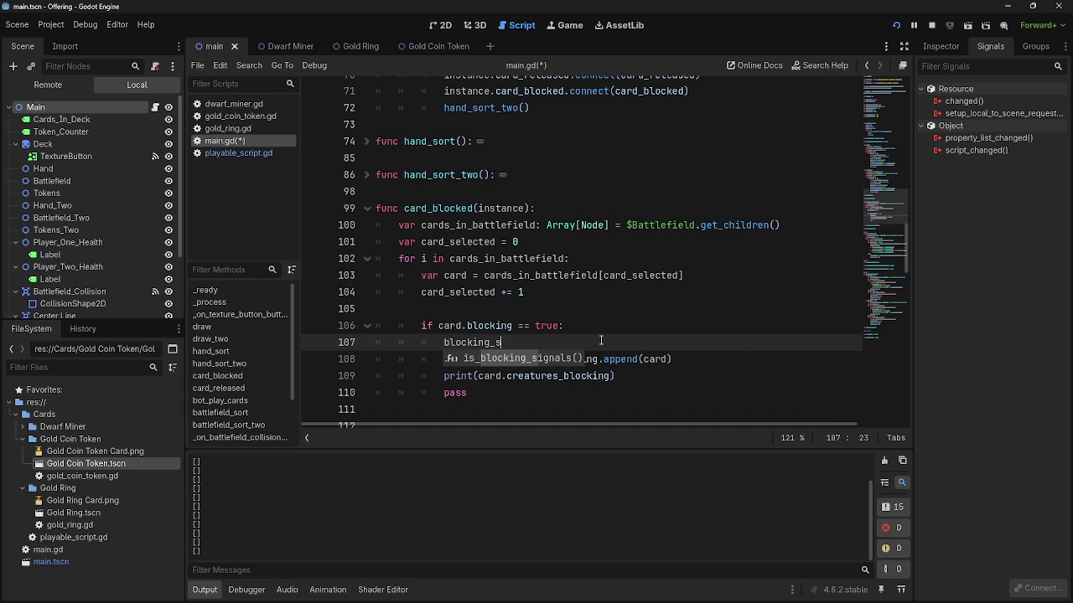
key("BackSpace")
type("cards =")
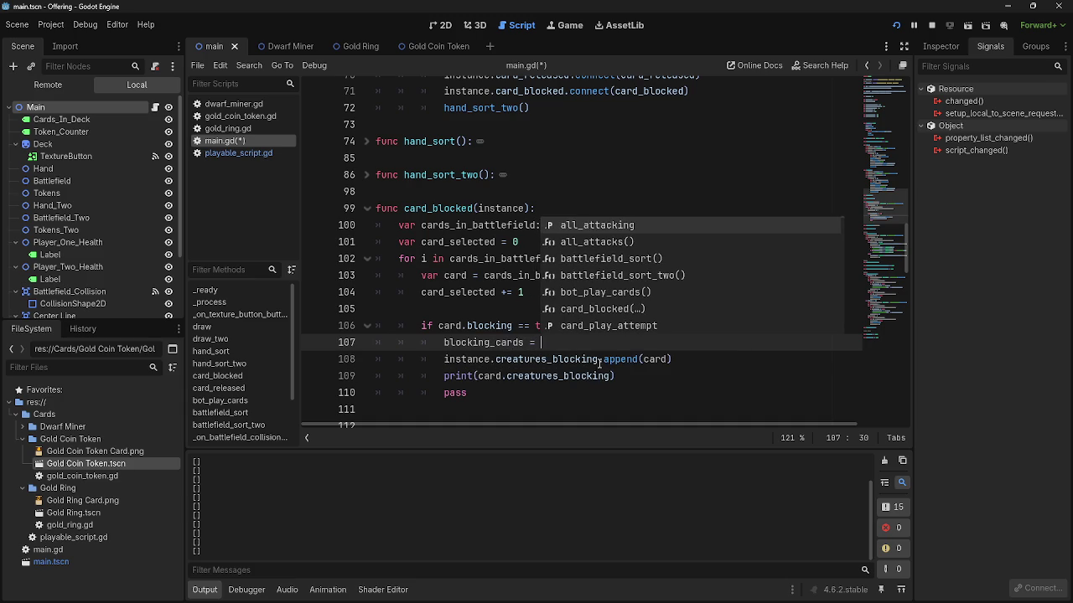
left_click_drag(600, 360, 444, 360)
left_click_drag(520, 373, 579, 357)
- Change the append to blocking_cards.append(card) and declare blocking_cards with var
left_click(548, 373)
left_click(447, 373)
type("blocking")
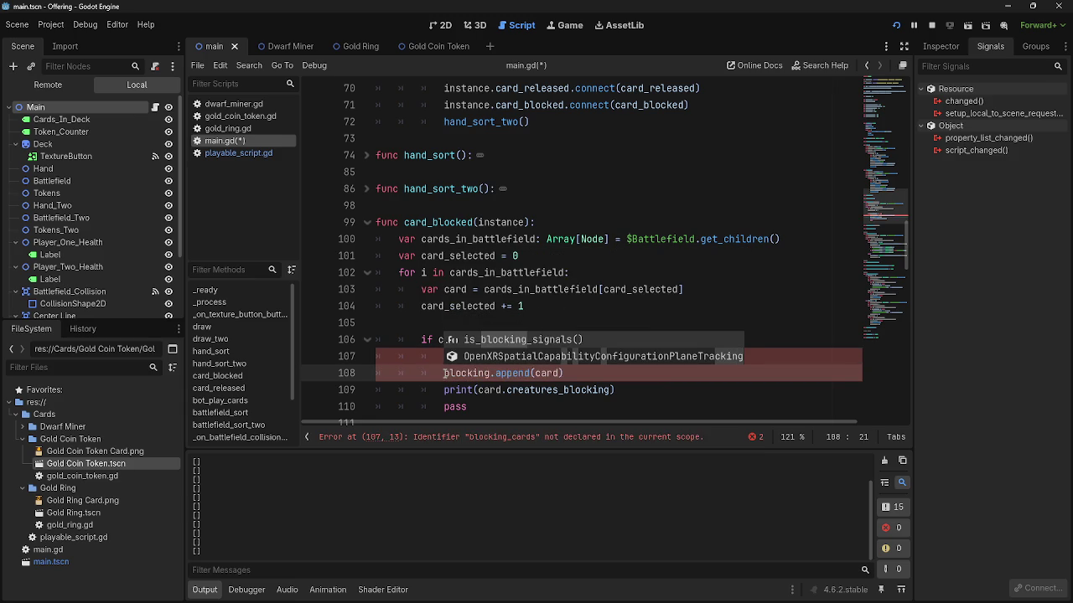
type("_cards")
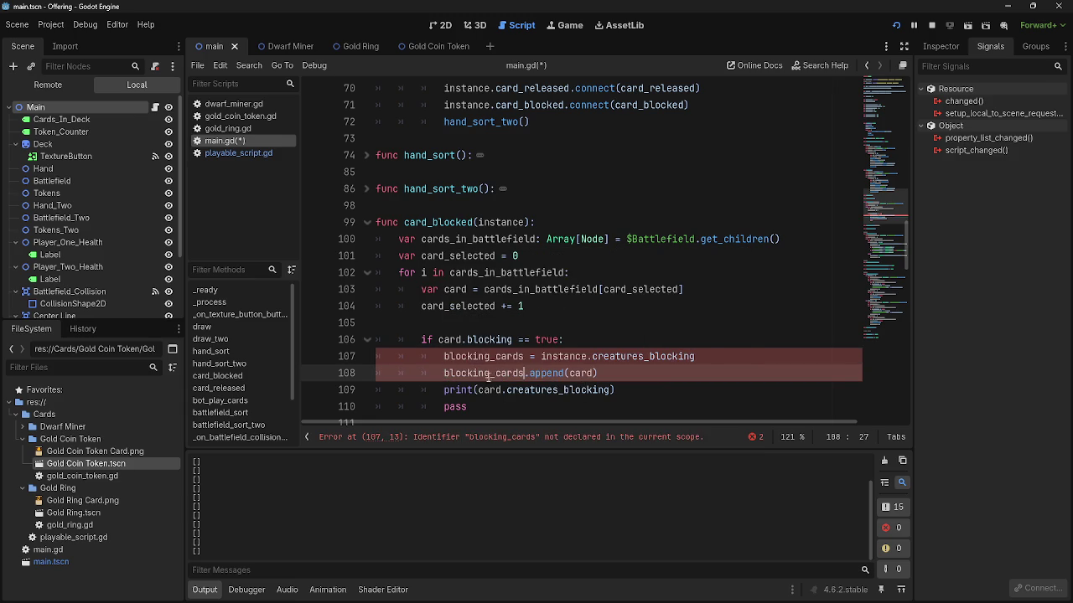
left_click(444, 357)
type("var")
left_click(684, 379)
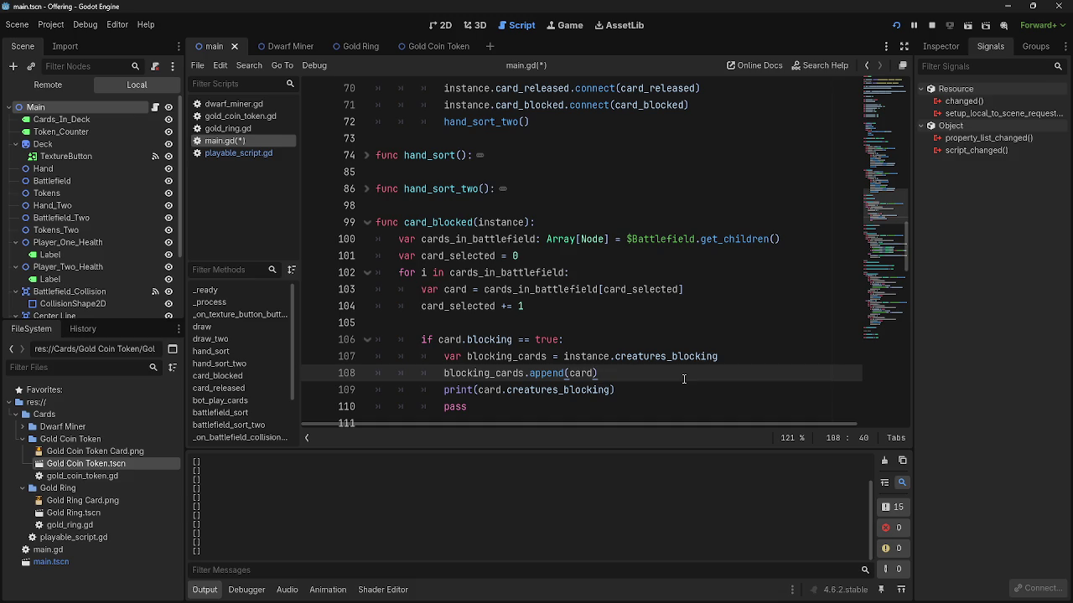
double_click(548, 373)
- Stop the old game with F8 and run the project again
key("alt+Tab")
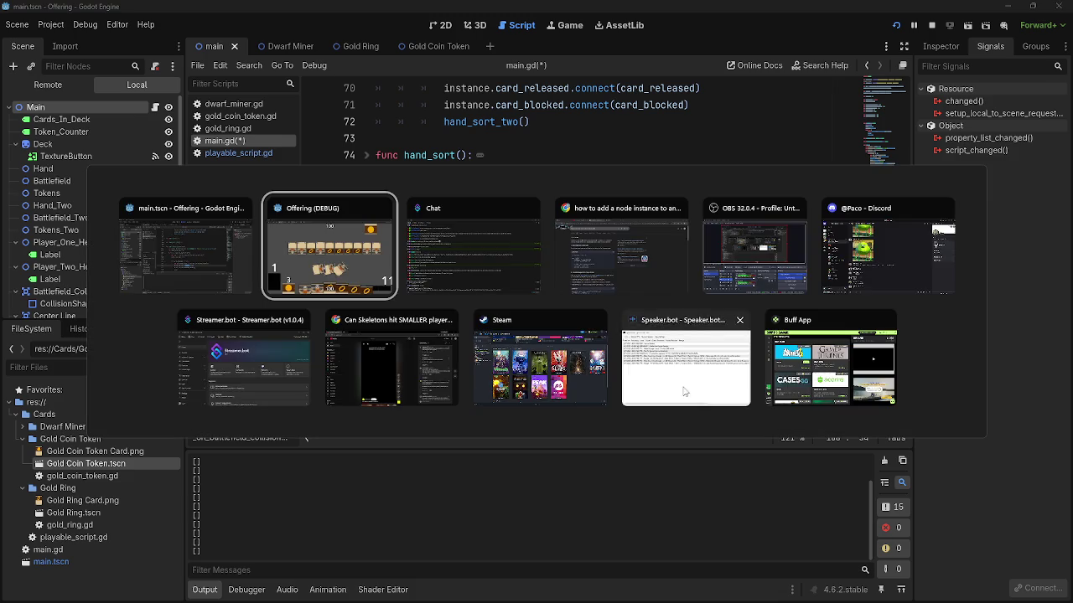
key("F8")
left_click(894, 26)
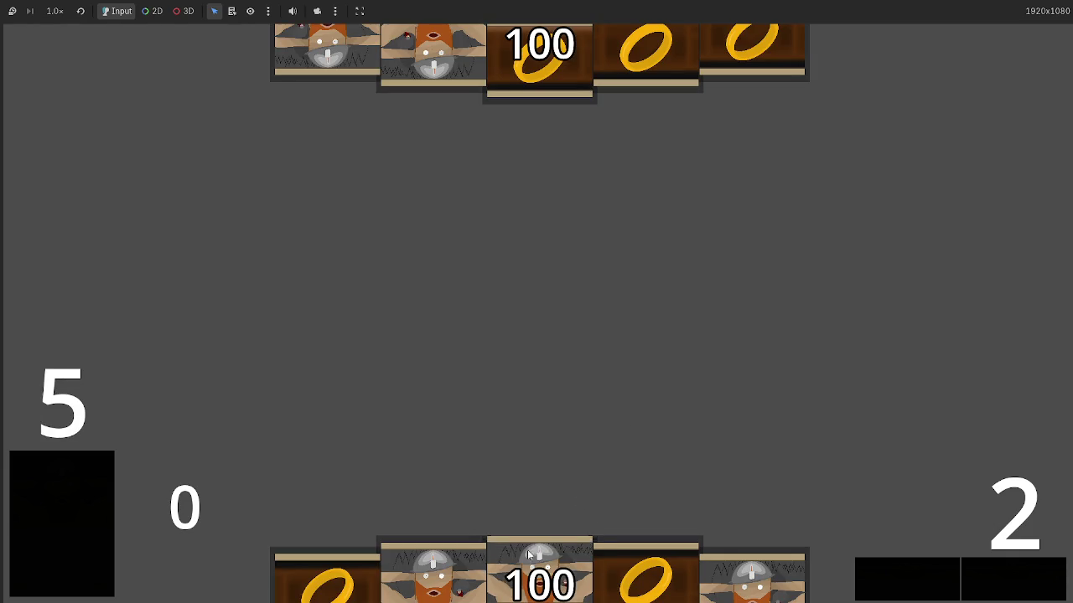
- Play a dwarf card onto the battlefield, then stop the game with F8
left_click_drag(641, 566, 621, 361)
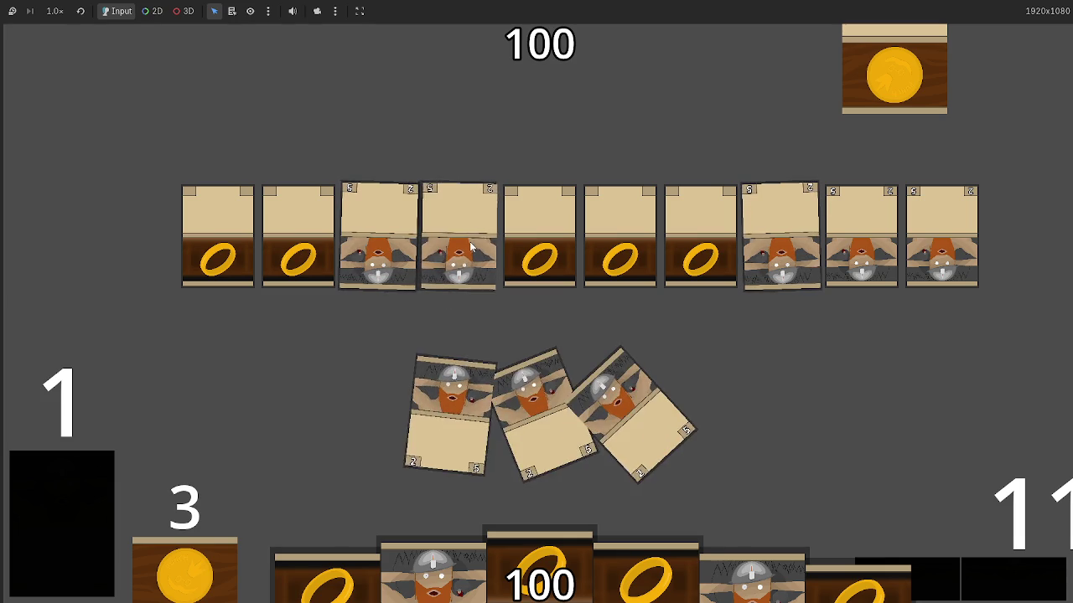
key("F8")
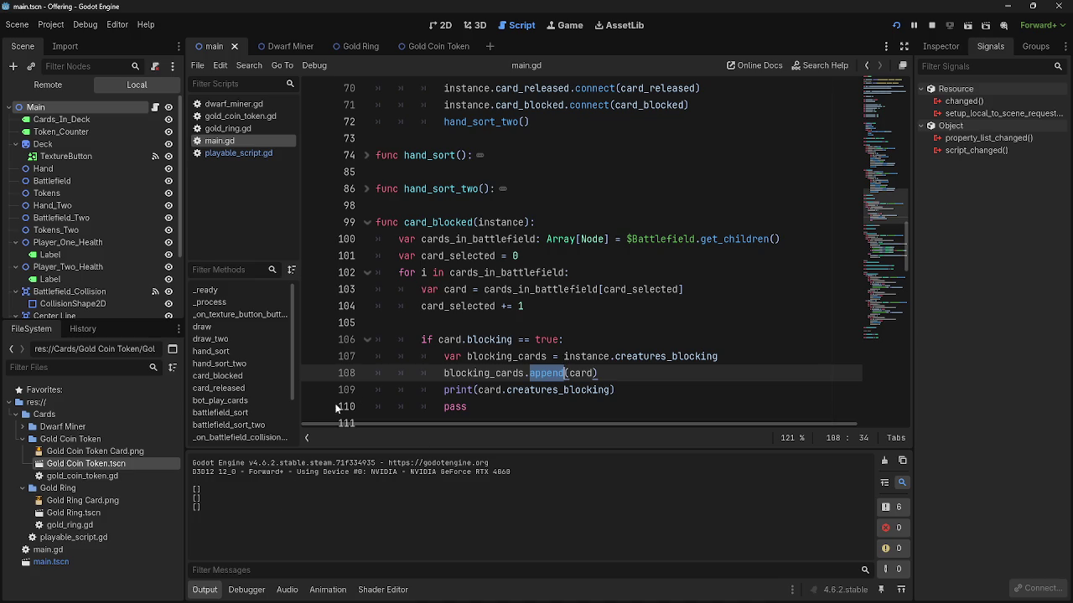
- Delete the stray empty line above the blocking check in card_blocked
key("alt+Tab")
key("alt+Tab")
key("alt+Tab")
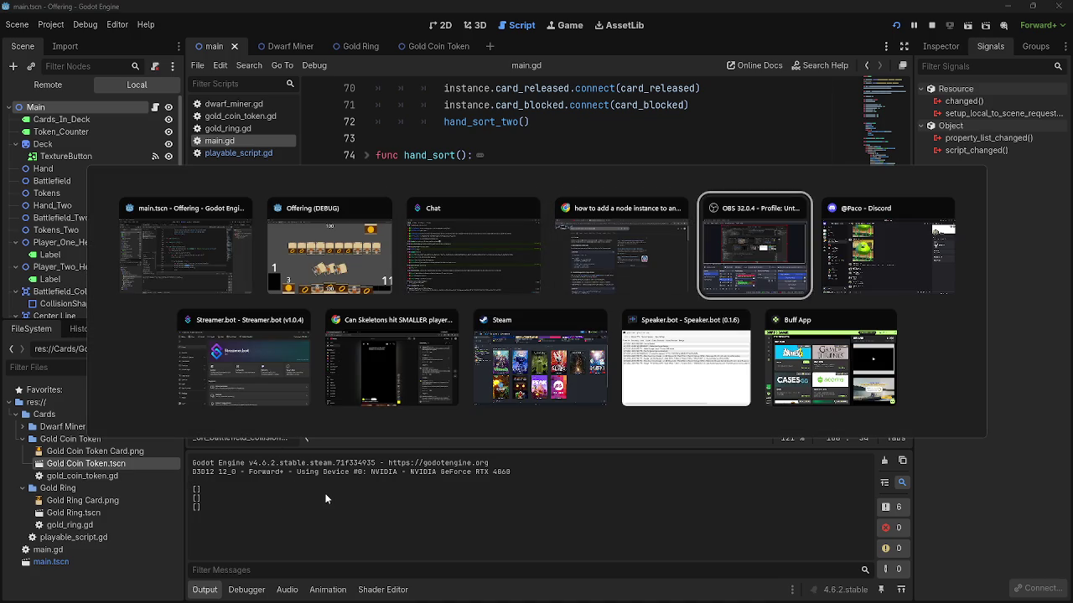
key("Escape")
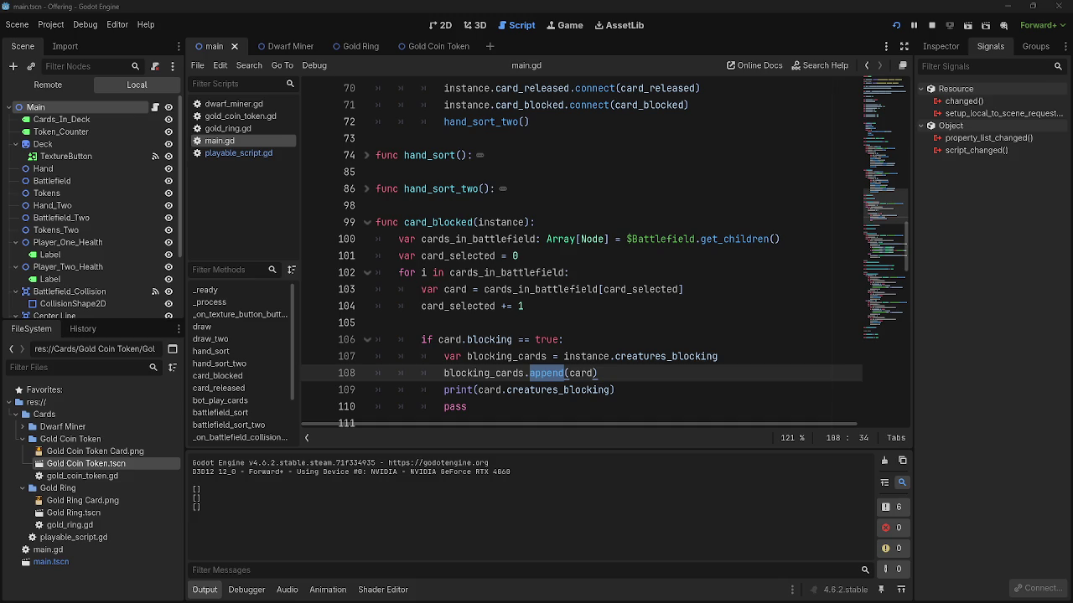
left_click(720, 339)
key("Return")
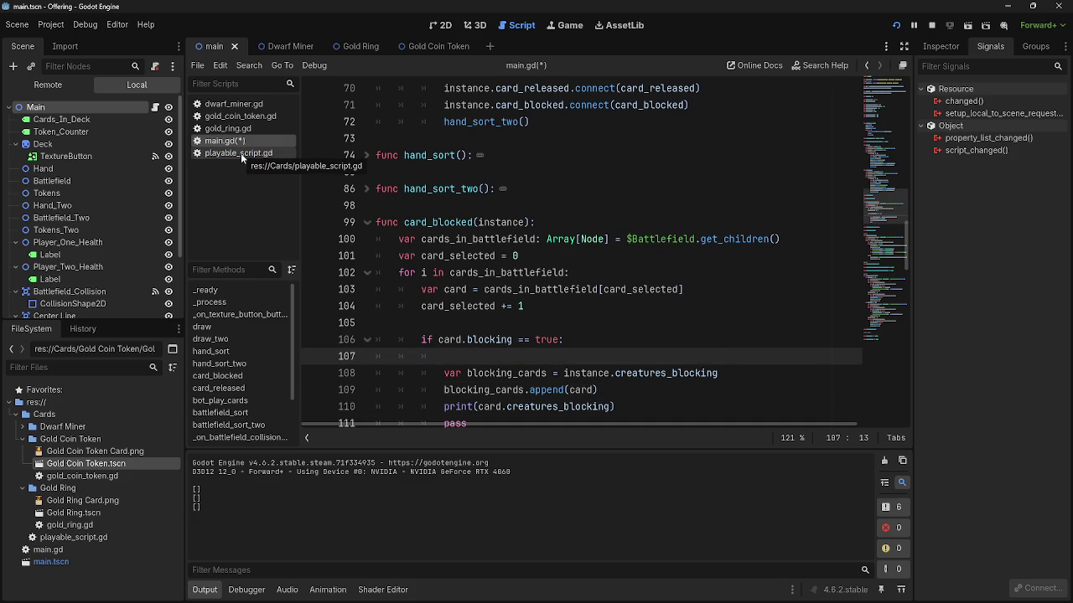
key("BackSpace")
key("BackSpace")
key("BackSpace")
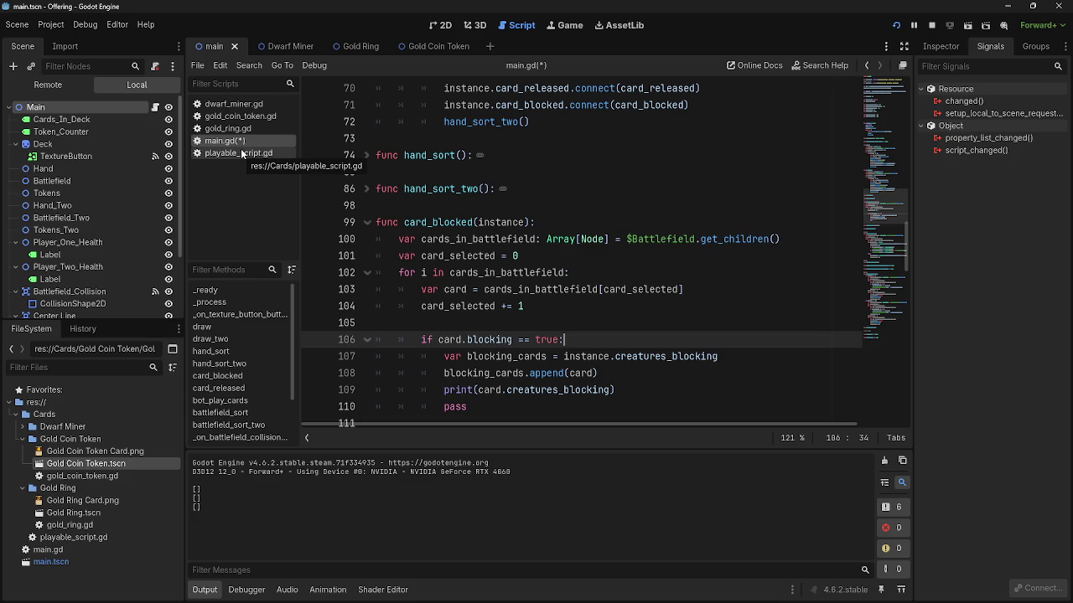
scroll(533, 266, "down", 1)
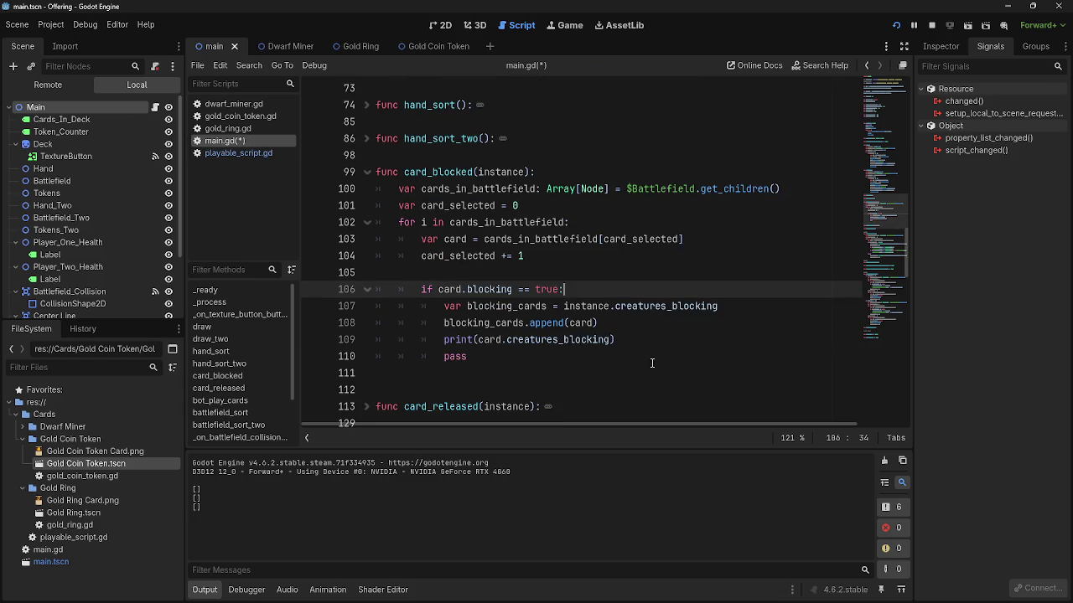
left_click(533, 266)
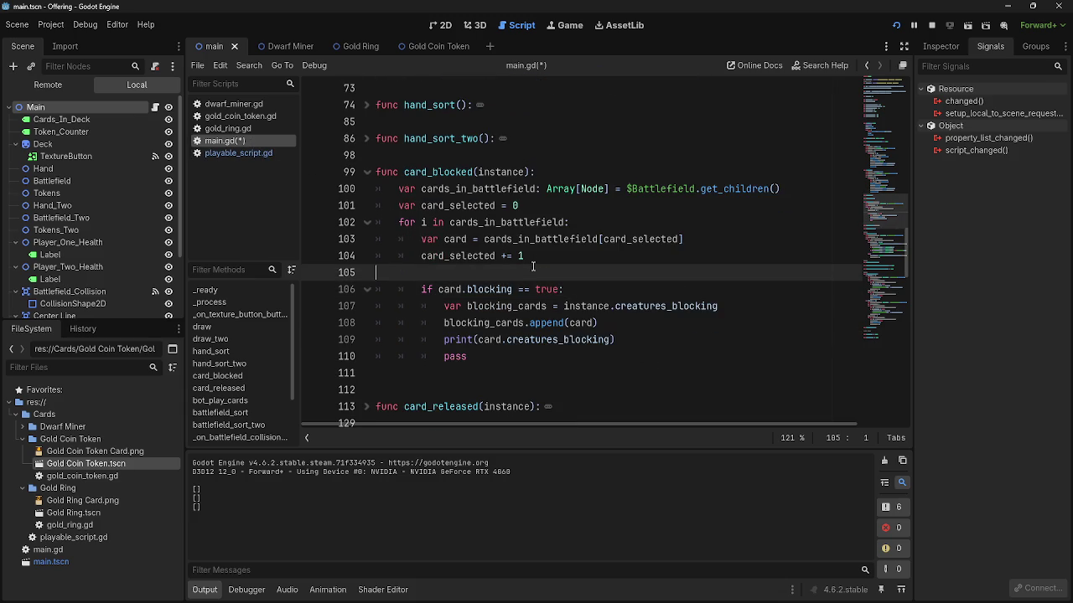
key("BackSpace")
left_click(679, 272)
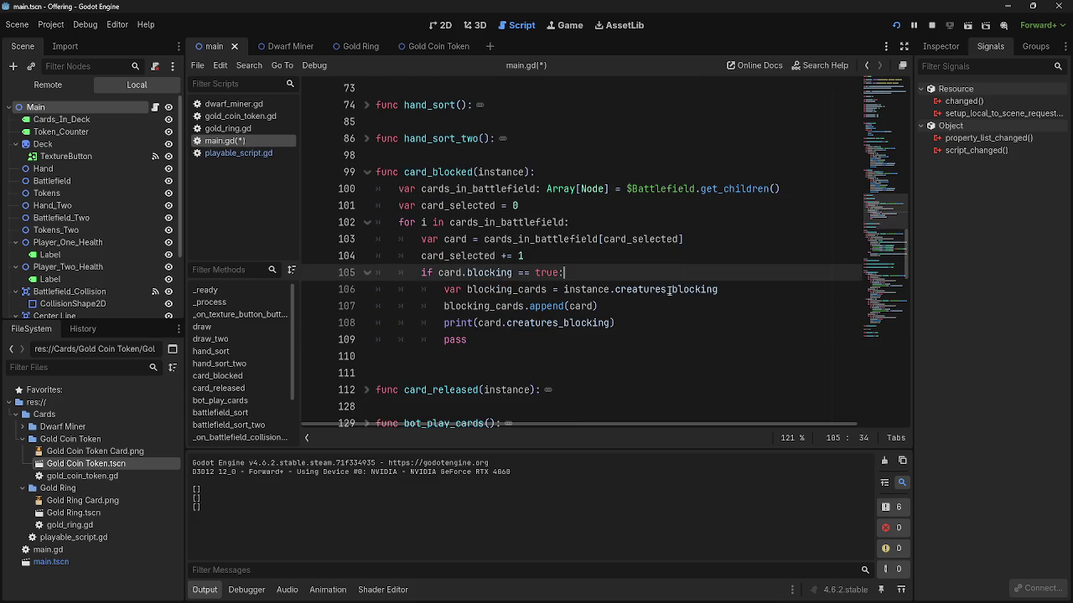
left_click(662, 305)
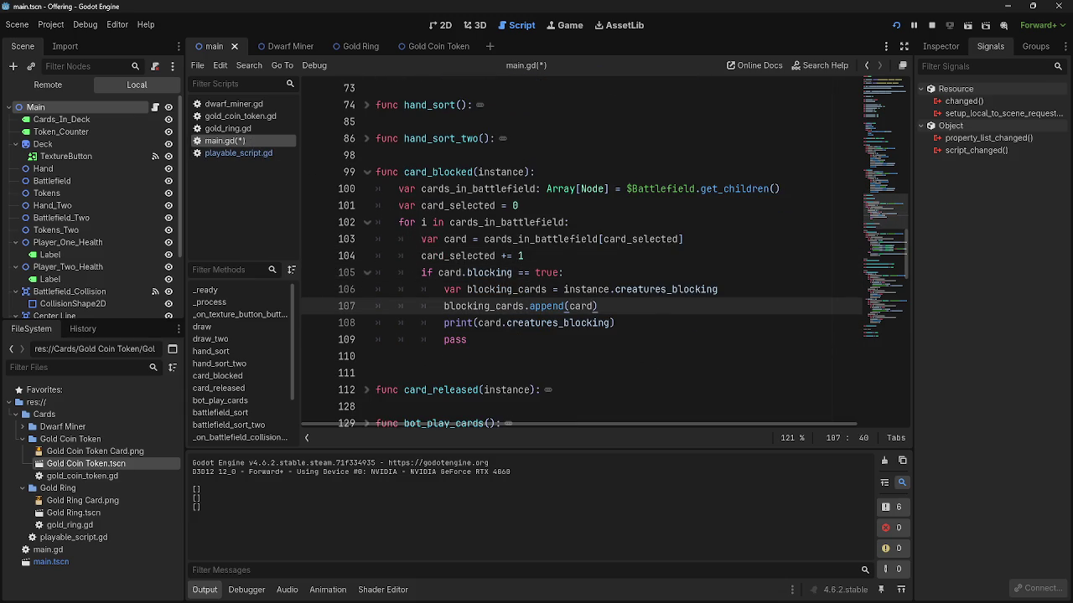
- Review the blocking_cards, append and print lines inside the blocking check
key("alt+Tab")
left_click(494, 325)
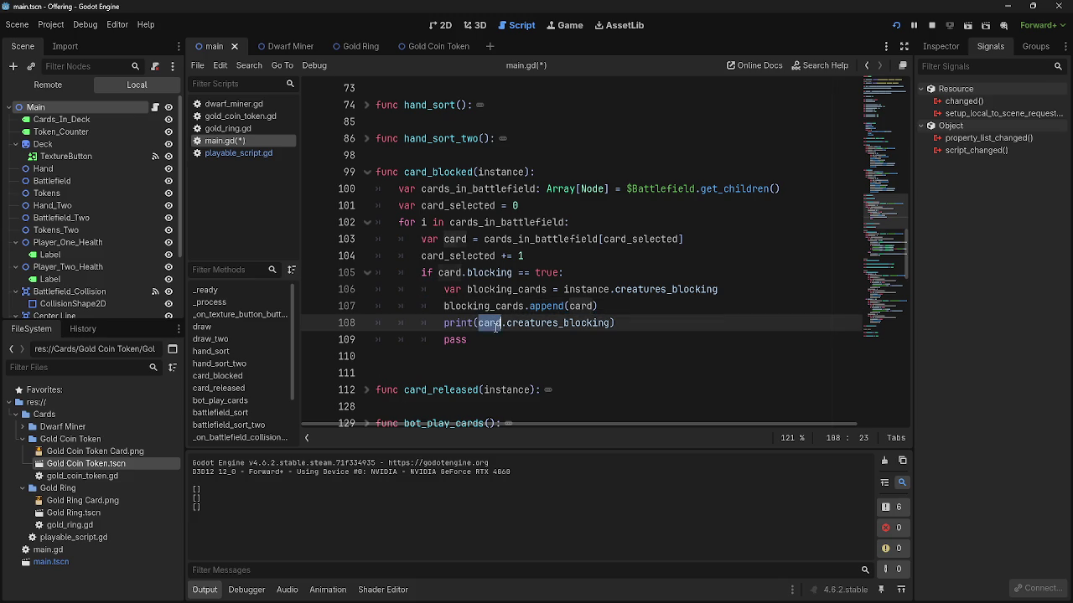
double_click(540, 323)
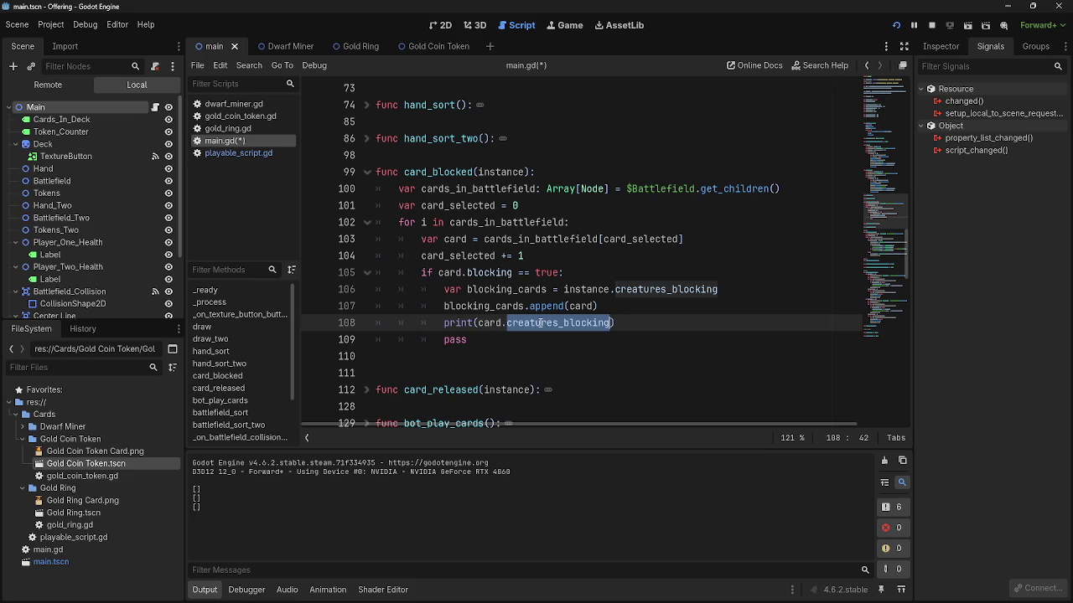
double_click(483, 306)
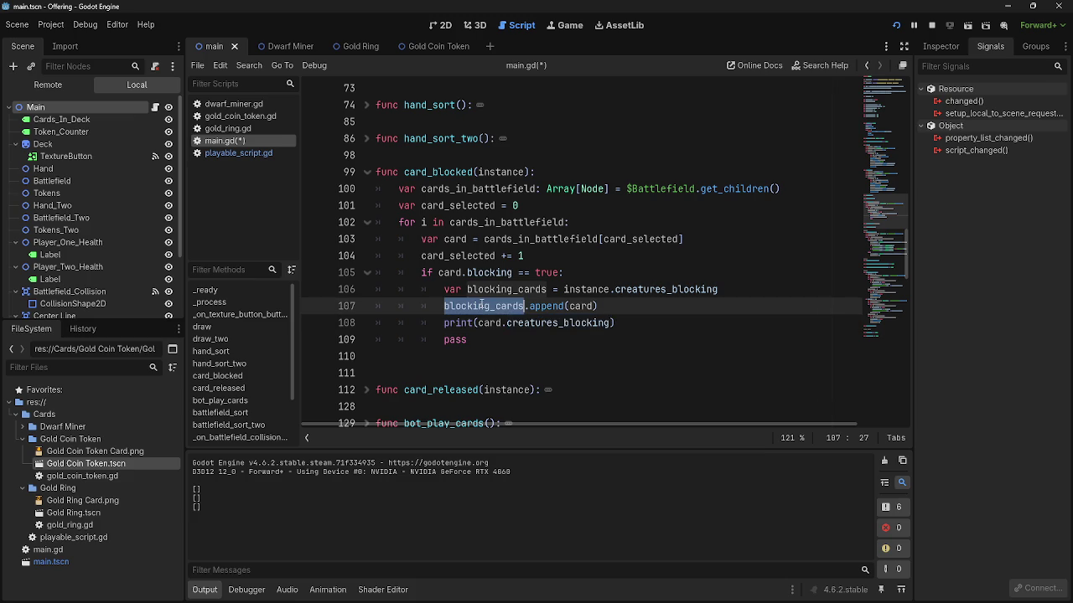
left_click(541, 306)
key("End")
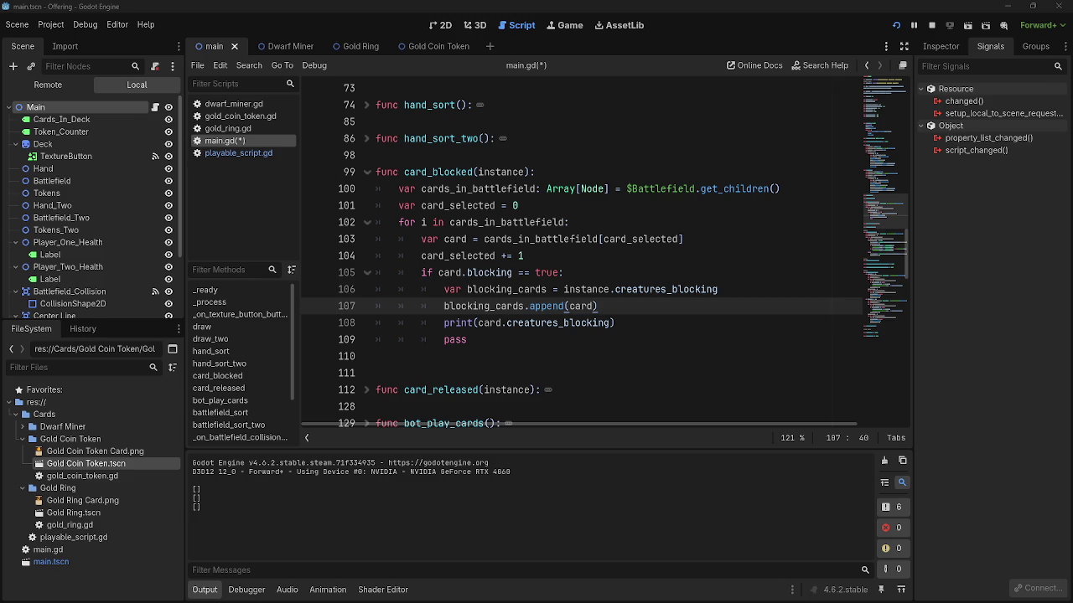
double_click(558, 324)
left_click(676, 324)
left_click(675, 309)
double_click(496, 306)
double_click(537, 307)
left_click(586, 307)
double_click(503, 307)
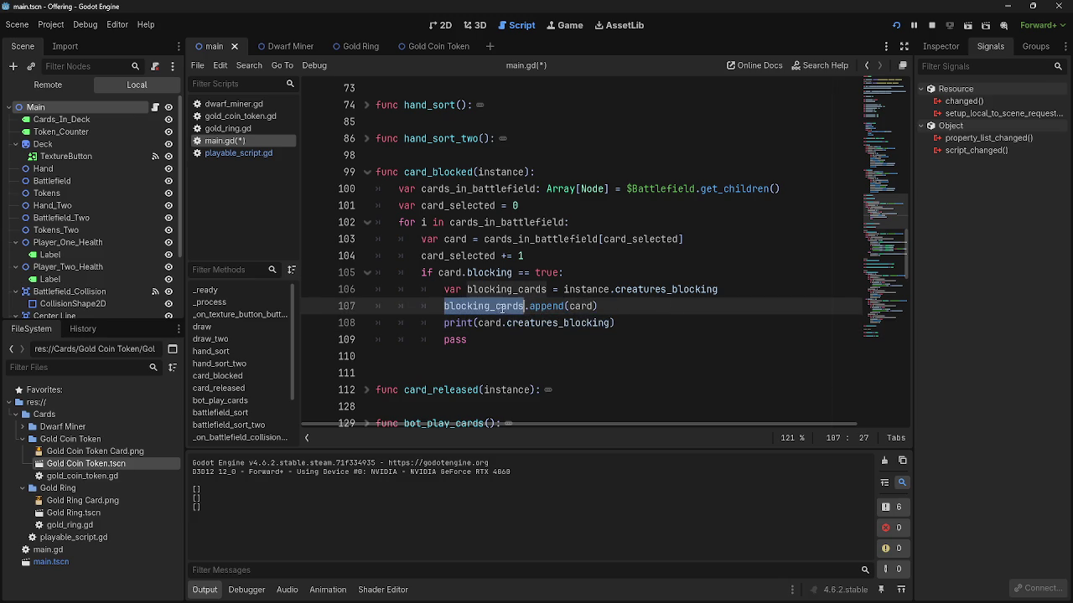
- Move .append(card) onto the instance.creatures_blocking line and delete the var blocking_cards leftovers
left_click_drag(598, 307, 383, 307)
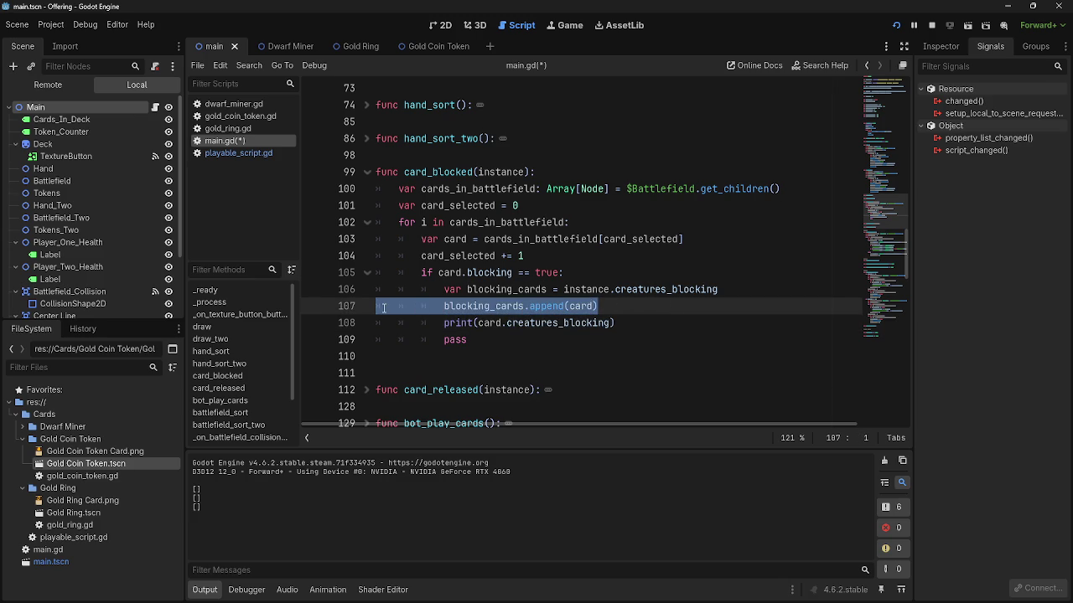
left_click(533, 307)
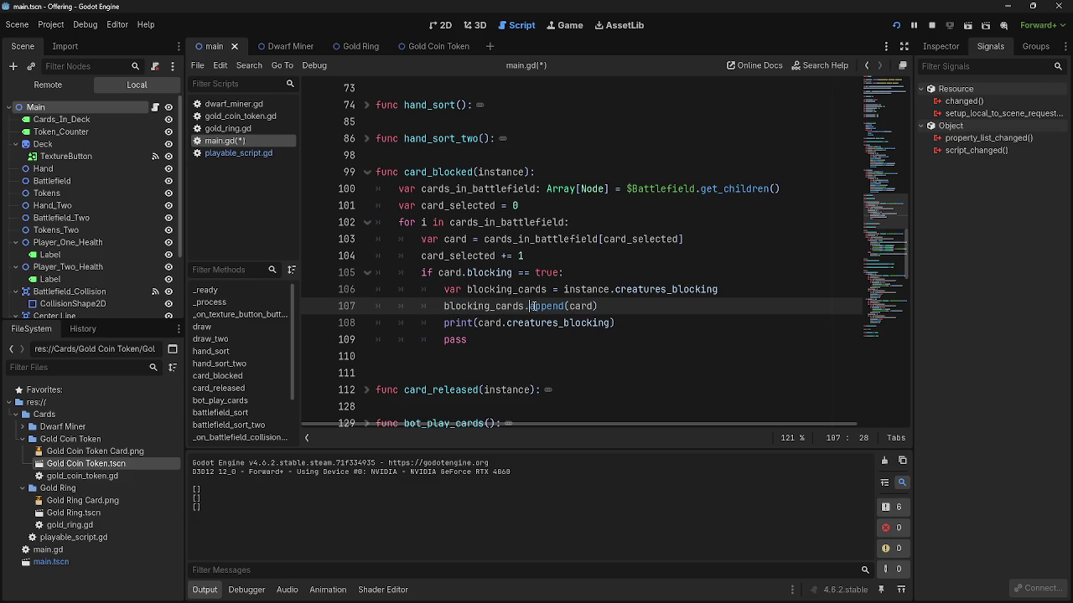
left_click_drag(525, 307, 629, 303)
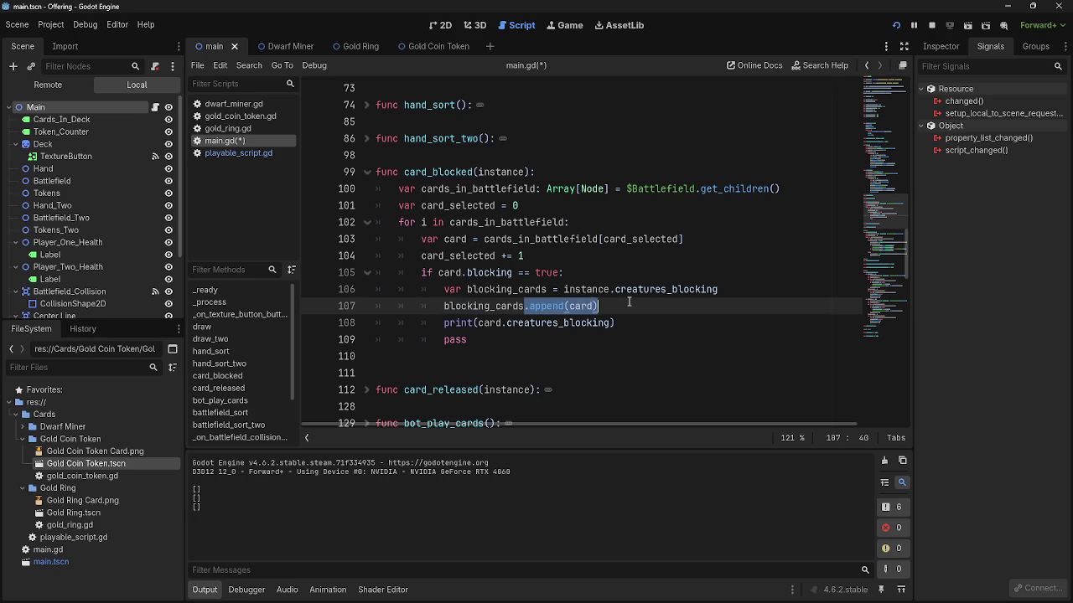
left_click_drag(559, 309, 719, 290)
left_click(560, 303)
left_click_drag(526, 306, 377, 307)
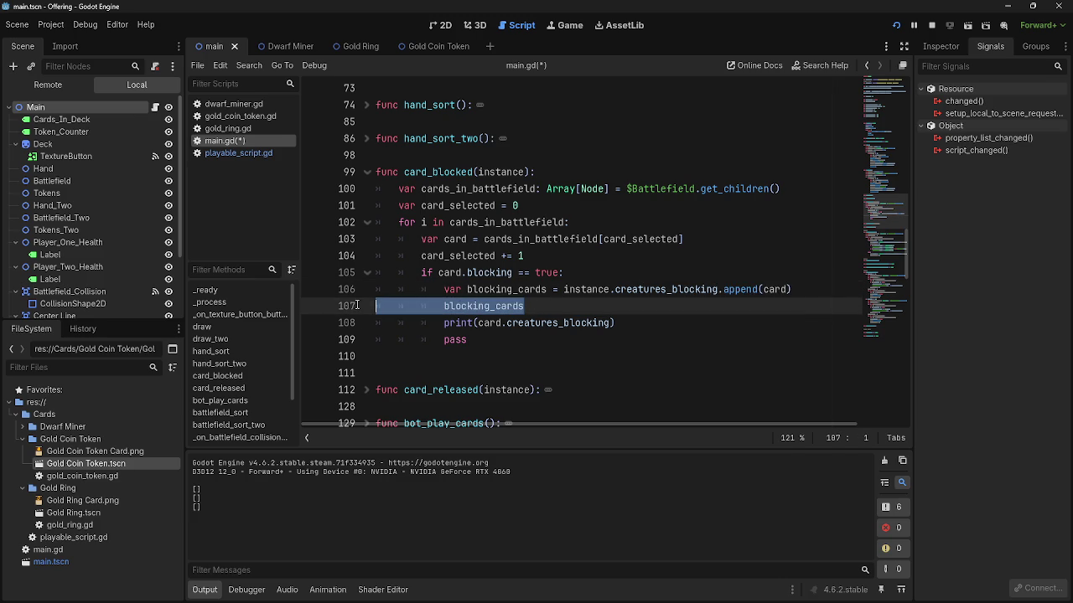
key("BackSpace")
left_click_drag(565, 290, 376, 290)
key("BackSpace")
key("End")
key("Delete")
- Indent the append line under the if block and open gold_coin_token.gd
left_click(377, 290)
key("Tab")
key("Tab")
key("Tab")
key("End")
double_click(544, 307)
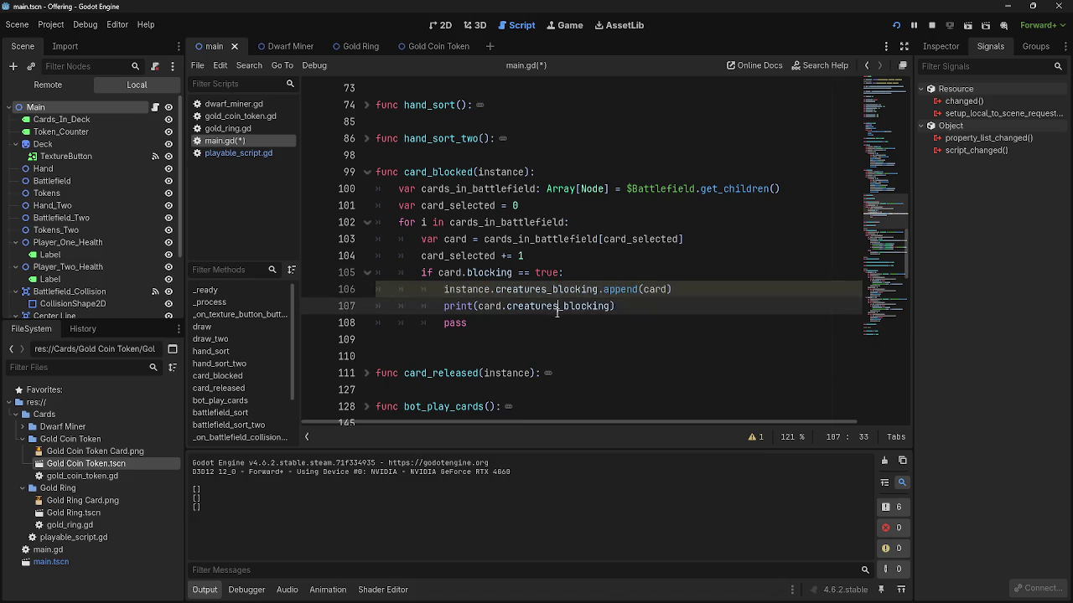
left_click(499, 307)
double_click(530, 306)
left_click(634, 309)
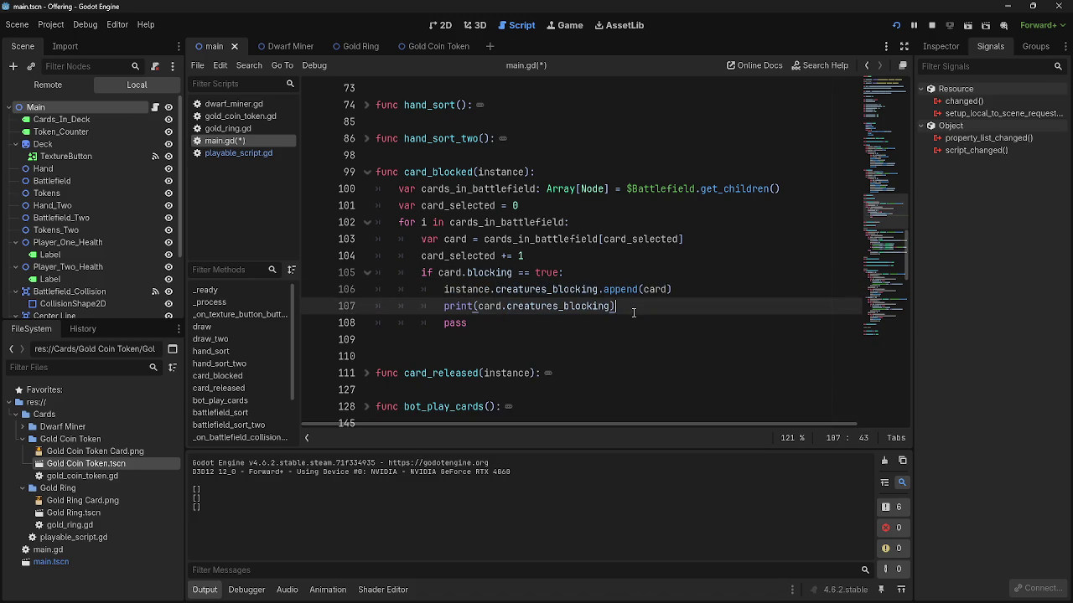
left_click(239, 117)
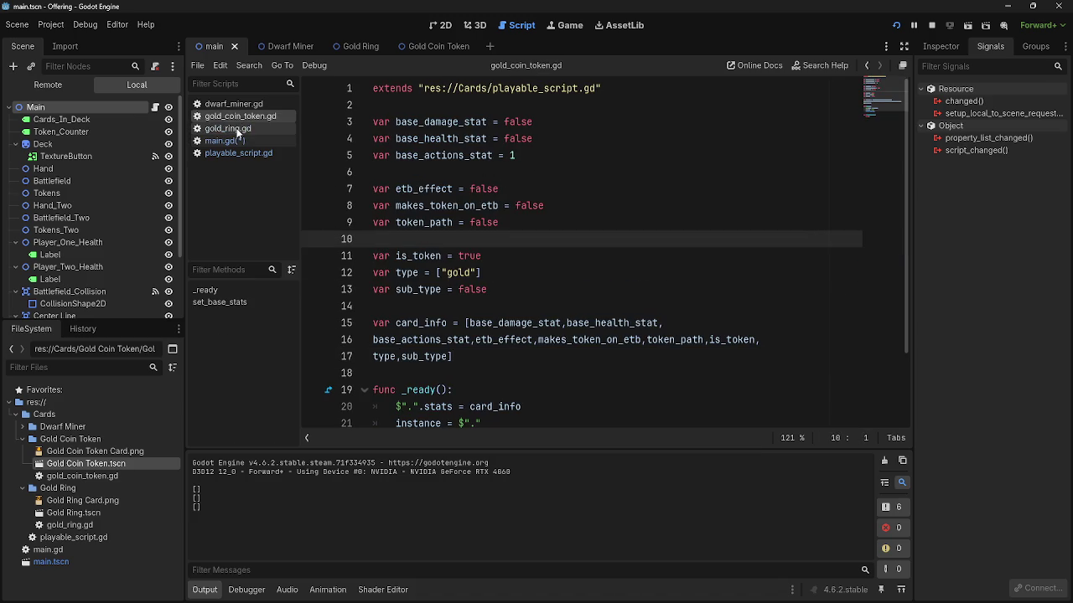
scroll(419, 235, "down", 2)
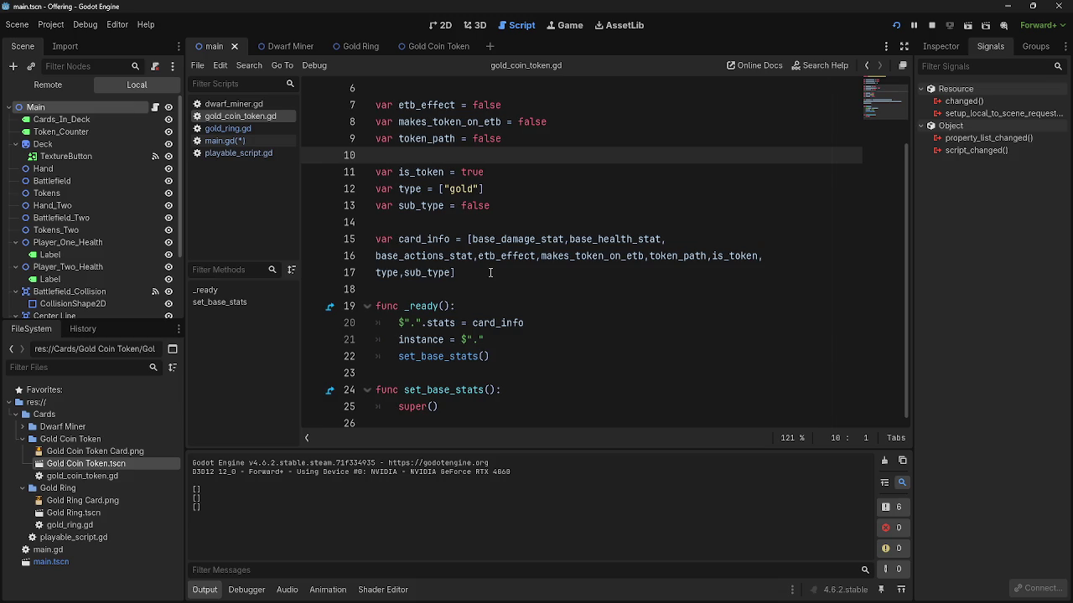
double_click(459, 359)
left_click(548, 360)
left_click(440, 410)
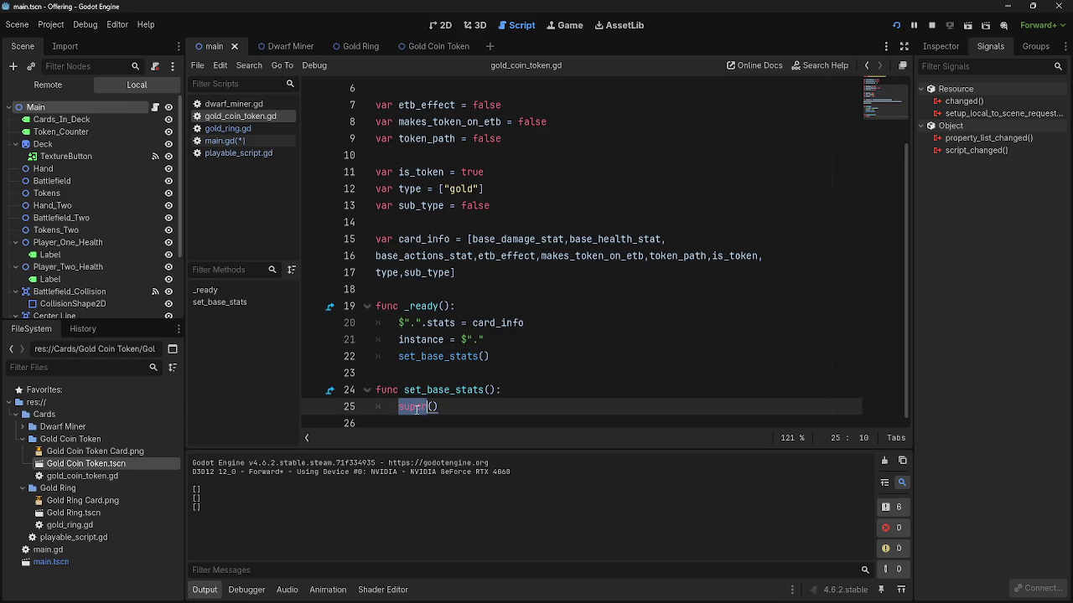
left_click(516, 373)
left_click(547, 356)
double_click(456, 356)
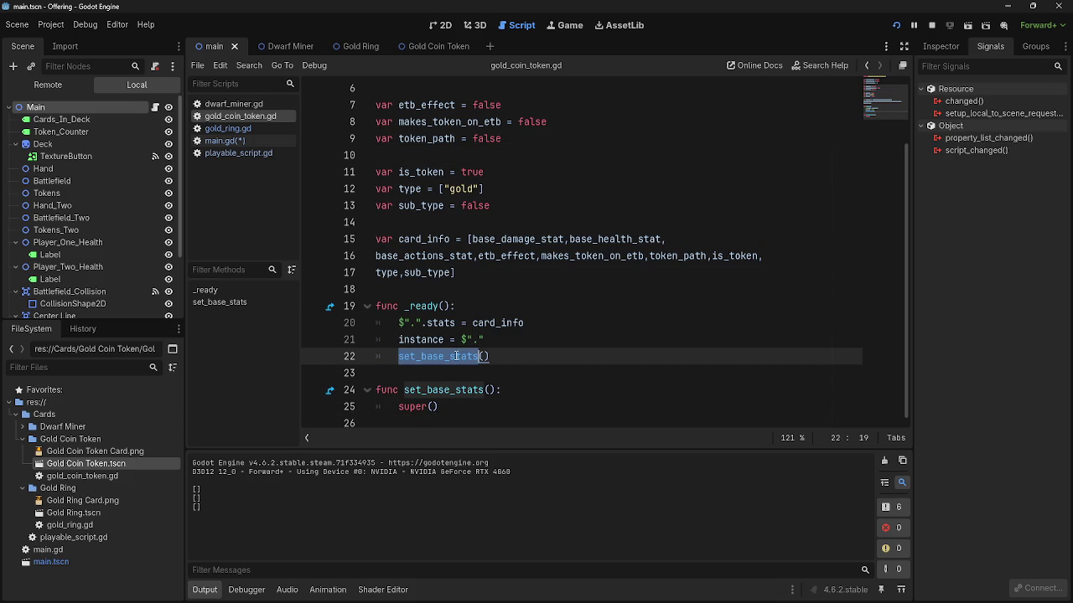
left_click(517, 362)
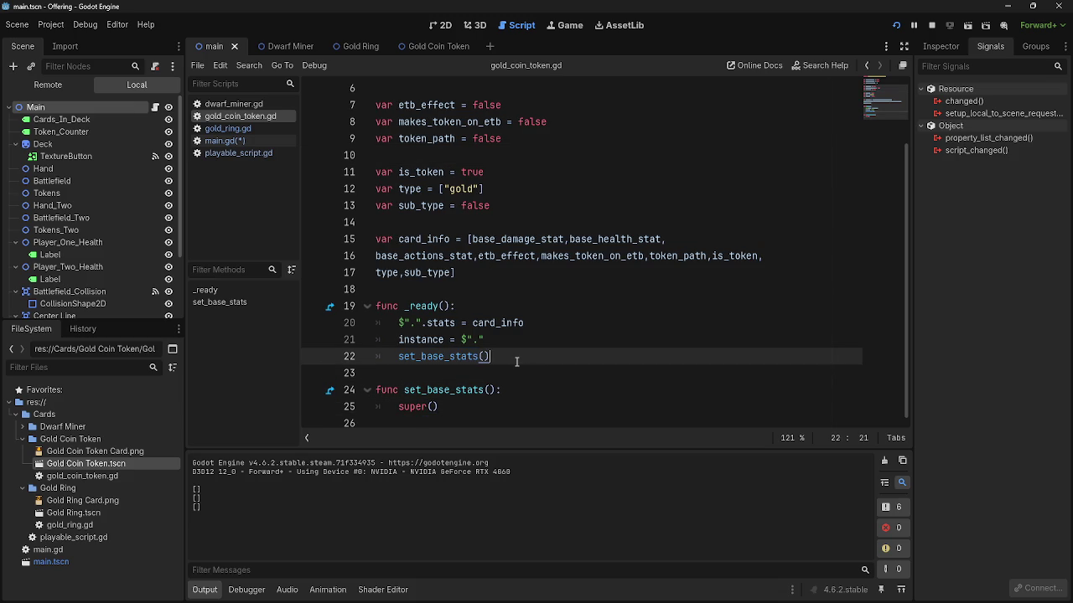
left_click(241, 153)
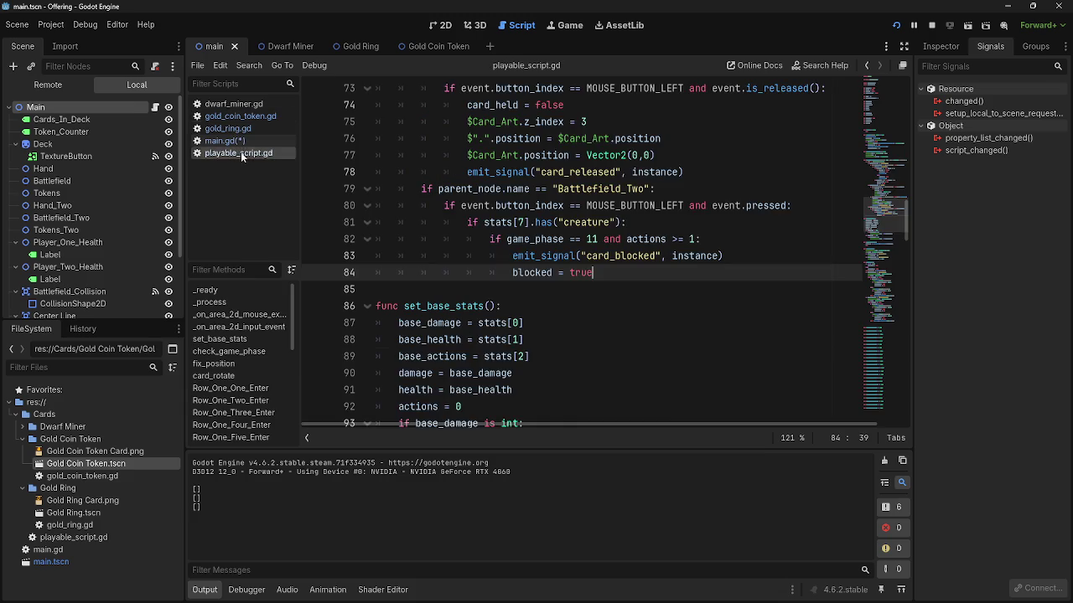
scroll(542, 374, "down", 5)
scroll(542, 374, "up", 3)
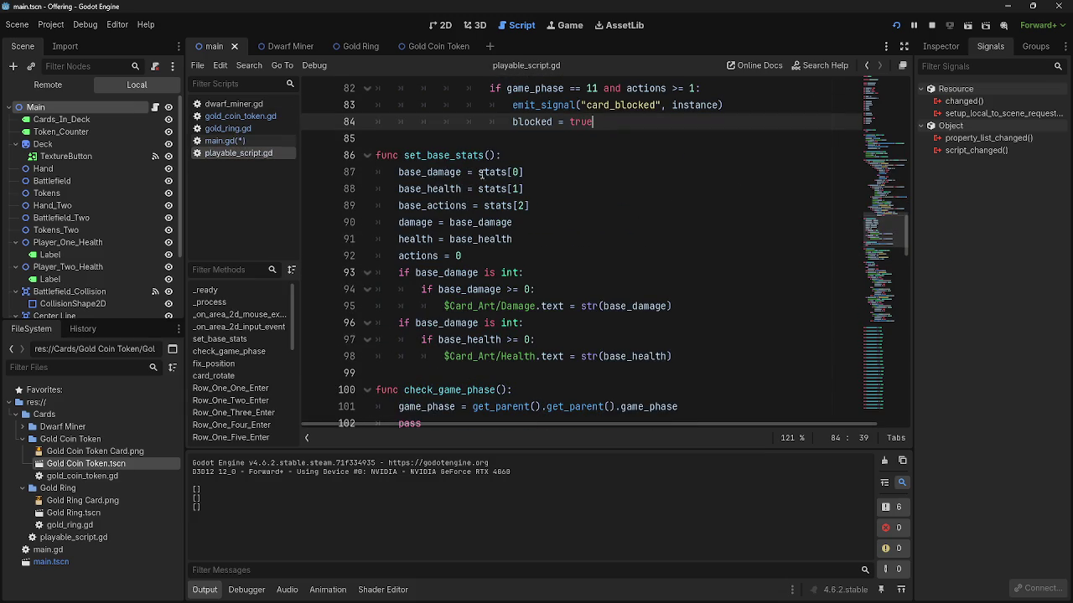
double_click(502, 173)
left_click(556, 239)
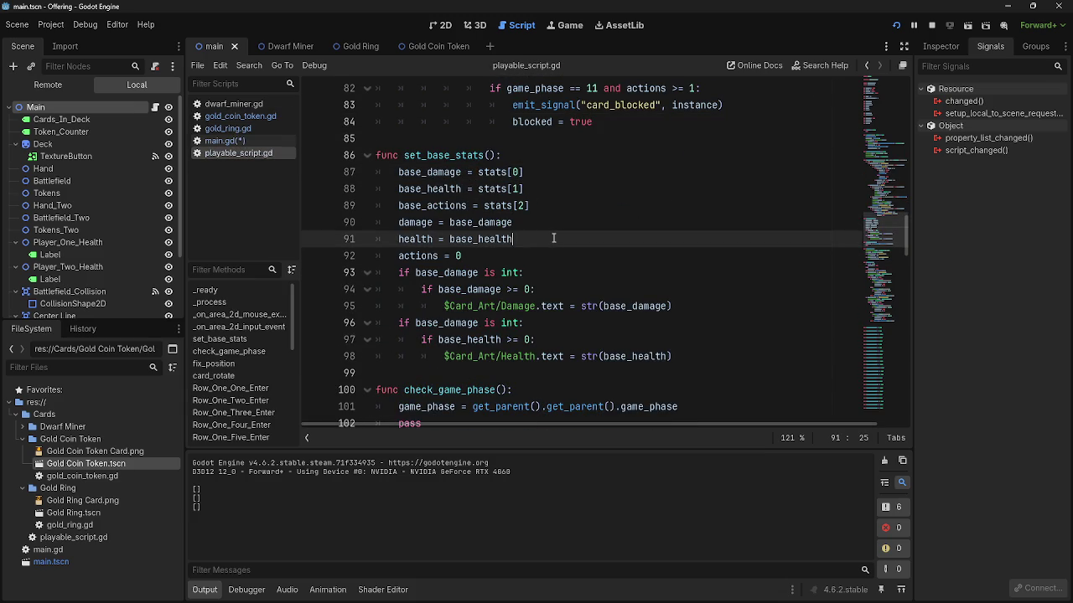
scroll(558, 275, "down", 2)
left_click(257, 140)
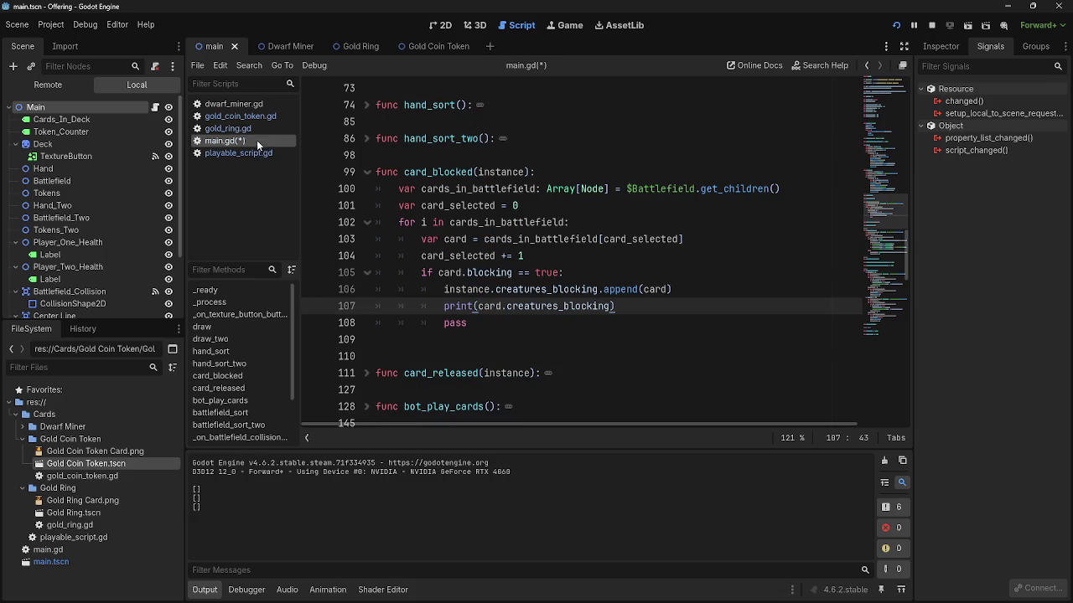
scroll(529, 343, "down", 4)
scroll(529, 343, "down", 2)
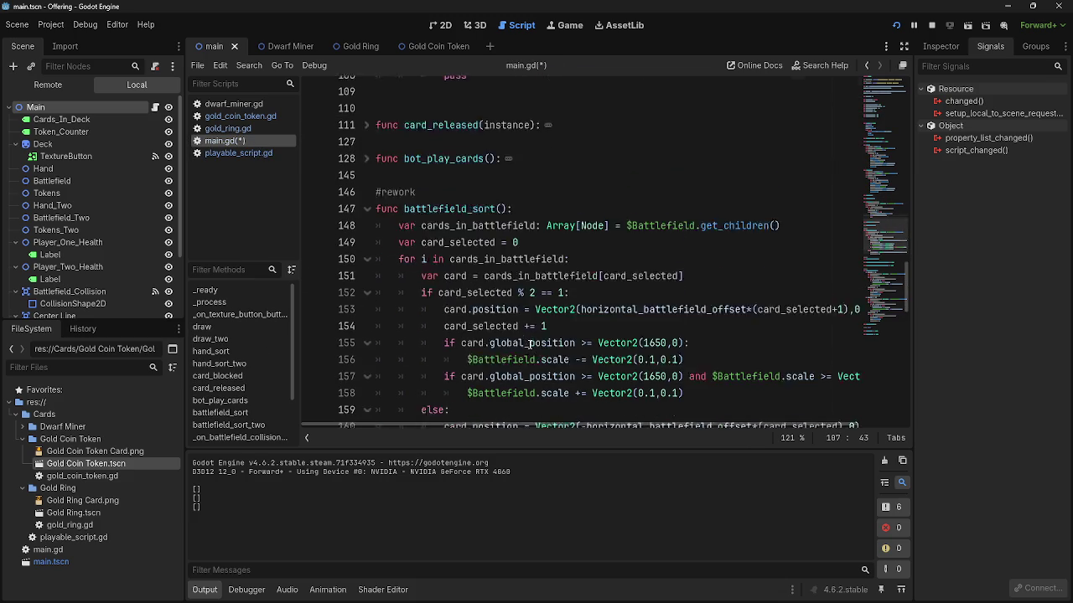
scroll(530, 343, "up", 6)
scroll(530, 344, "up", 5)
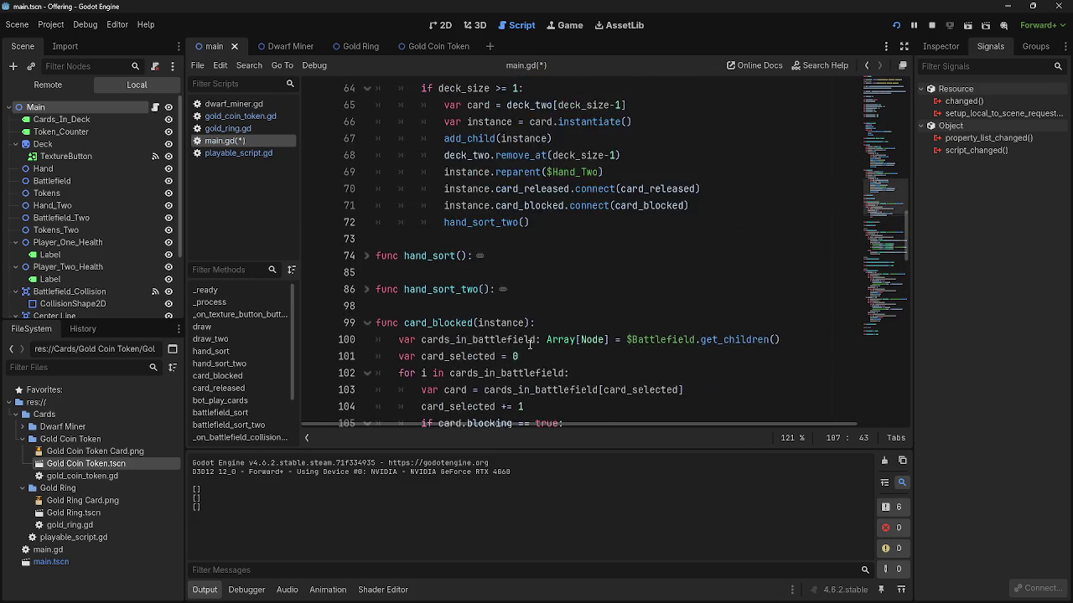
scroll(529, 344, "down", 10)
scroll(529, 344, "down", 15)
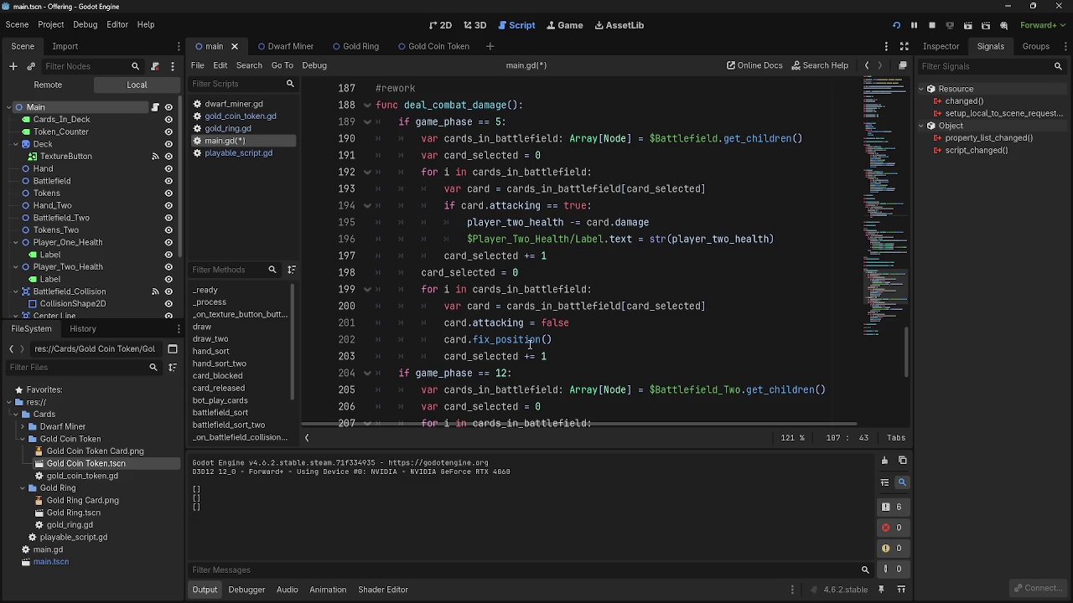
scroll(530, 344, "up", 1)
left_click(506, 256)
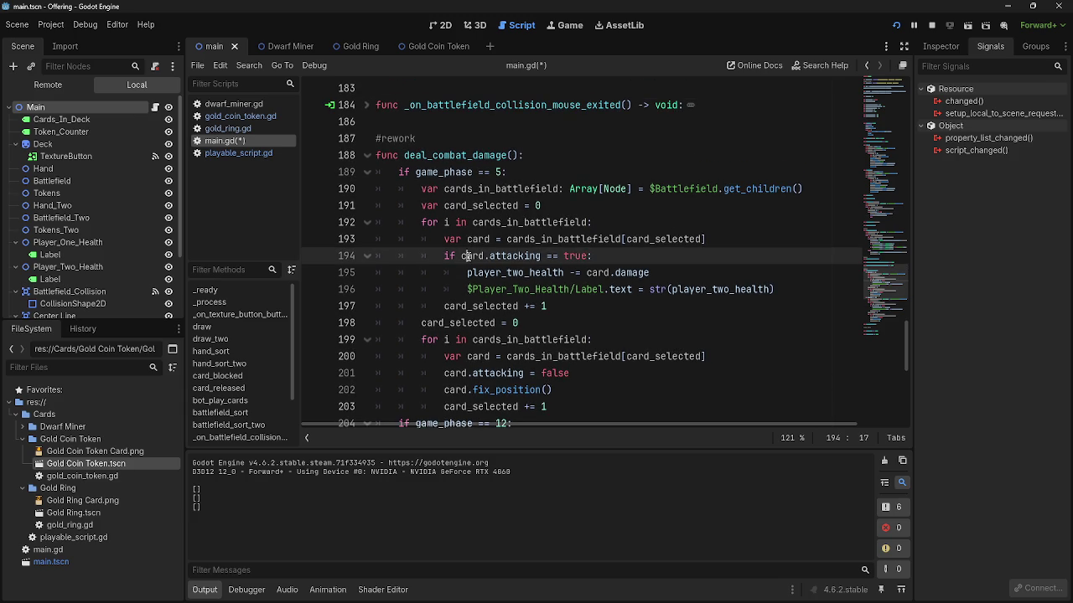
left_click(462, 256)
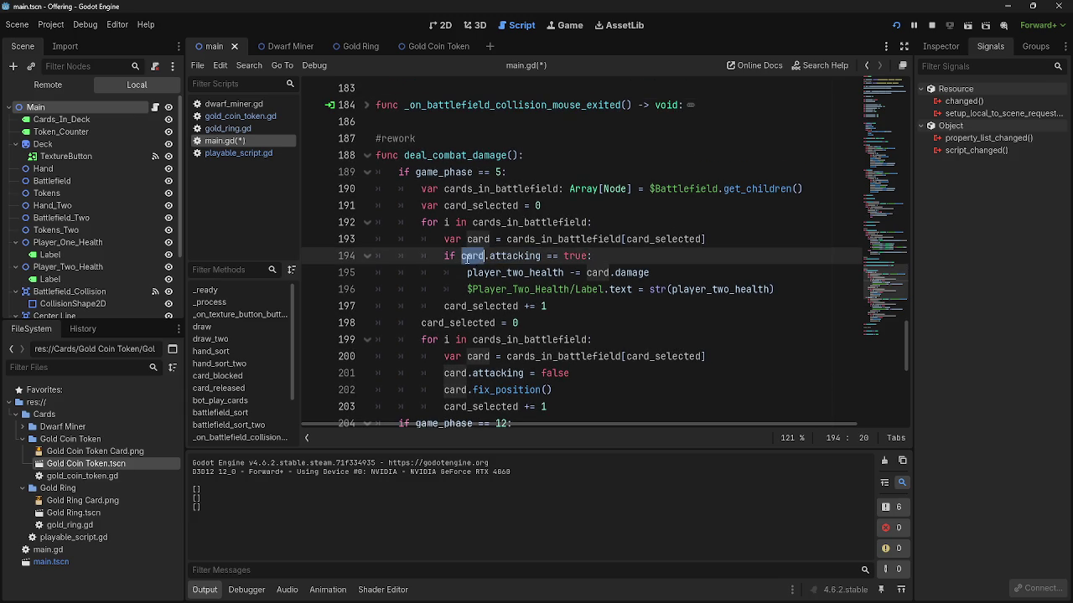
left_click_drag(462, 255, 541, 255)
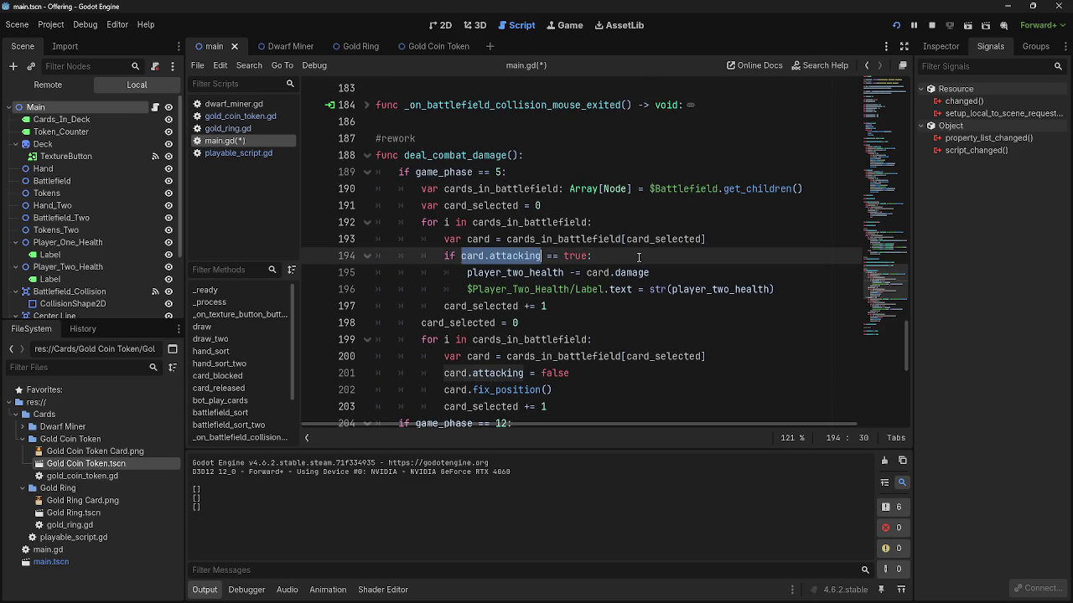
scroll(639, 258, "down", 1)
scroll(639, 258, "up", 2)
scroll(638, 258, "up", 15)
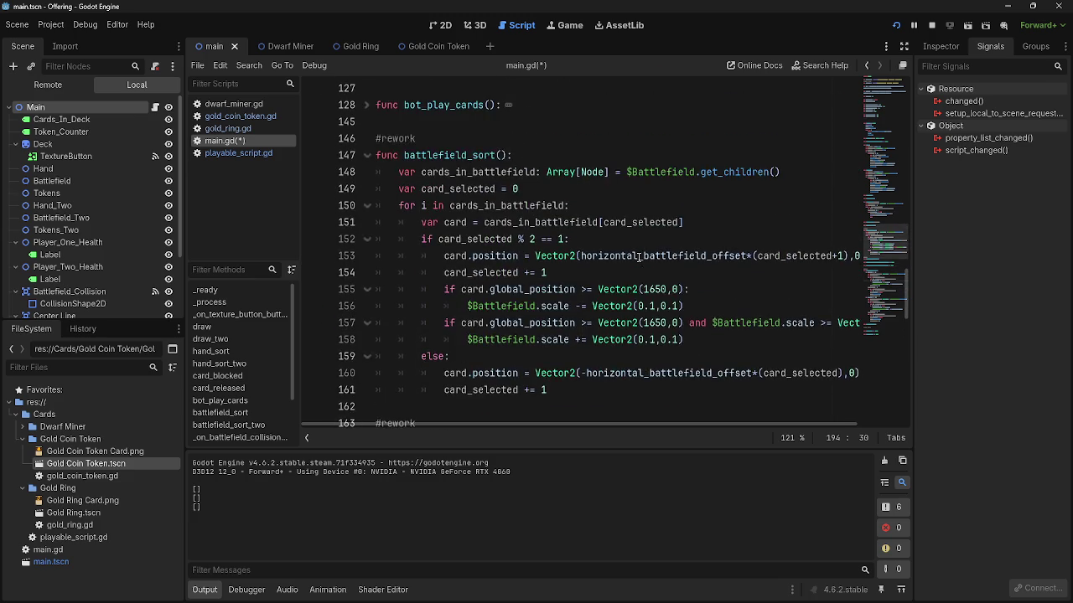
scroll(638, 258, "up", 2)
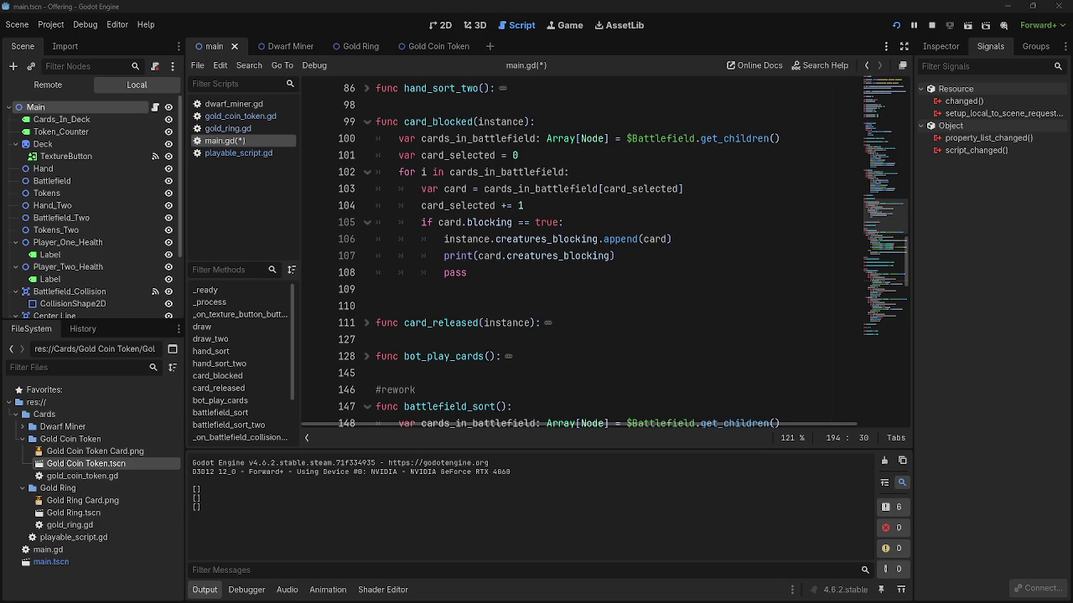
- Add print(card) as the first line of the blocking branch, then restart the game
double_click(659, 239)
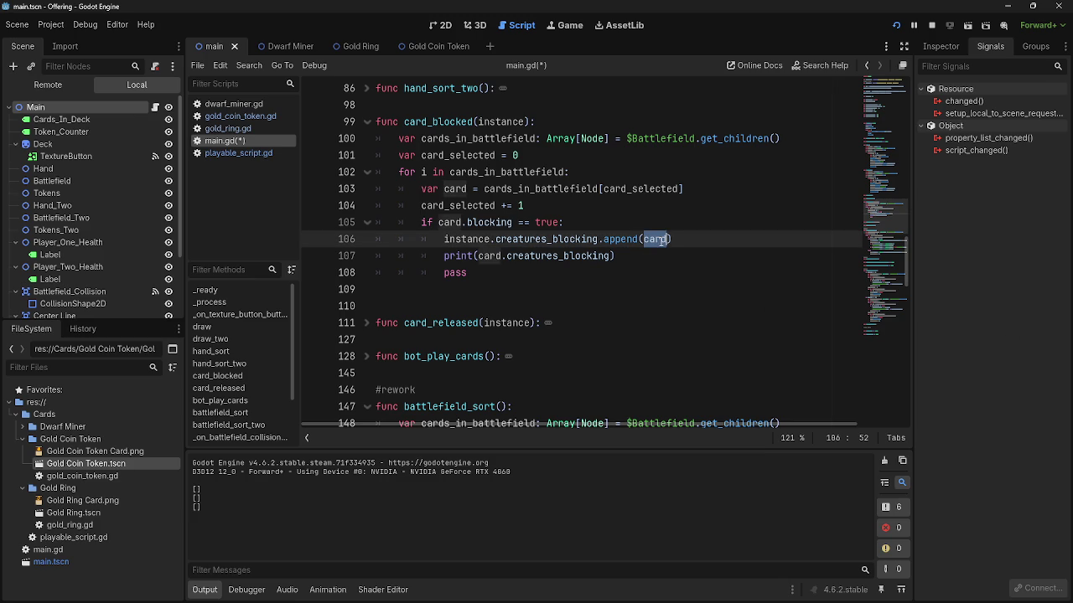
left_click(661, 240)
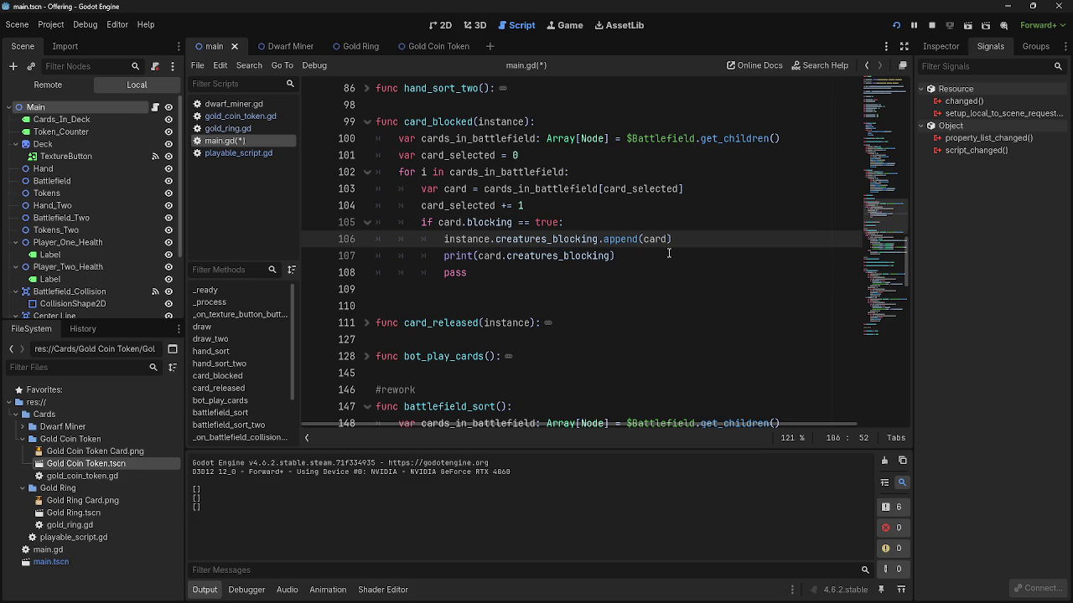
left_click(668, 253)
double_click(658, 241)
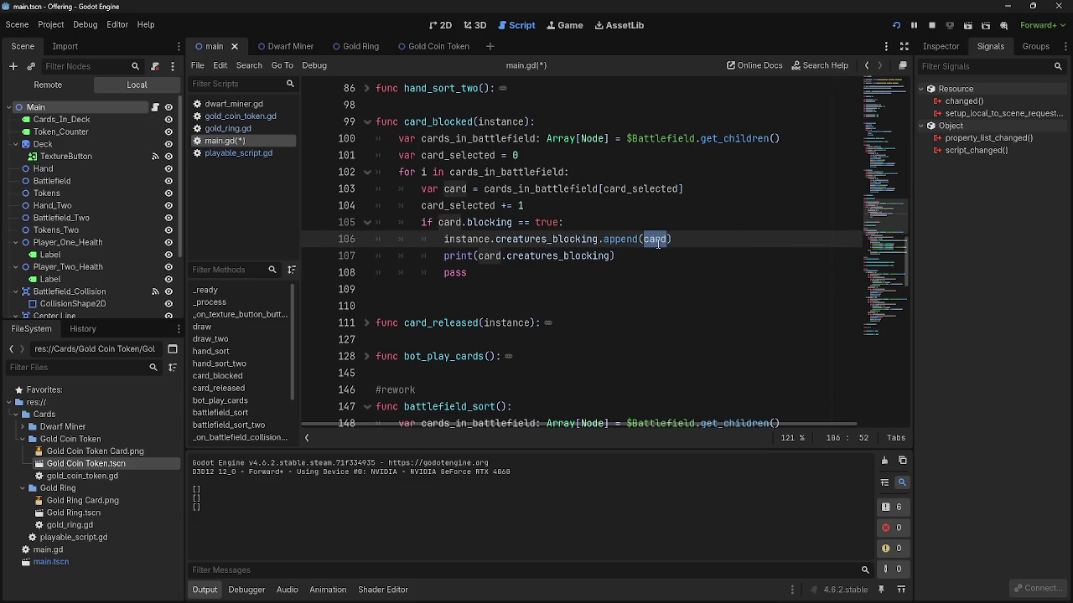
left_click(657, 224)
key("Return")
type("print")
type("_can")
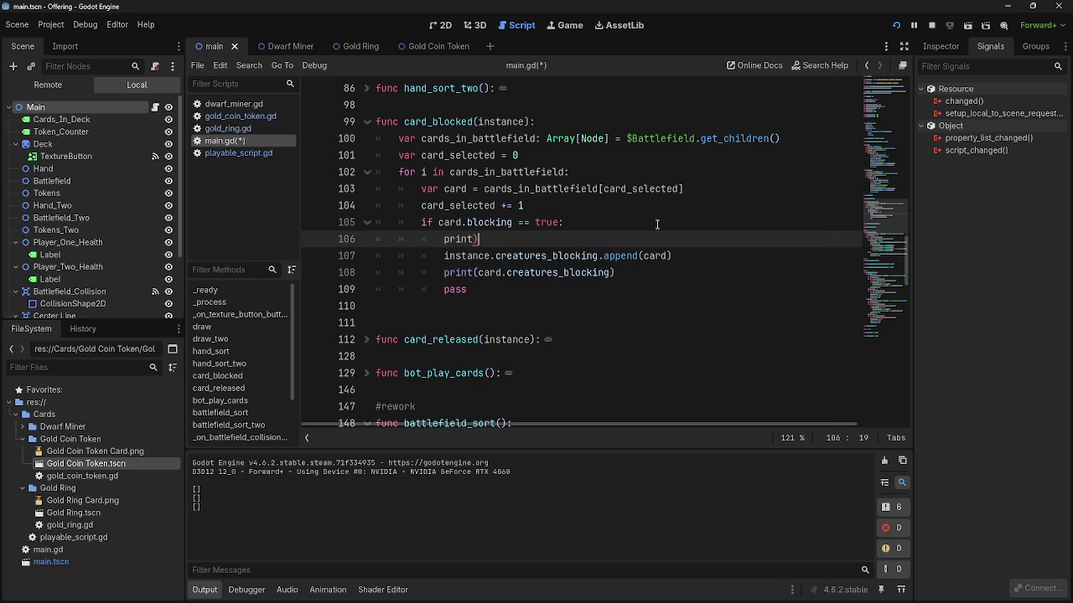
key("BackSpace")
key("BackSpace")
key("BackSpace")
type("(card")
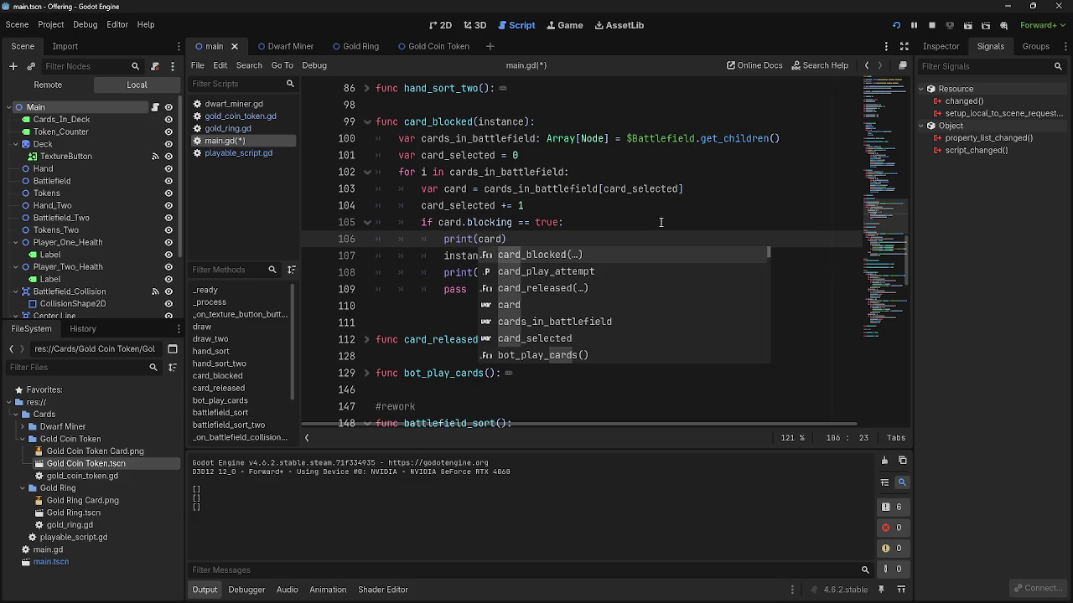
type(")")
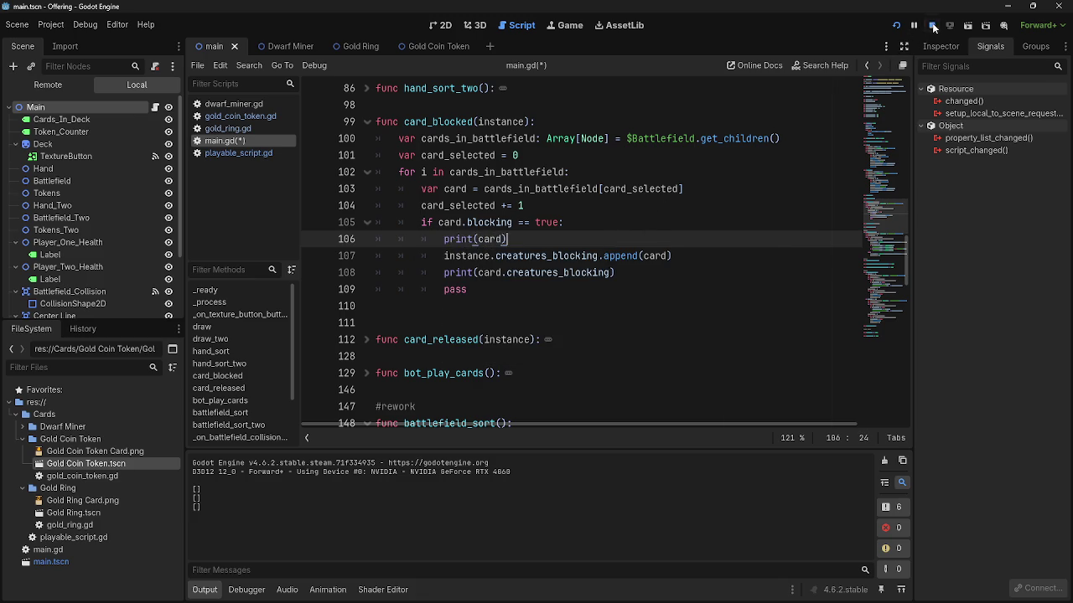
left_click(933, 26)
left_click(894, 25)
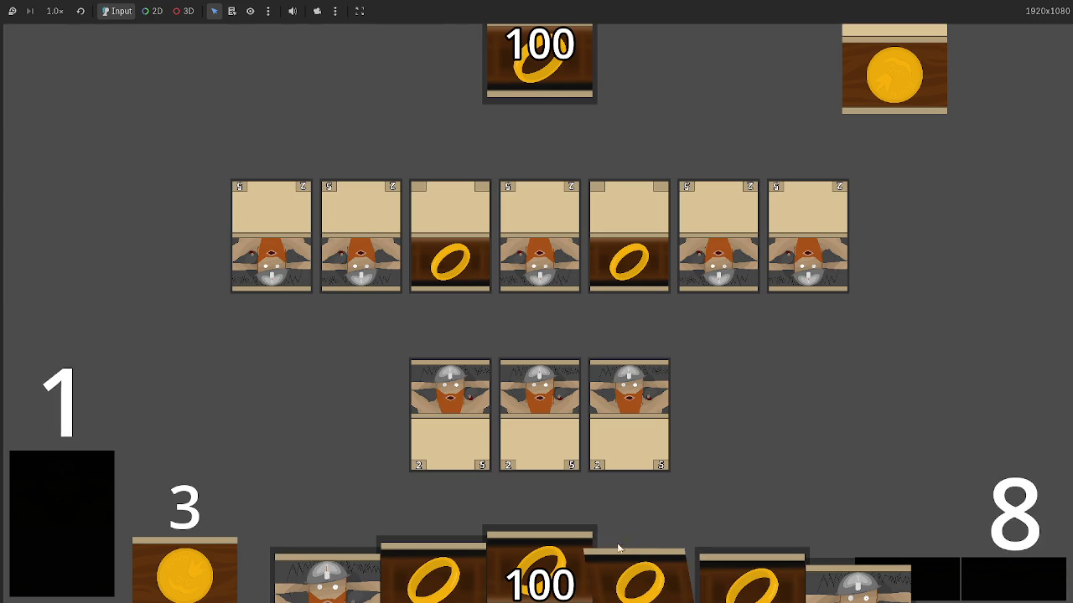
- Play two dwarf cards onto the battlefield, then close the game with F8
left_click(630, 435)
left_click(524, 415)
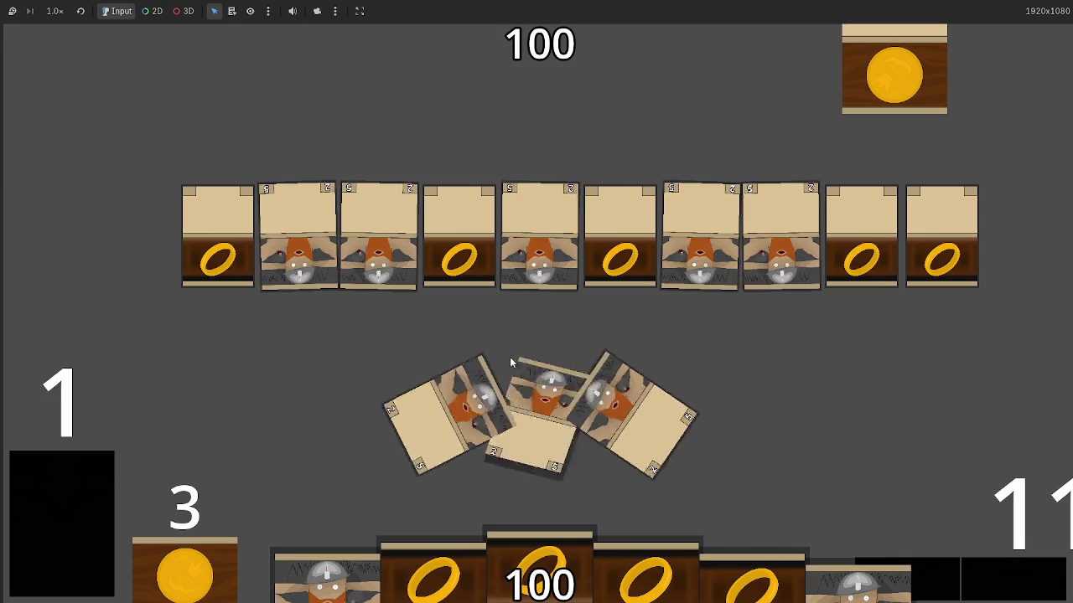
key("F8")
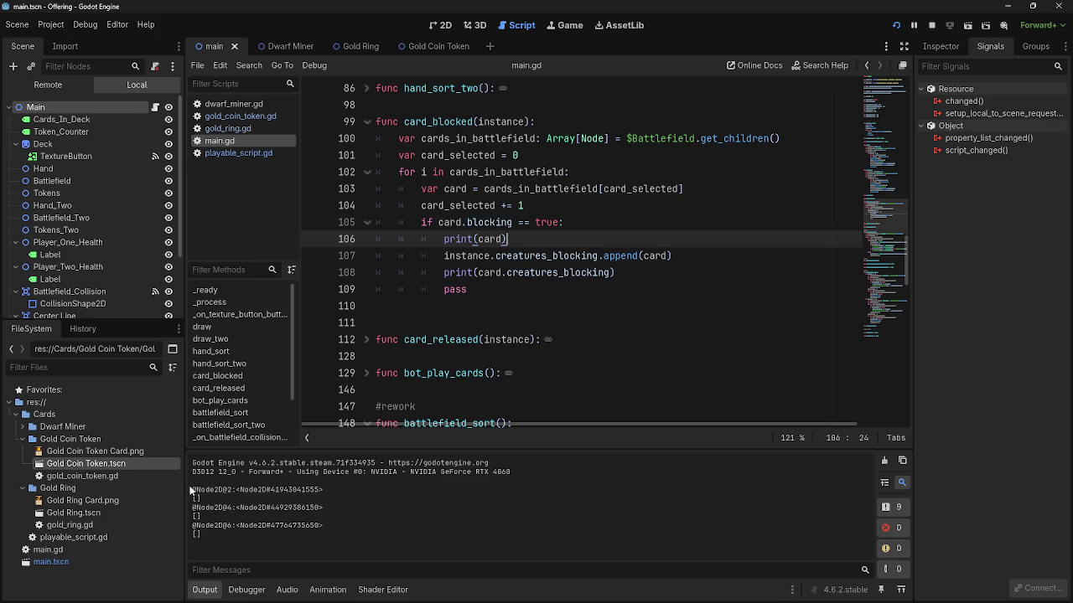
left_click_drag(215, 487, 421, 526)
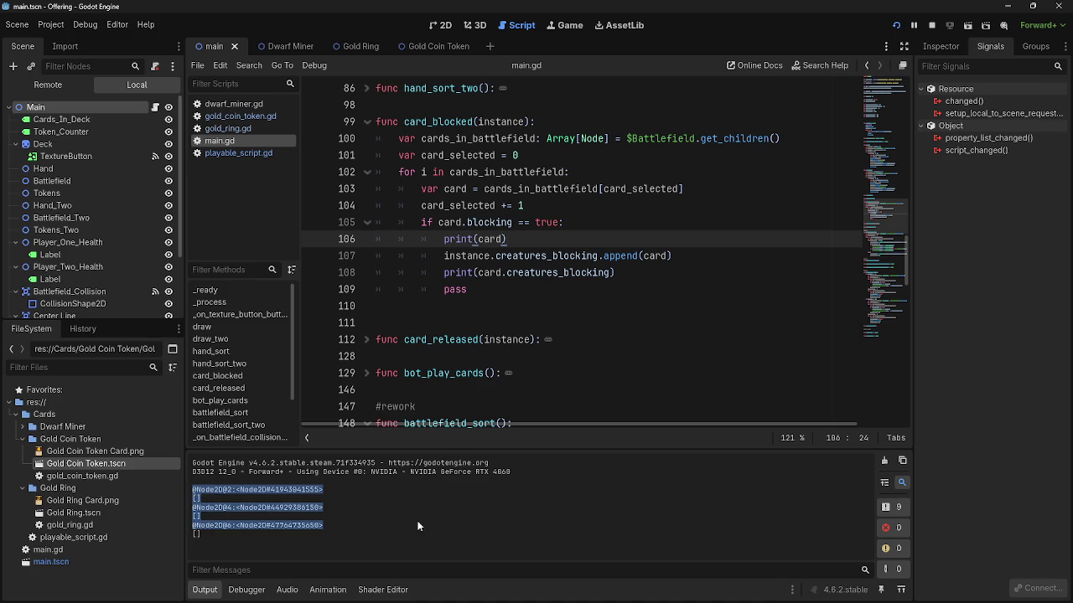
left_click(421, 527)
mouse_move(356, 529)
left_mouse_down()
mouse_move(165, 495)
mouse_move(218, 497)
left_mouse_up()
left_click_drag(349, 525, 238, 494)
left_click_drag(383, 525, 182, 494)
left_click(372, 509)
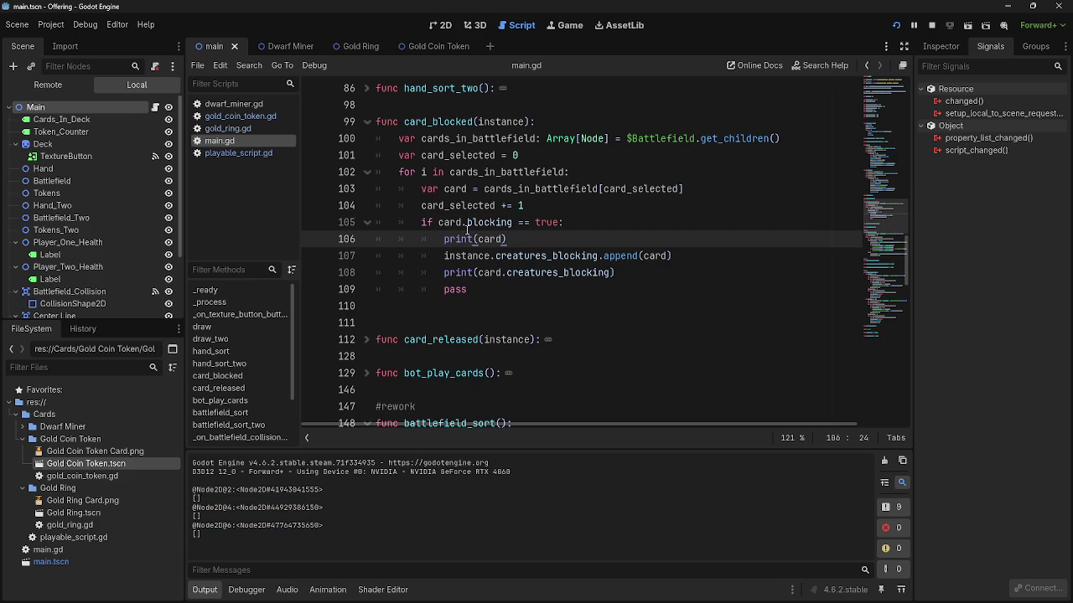
left_click_drag(443, 239, 520, 238)
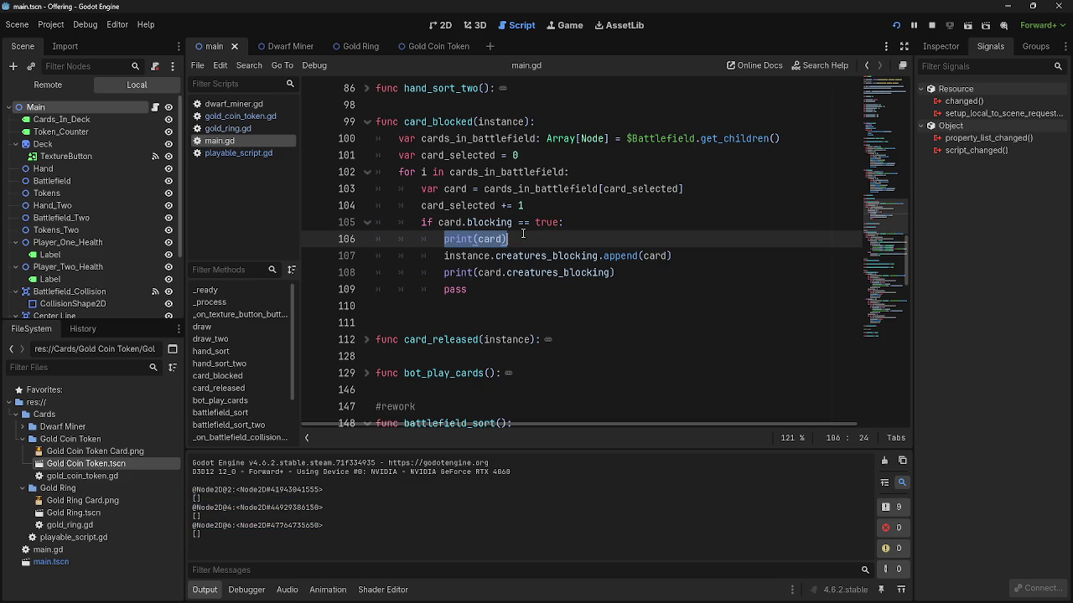
left_click(520, 238)
left_click_drag(444, 256, 728, 253)
left_click(728, 253)
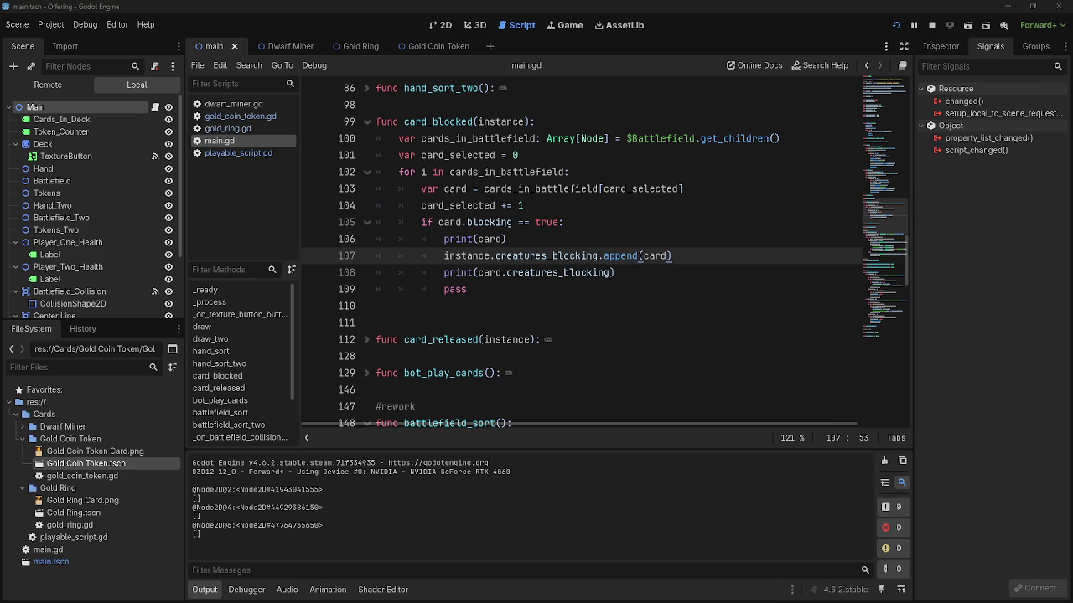
double_click(656, 256)
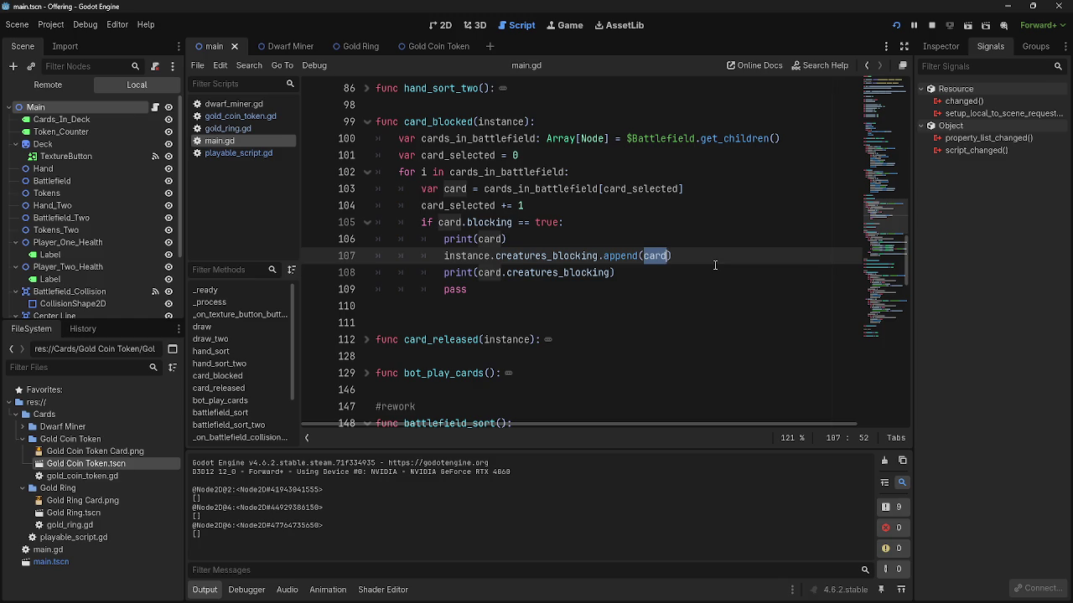
double_click(559, 257)
left_click(702, 256)
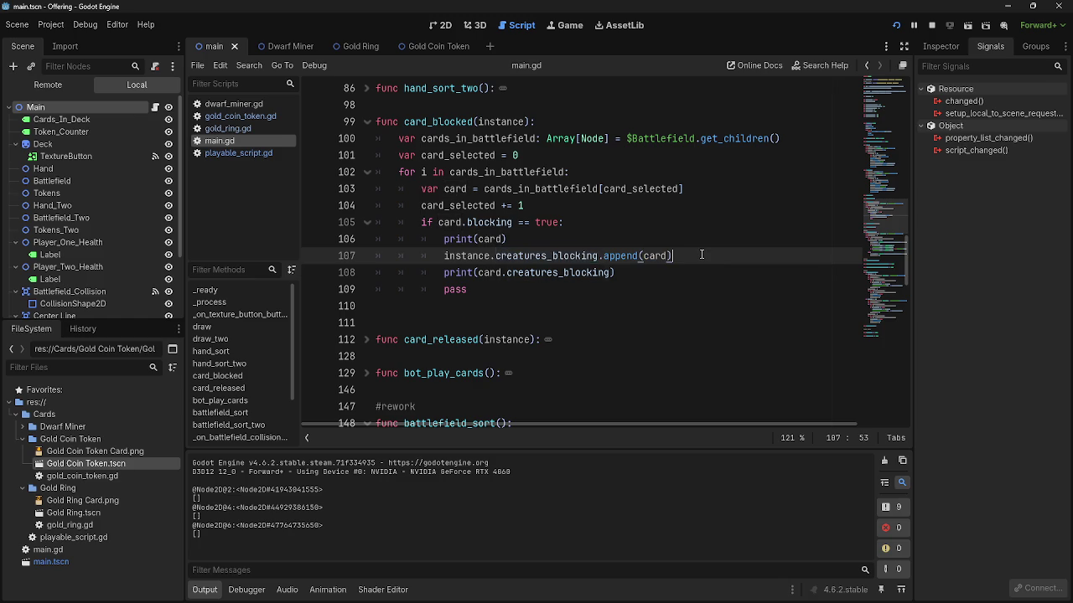
double_click(549, 255)
left_click(238, 130)
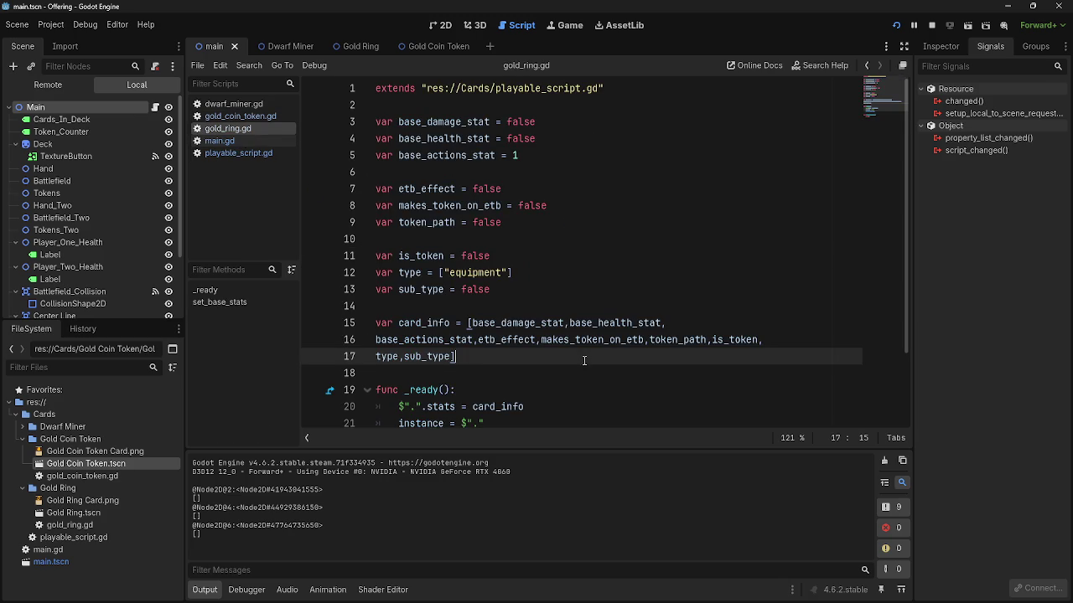
scroll(584, 360, "down", 2)
left_click(434, 322)
double_click(438, 323)
double_click(507, 322)
double_click(433, 339)
left_click(474, 340)
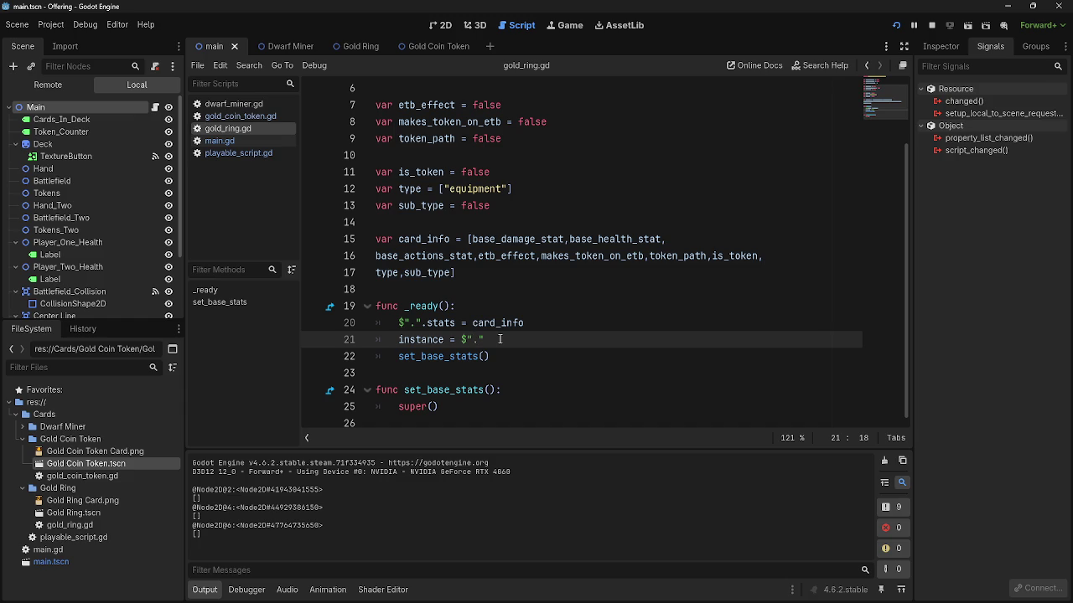
double_click(427, 325)
left_click(503, 322)
double_click(506, 323)
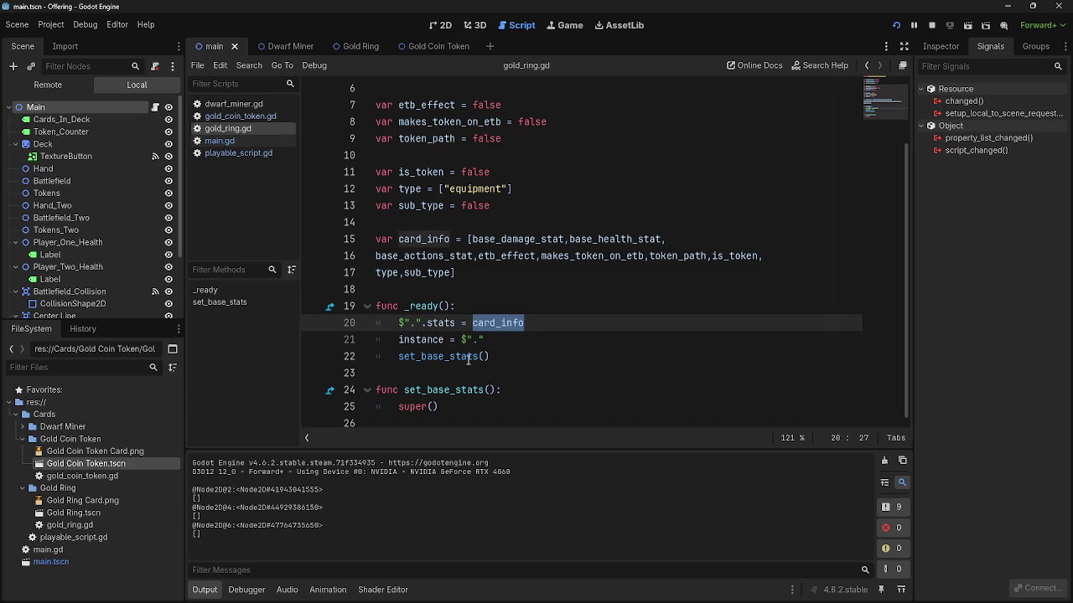
left_click(538, 362)
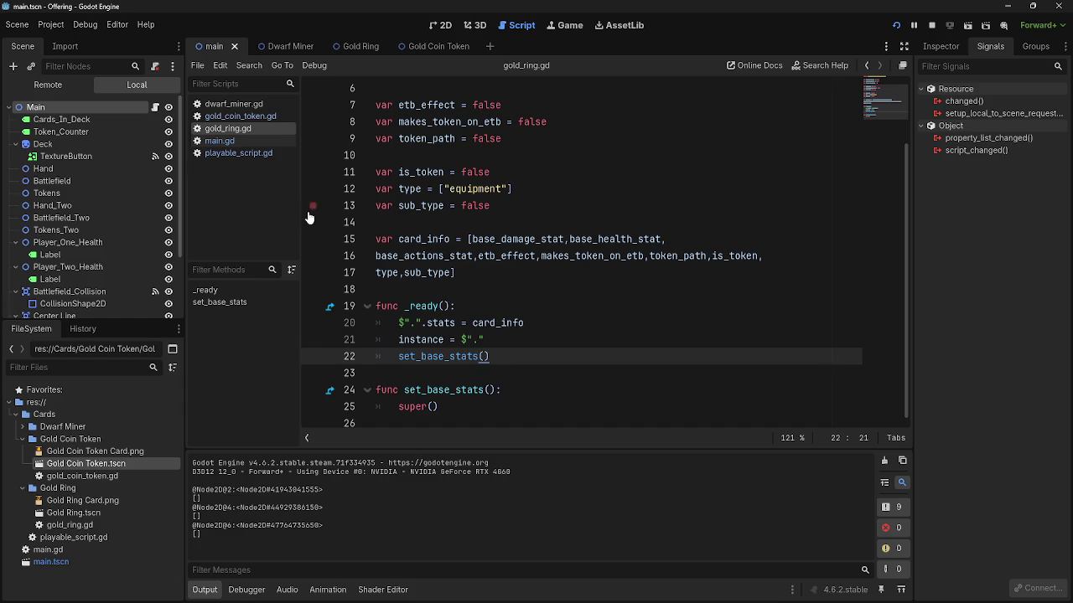
left_click(224, 141)
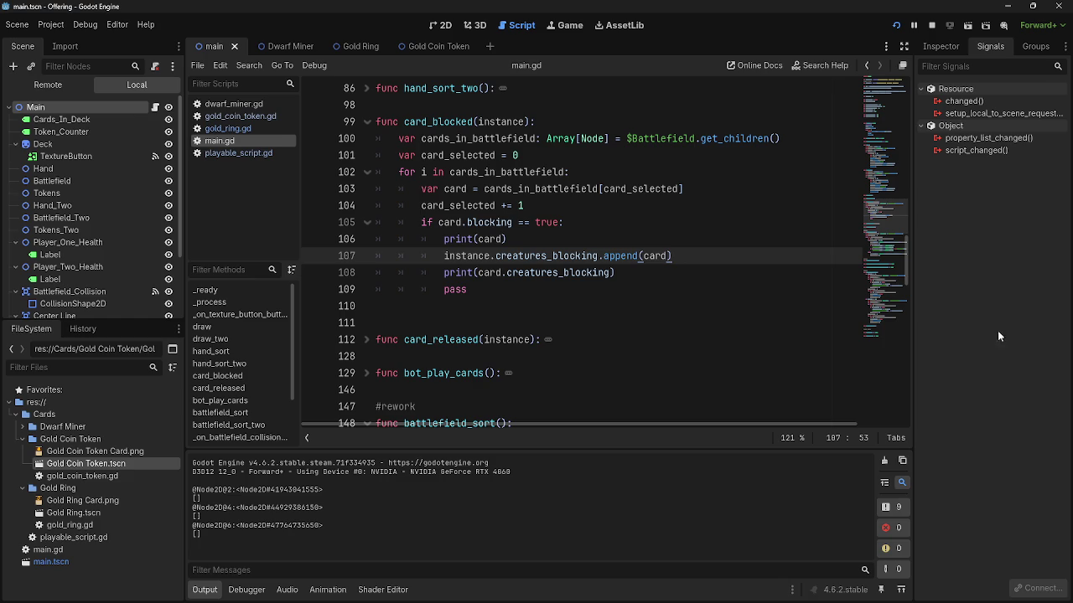
left_click(932, 25)
mouse_move(672, 256)
left_mouse_down()
mouse_move(456, 273)
mouse_move(437, 260)
left_mouse_up()
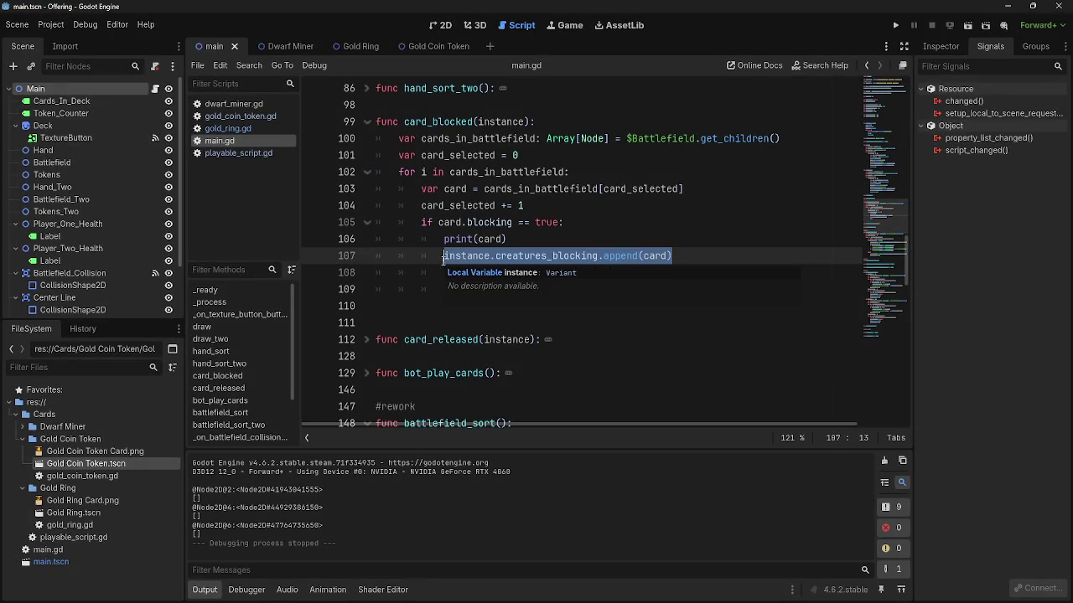
left_click(737, 252)
key("alt+Tab")
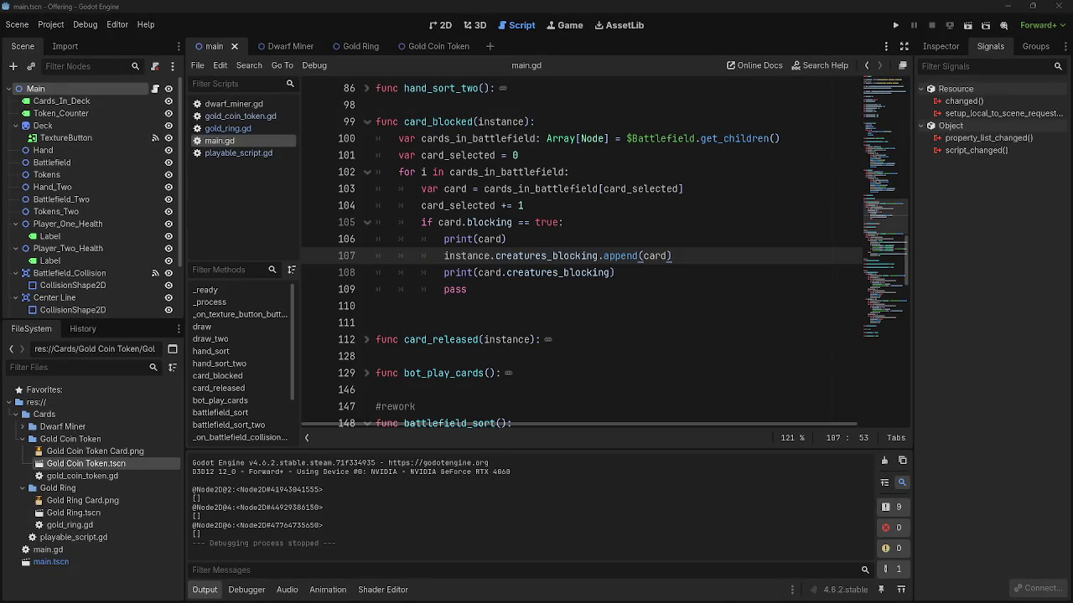
key("alt+Tab")
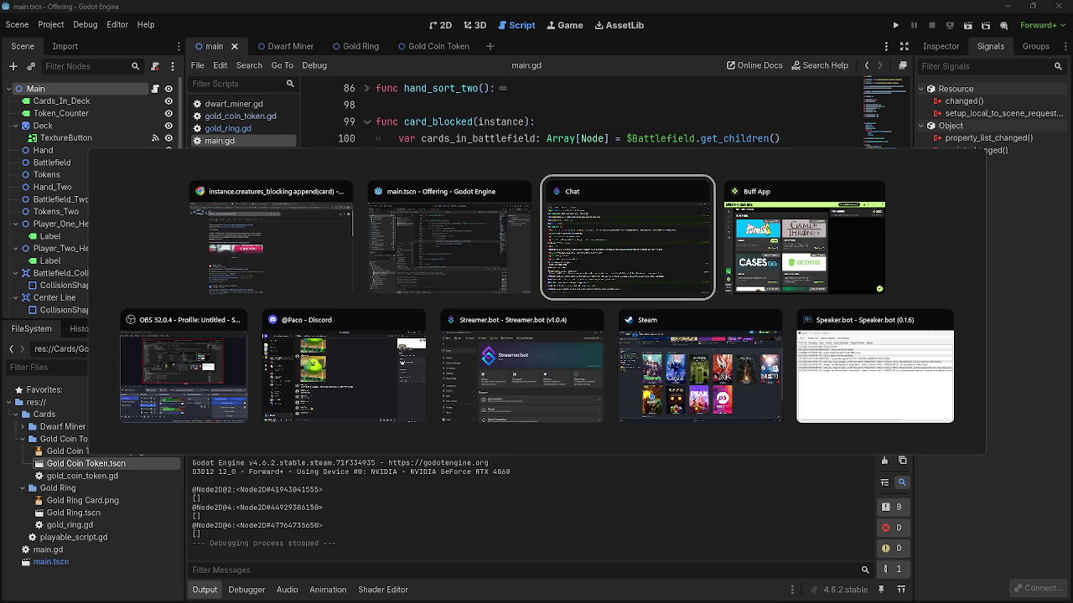
key("alt+Tab")
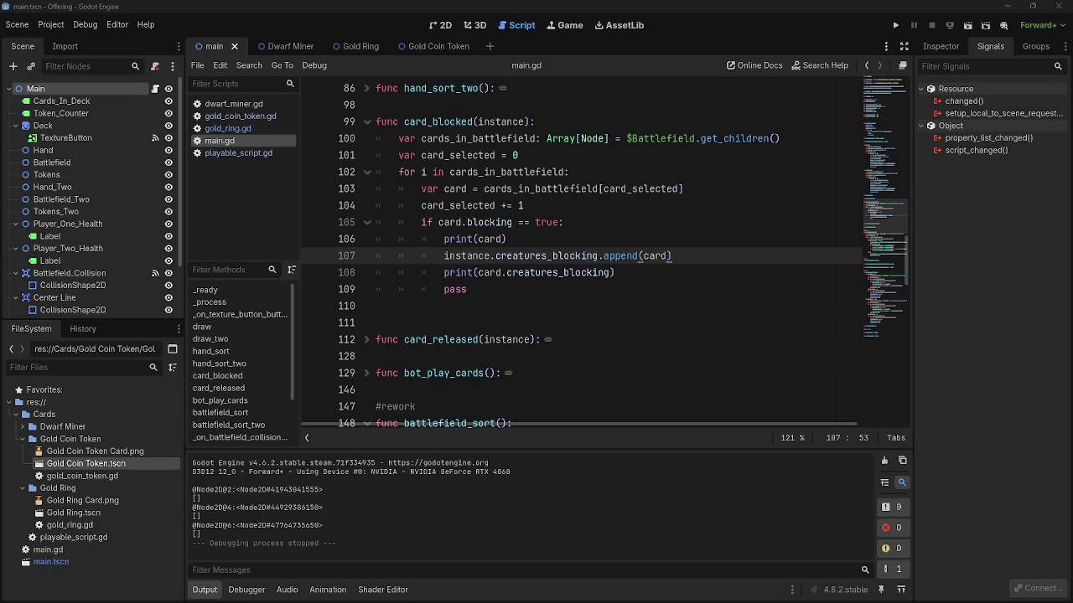
double_click(501, 121)
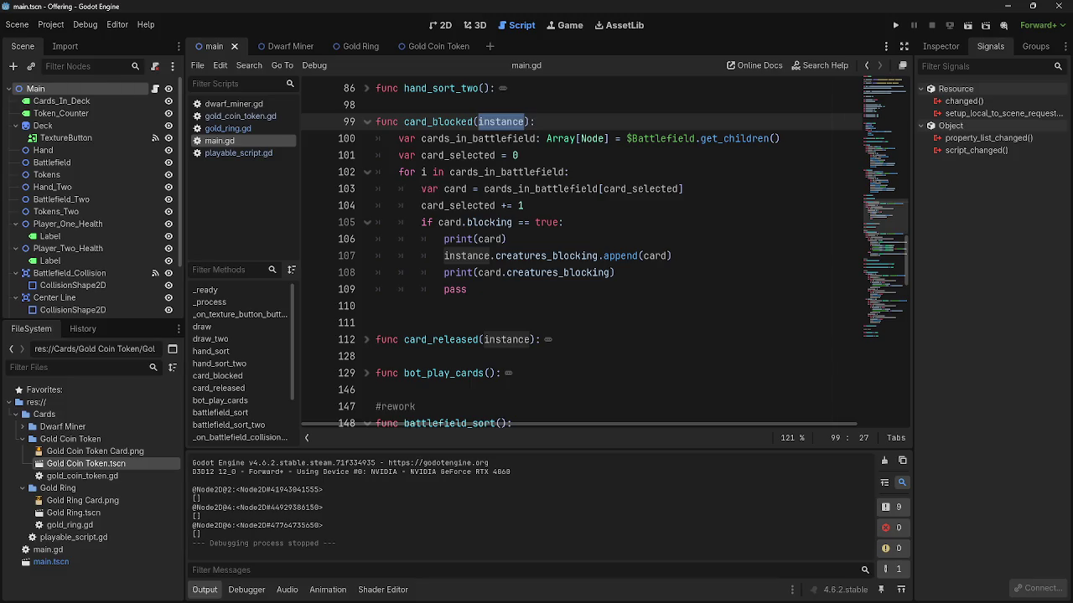
double_click(655, 257)
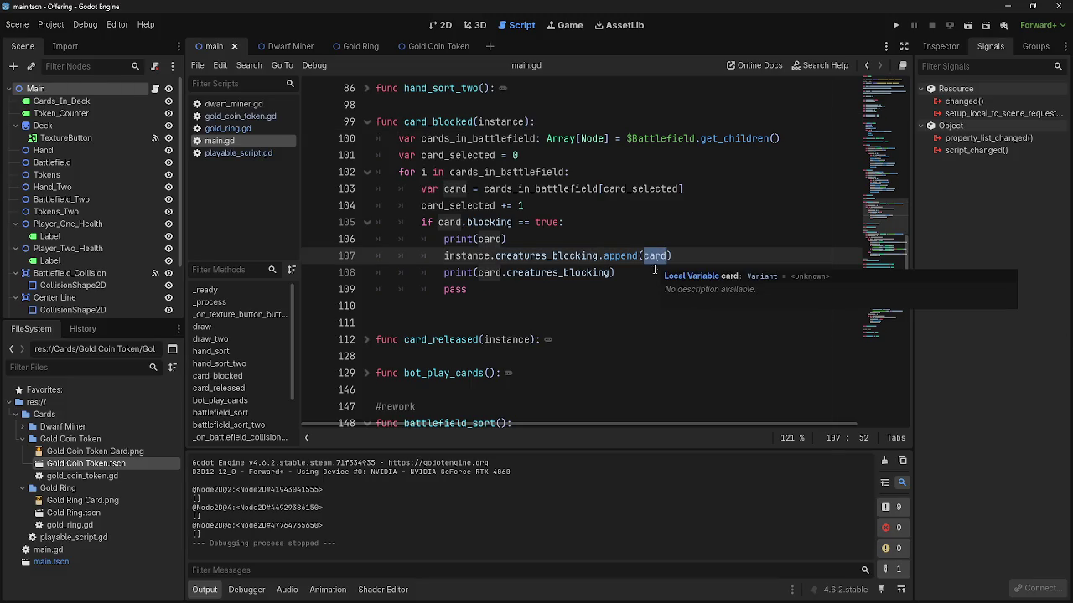
left_click(655, 273)
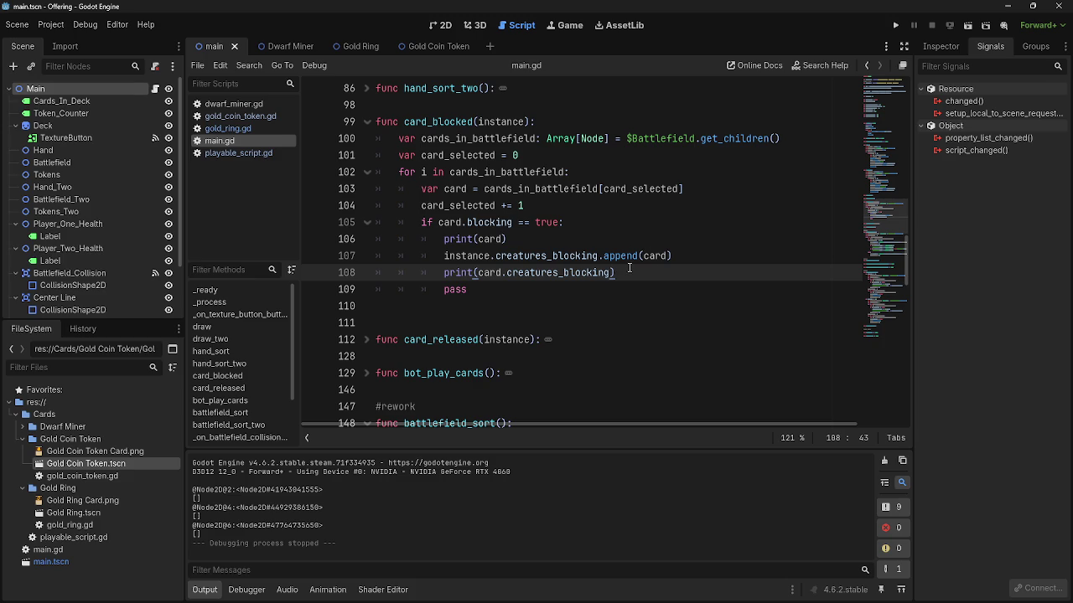
left_click(638, 256)
type("_array")
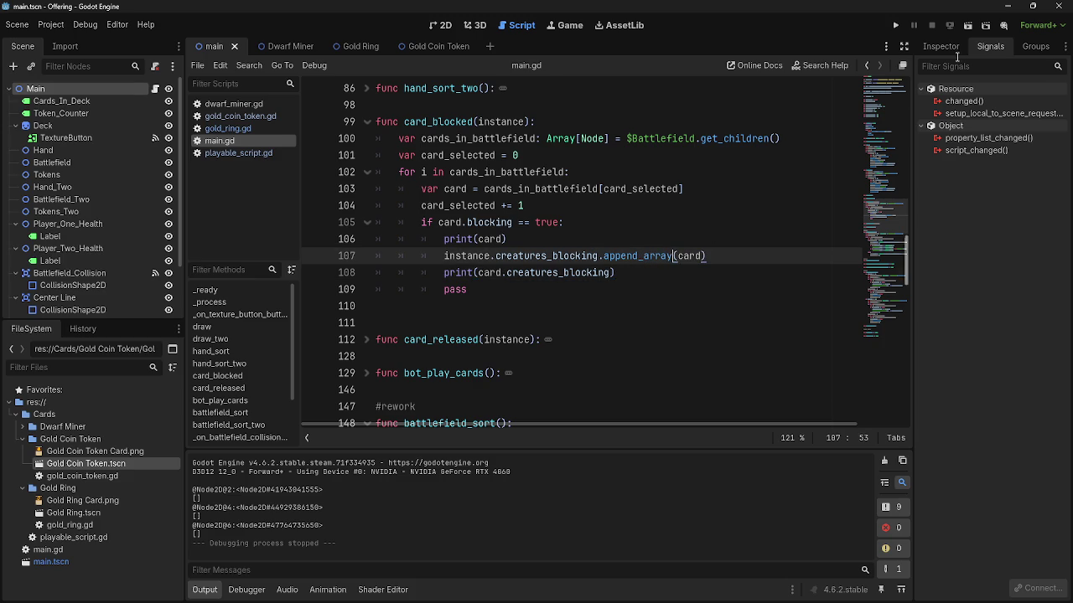
double_click(659, 255)
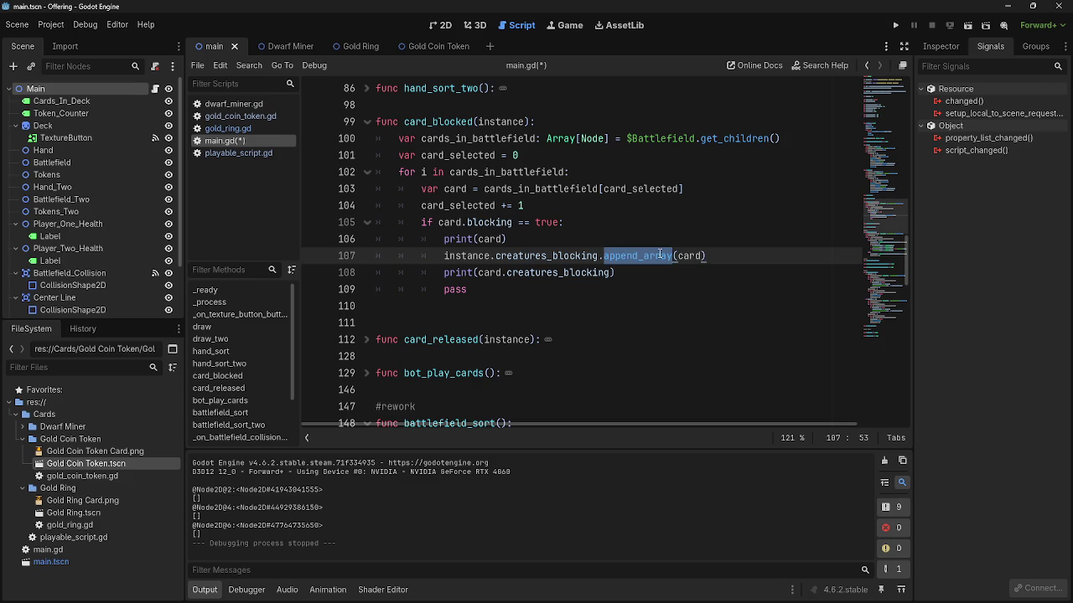
type("append")
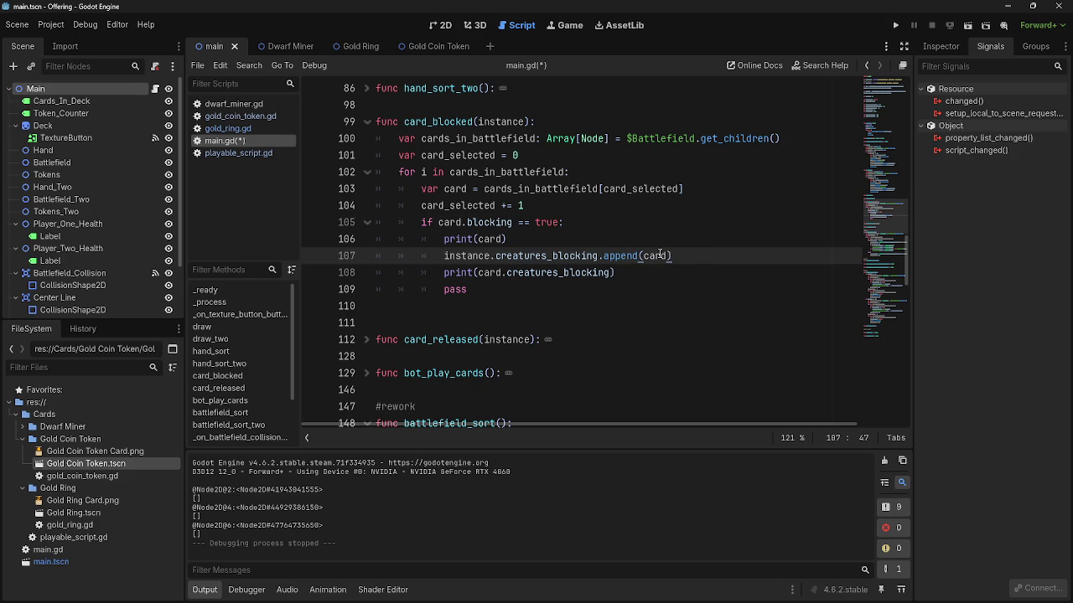
left_click(704, 246)
double_click(624, 256)
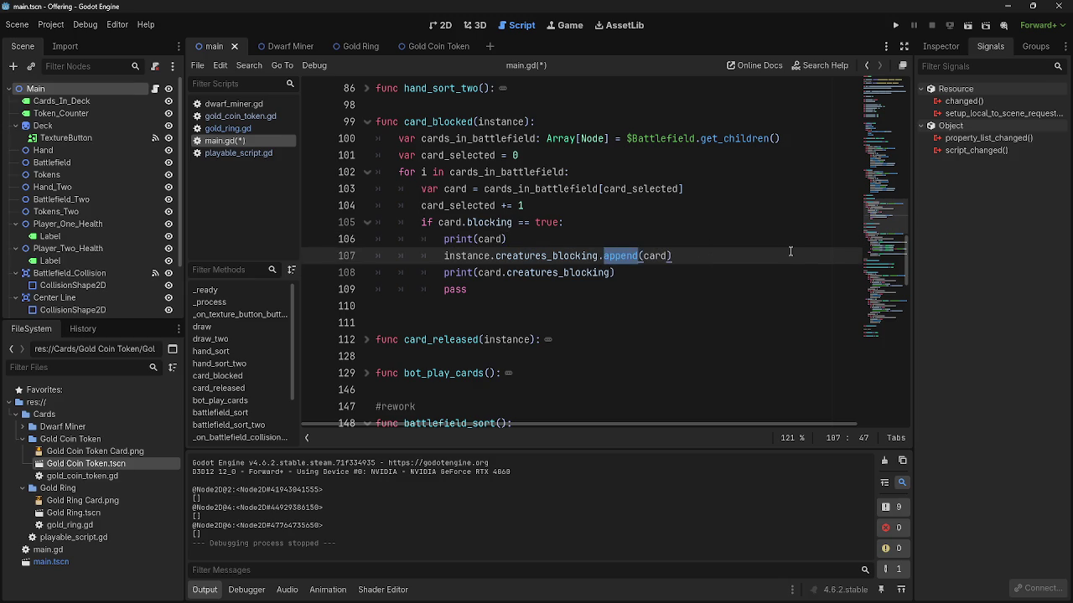
triple_click(731, 139)
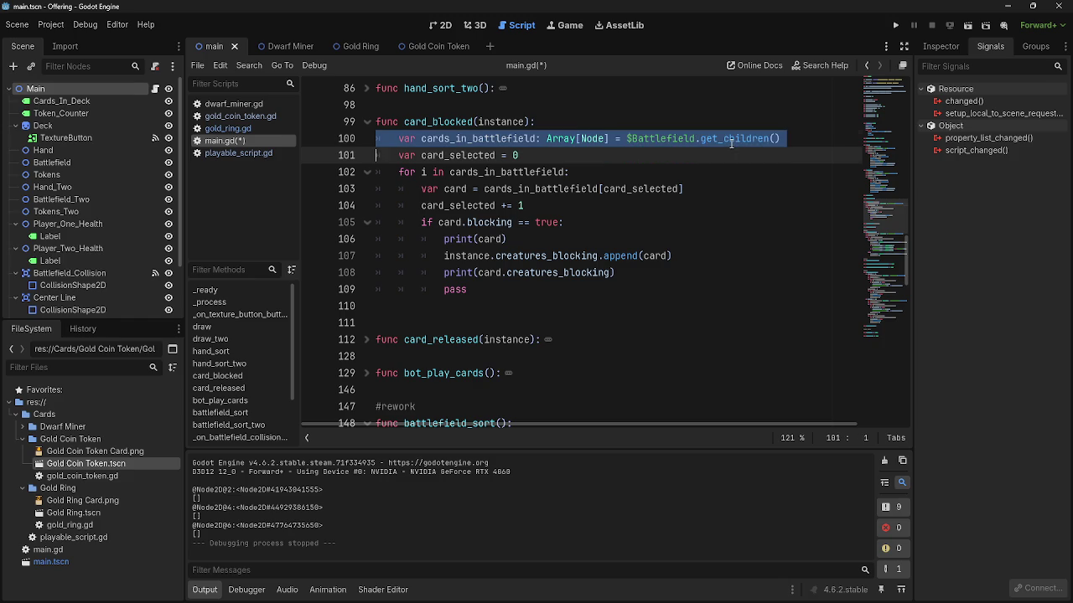
left_click(754, 255)
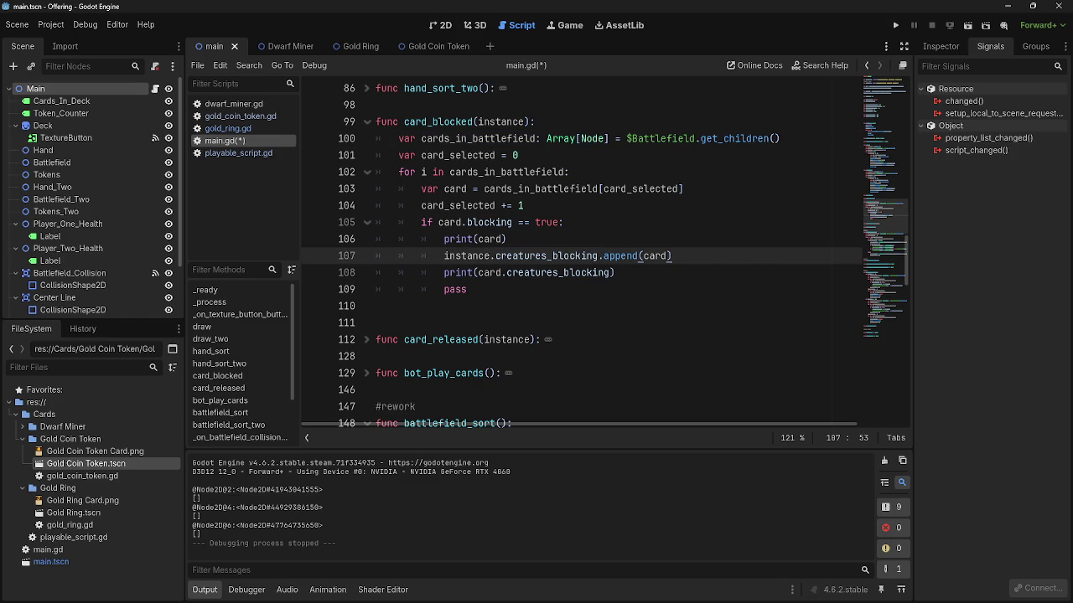
key("alt+Tab")
- Add an add_blocker() function containing pass above check_game_phase in playable_script.gd
left_click(234, 153)
scroll(729, 285, "down", 4)
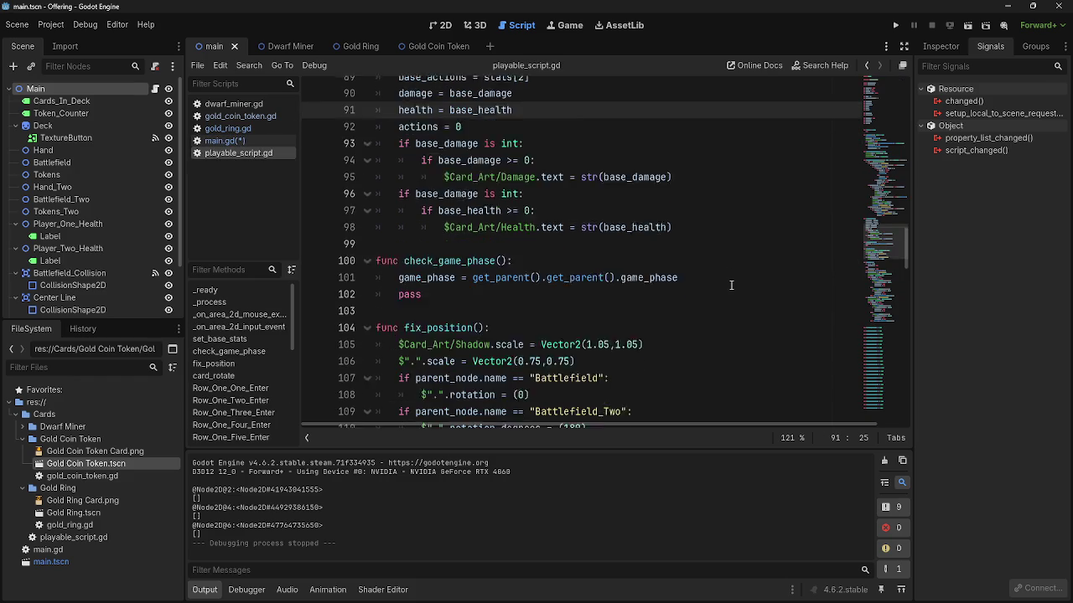
scroll(717, 297, "down", 6)
scroll(721, 314, "up", 6)
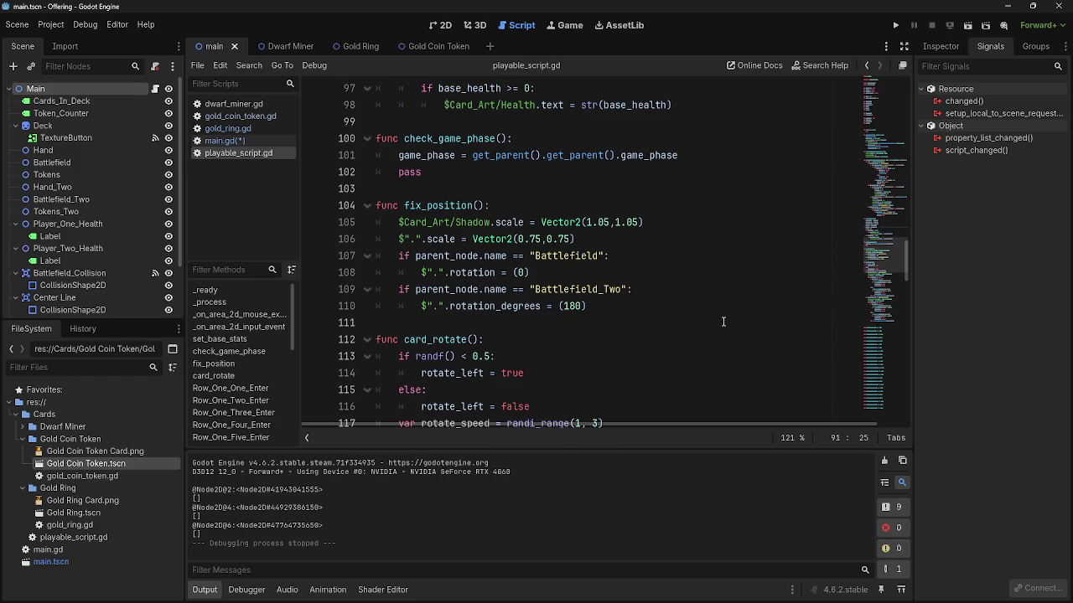
scroll(721, 310, "down", 12)
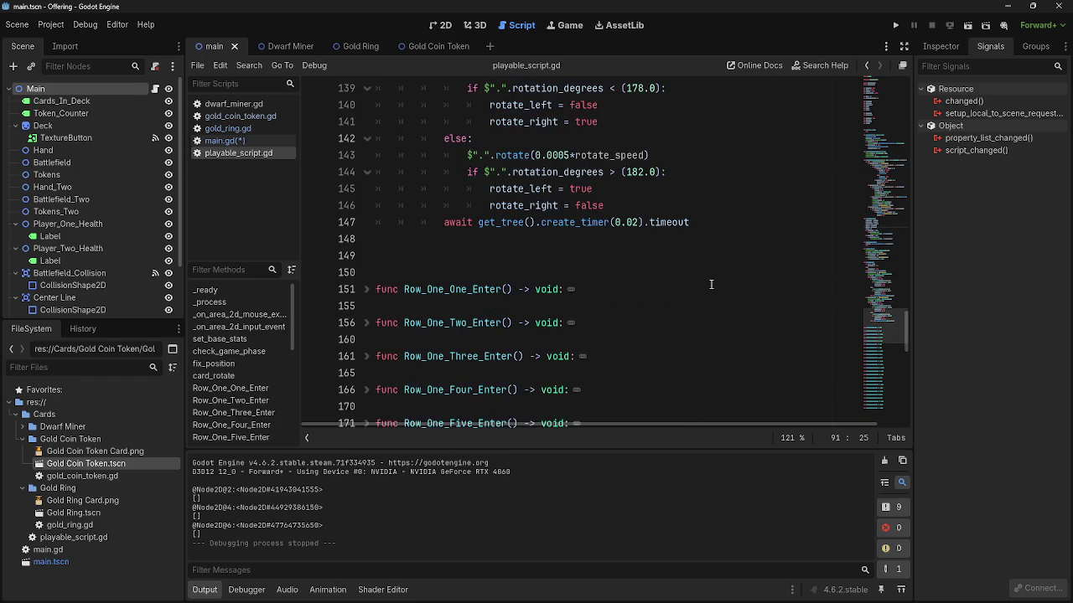
scroll(711, 285, "up", 12)
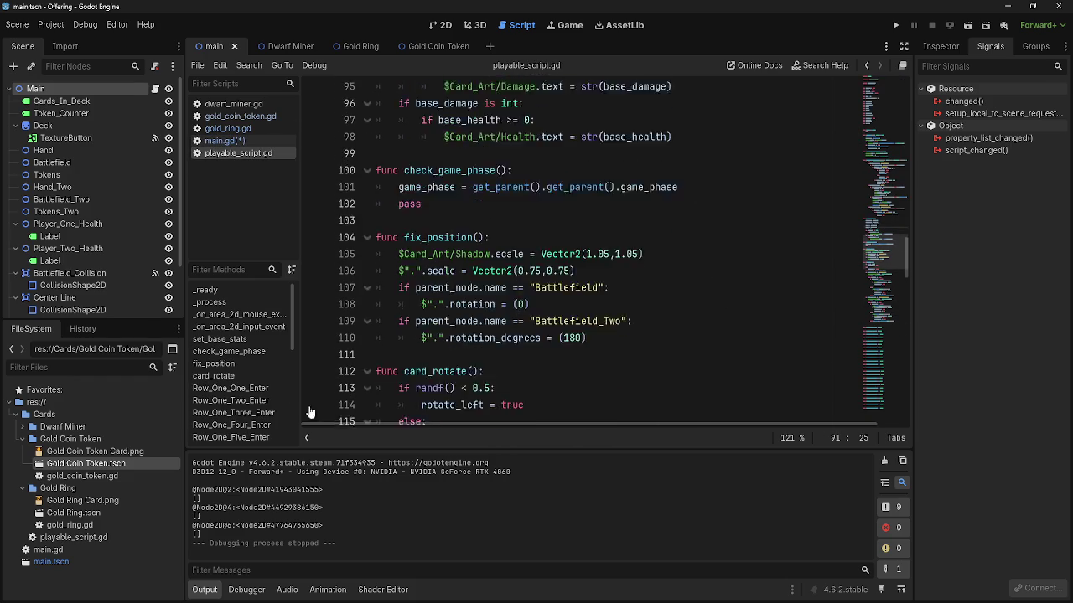
scroll(507, 333, "down", 5)
scroll(507, 333, "up", 12)
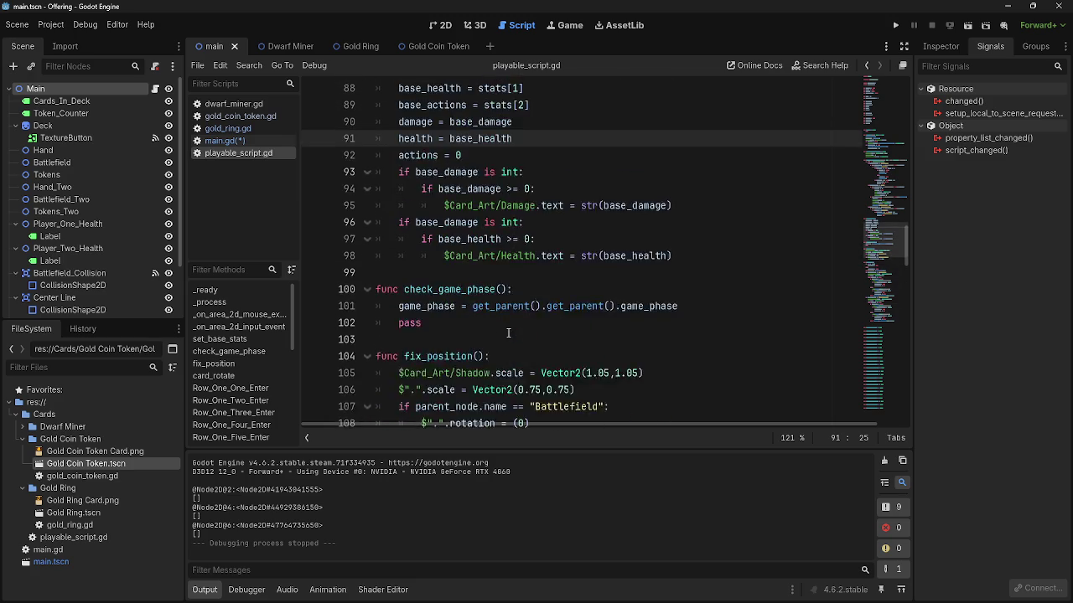
scroll(507, 333, "down", 6)
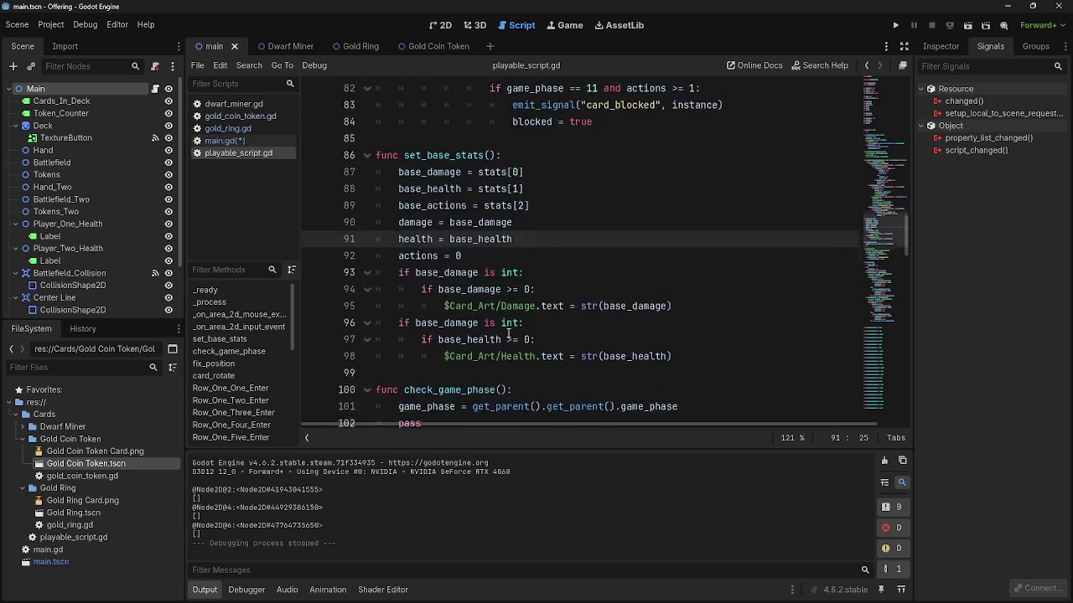
left_click(484, 176)
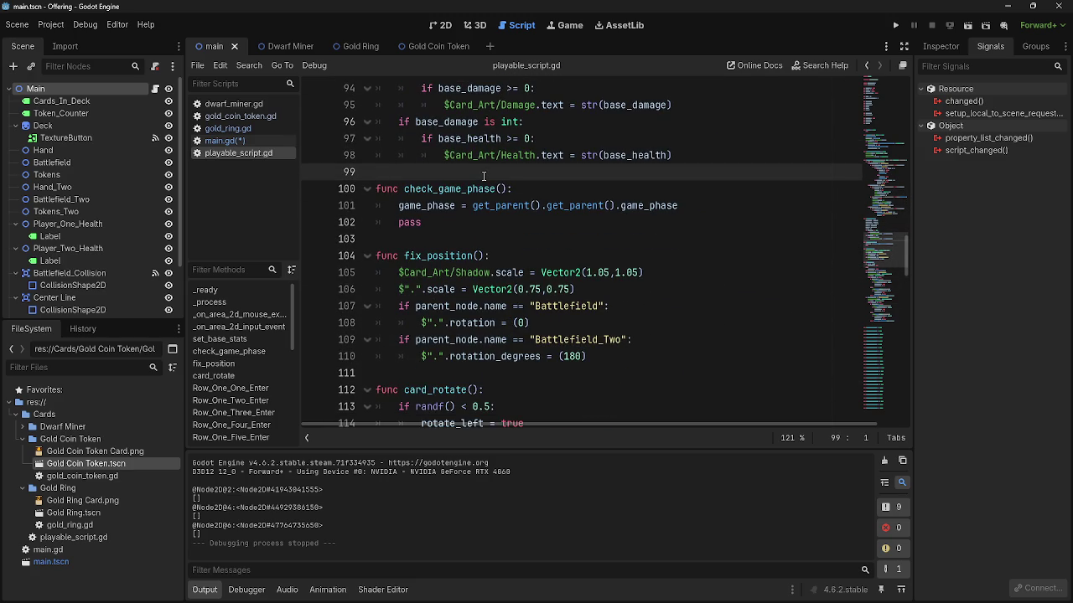
key("Return")
key("Return")
key("Up")
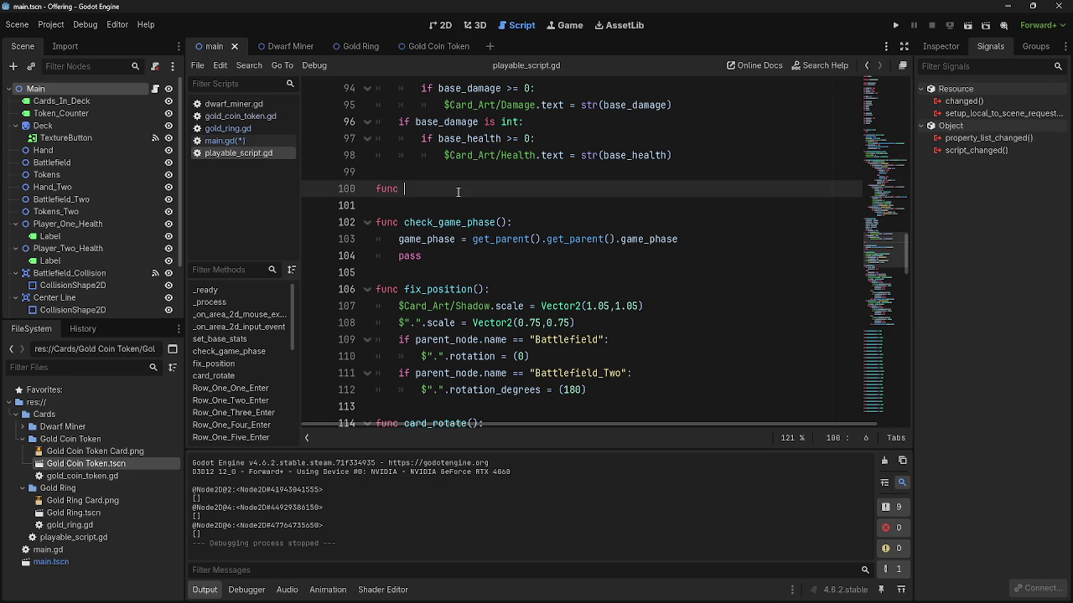
type("add_blocker")
type("()")
type(":")
key("Return")
type("pass")
key("Home")
- Give add_blocker a card parameter, making it add_blocker(card)
scroll(503, 188, "up", 20)
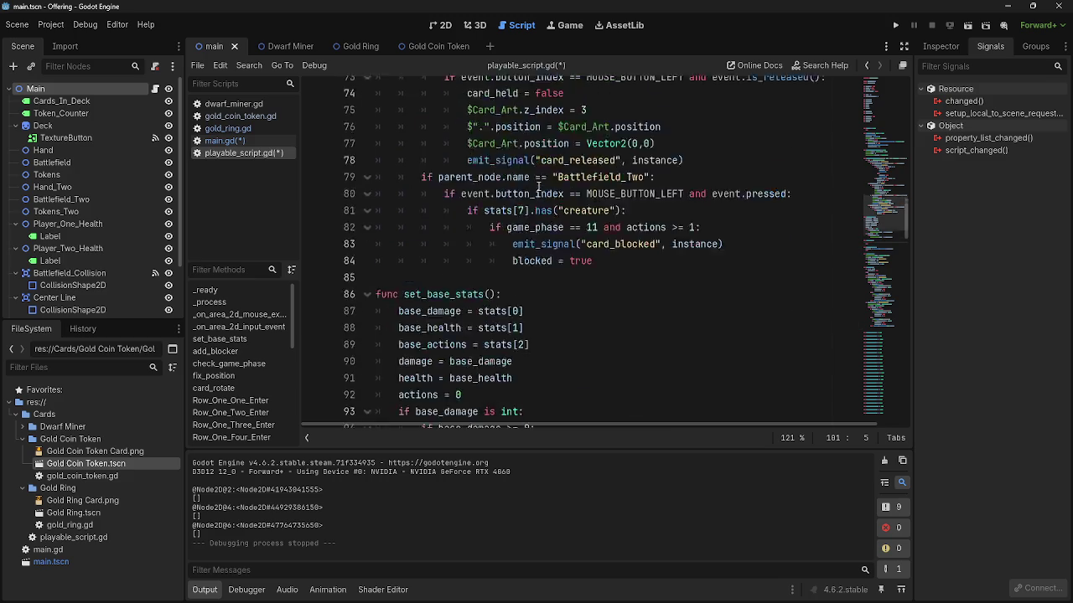
scroll(538, 186, "up", 5)
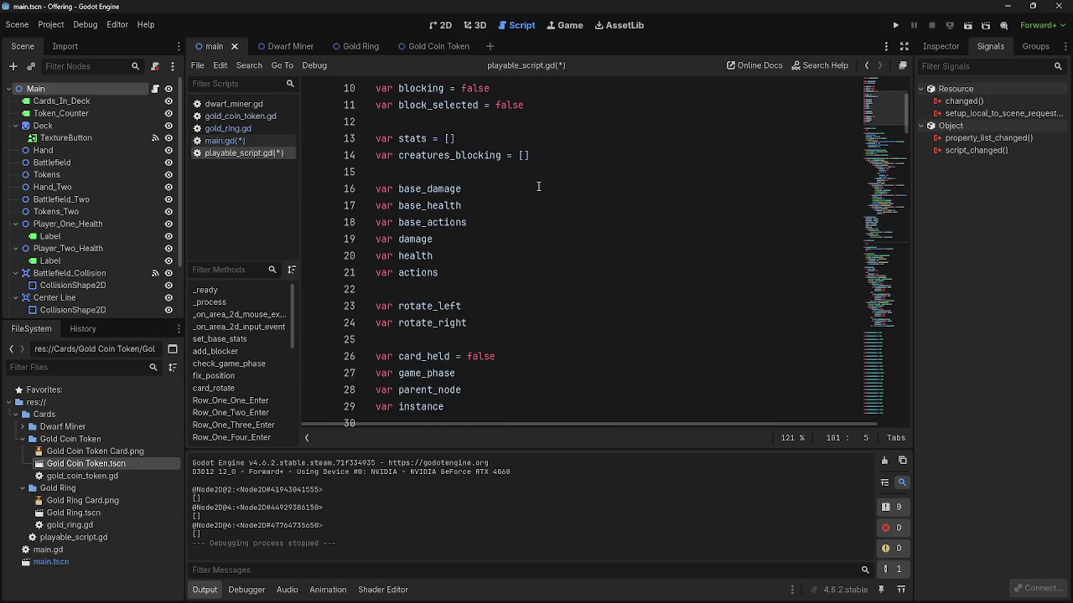
scroll(538, 186, "down", 20)
scroll(508, 326, "down", 8)
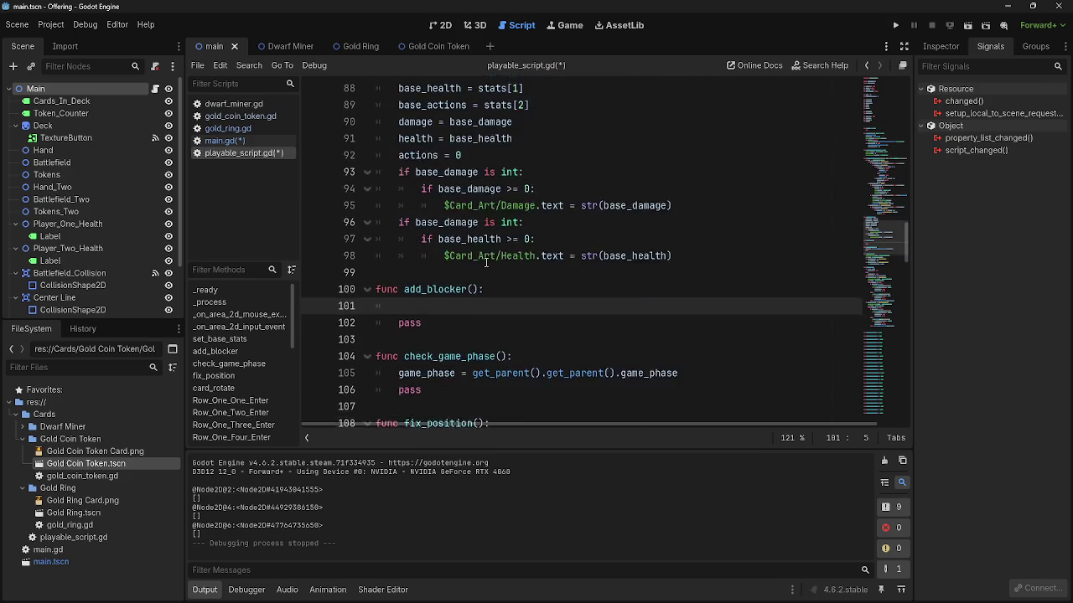
left_click(472, 238)
type("a")
key("BackSpace")
type("card")
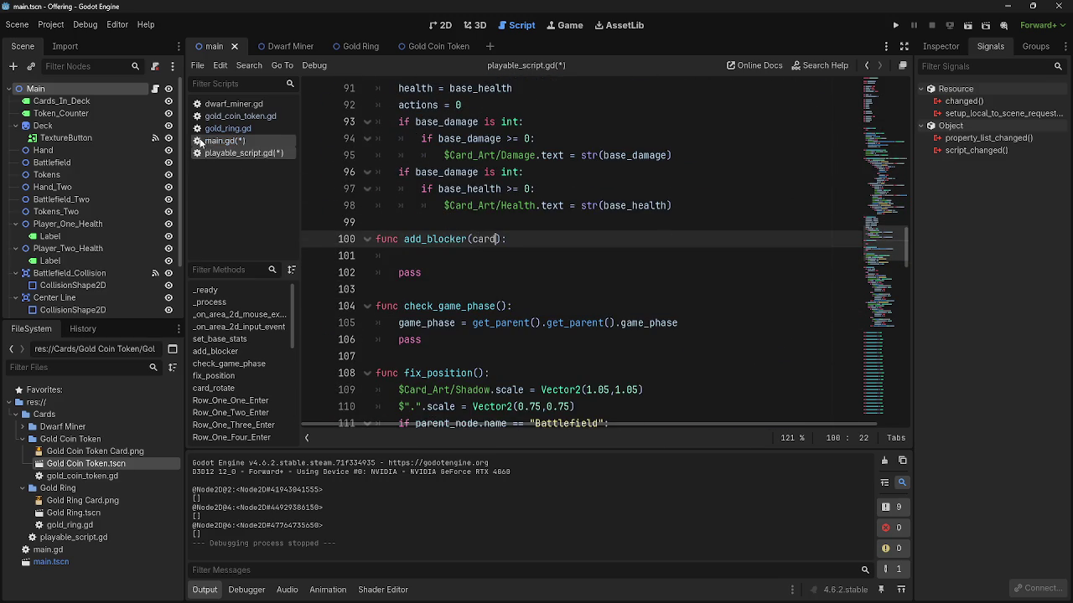
- Look through main.gd and gold_ring.gd, then search playable_script.gd for 'card'
left_click(202, 141)
left_click(215, 153)
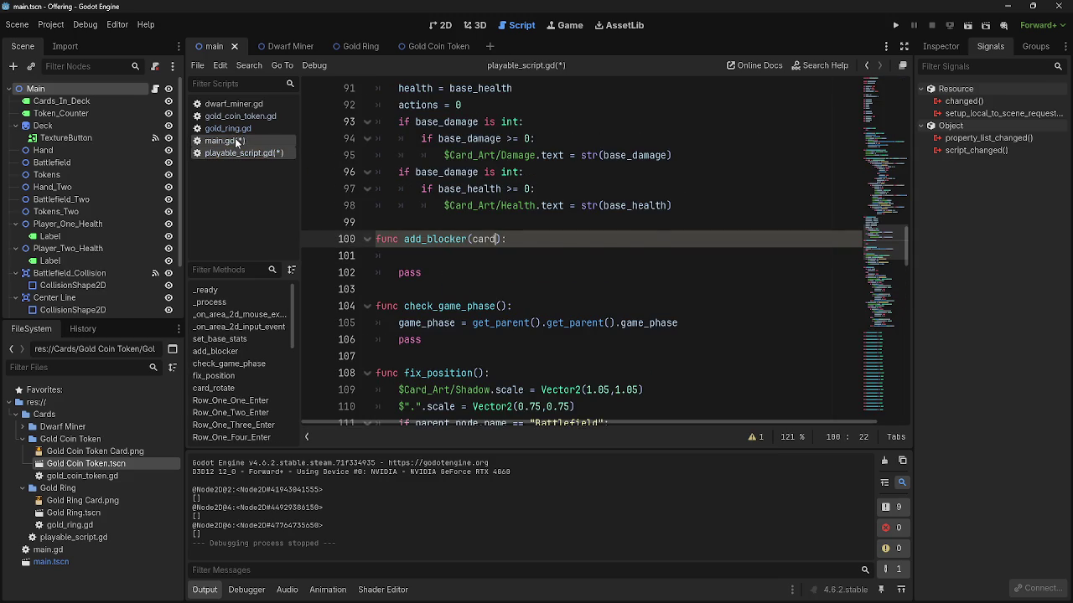
left_click(235, 142)
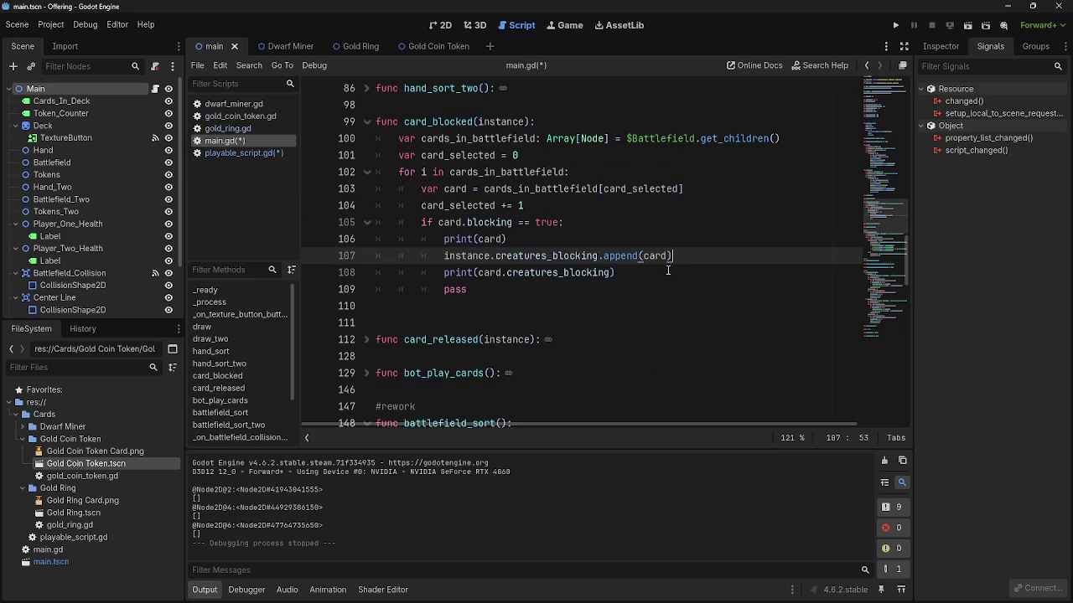
left_click(222, 129)
left_click(243, 153)
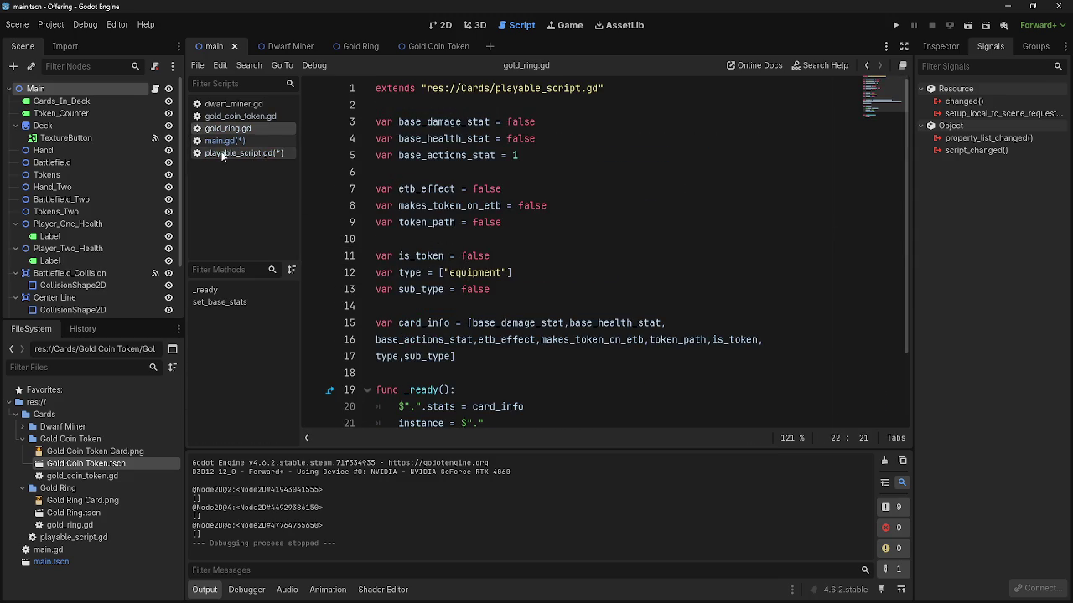
scroll(504, 273, "up", 10)
key("ctrl+f")
type("card")
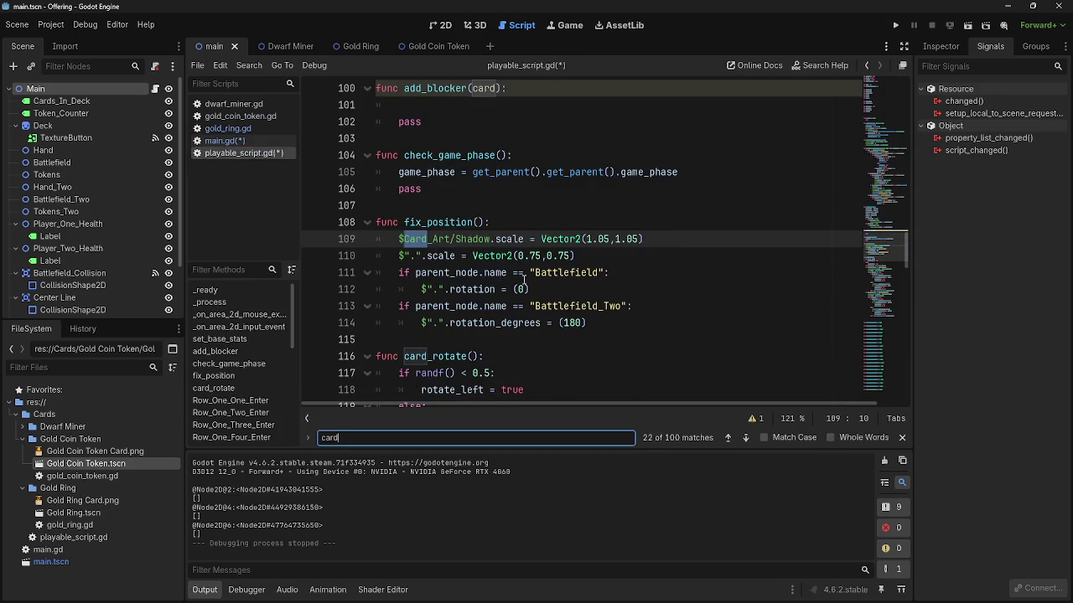
scroll(602, 331, "up", 20)
scroll(602, 331, "up", 8)
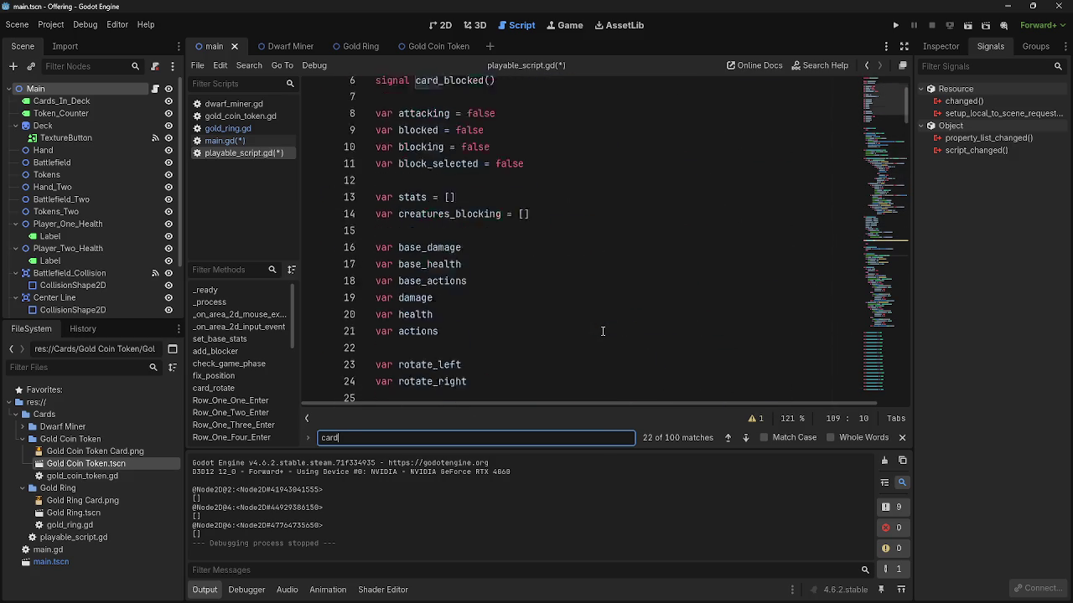
scroll(602, 331, "down", 5)
scroll(603, 331, "down", 12)
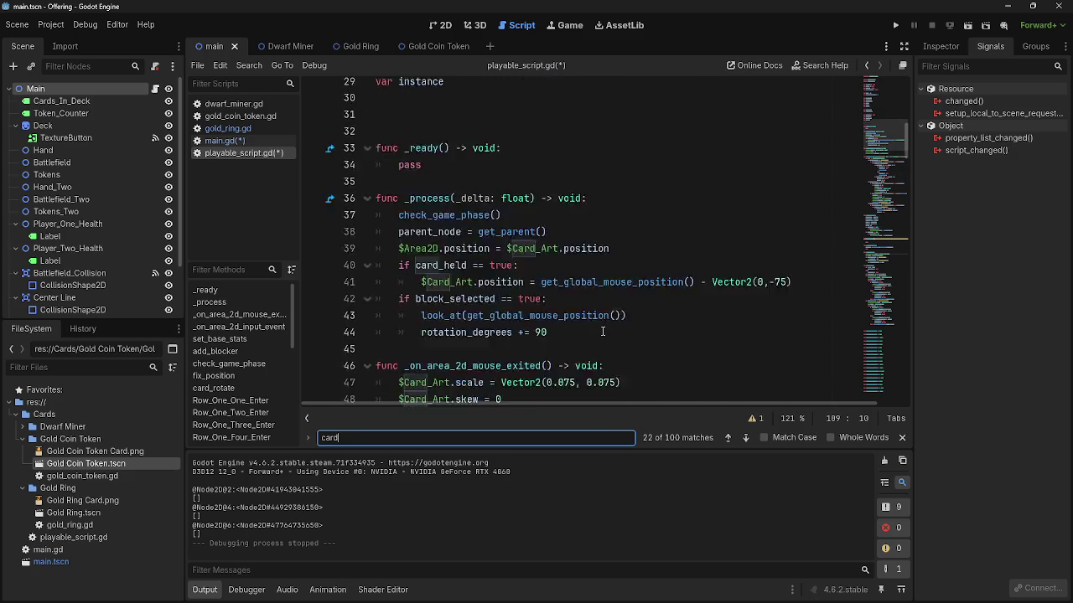
- Close the search, check add_blocker's empty body, and return to main.gd
left_click(902, 438)
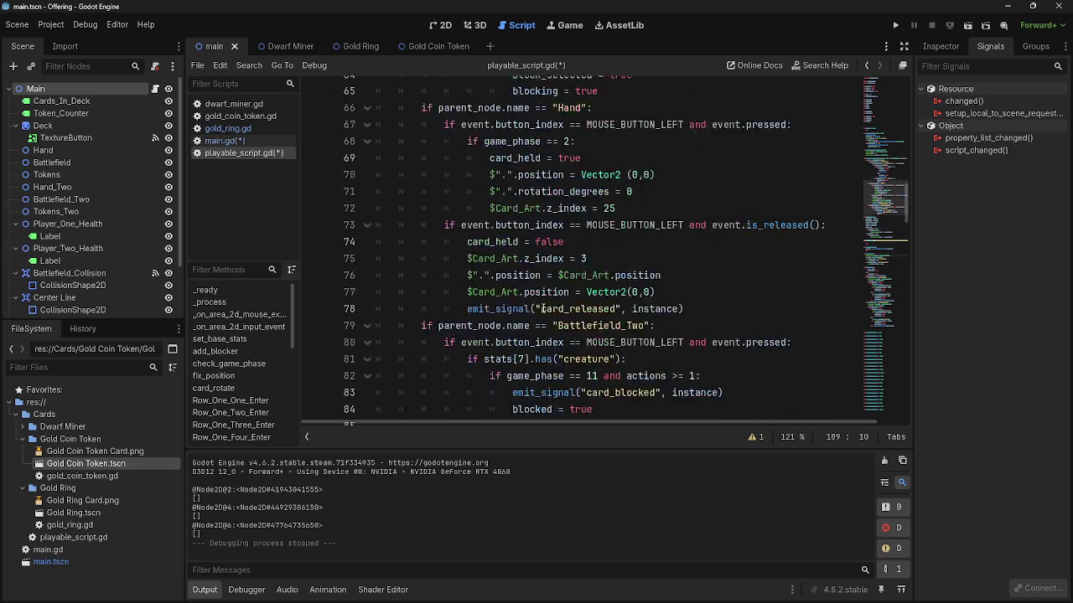
scroll(722, 300, "down", 10)
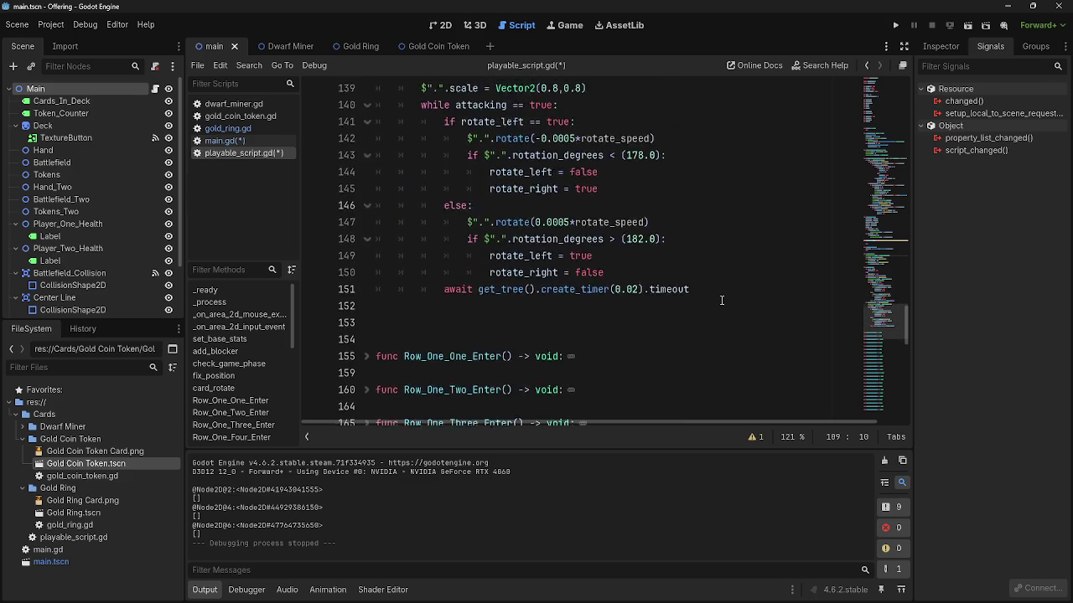
scroll(722, 300, "down", 4)
scroll(721, 300, "up", 13)
scroll(721, 300, "up", 8)
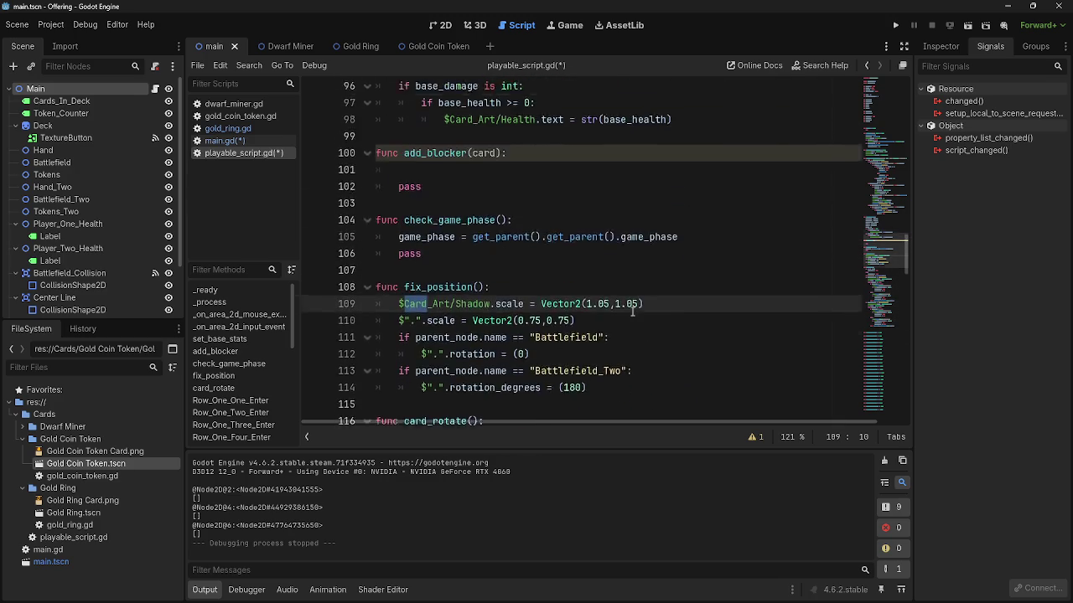
left_click(476, 309)
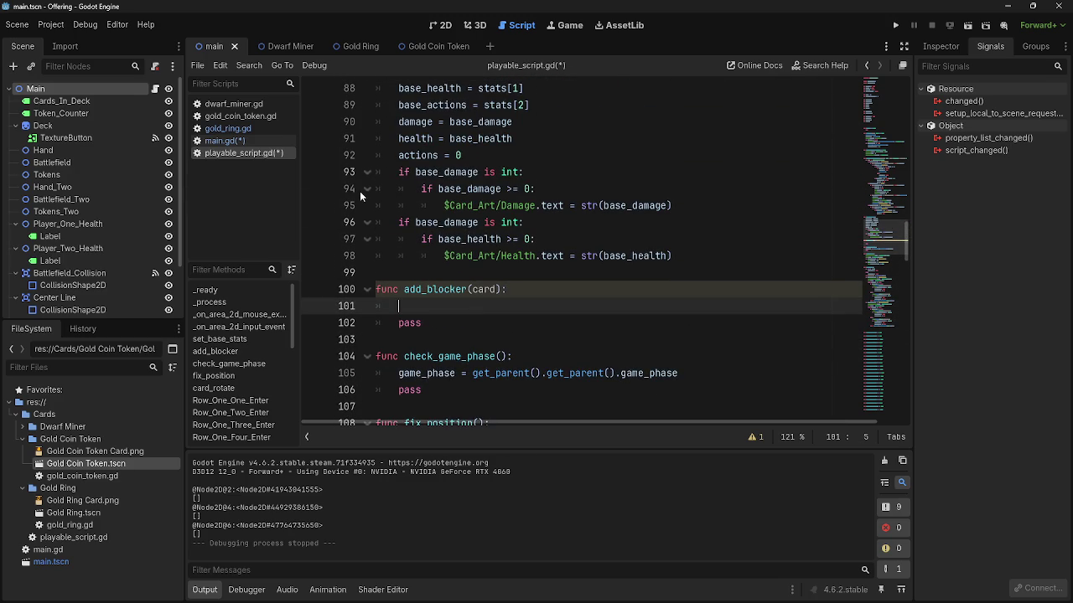
left_click(224, 141)
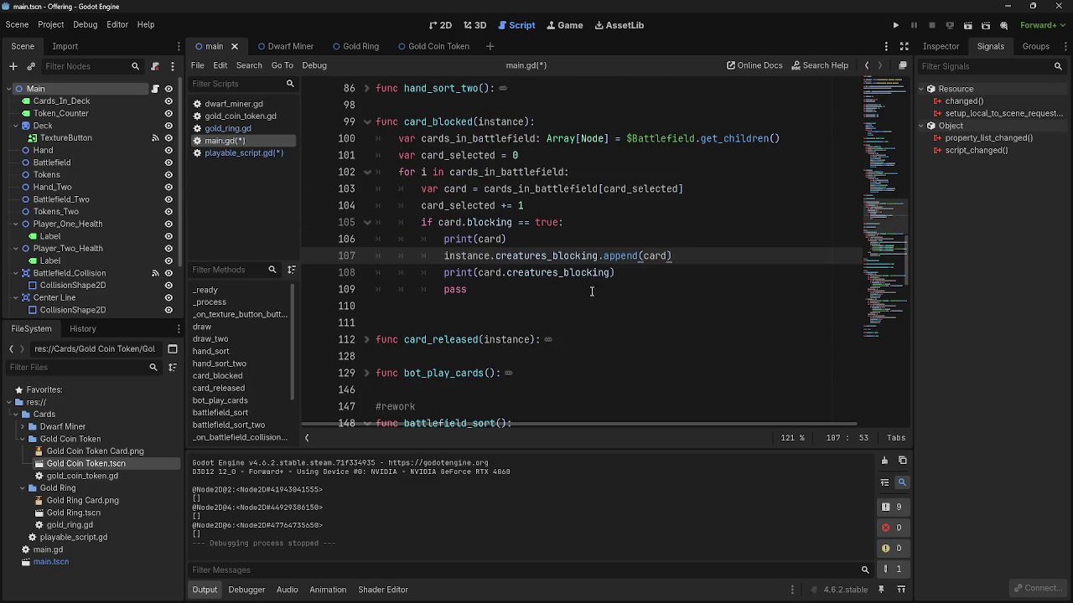
- Replace the append call on line 107 with add_blocker(card)
left_click_drag(672, 255, 494, 260)
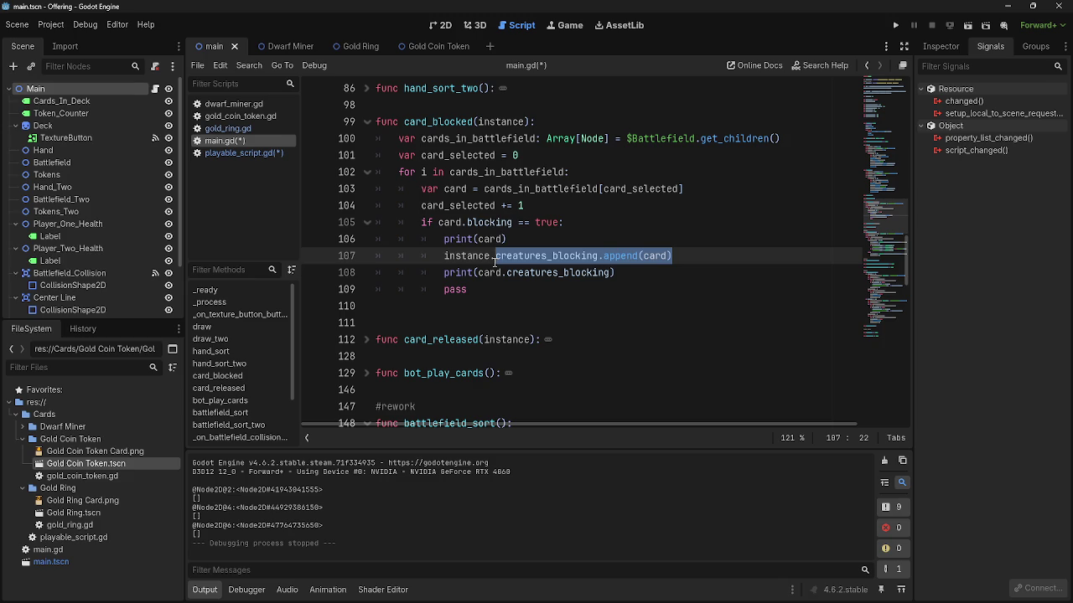
type("add")
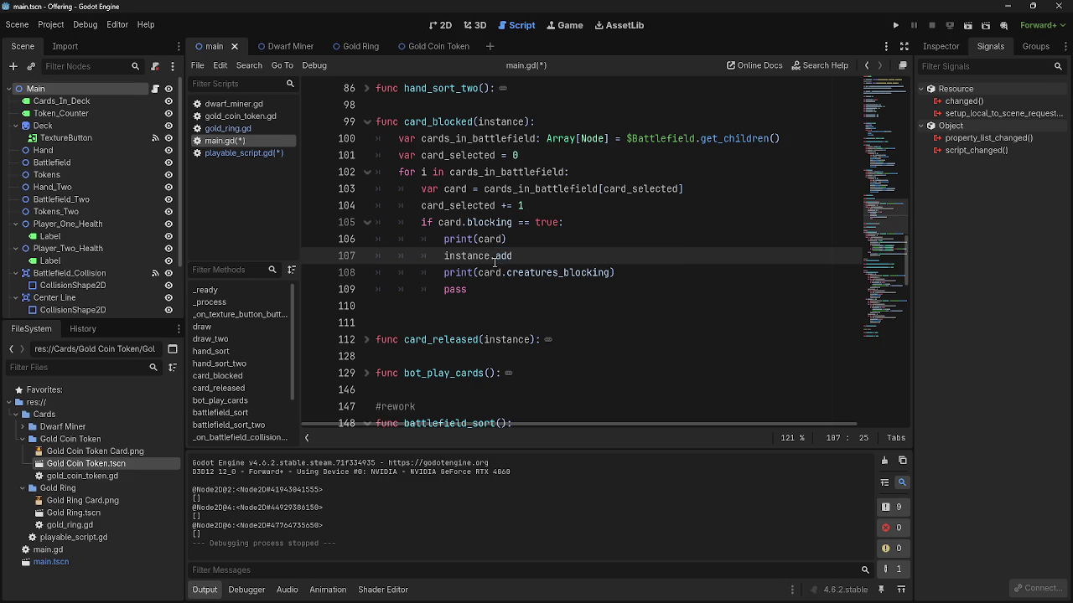
type("_blcoker")
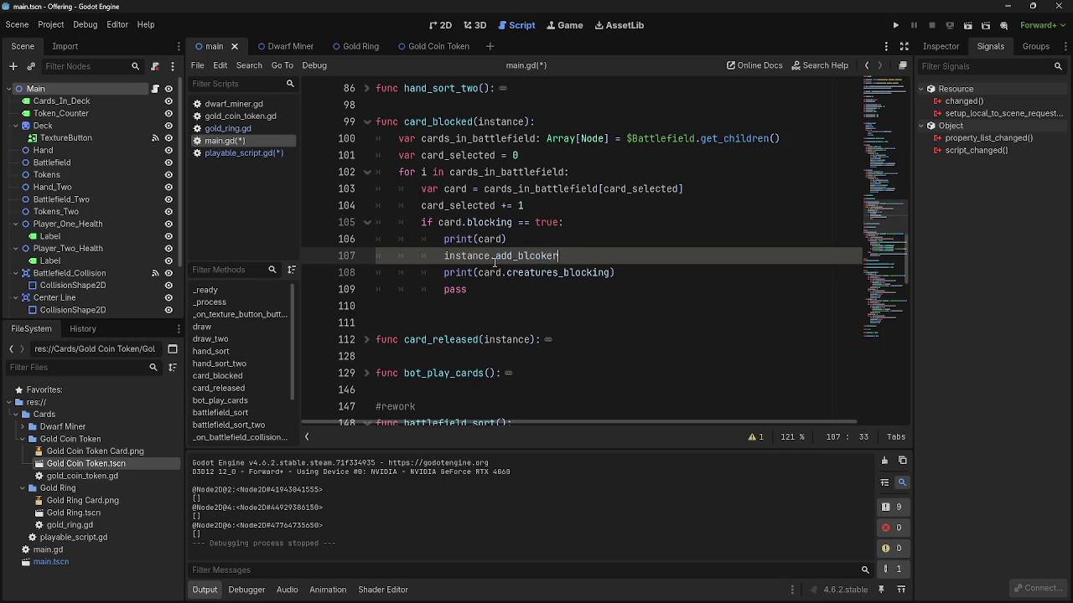
key("BackSpace")
key("BackSpace")
key("BackSpace")
type("ocker")
type("(card")
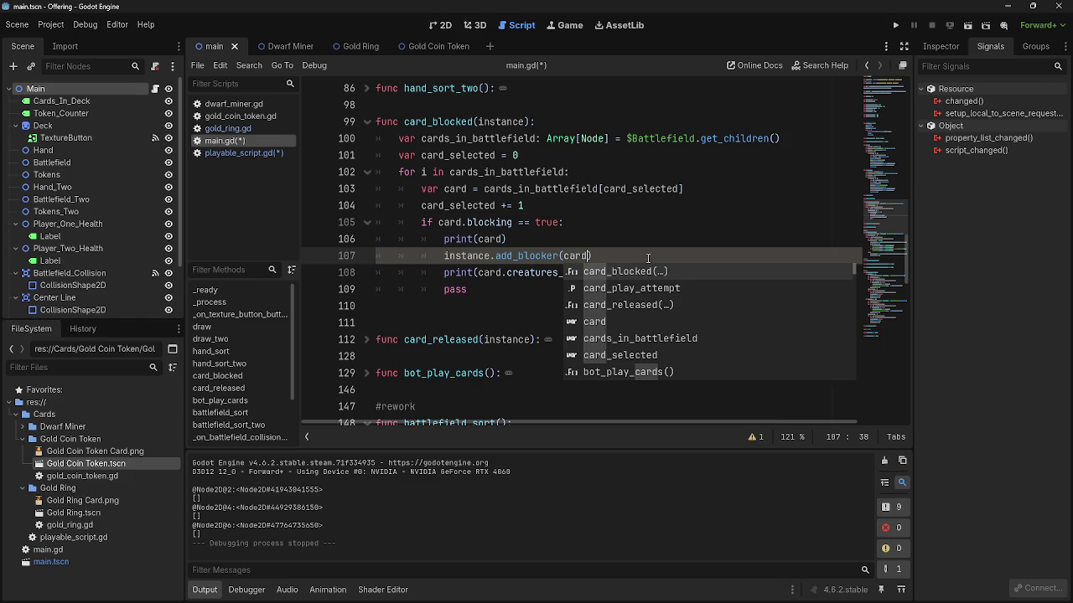
key("Escape")
left_click(653, 274)
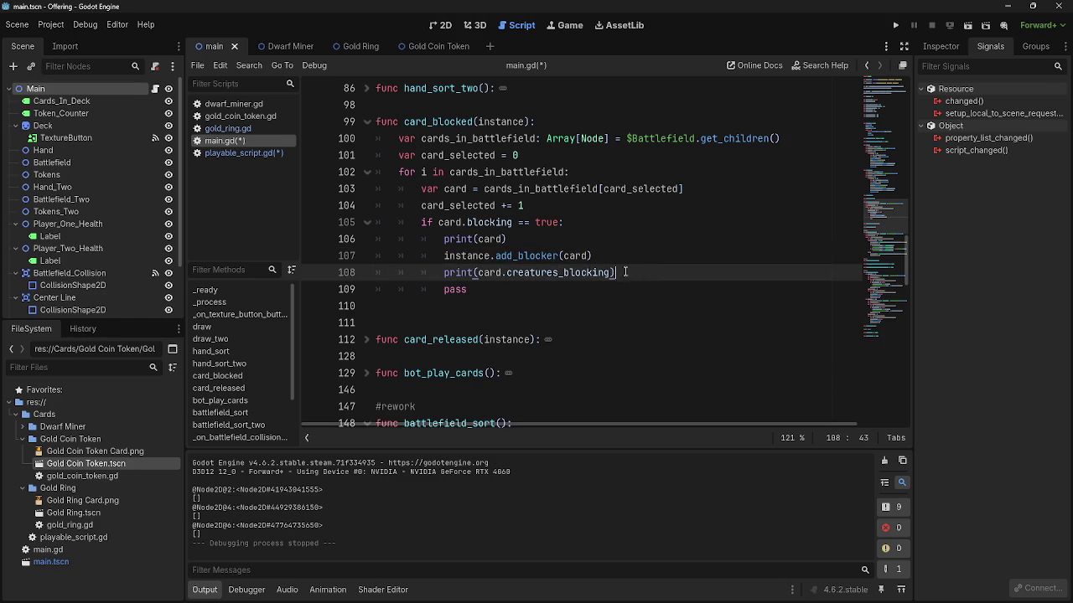
- Delete the print(card) and pass lines from card_blocked
left_click_drag(625, 273, 307, 272)
key("BackSpace")
key("BackSpace")
left_click_drag(470, 272, 378, 273)
key("BackSpace")
key("BackSpace")
left_click_drag(507, 239, 375, 242)
key("BackSpace")
key("BackSpace")
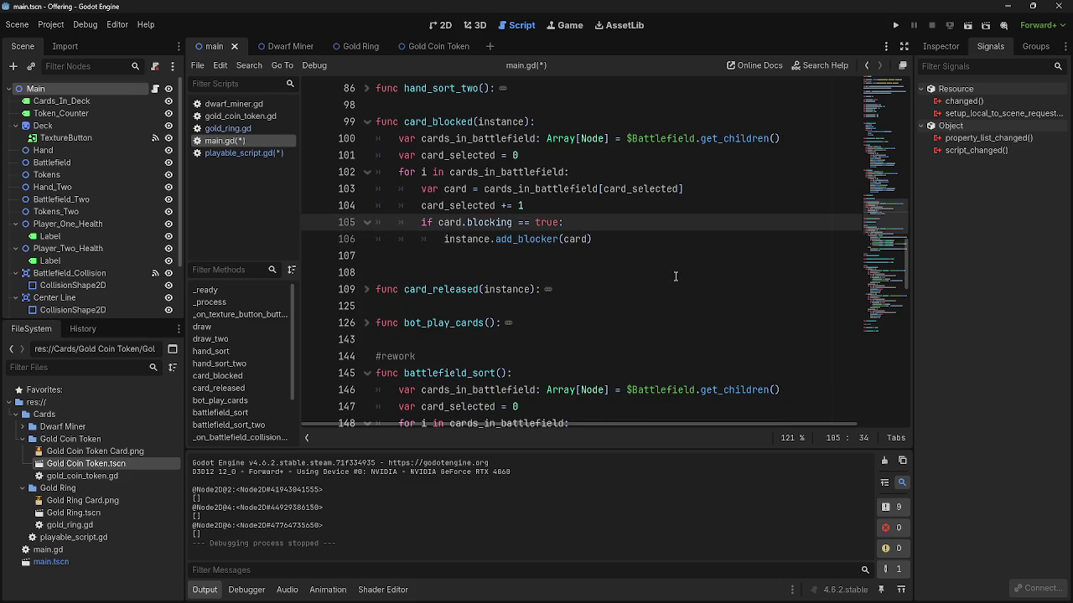
triple_click(632, 245)
left_click(618, 251)
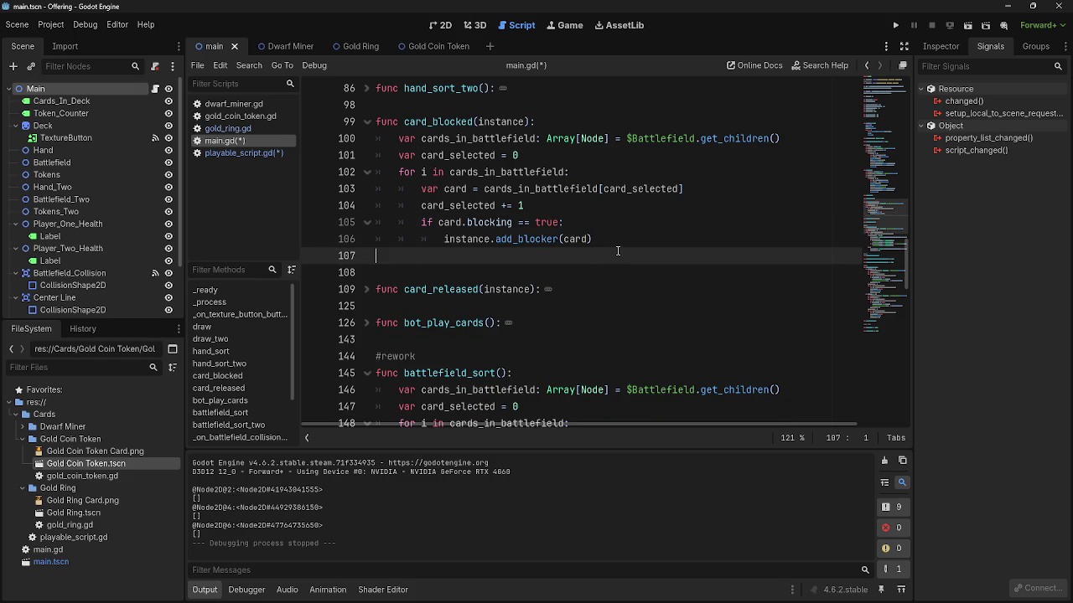
left_click(245, 153)
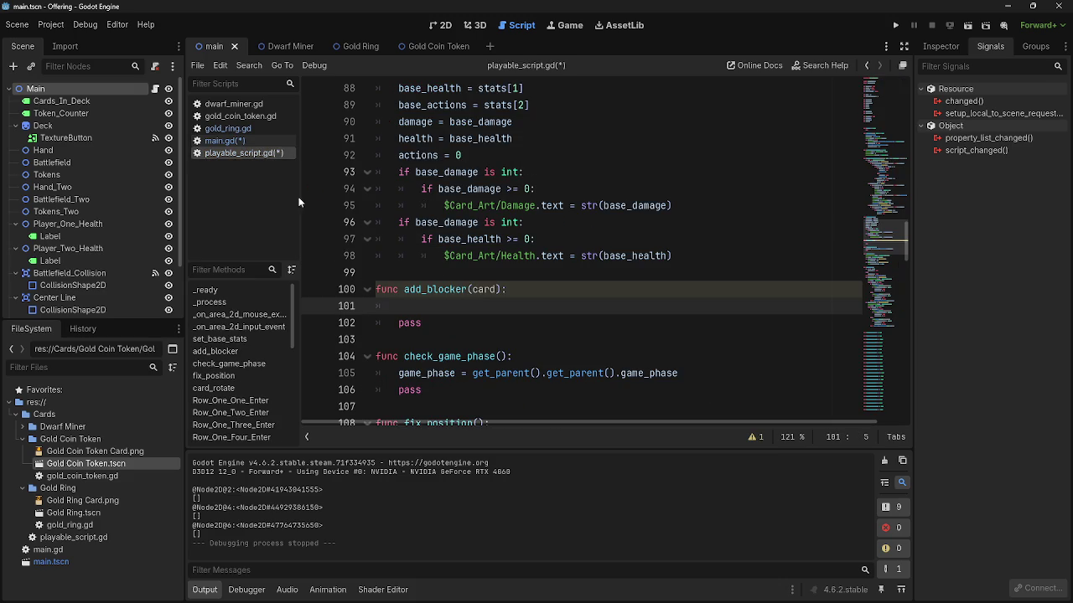
- Add creatures_blocking.append(card) inside add_blocker
type("c")
left_click(400, 307)
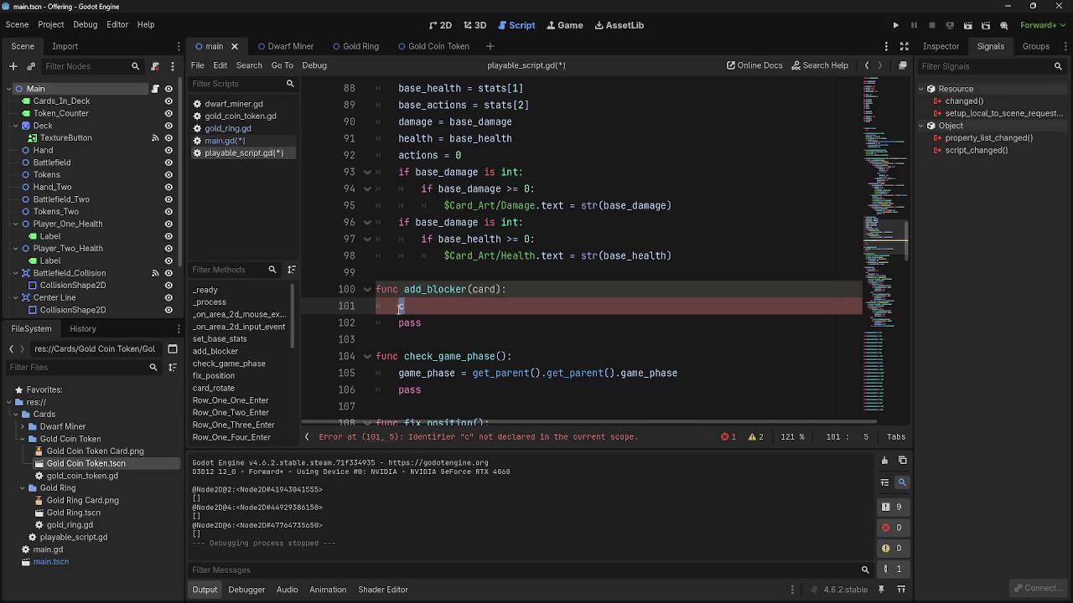
scroll(481, 313, "up", 20)
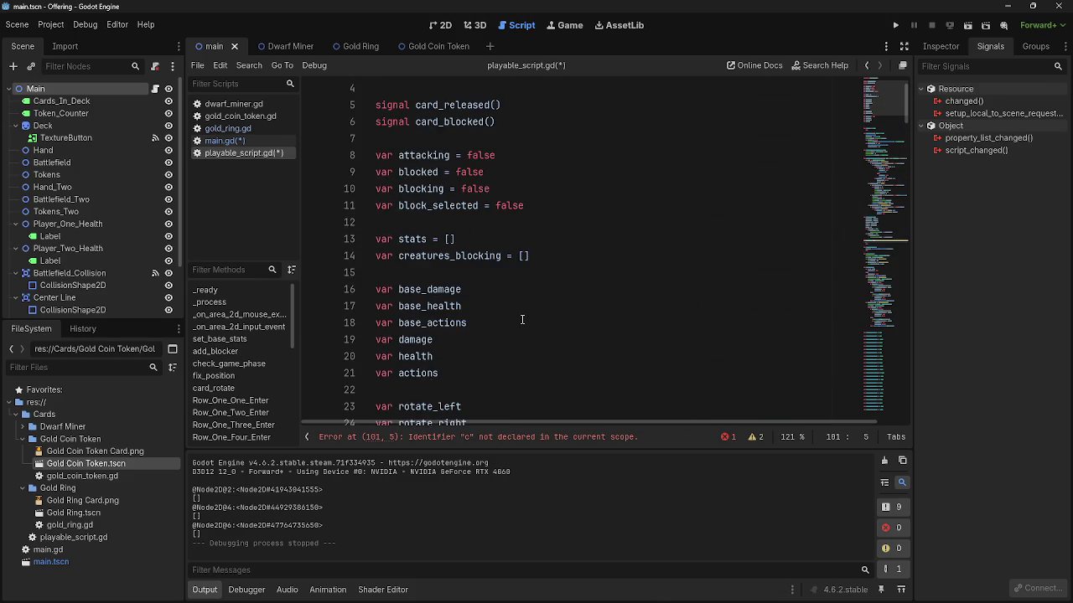
scroll(521, 320, "down", 20)
scroll(521, 319, "up", 1)
type("creature")
key("Return")
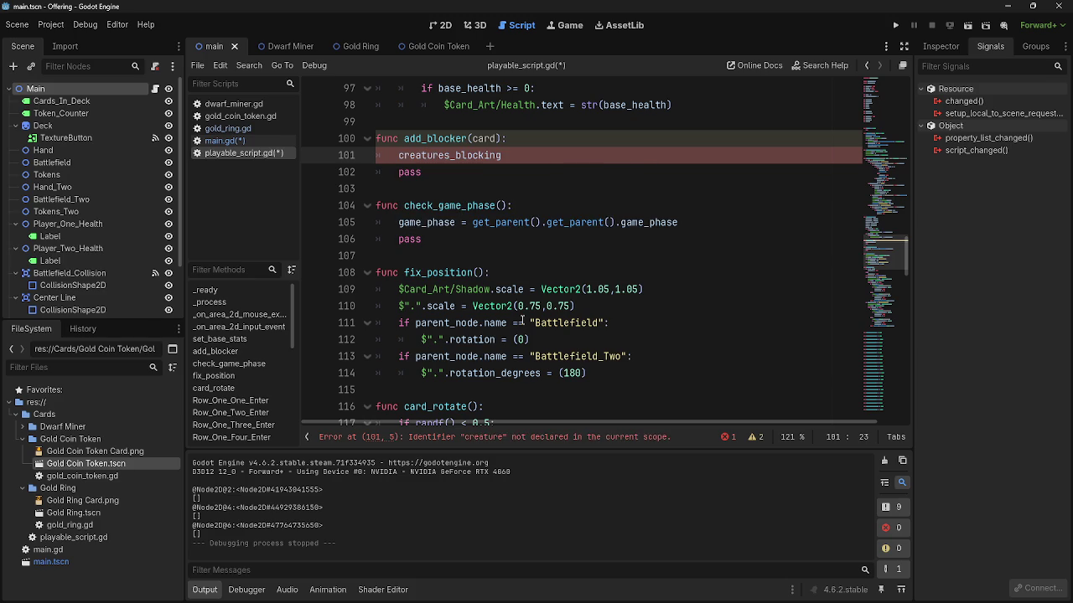
type(".appe")
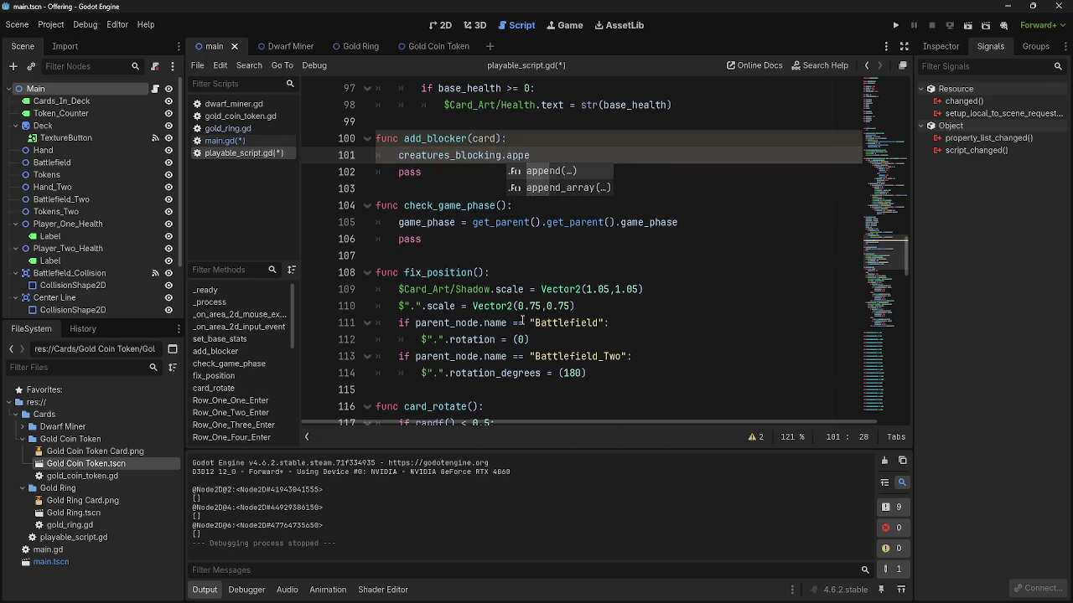
key("Return")
type("card")
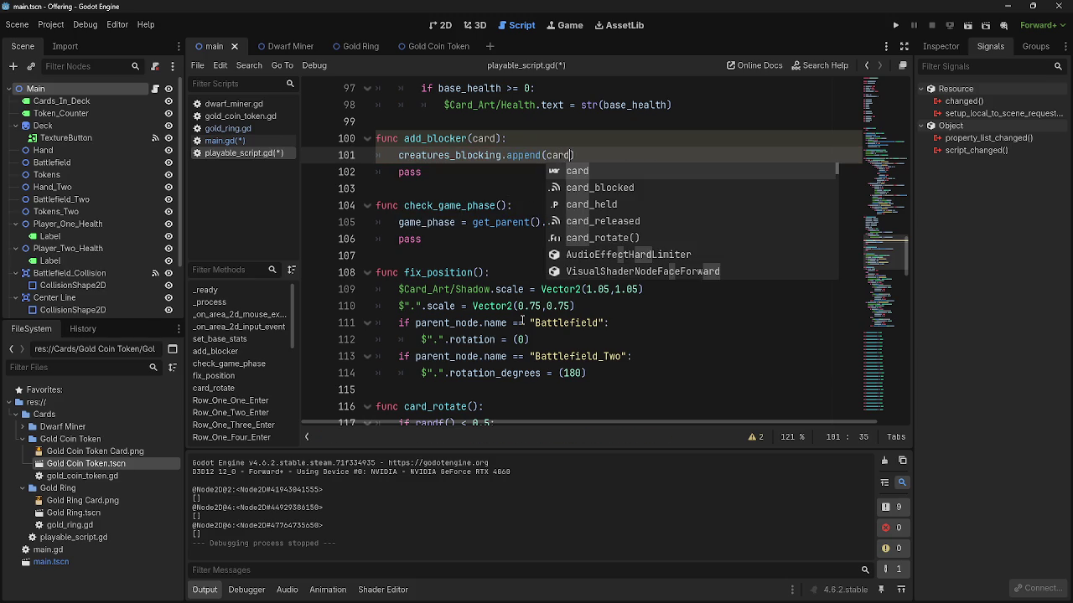
key("Escape")
key("Right")
key("Return")
- Add a print(creatures_blocking) line below the append
type("print")
type("(creatru")
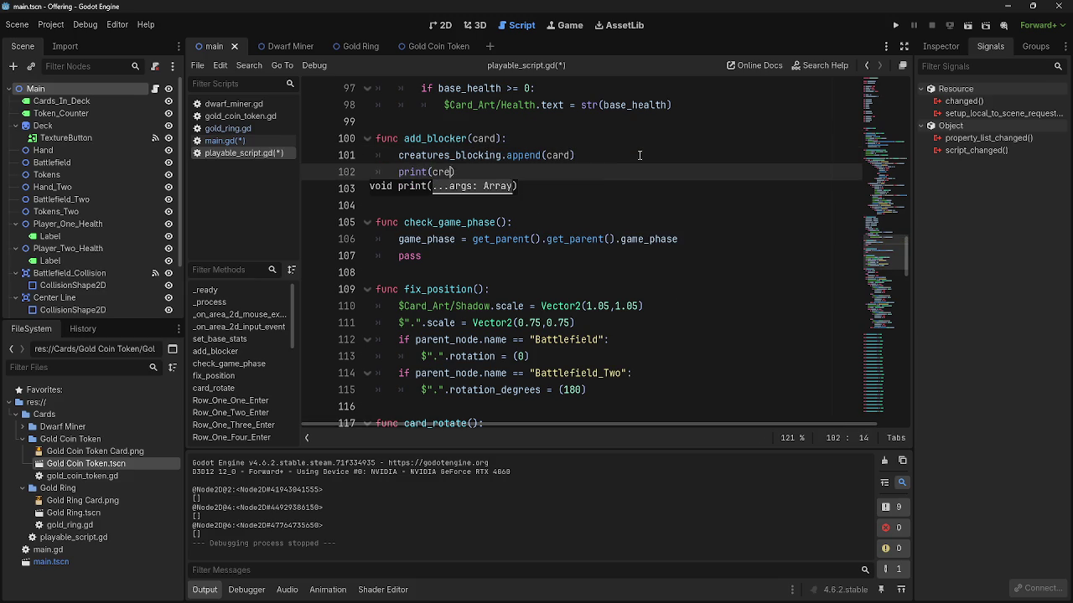
key("BackSpace")
key("BackSpace")
type("ure")
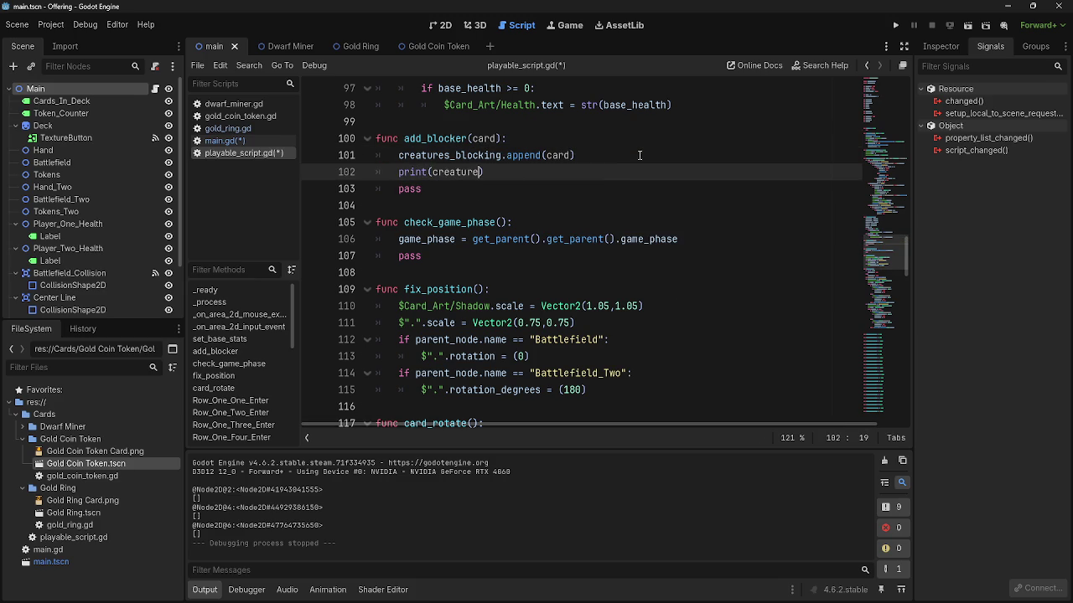
key("Return")
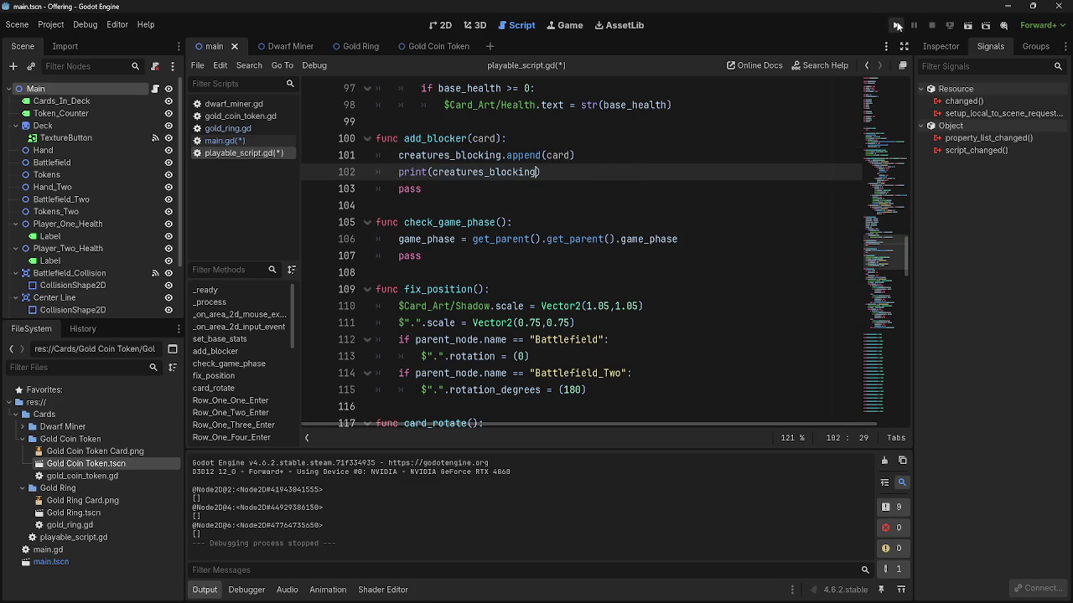
- Run the project and play three dwarf cards onto the battlefield
left_click(895, 25)
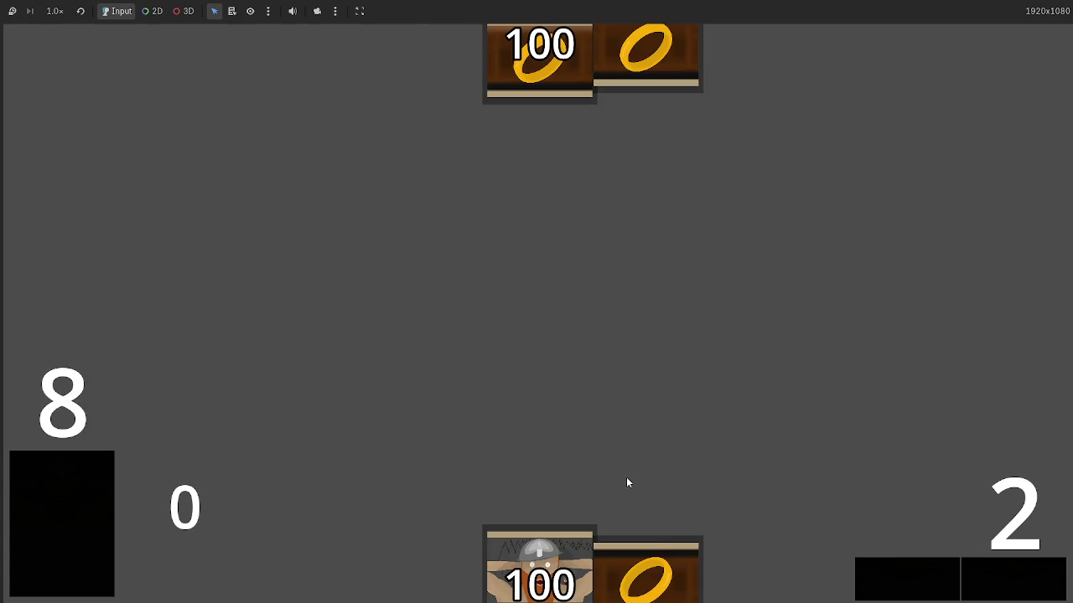
left_click(537, 555)
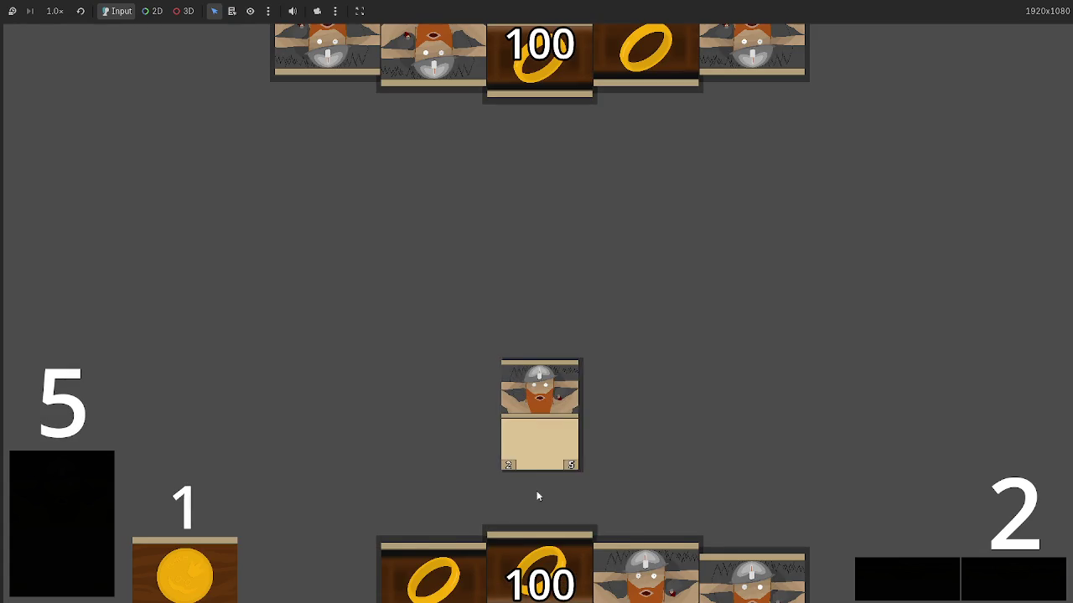
left_click(652, 553)
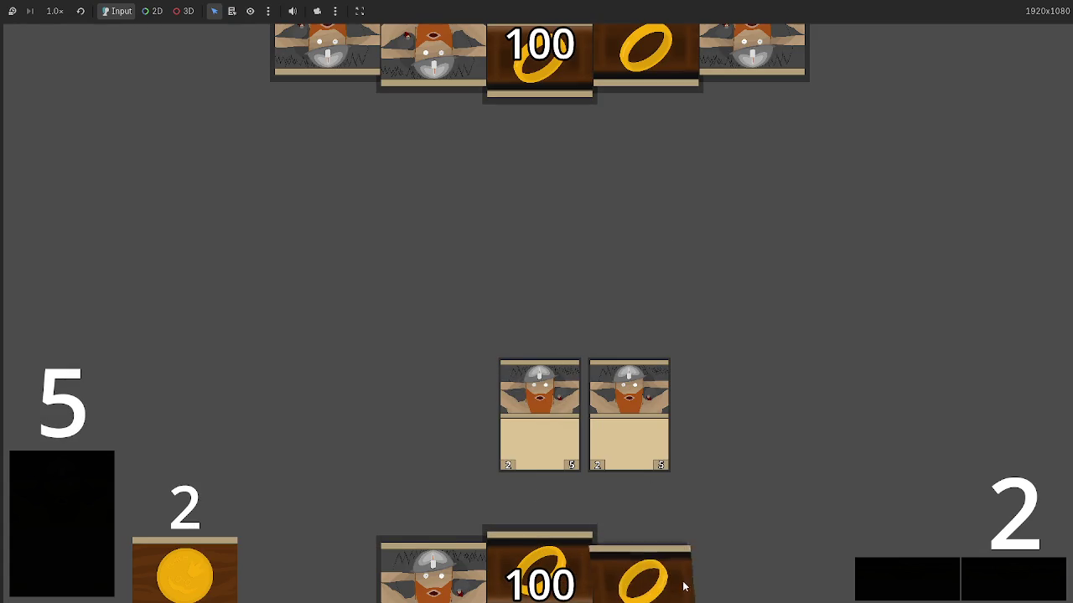
left_click(428, 570)
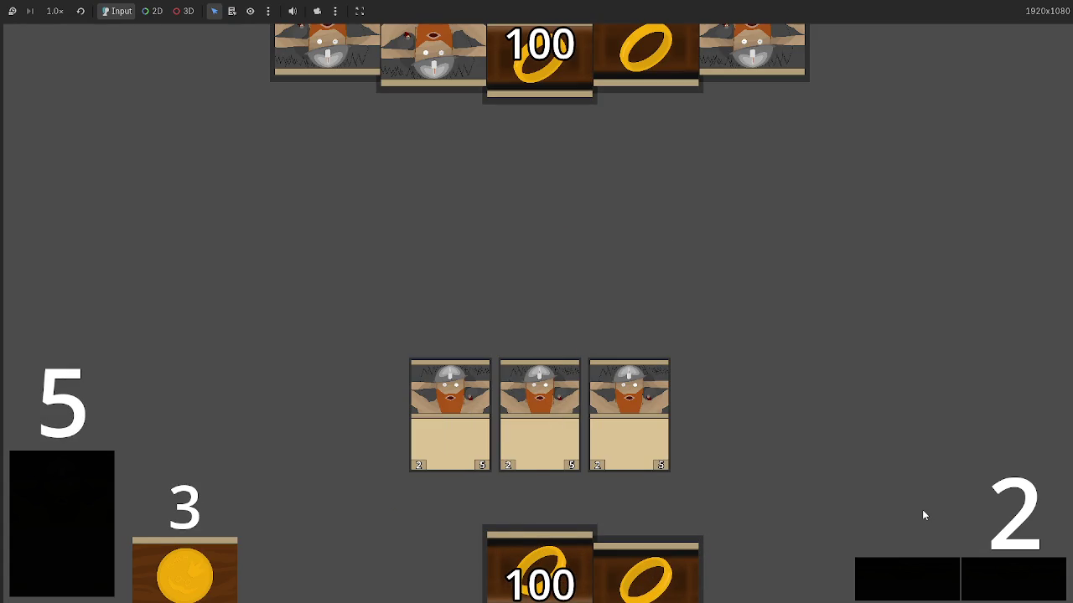
left_click(1027, 580)
left_click(986, 576)
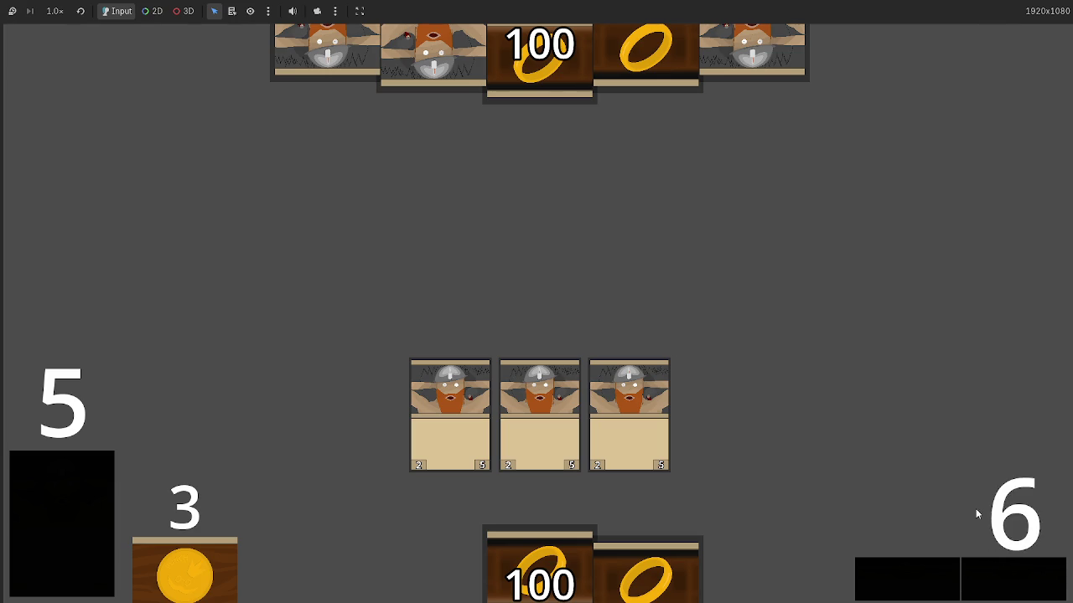
- Return to the editor to read the creatures_blocking lists in the Output panel
key("F8")
key("F5")
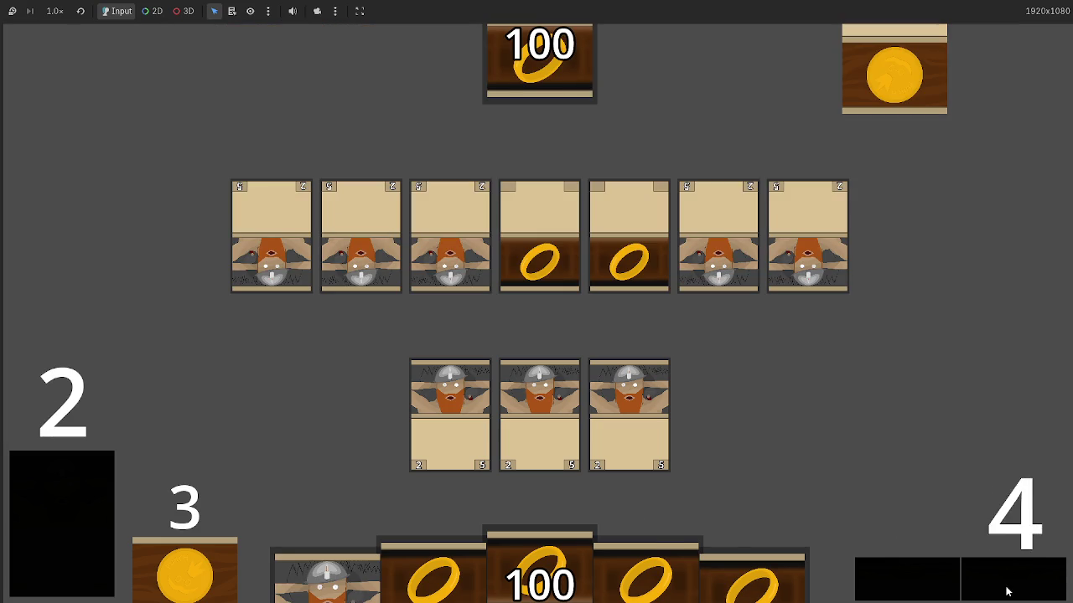
key("alt+Tab")
key("alt+Tab")
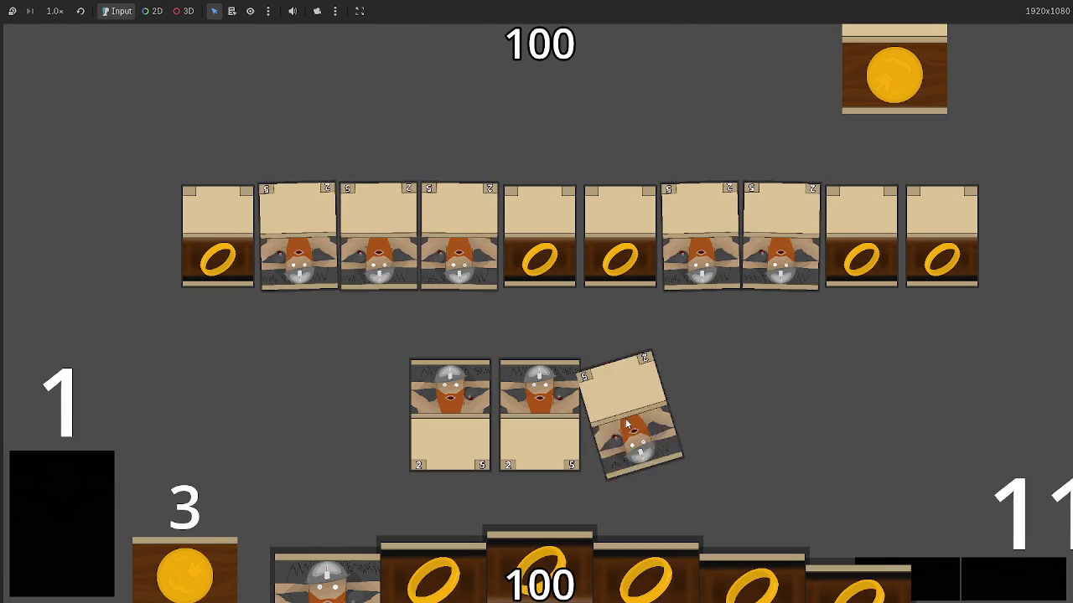
key("alt+Tab")
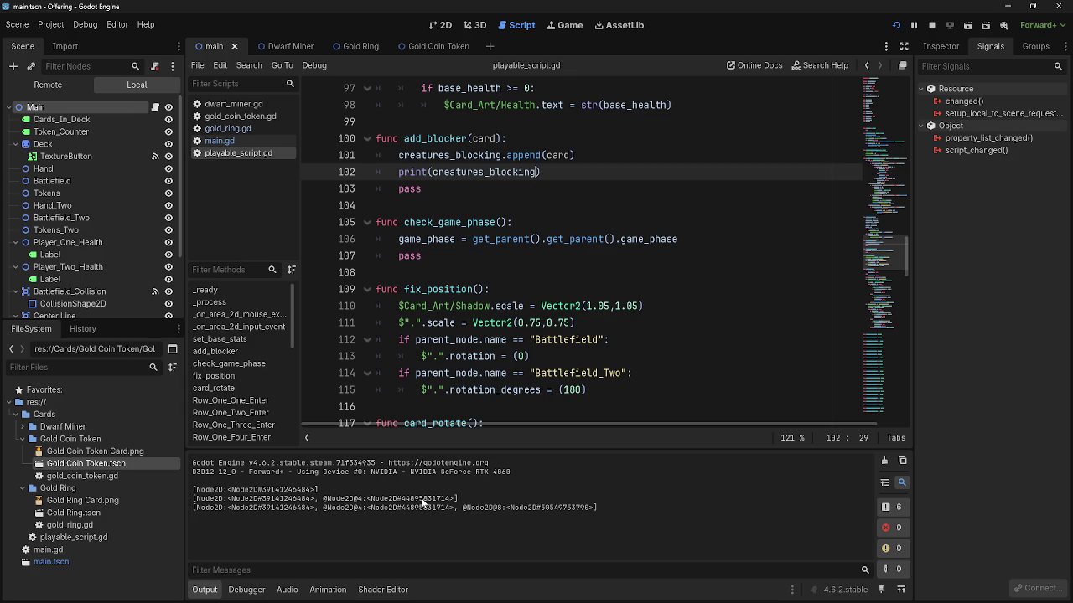
- Back in the editor, select and inspect text in the Output panel
key("alt+Tab")
key("alt+Tab")
key("alt+Tab")
key("Escape")
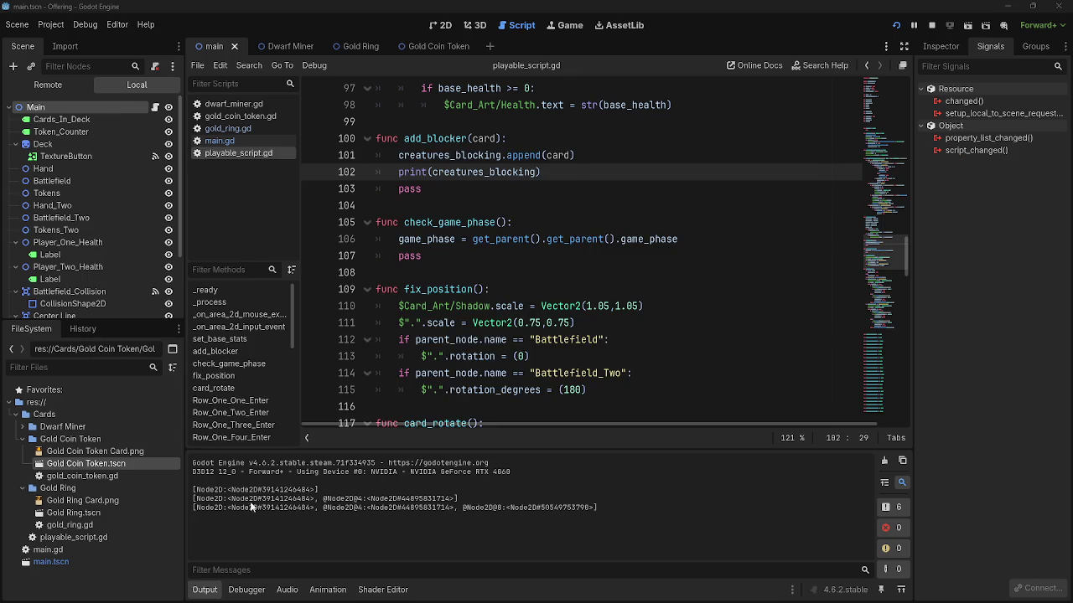
left_click_drag(192, 498, 459, 507)
left_click(602, 508)
left_click_drag(602, 508, 191, 484)
left_click(483, 509)
- Select and delete 'blocked = true' on line 84 of the Battlefield_Two branch
left_click(577, 174)
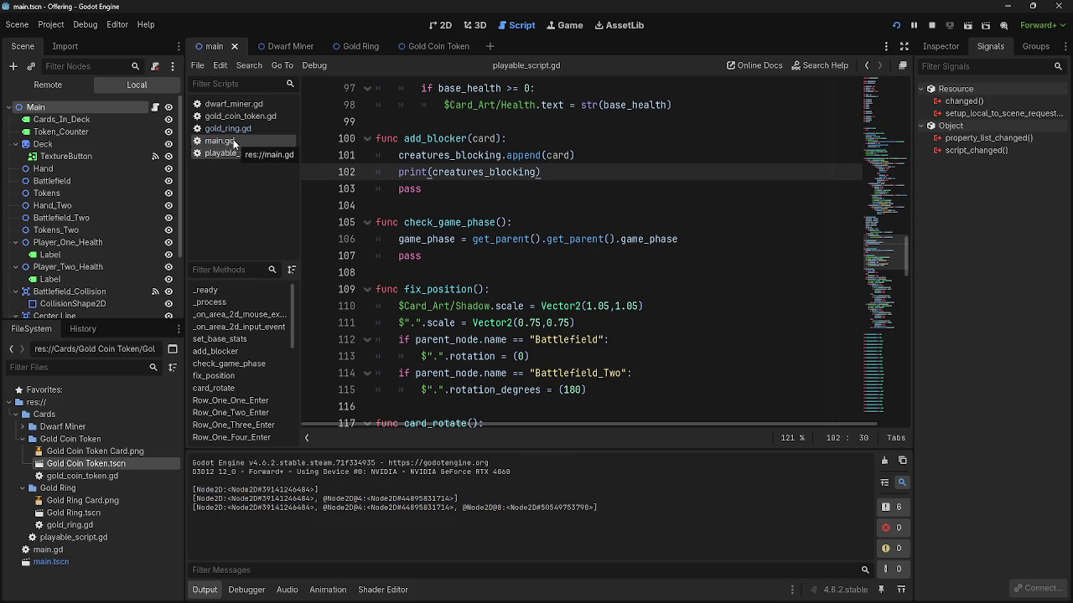
scroll(739, 328, "up", 9)
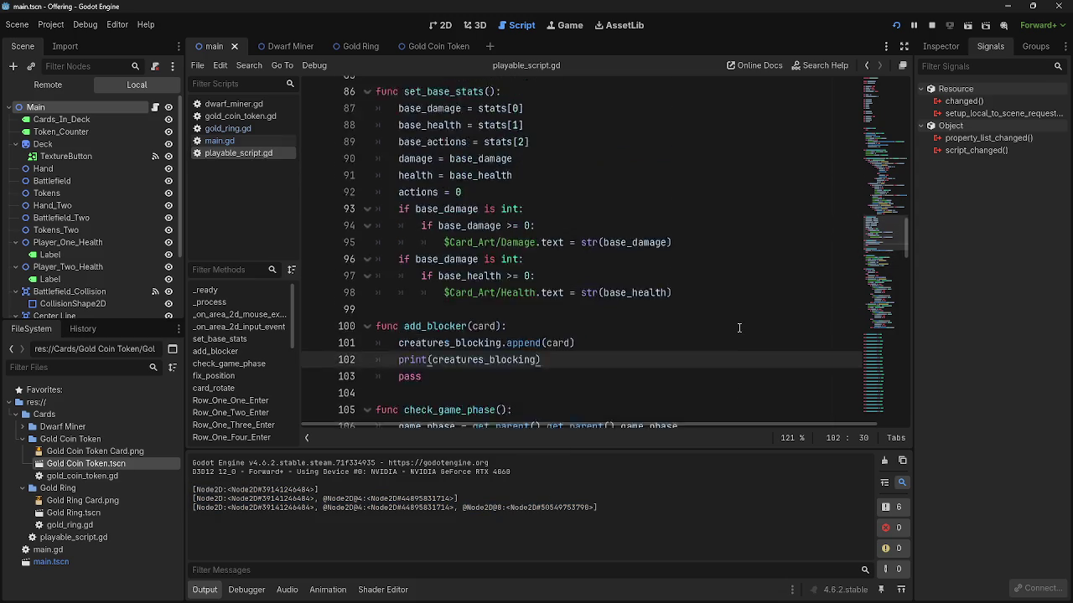
scroll(740, 328, "up", 8)
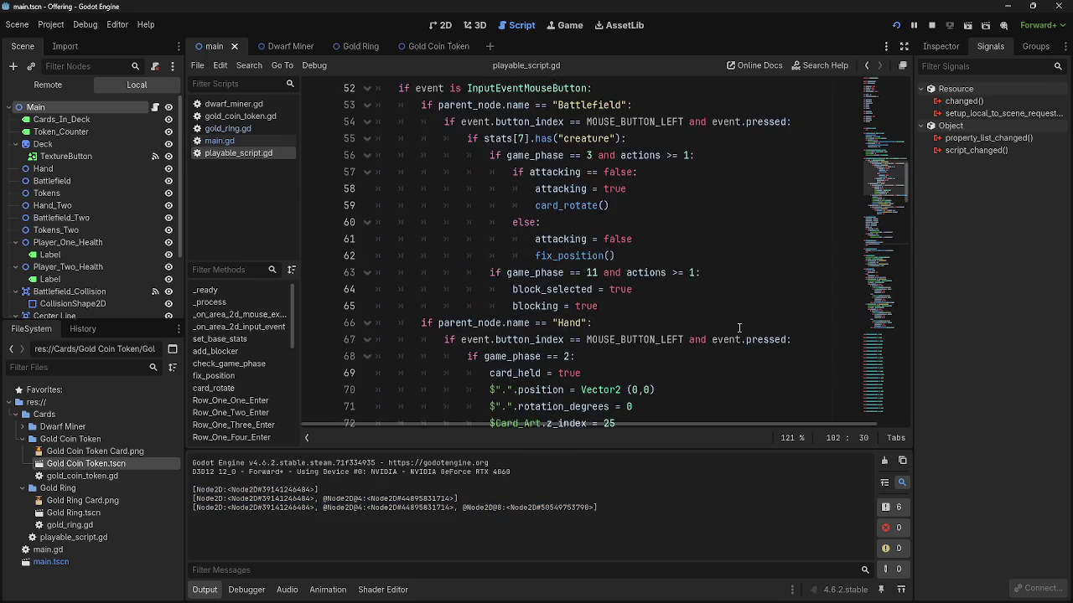
scroll(739, 328, "down", 2)
scroll(607, 317, "down", 6)
left_click_drag(595, 323, 508, 325)
scroll(627, 328, "down", 8)
scroll(650, 330, "up", 3)
scroll(649, 330, "up", 5)
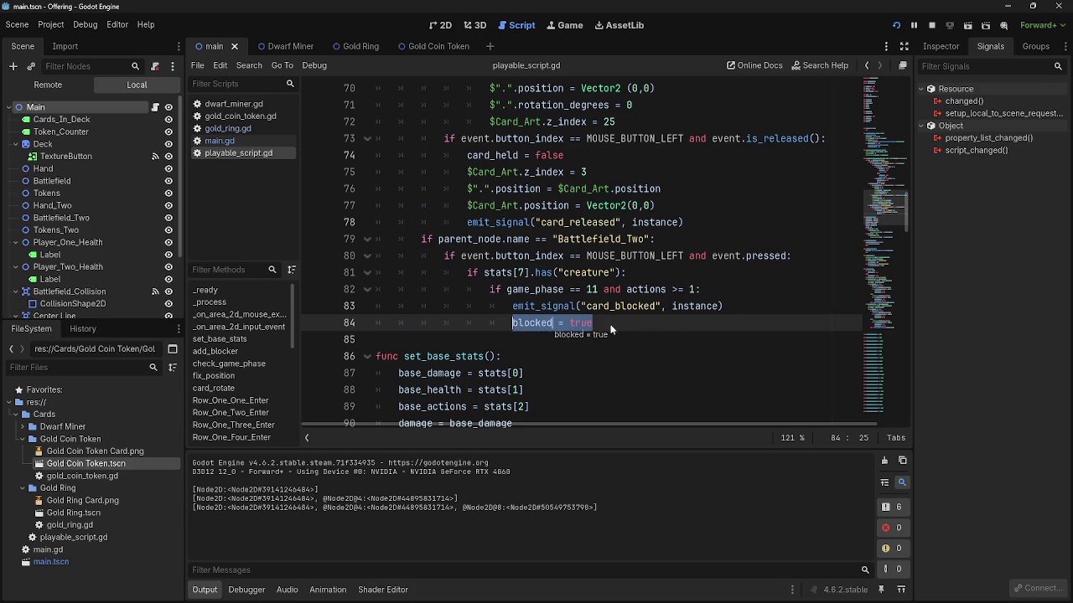
key("BackSpace")
key("BackSpace")
key("BackSpace")
key("BackSpace")
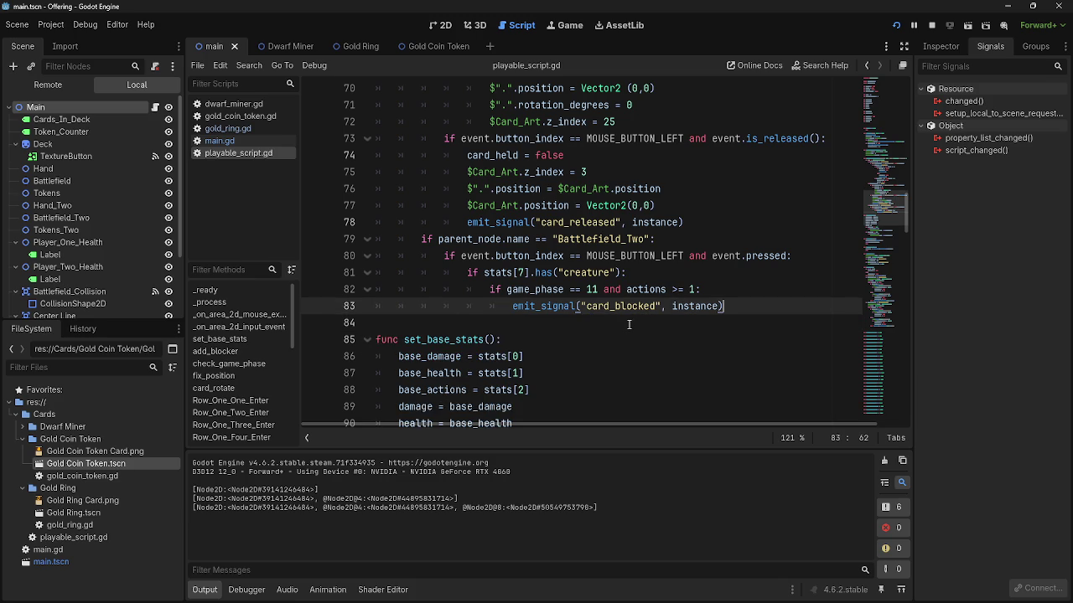
scroll(629, 324, "up", 7)
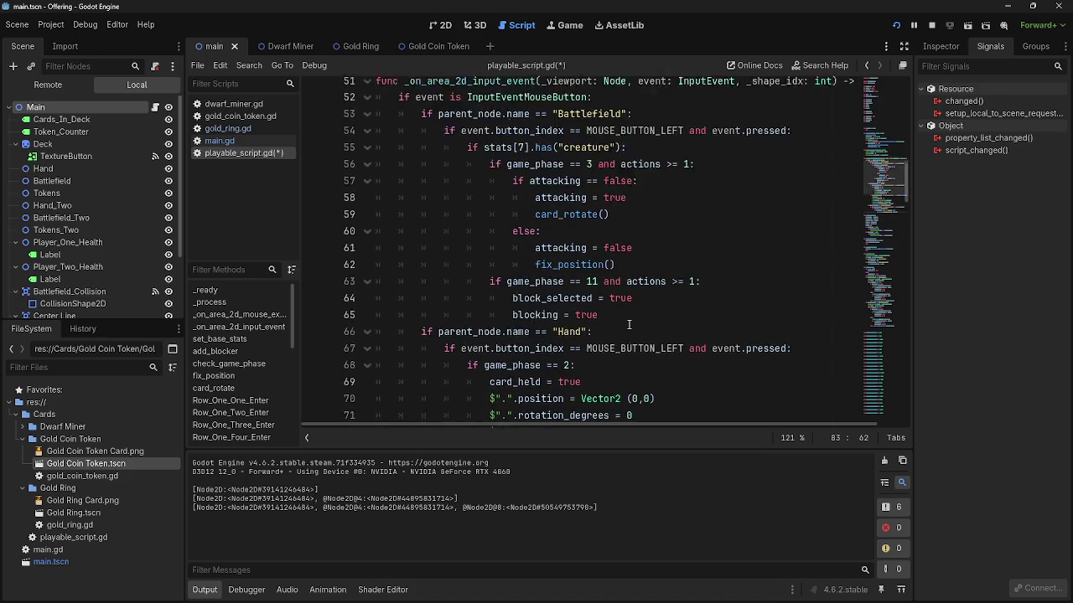
- Review playable_script.gd, clearing the line 54 selection, then switch to main.gd's card_blocked
left_click_drag(445, 171, 791, 172)
scroll(715, 294, "down", 4)
scroll(715, 293, "down", 3)
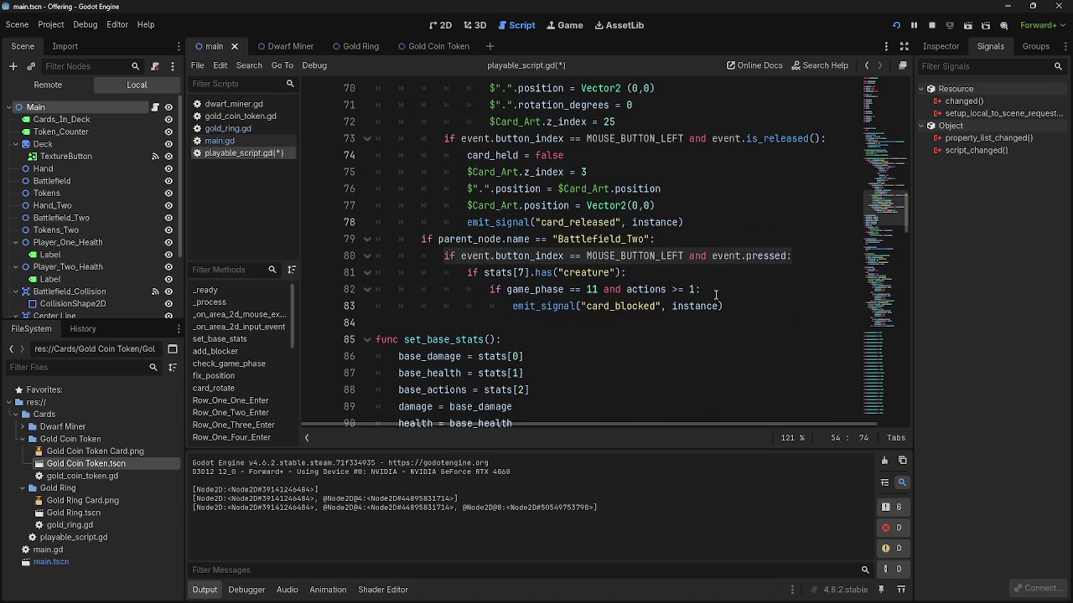
scroll(715, 293, "up", 6)
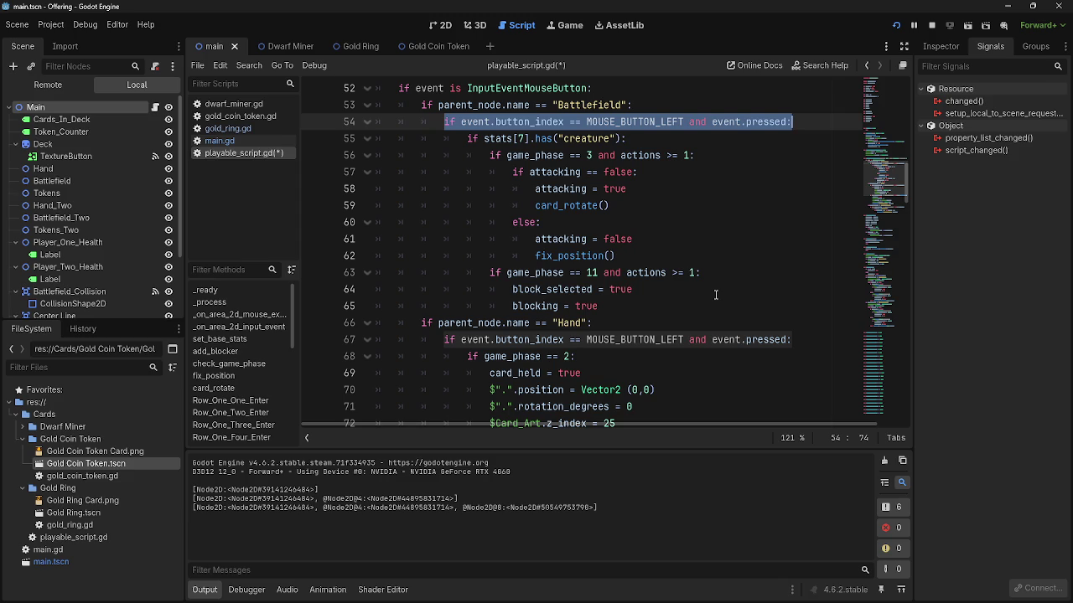
scroll(715, 294, "up", 2)
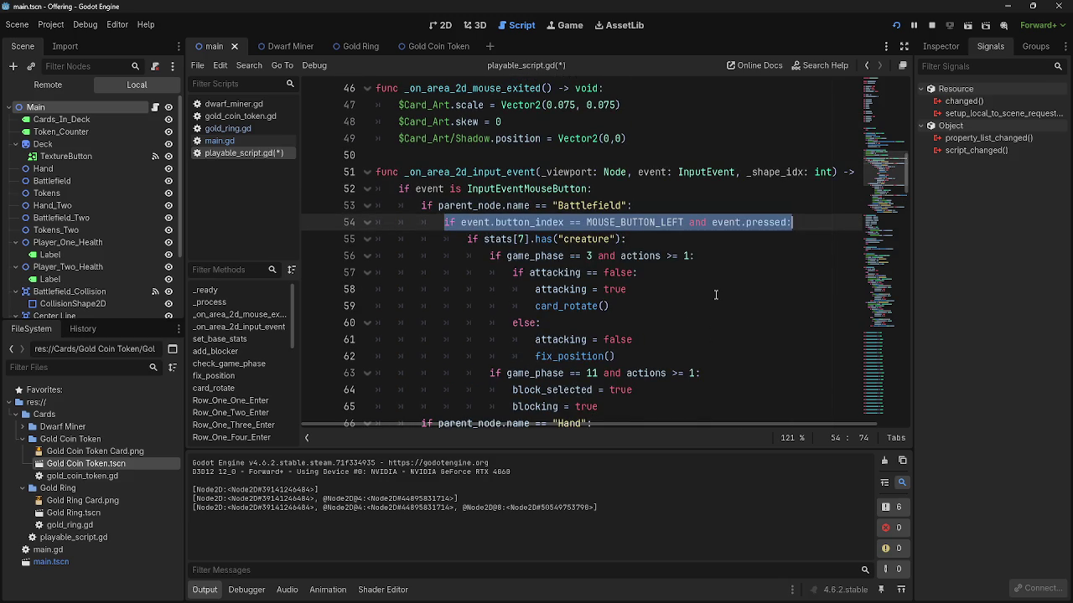
left_click(716, 255)
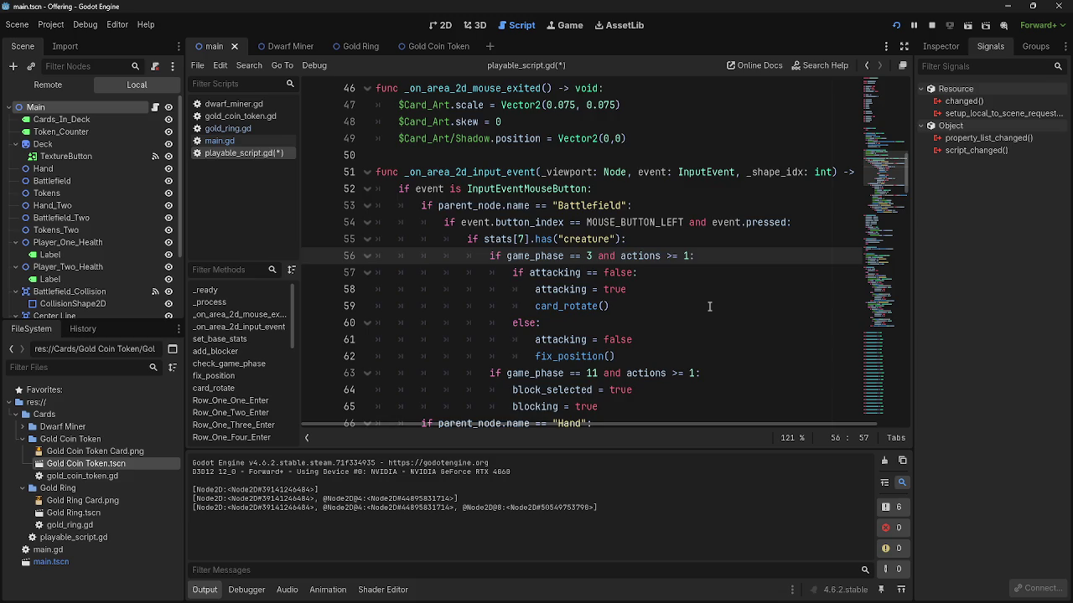
scroll(717, 285, "down", 19)
scroll(708, 307, "down", 3)
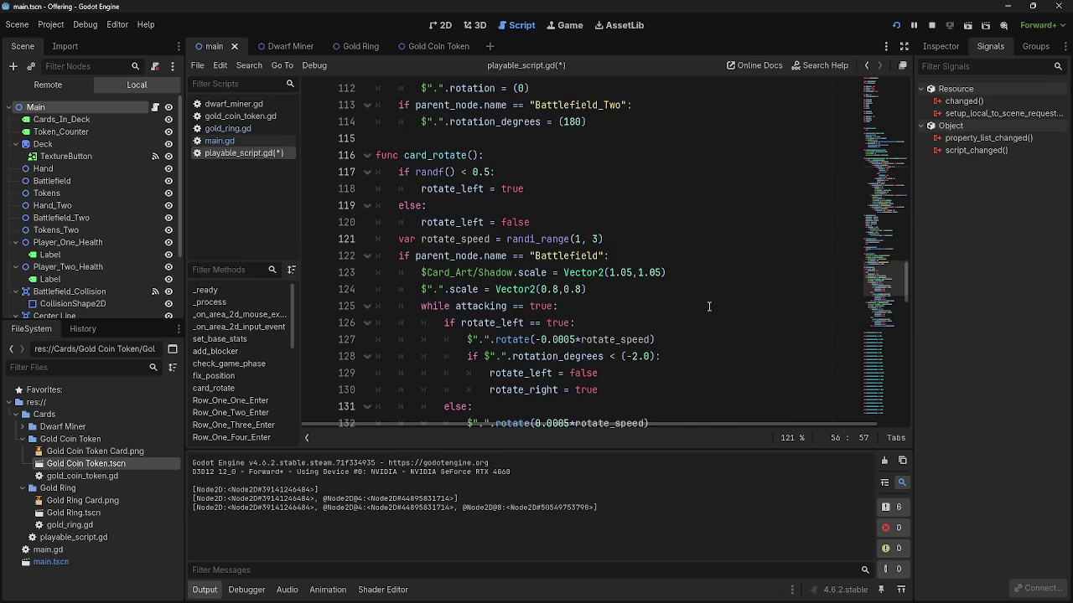
scroll(708, 306, "down", 11)
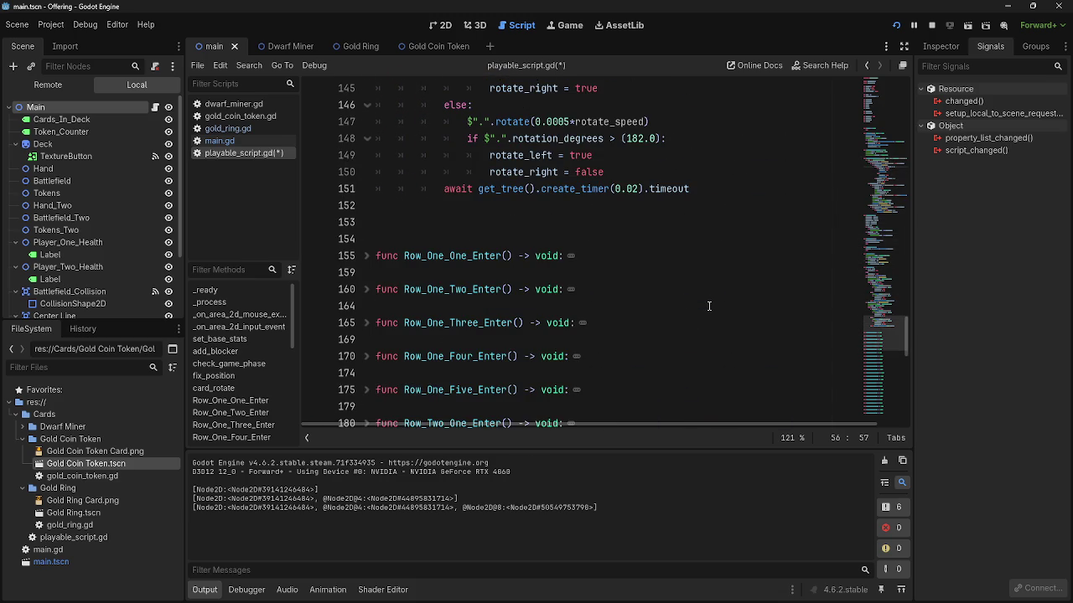
scroll(708, 306, "up", 20)
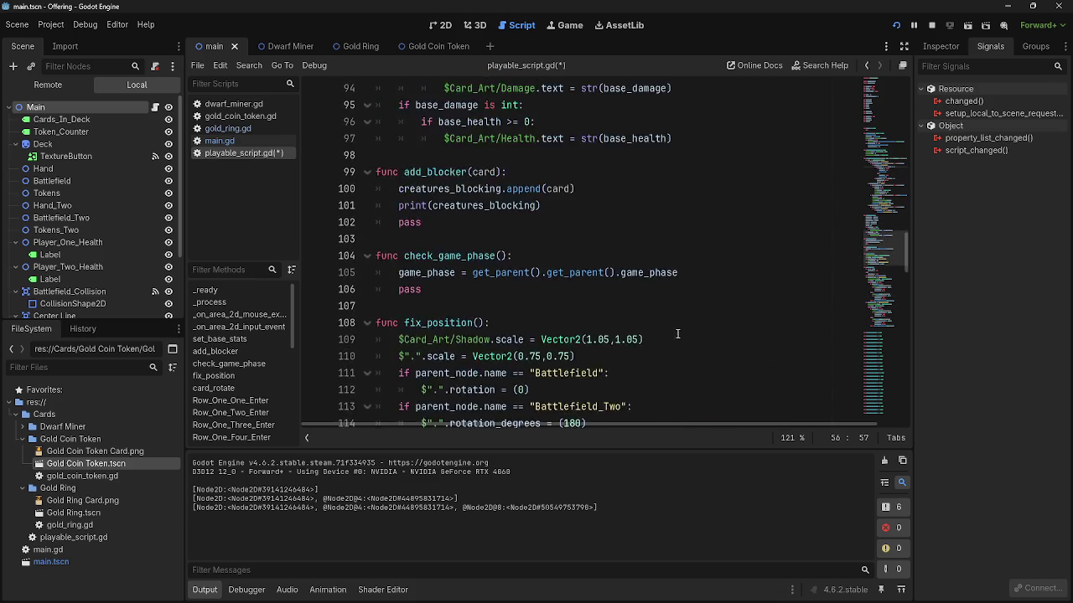
scroll(668, 347, "up", 15)
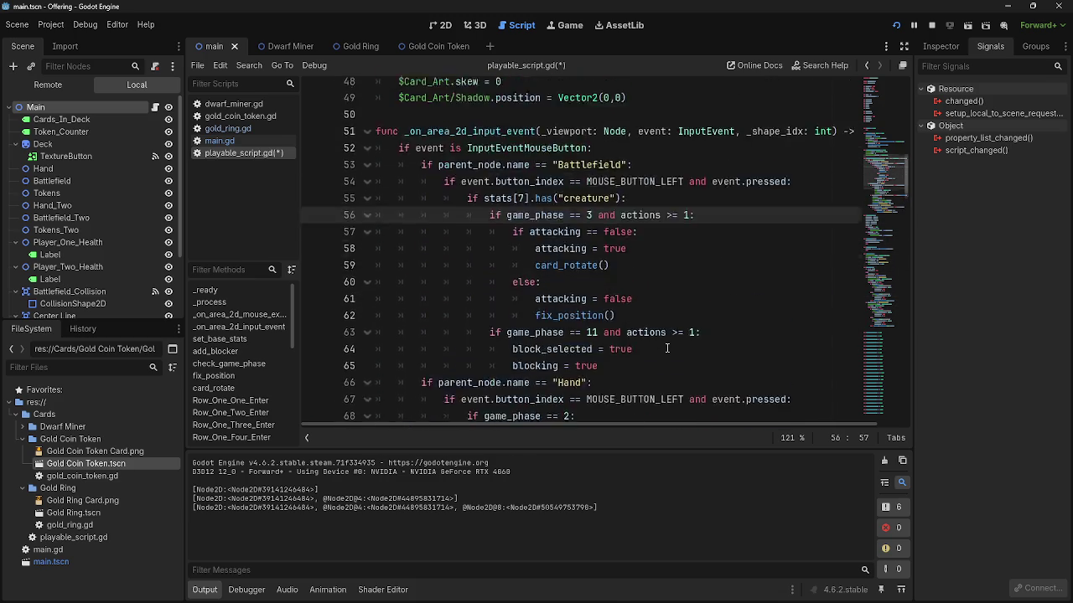
scroll(667, 348, "up", 13)
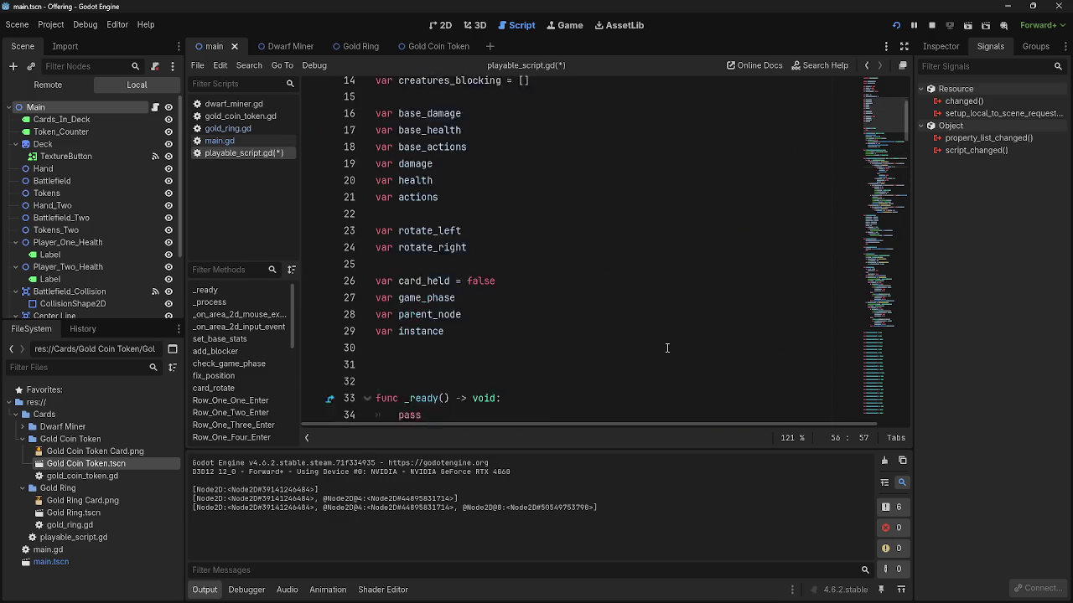
scroll(668, 348, "down", 20)
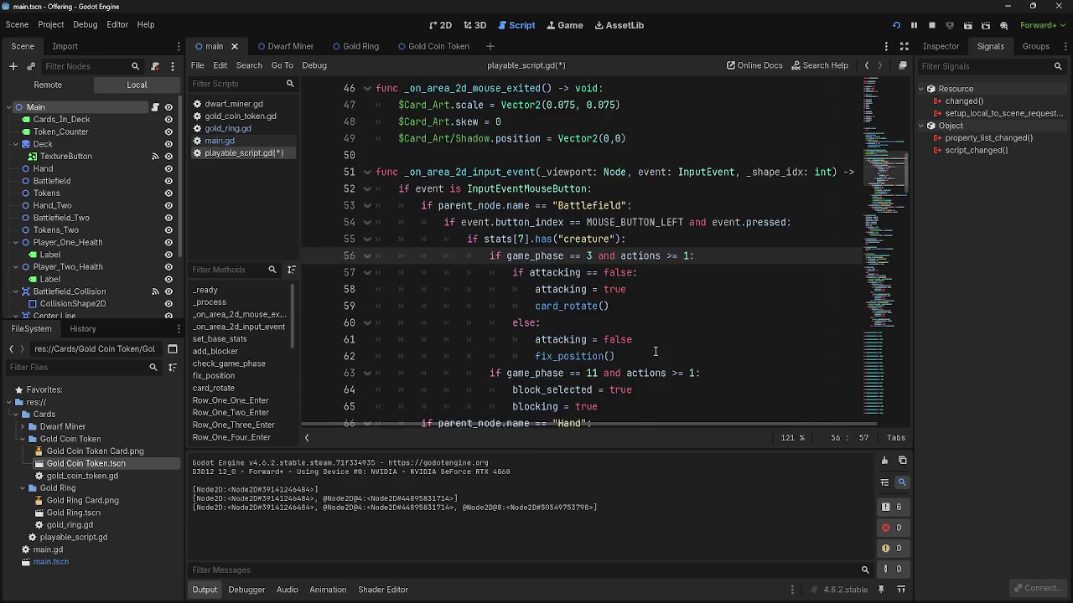
left_click(219, 141)
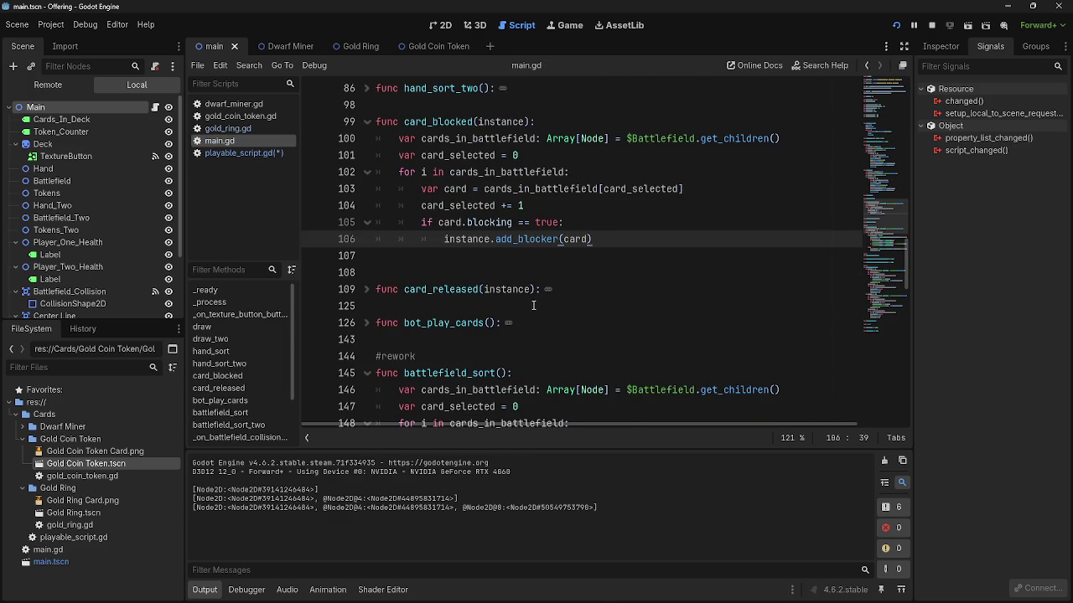
- Delete blank line 108 after card_blocked, check its loop lines, then go back to playable_script.gd
left_click(544, 267)
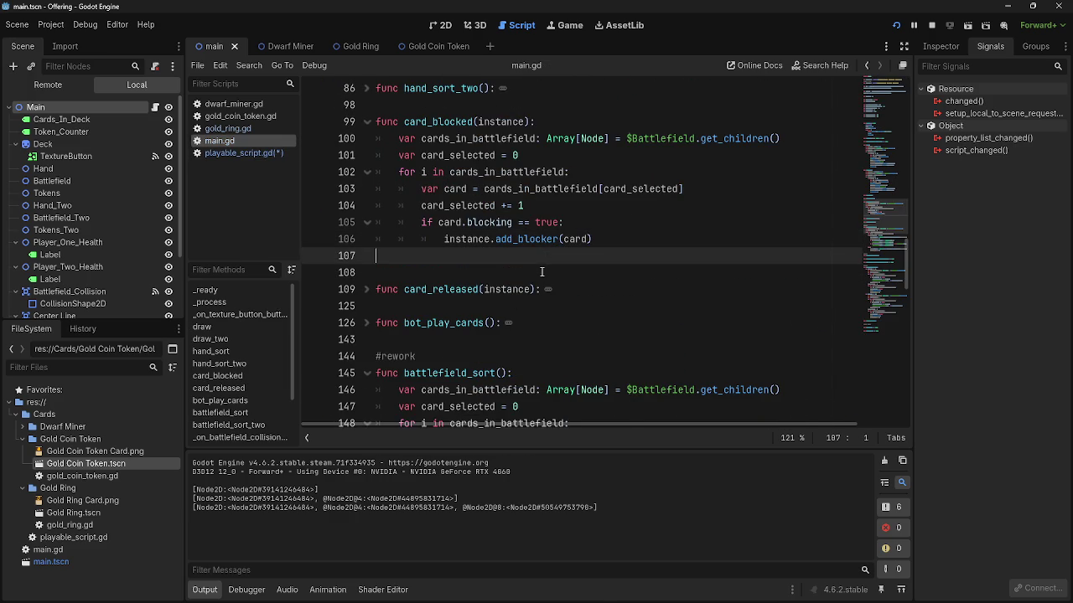
key("BackSpace")
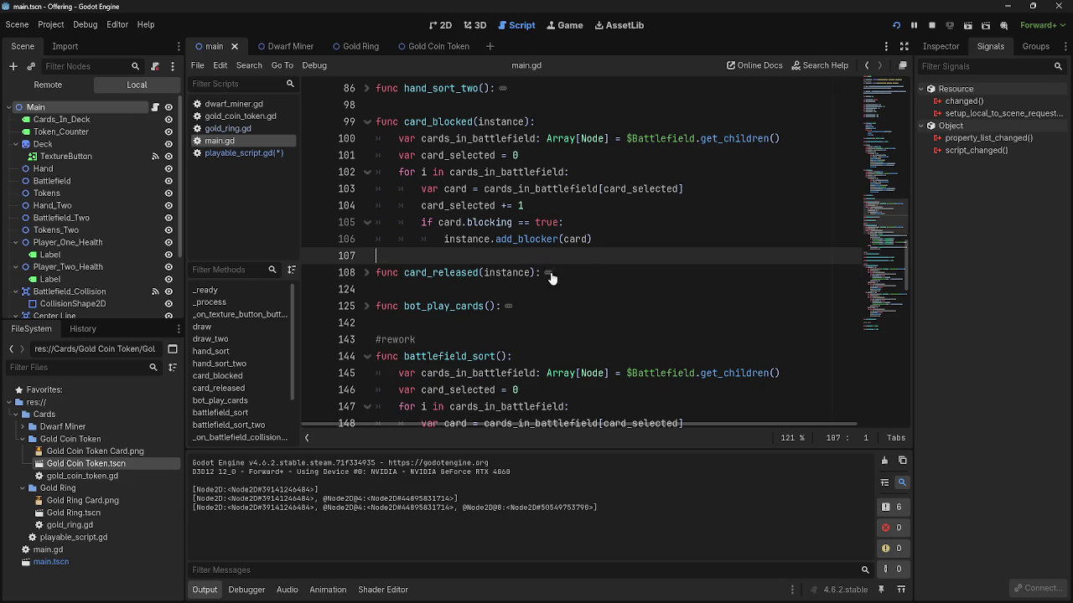
left_click(488, 327)
key("Up")
key("Up")
key("Up")
scroll(617, 327, "up", 3)
scroll(617, 330, "down", 1)
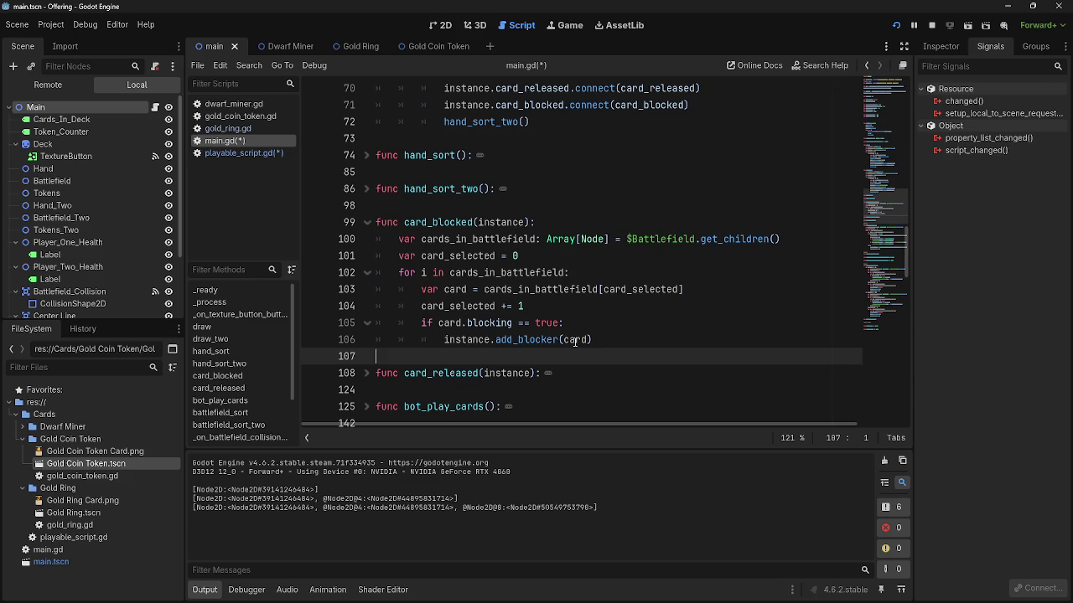
left_click(606, 340)
left_click(610, 307)
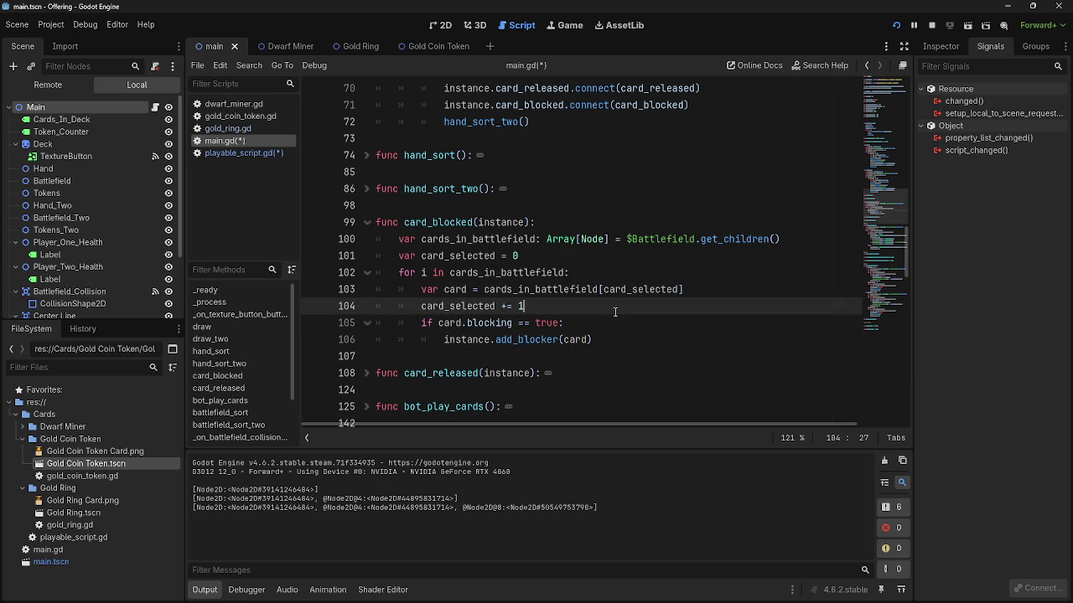
left_click(611, 323)
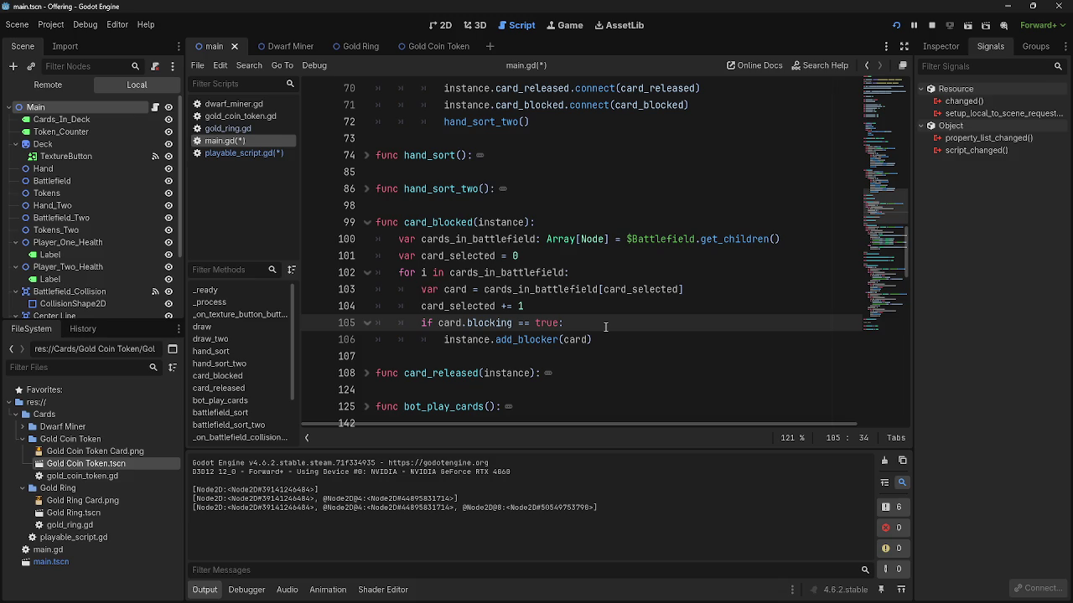
left_click(233, 155)
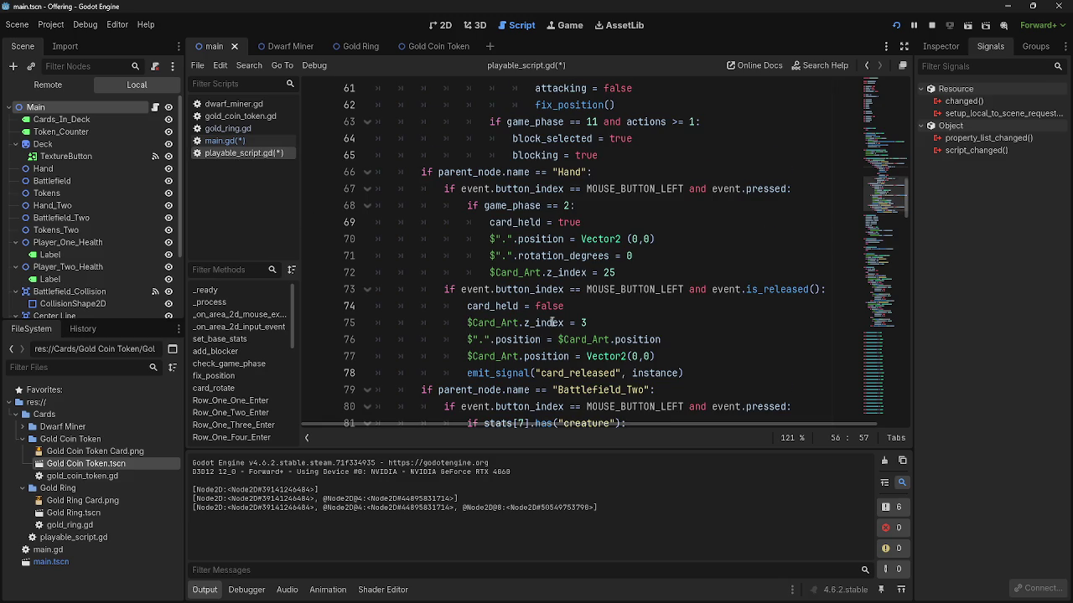
scroll(551, 322, "down", 7)
scroll(551, 322, "down", 3)
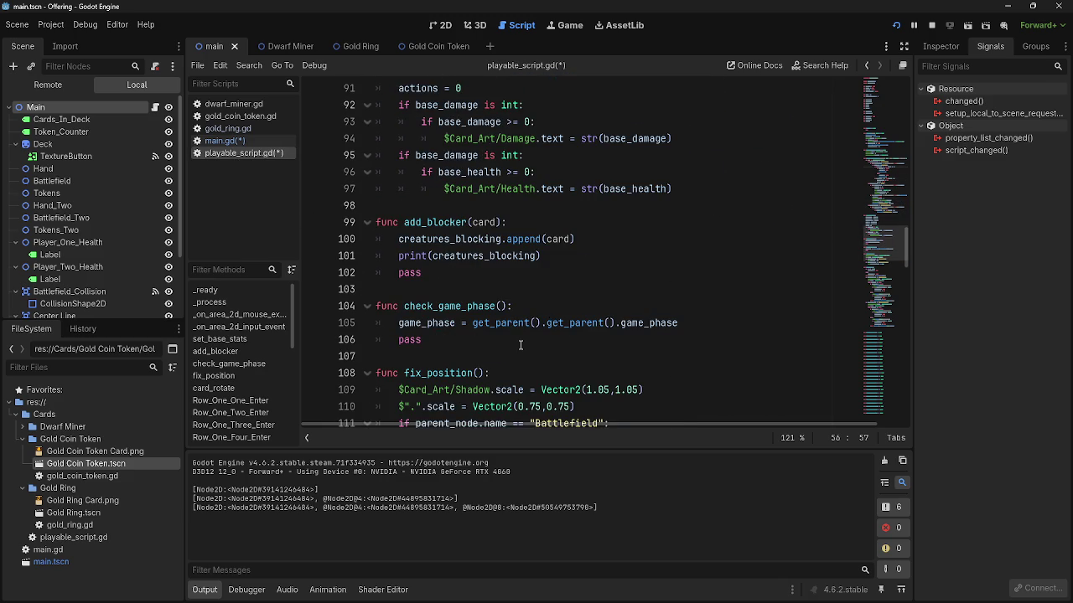
scroll(520, 344, "down", 6)
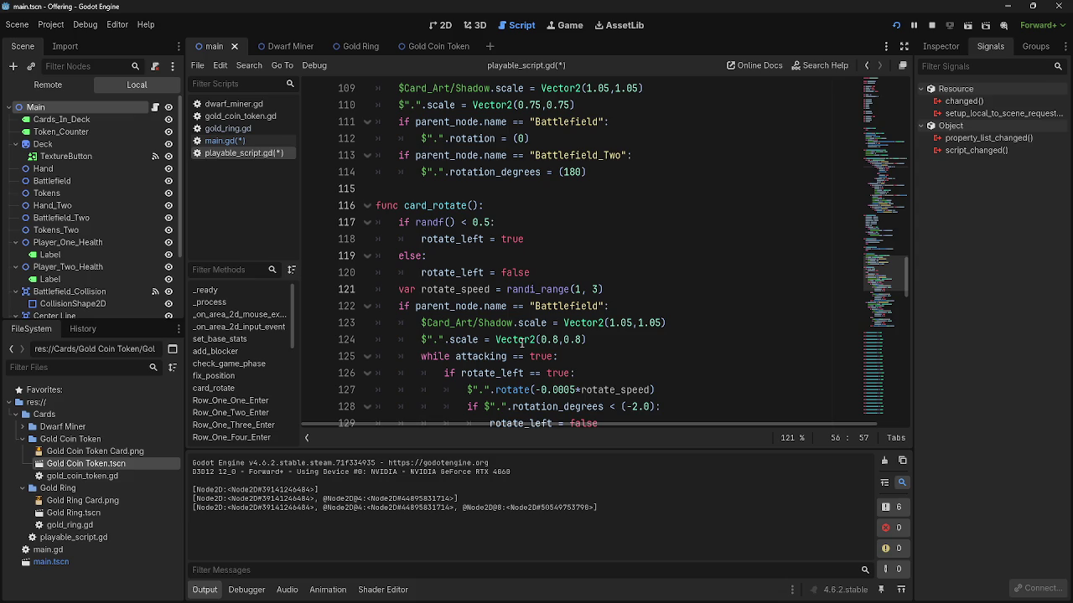
scroll(495, 271, "down", 15)
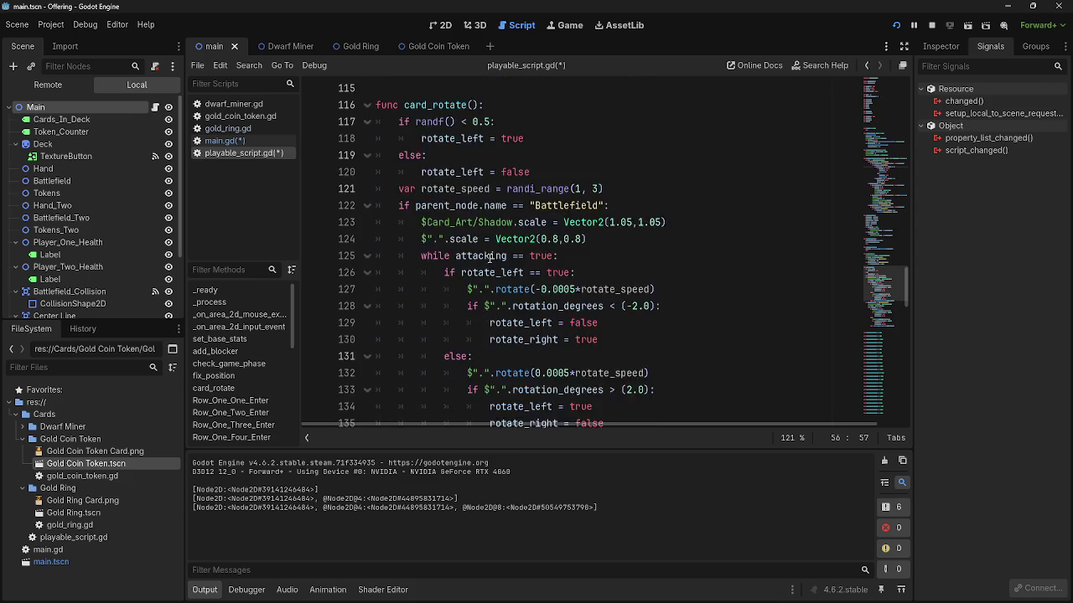
scroll(490, 258, "down", 7)
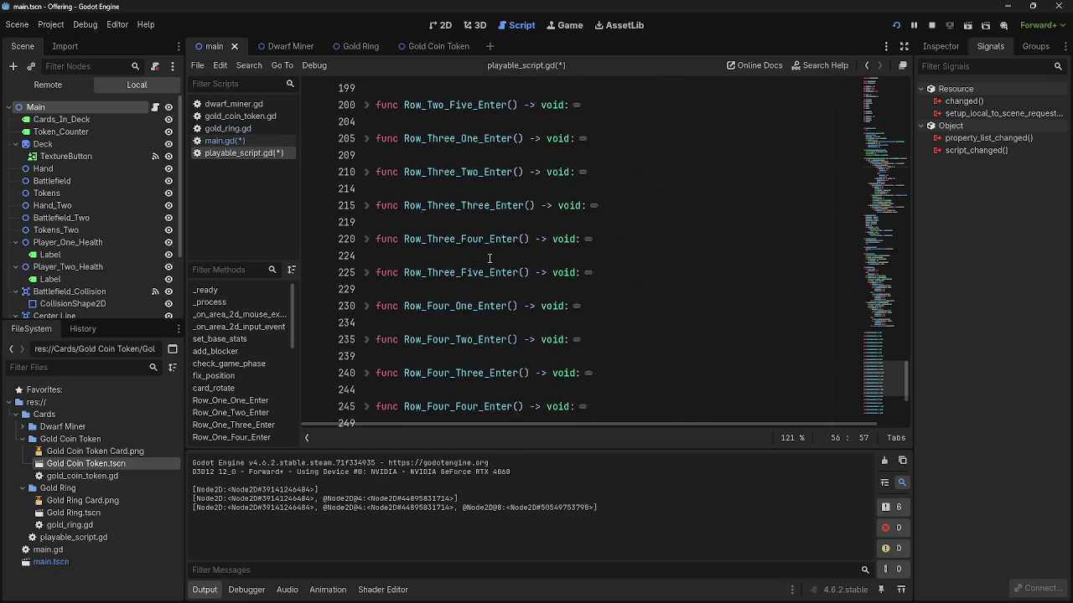
scroll(490, 258, "up", 20)
scroll(489, 258, "up", 4)
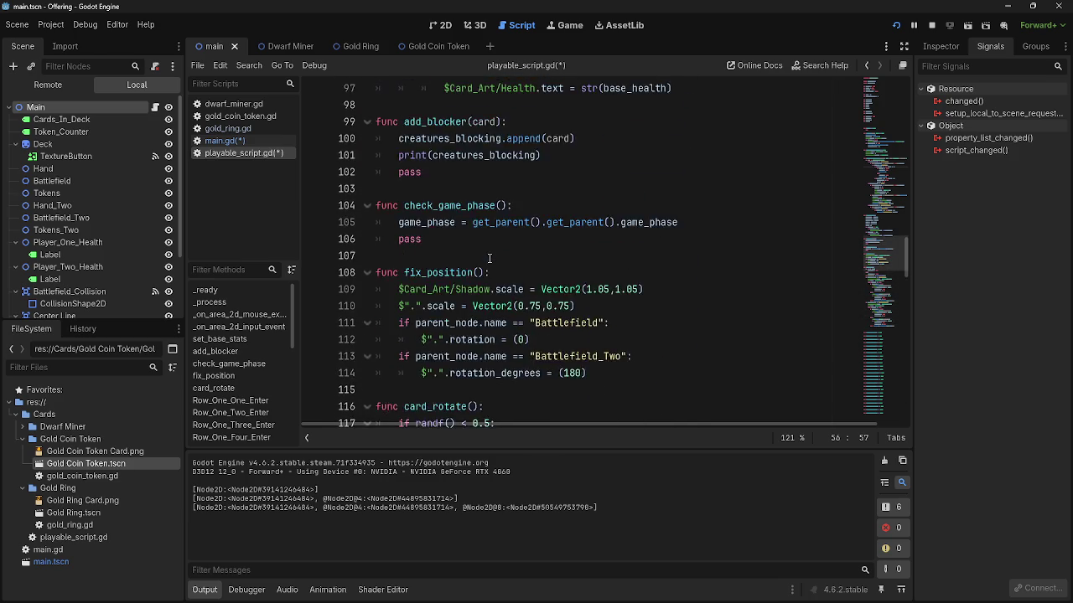
left_click(227, 128)
left_click(235, 154)
scroll(627, 348, "up", 20)
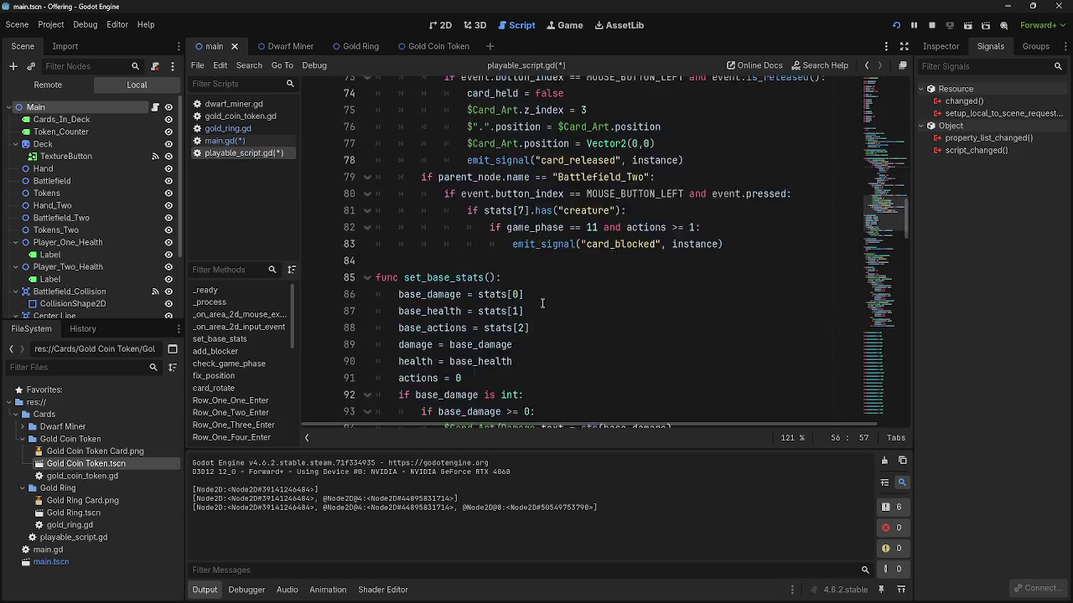
left_click(667, 333)
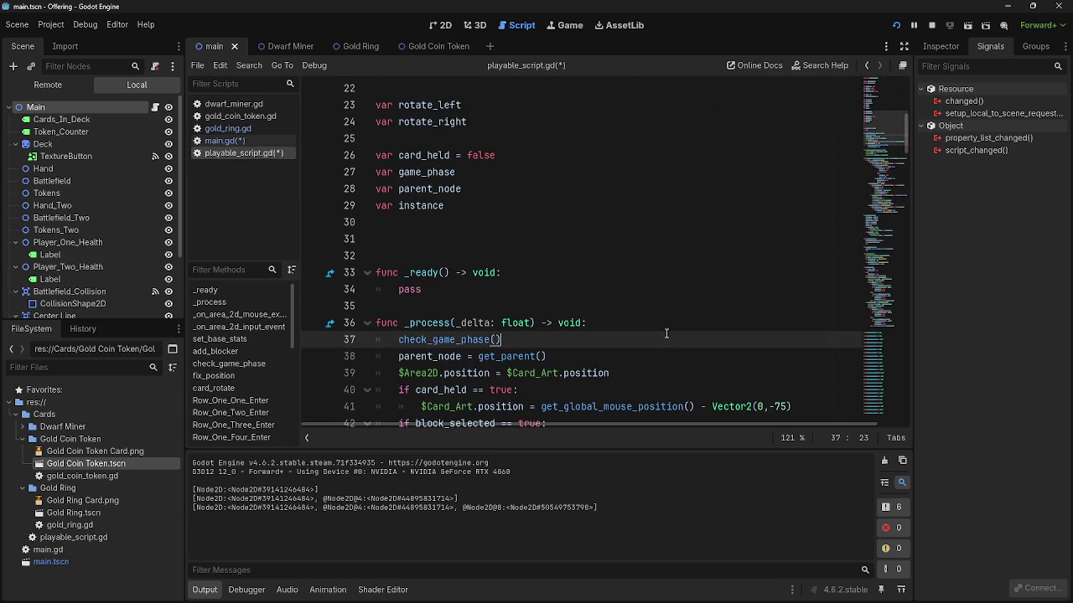
scroll(666, 326, "down", 2)
left_click(666, 285)
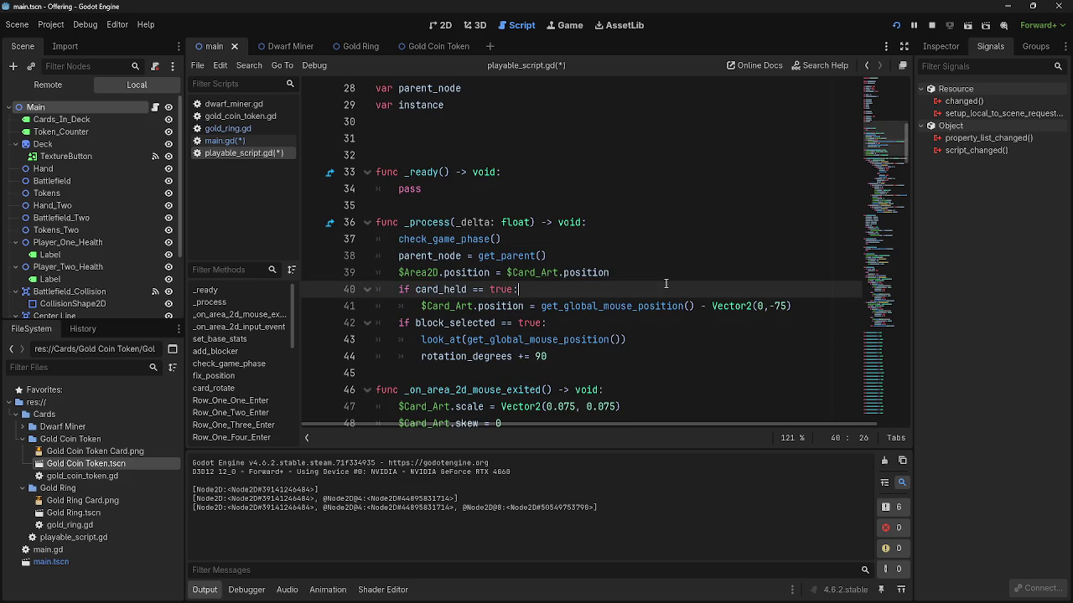
- Add an 'if health >= 0:' line after the rotation_degrees line in _process
left_click(667, 273)
left_click(696, 361)
left_click(697, 352)
key("Return")
type("f stats_")
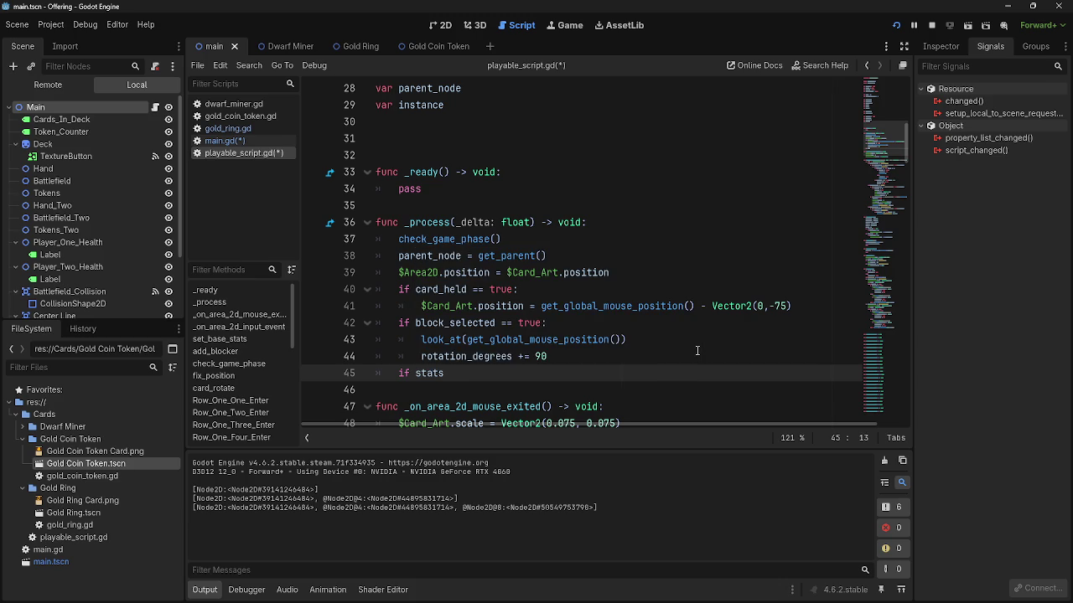
scroll(697, 350, "up", 5)
scroll(696, 351, "down", 1)
scroll(697, 351, "down", 5)
key("BackSpace")
key("BackSpace")
key("BackSpace")
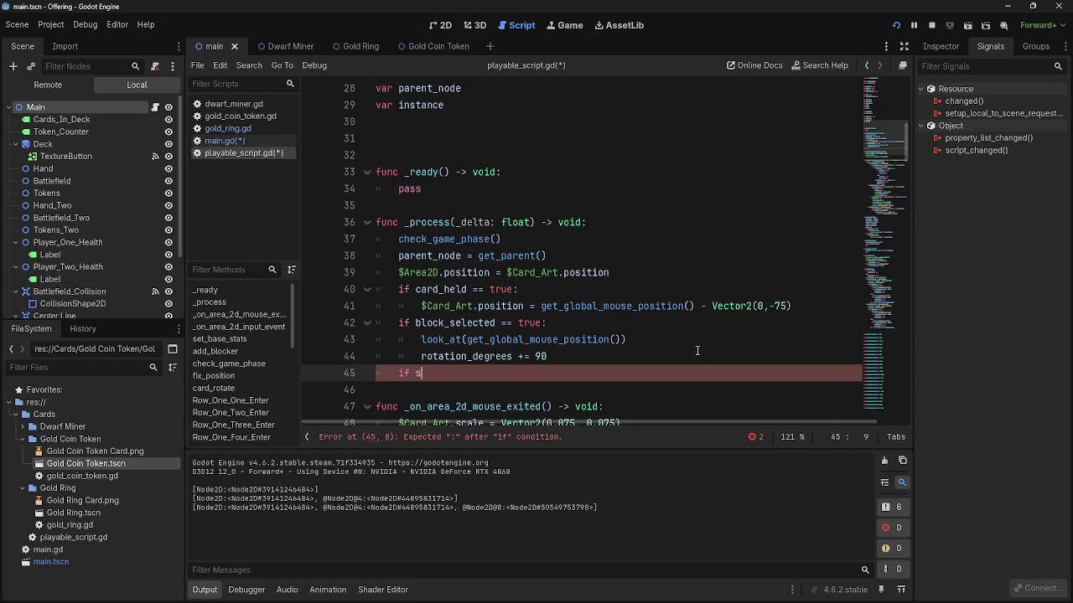
type("health ")
type(">= 0")
key("BackSpace")
type(":")
- Call queue_free() in the indented if body using the autocomplete suggestion
key("Return")
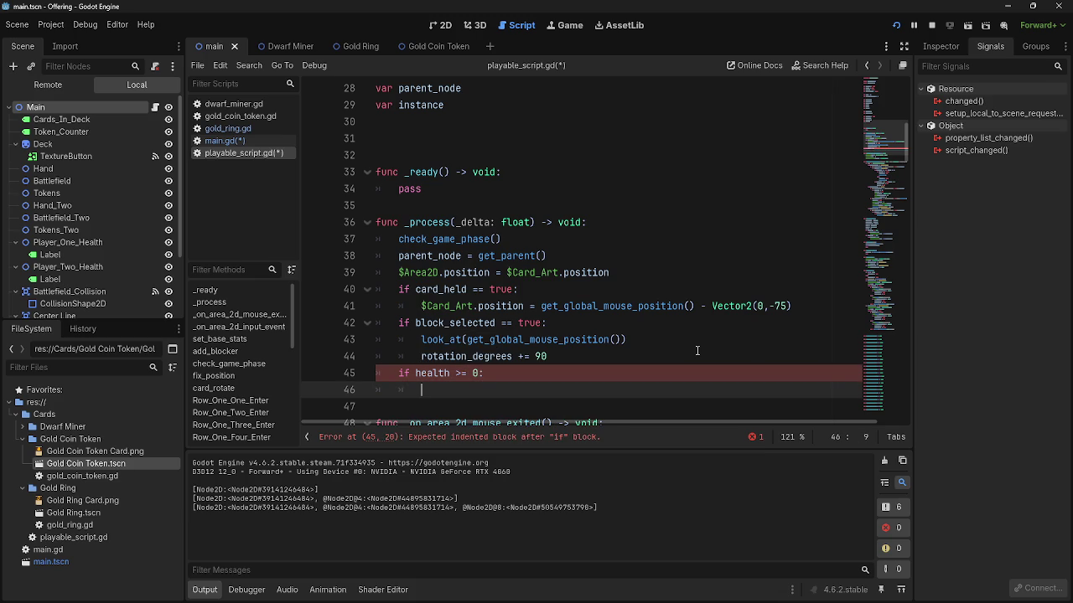
type("que")
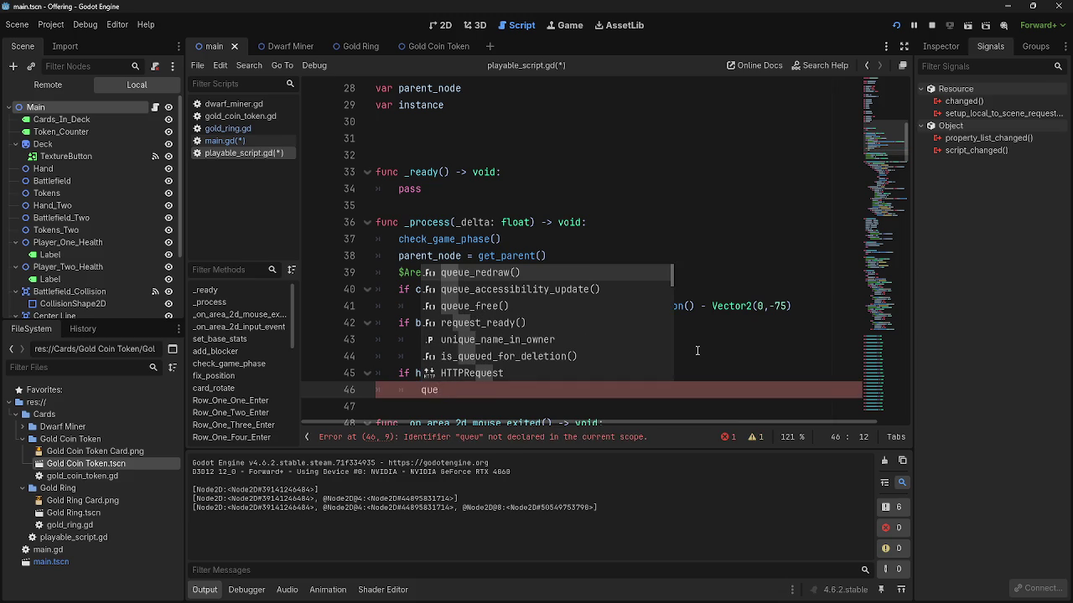
type("ue")
key("Down")
key("Down")
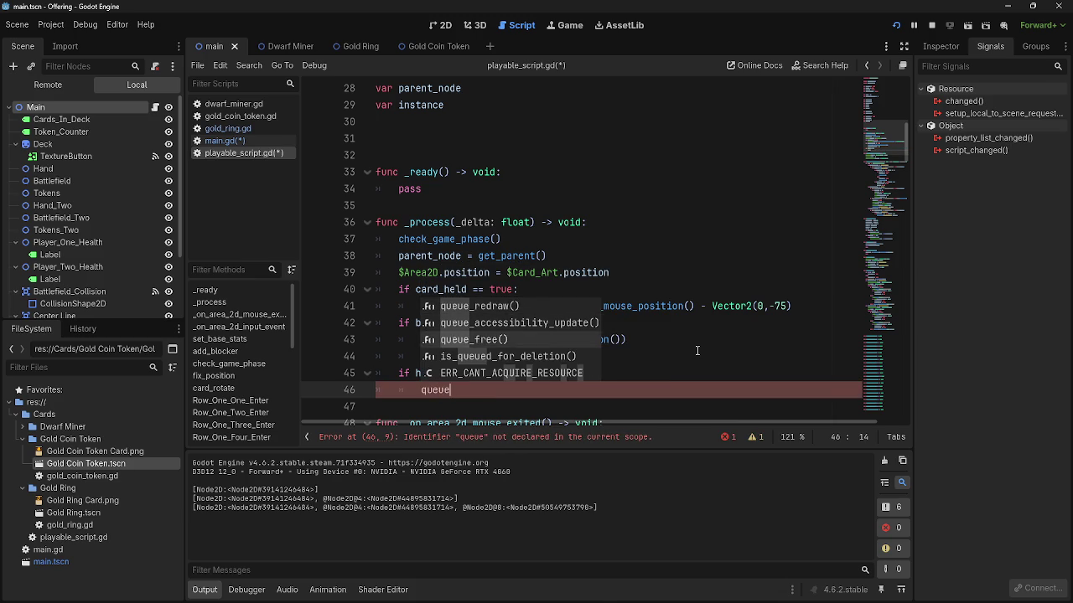
key("Return")
left_click(616, 373)
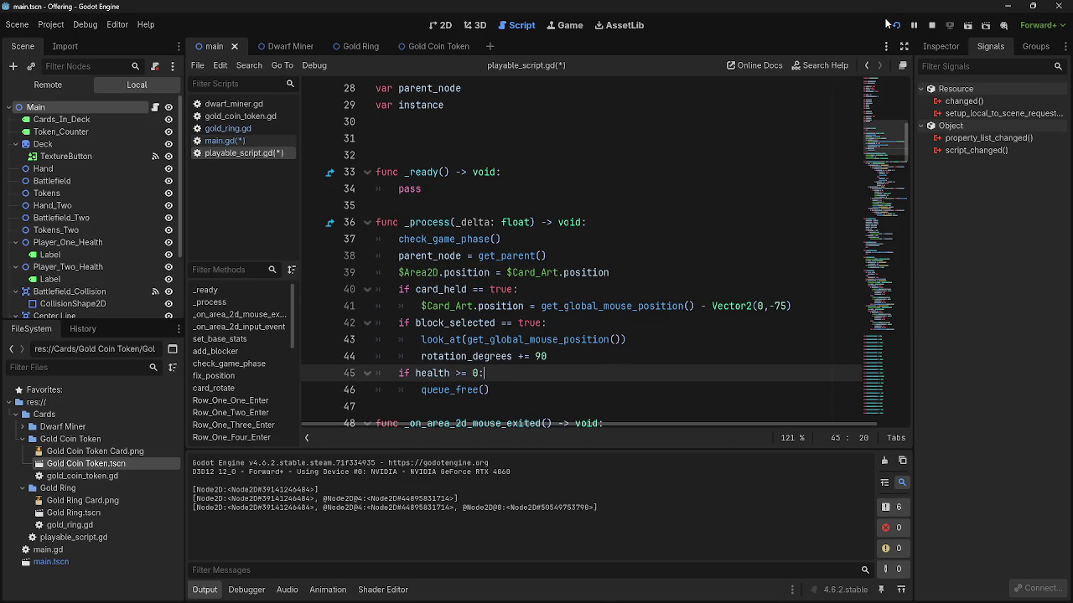
- Run the game, flip the health check from >= 0 to <= 0, and rerun it
left_click(932, 26)
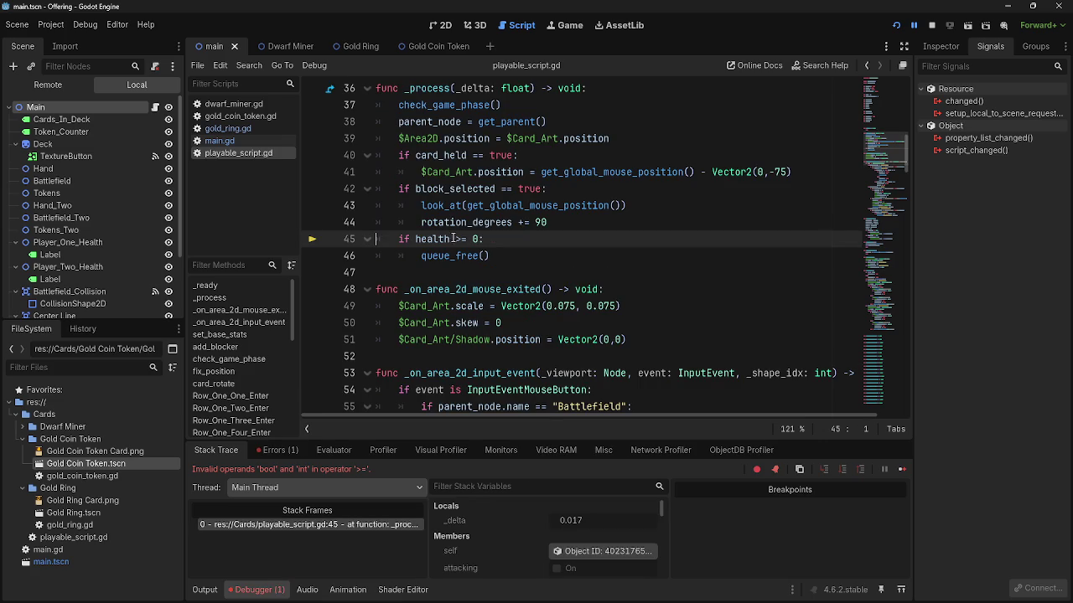
left_click(455, 238)
key("Delete")
type("<")
left_click(932, 25)
left_click(896, 25)
- Inspect health's current value in the debugger and scroll toward its declaration
double_click(436, 240)
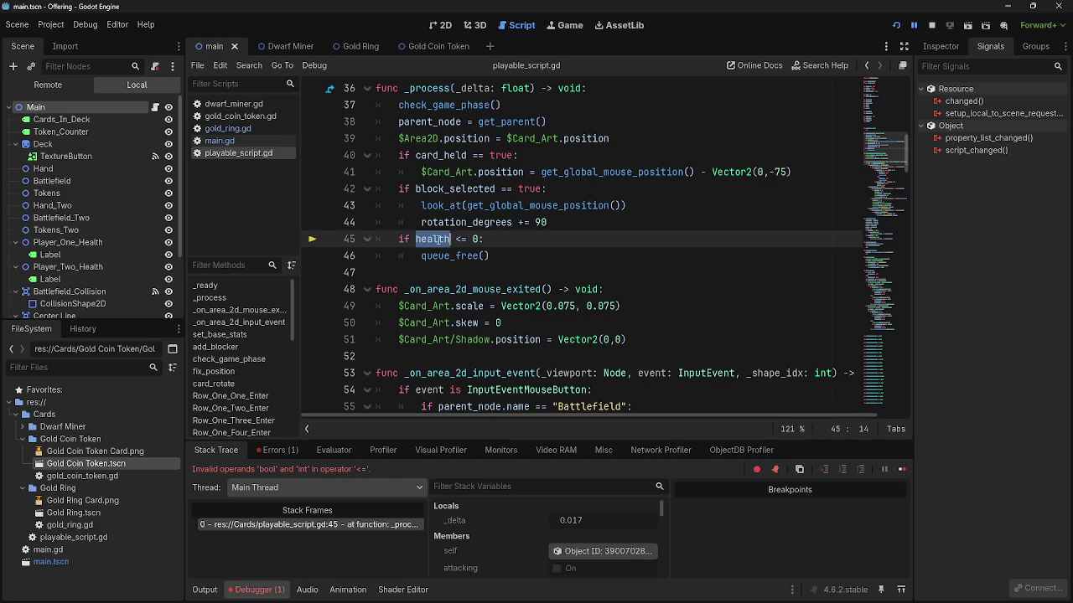
mouse_move(437, 240)
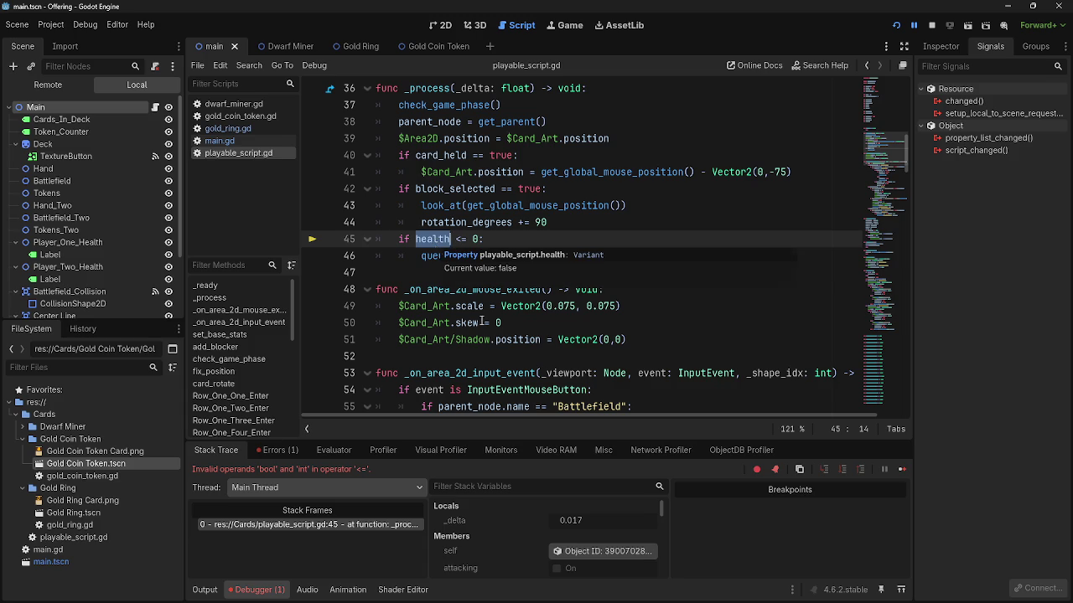
scroll(482, 322, "up", 9)
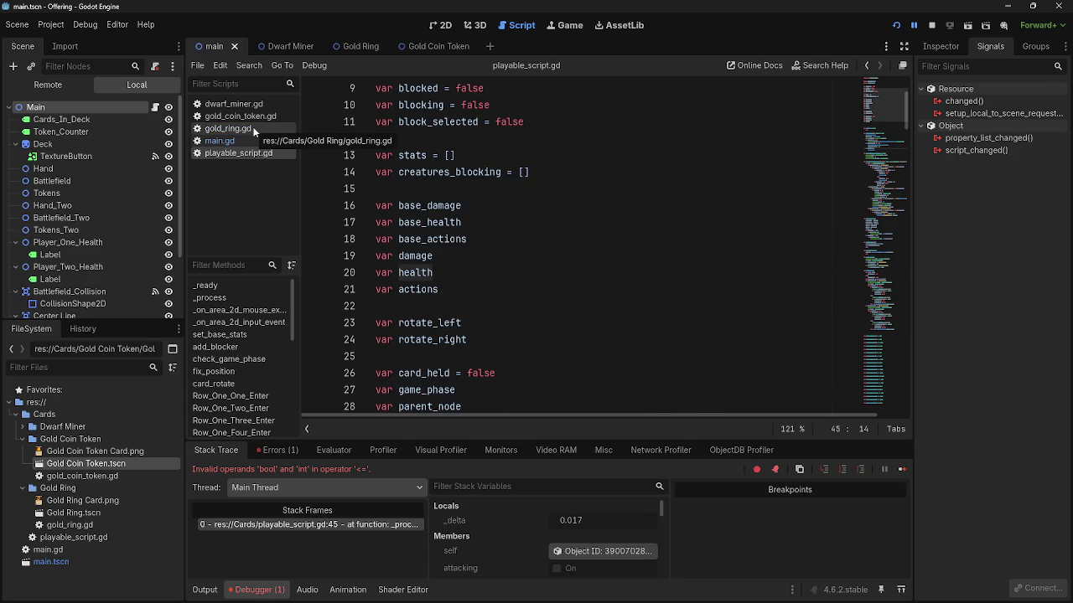
left_click(228, 128)
left_click(252, 154)
scroll(484, 321, "down", 1)
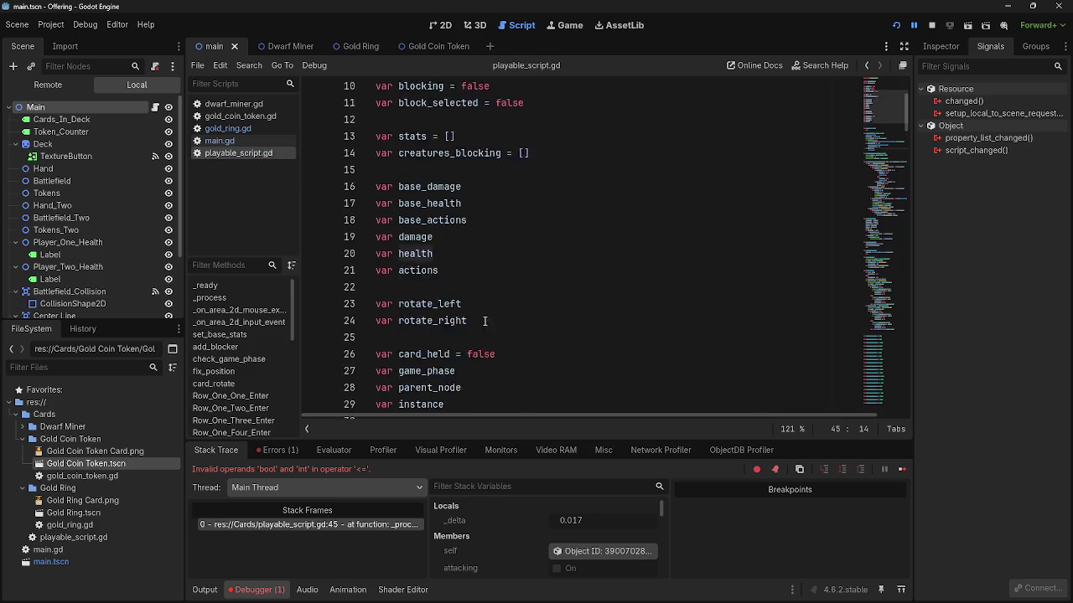
- Declare health on line 20 as 'var health = 1' and rerun the game
scroll(484, 321, "down", 20)
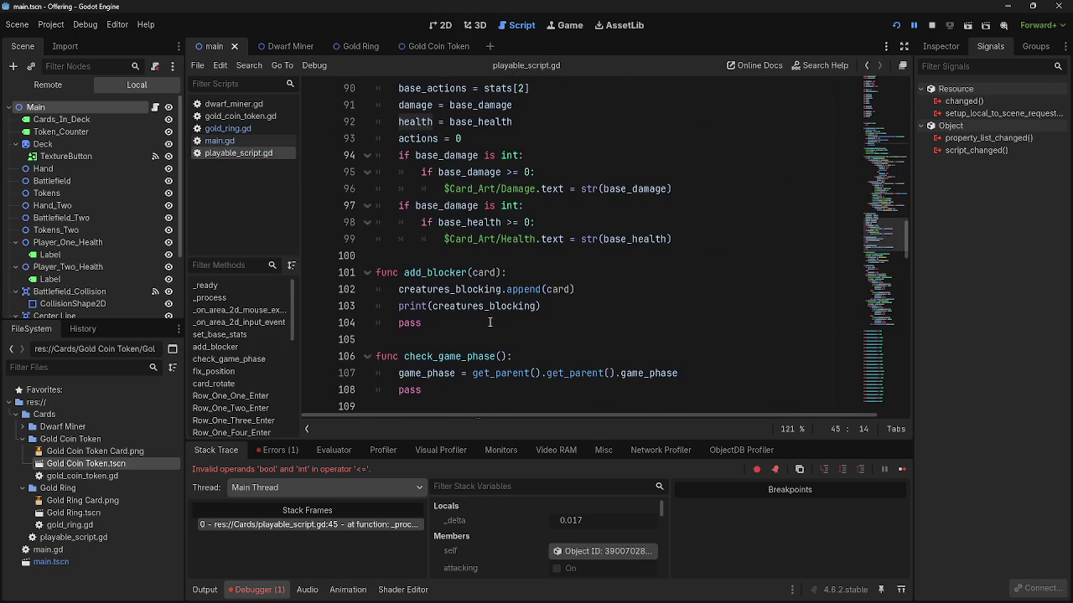
scroll(490, 322, "up", 2)
scroll(489, 322, "up", 2)
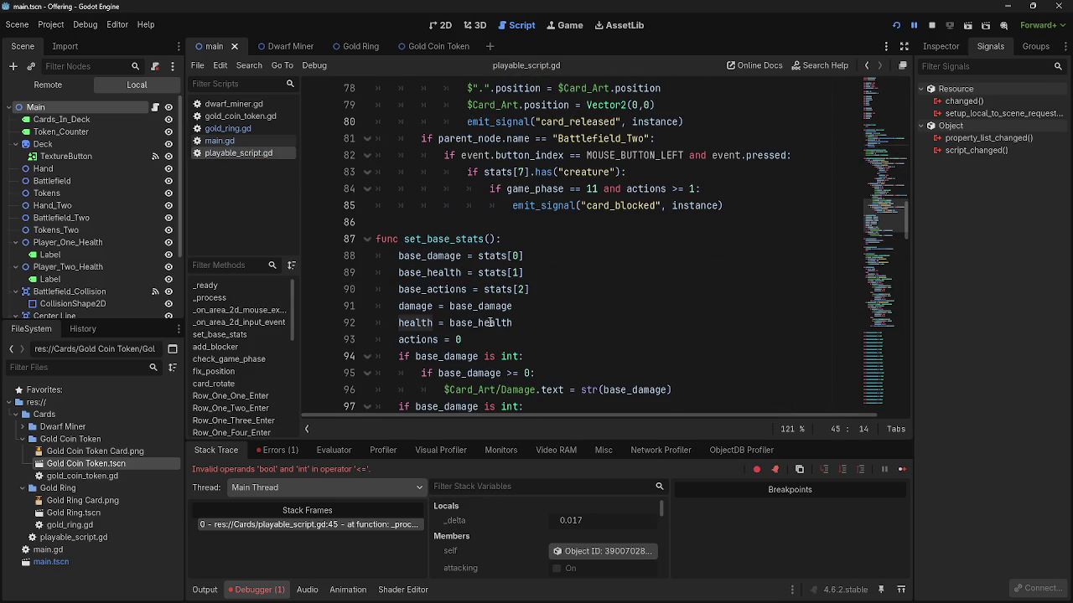
scroll(451, 342, "up", 11)
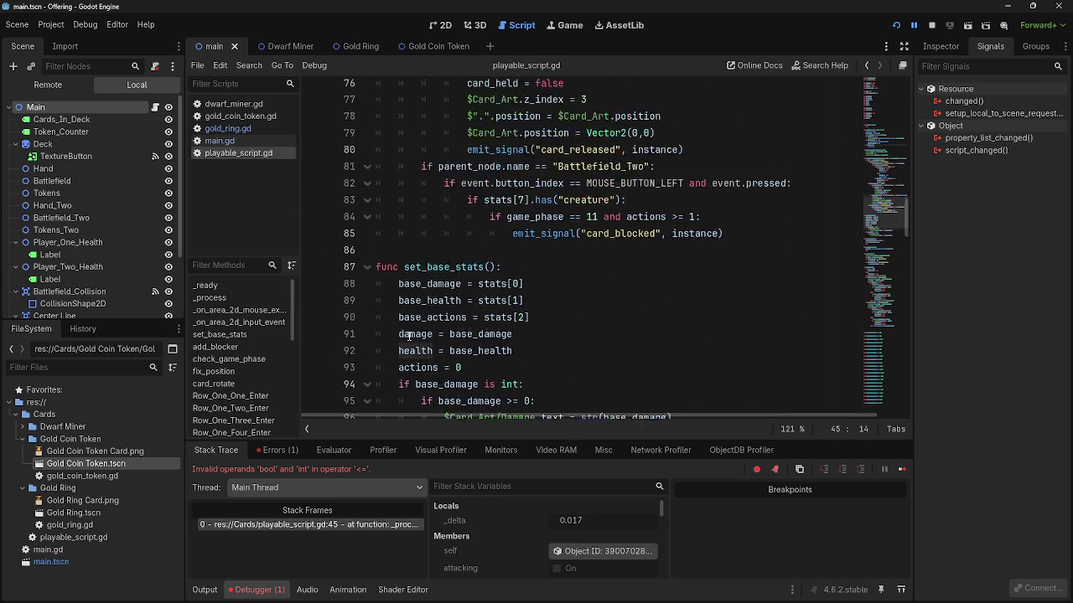
scroll(451, 342, "up", 13)
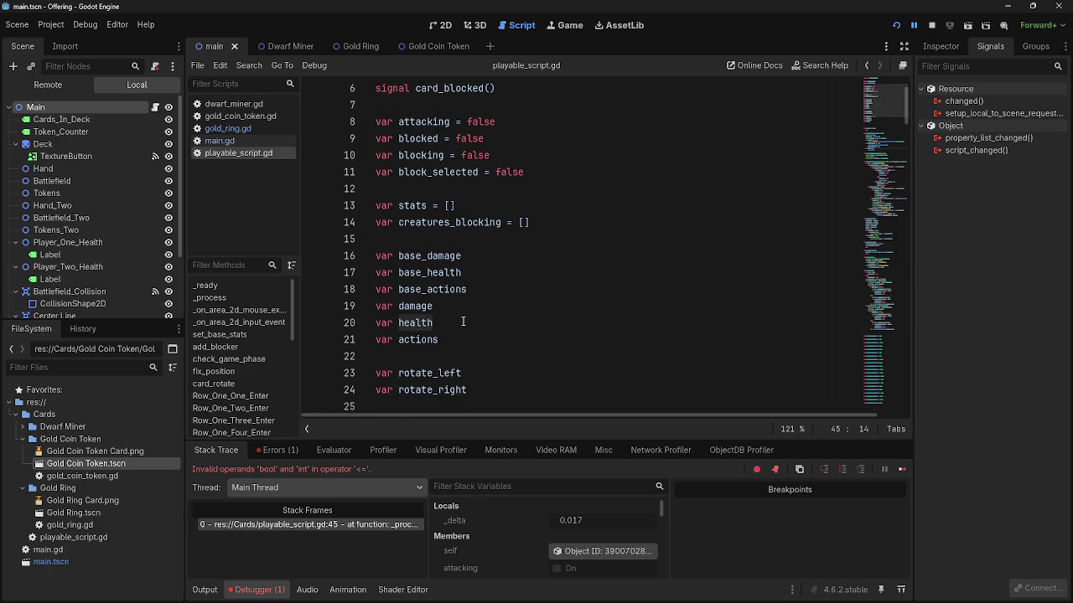
left_click(463, 322)
type("int")
left_click(913, 25)
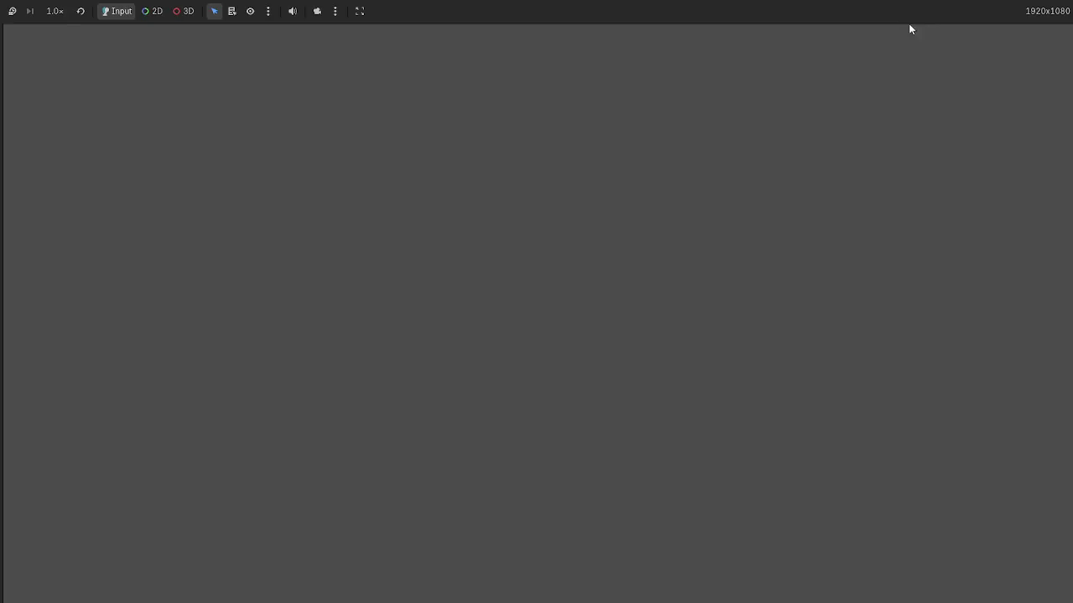
key("BackSpace")
key("BackSpace")
key("BackSpace")
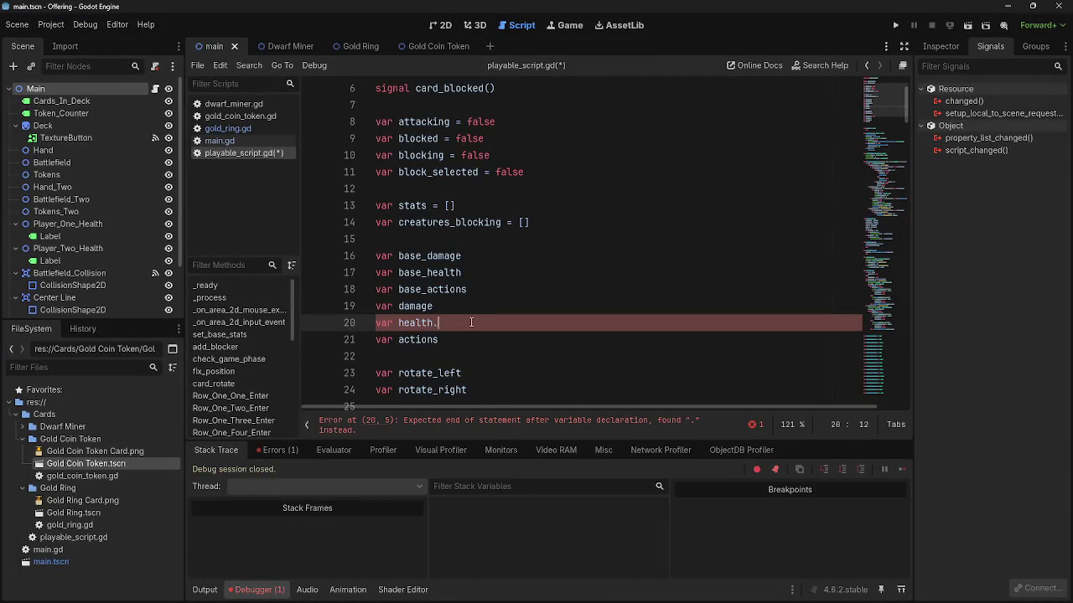
type("= 1")
key("Escape")
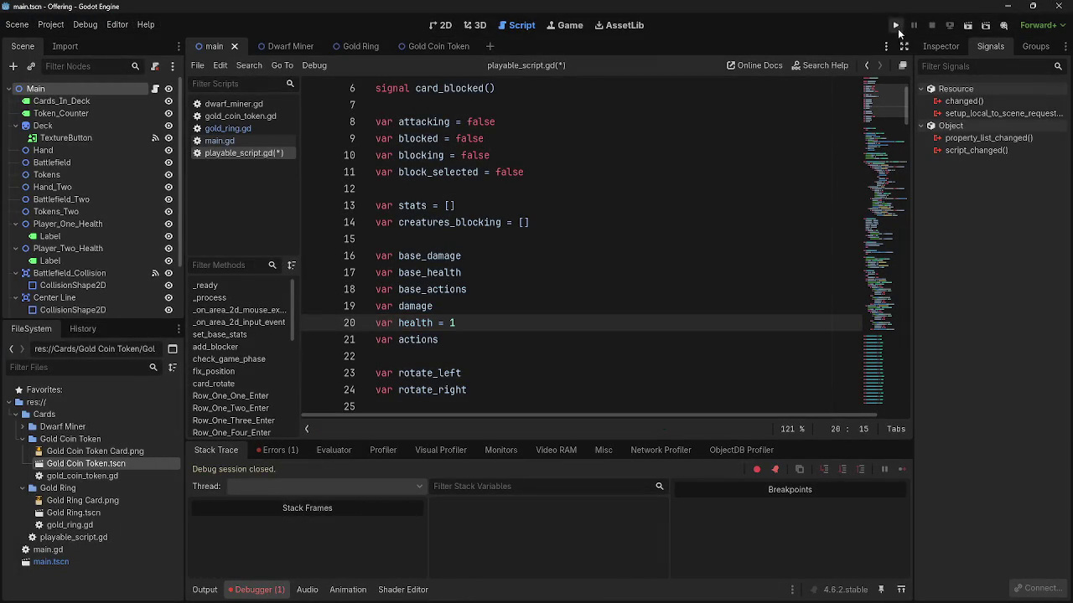
left_click(895, 25)
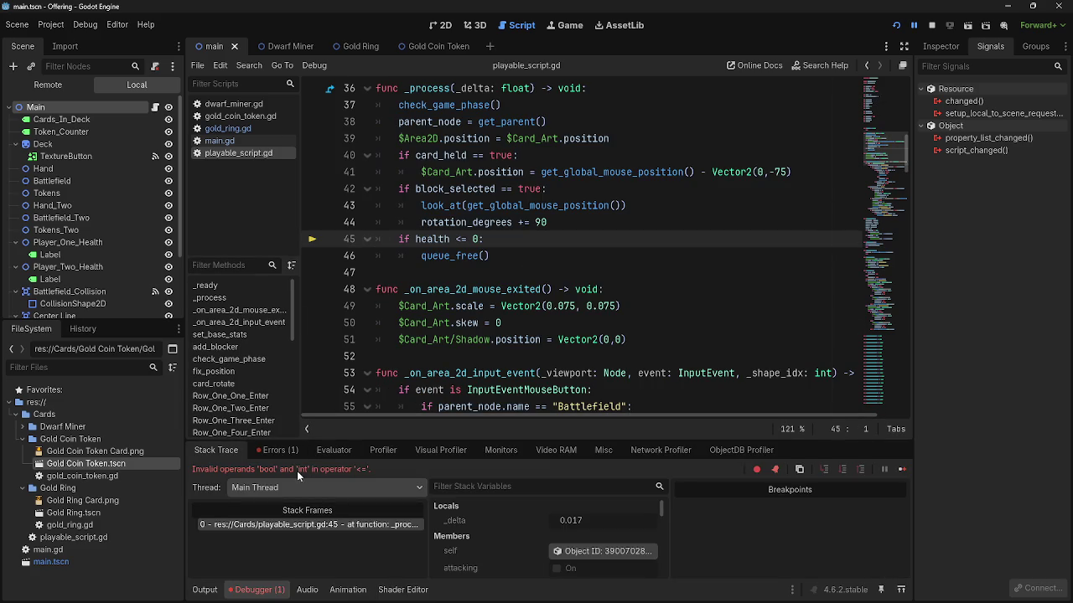
- Compare the stats in gold_ring.gd, gold_coin_token.gd and dwarf_miner.gd, then return to playable_script.gd
left_click(226, 129)
left_click(231, 116)
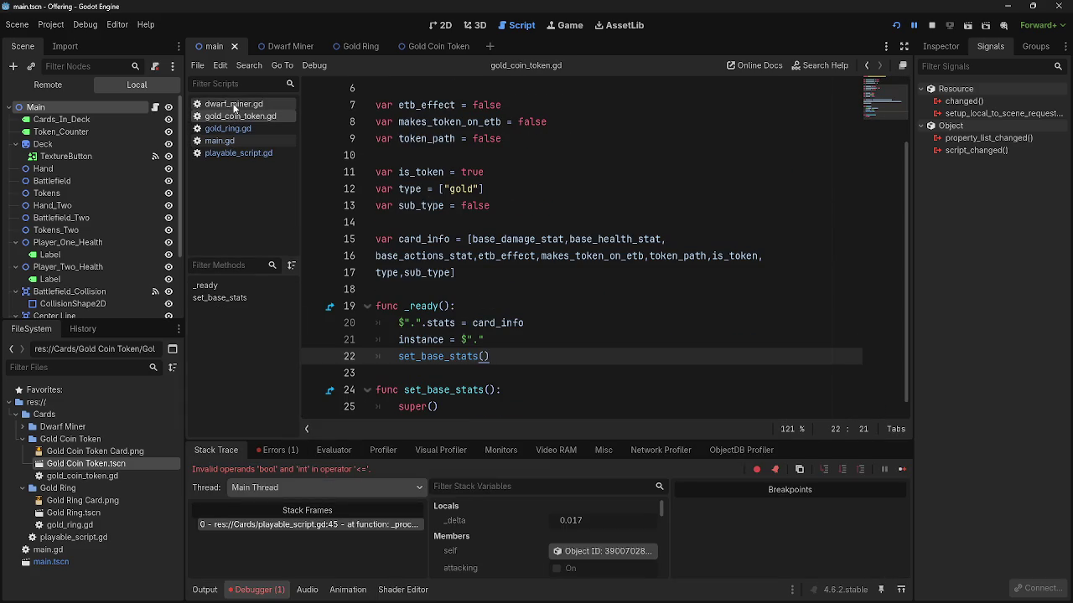
left_click(233, 105)
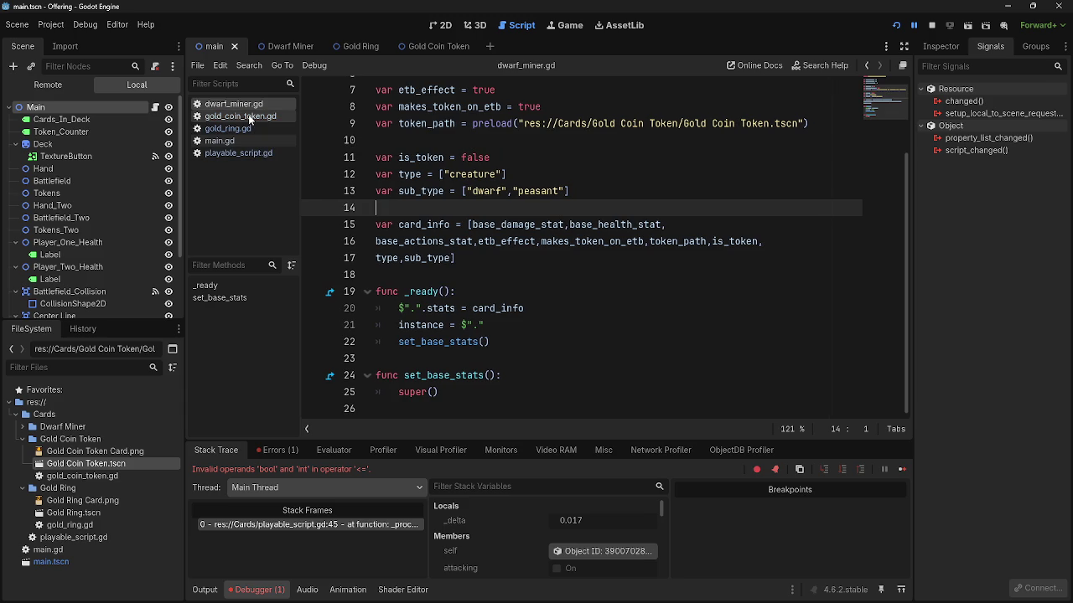
left_click(248, 114)
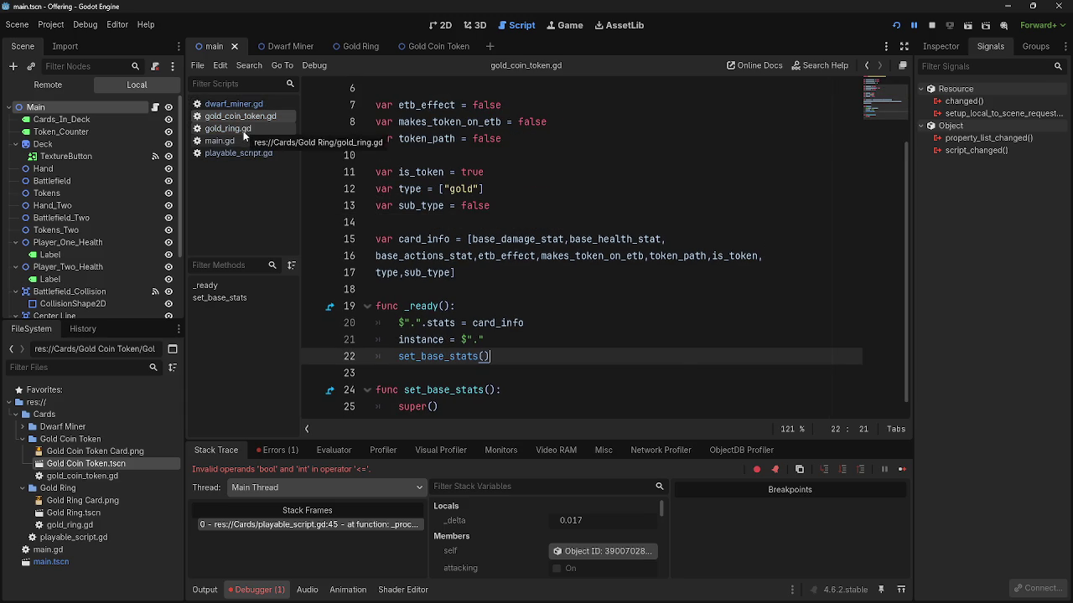
left_click(243, 132)
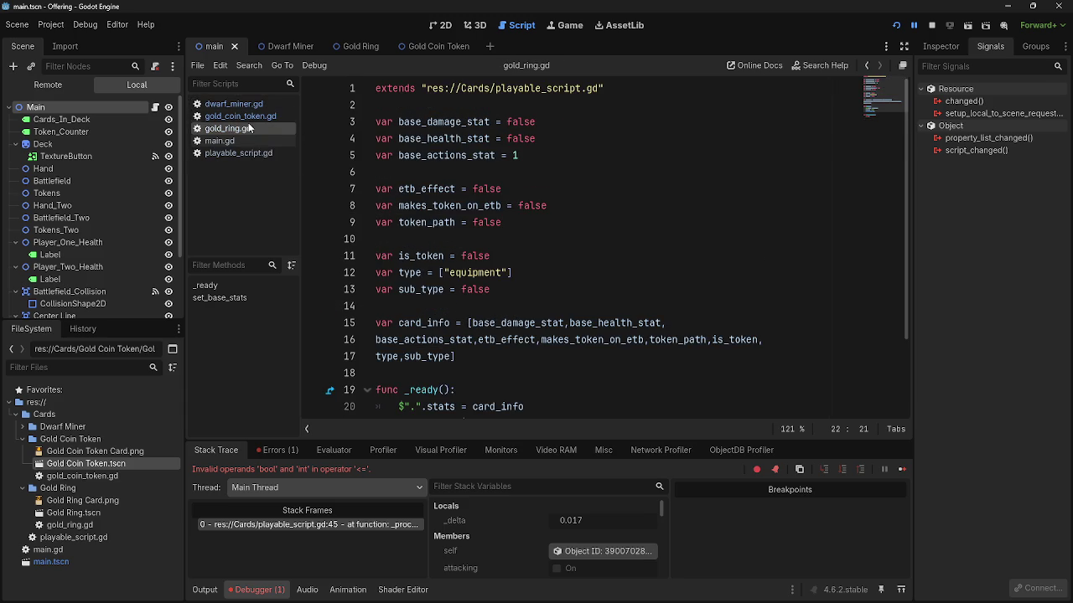
left_click(248, 117)
left_click(243, 104)
left_click(241, 128)
left_click(239, 152)
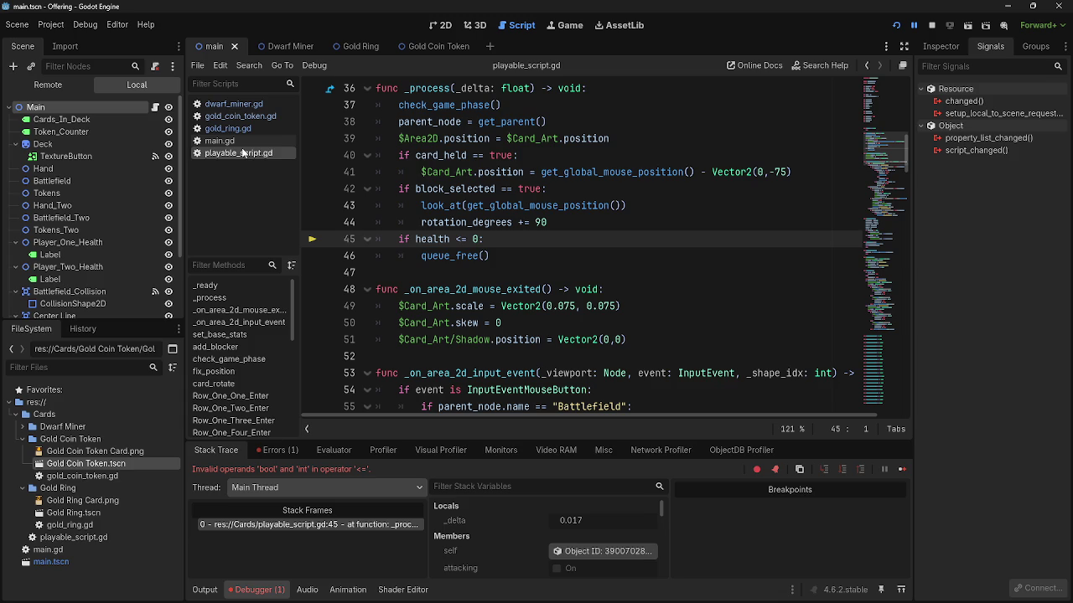
- Append .int to health in the check and remove the default value 1 from its declaration
type(".int")
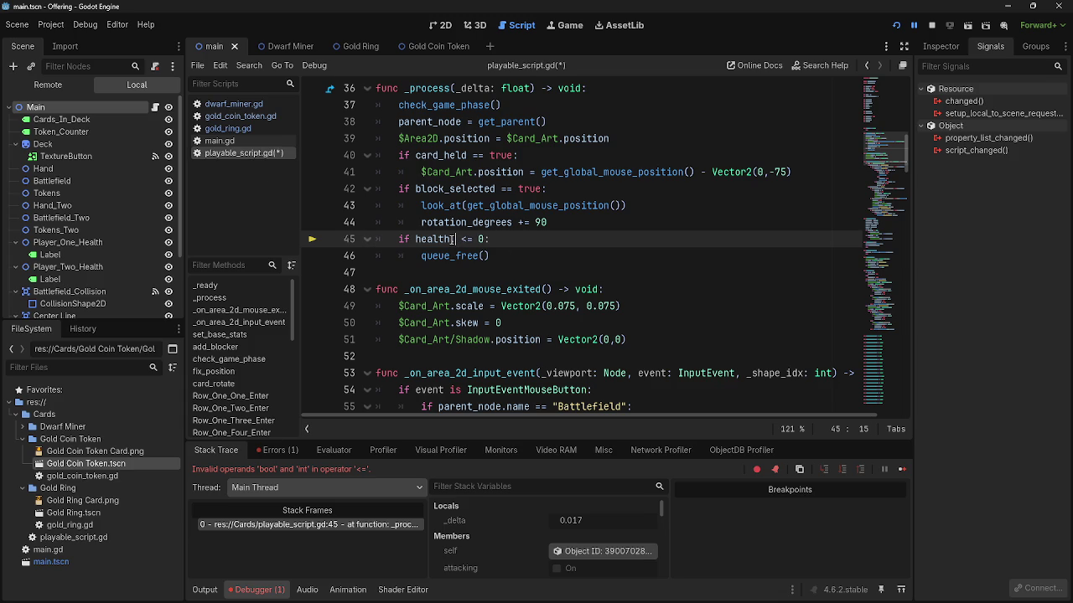
key("End")
scroll(510, 284, "up", 7)
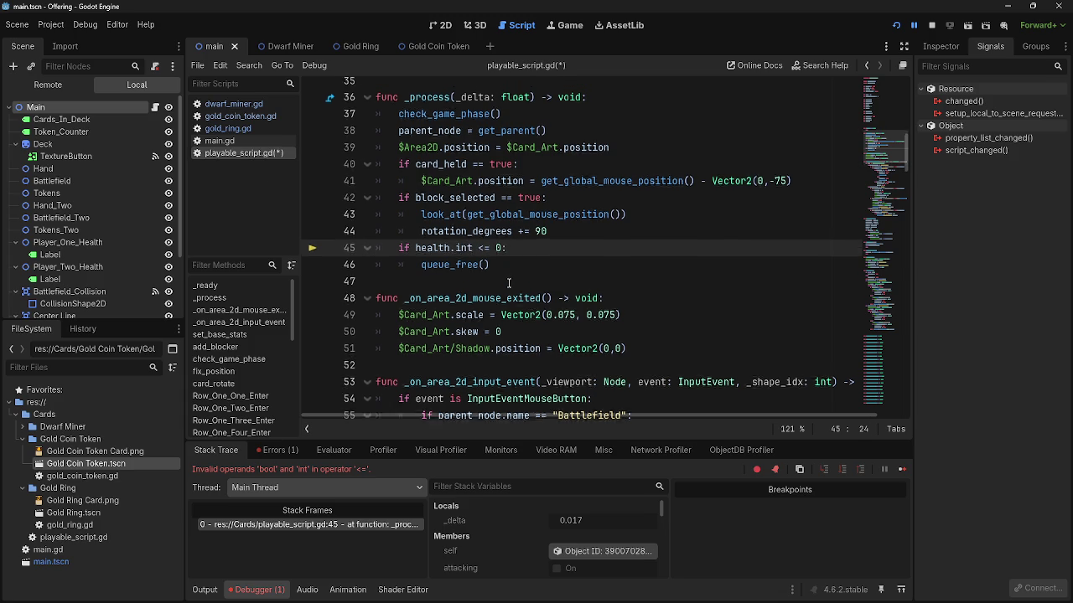
scroll(484, 317, "up", 4)
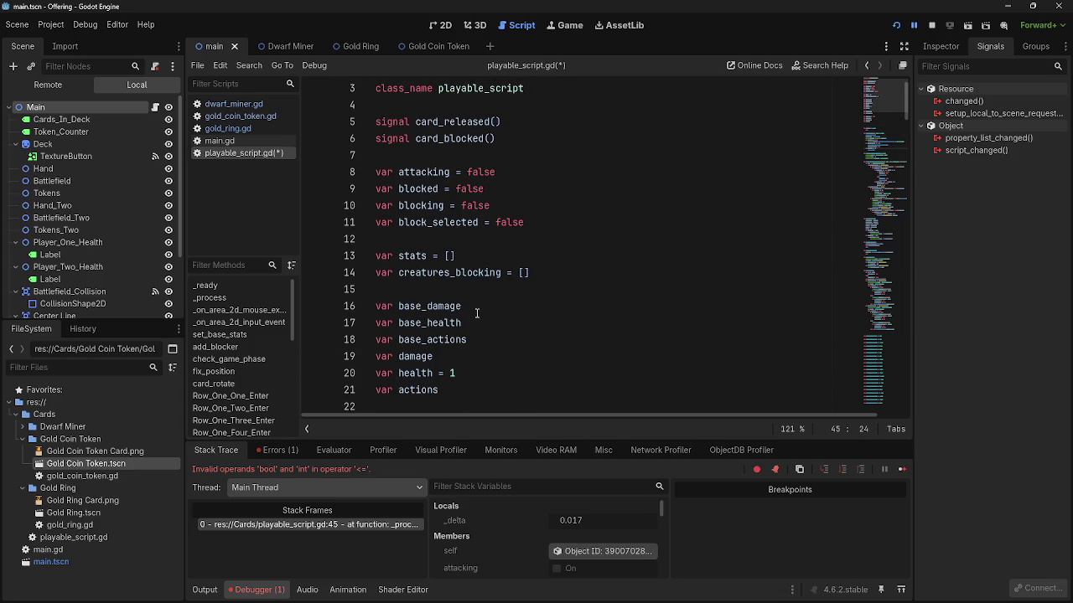
left_click(479, 377)
key("BackSpace")
scroll(523, 360, "down", 20)
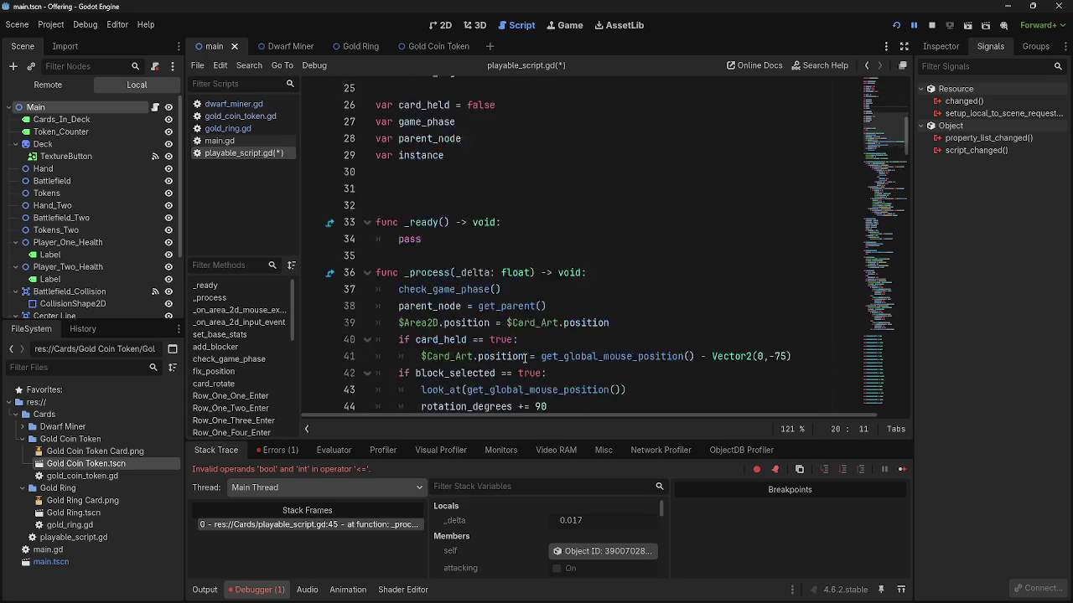
scroll(524, 356, "up", 5)
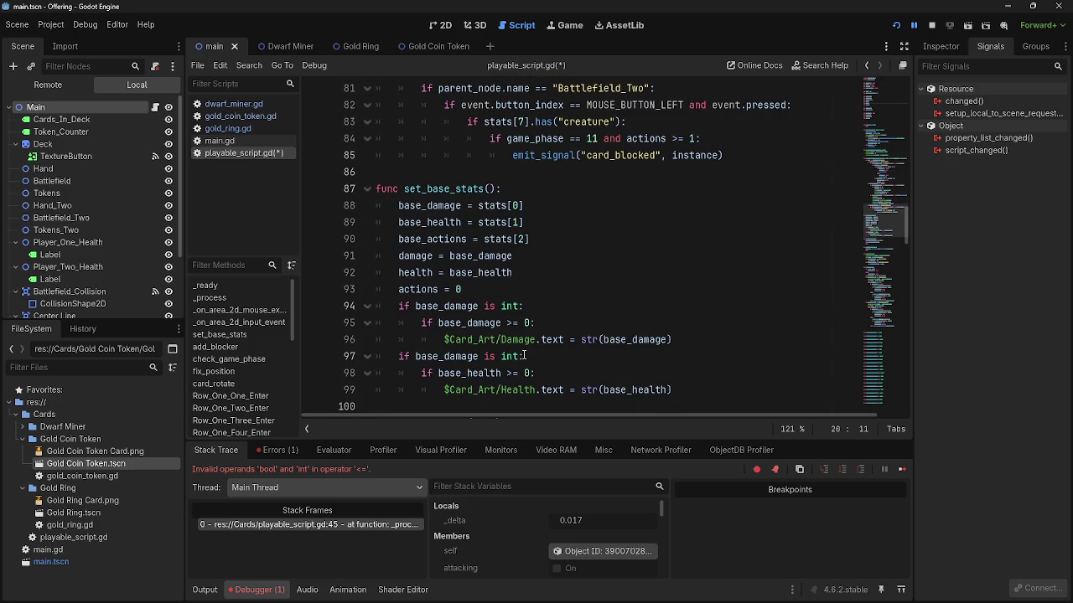
scroll(479, 304, "up", 17)
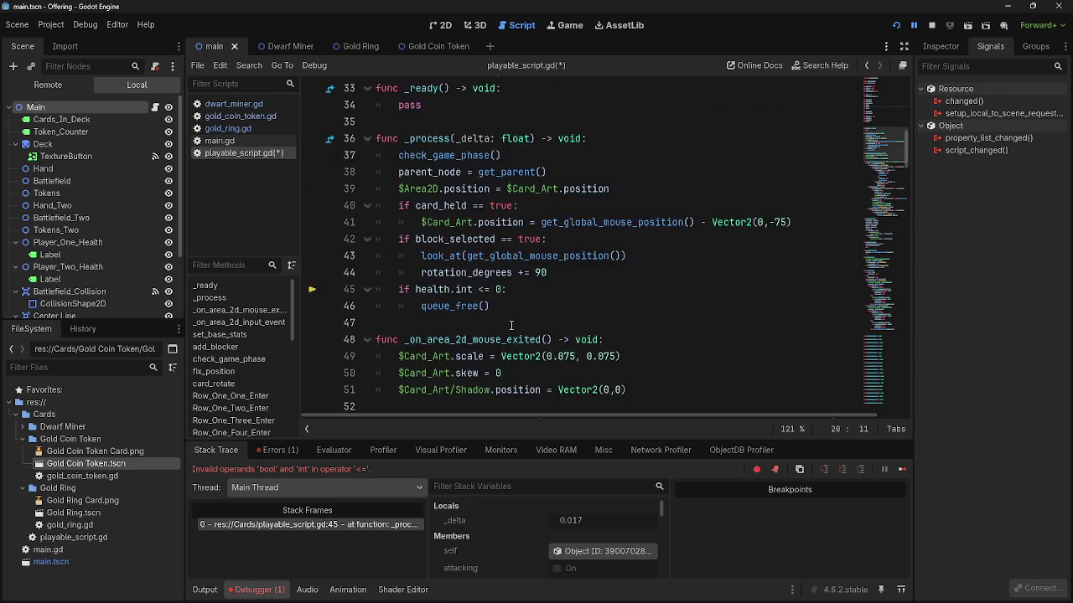
scroll(512, 325, "down", 1)
- Replace .int on line 45 with 'is int and' to add an integer type check
left_click_drag(471, 289, 452, 290)
key("BackSpace")
type("is int and")
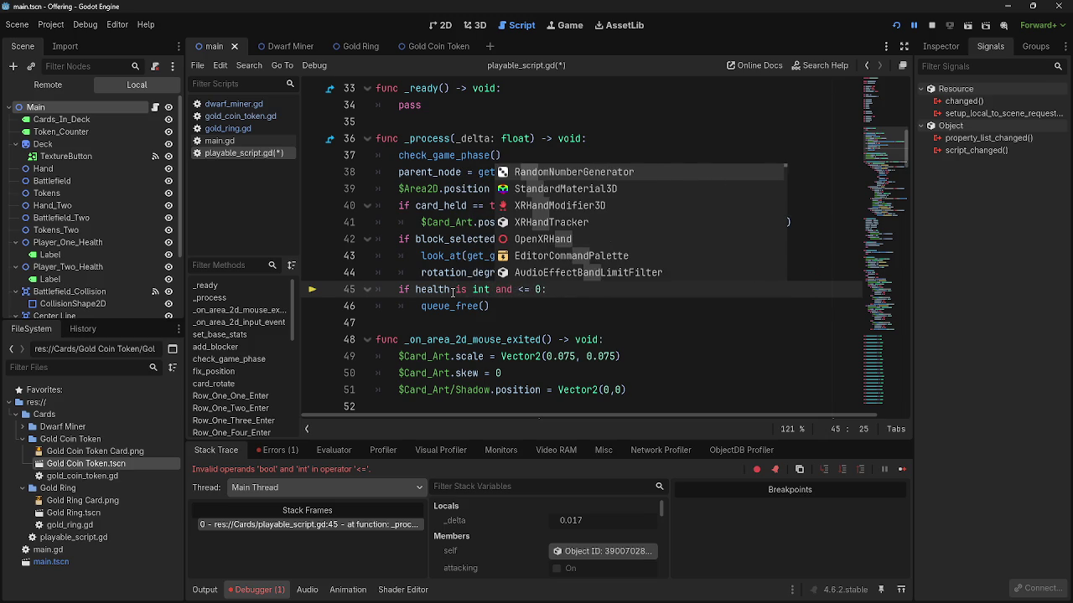
key("End")
key("F8")
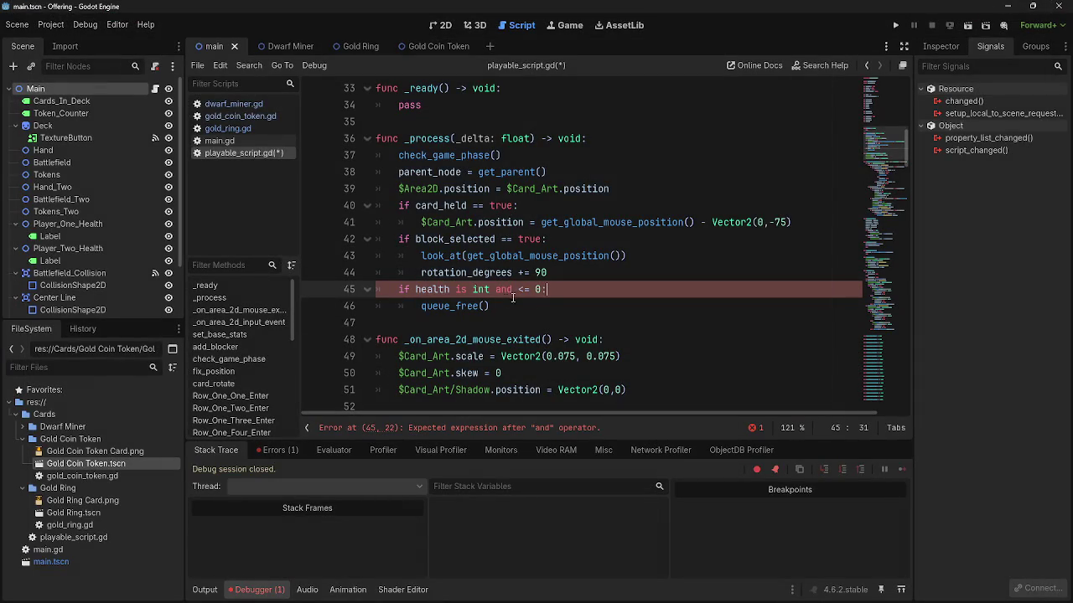
left_click(519, 290)
left_click_drag(542, 290, 491, 290)
key("BackSpace")
key("Return")
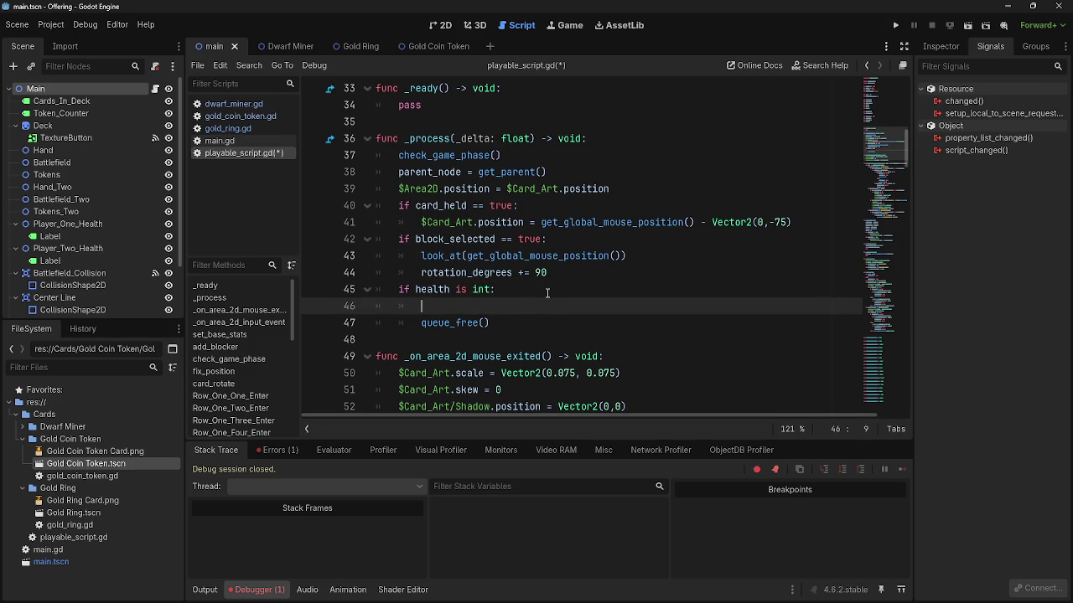
key("ctrl+z")
key("ctrl+z")
- Complete the condition as 'health is int and health >= 0' and run the game
left_click(514, 290)
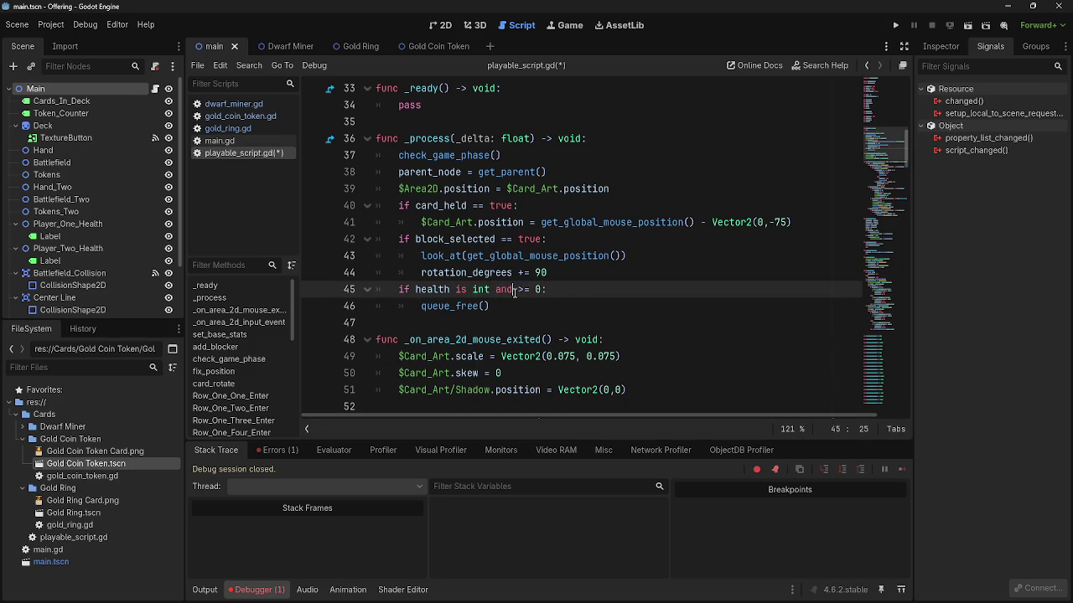
type("hea")
key("BackSpace")
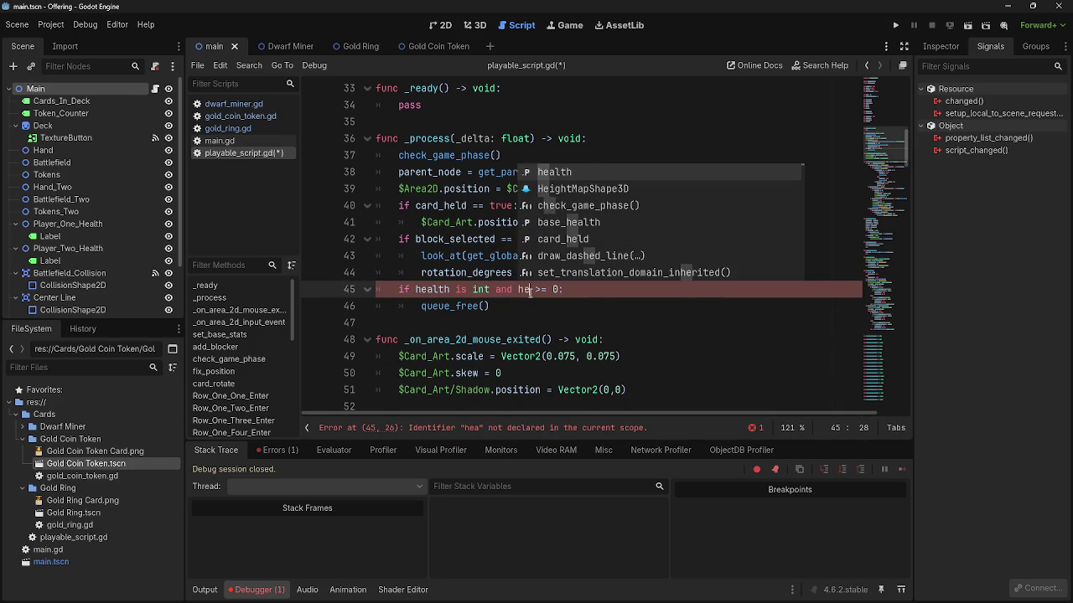
type("alth")
left_click(642, 290)
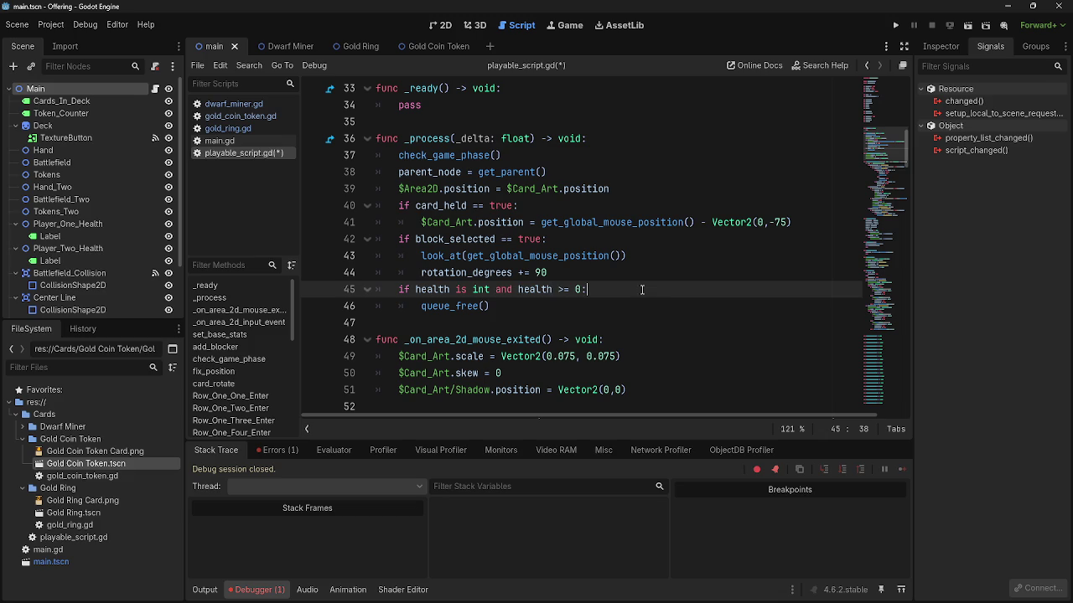
left_click(895, 25)
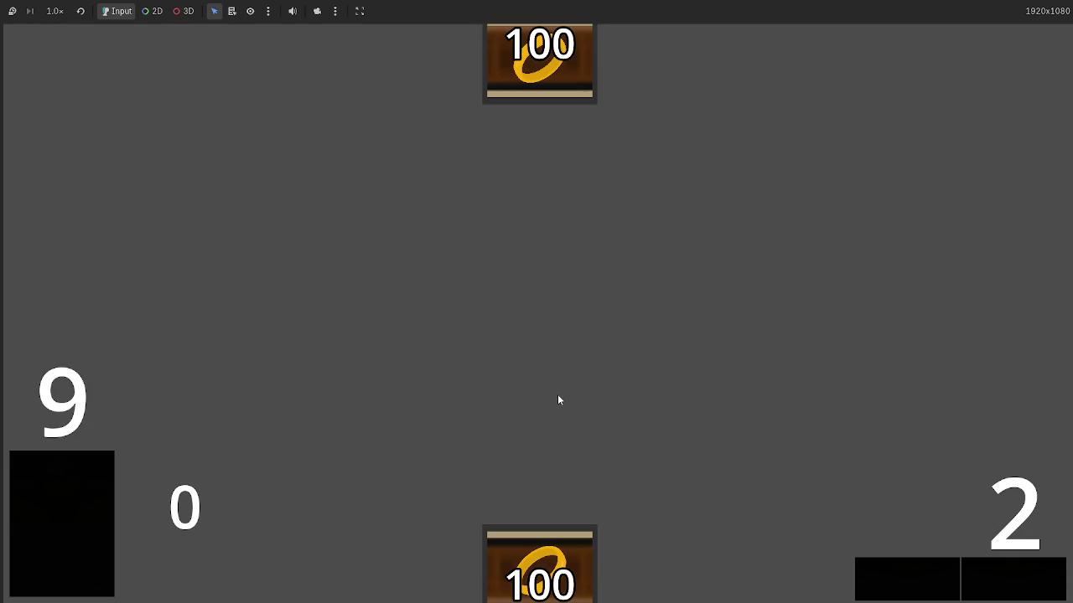
- Change the line 45 comparison to health >= 1 and relaunch the game
key("ctrl+F3")
left_click(582, 289)
key("BackSpace")
type("1:")
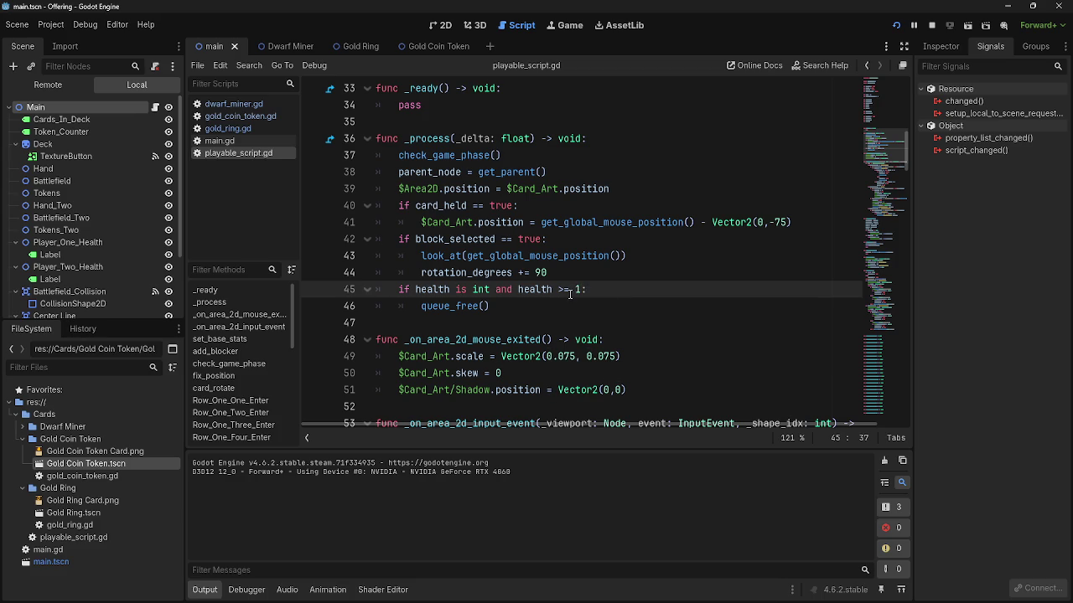
left_click(896, 26)
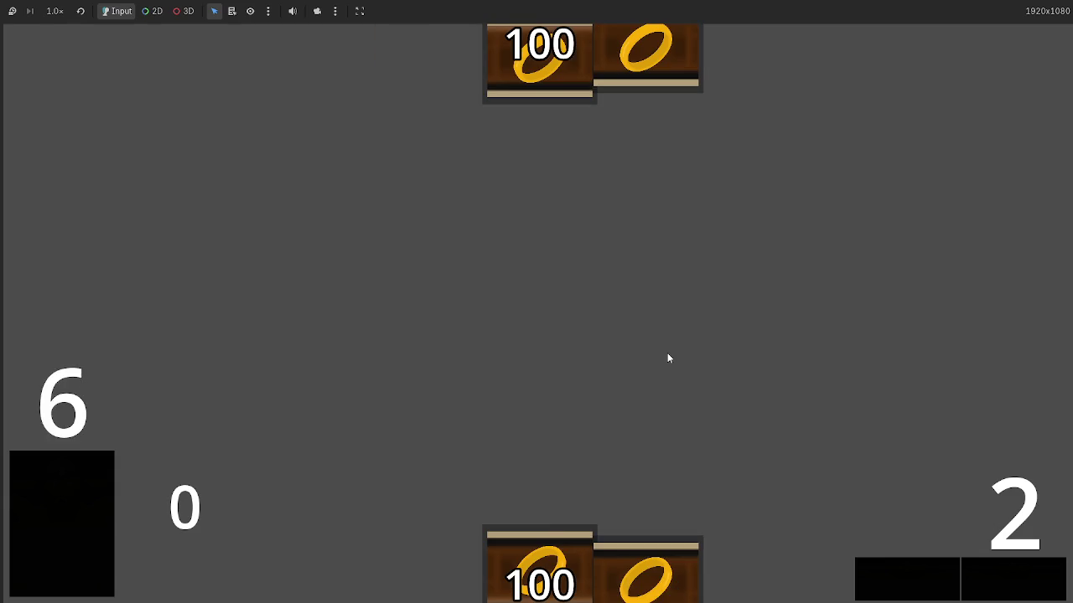
- Relaunch the game and play the centre hand card onto the battlefield
key("ctrl+F3")
left_click(559, 289)
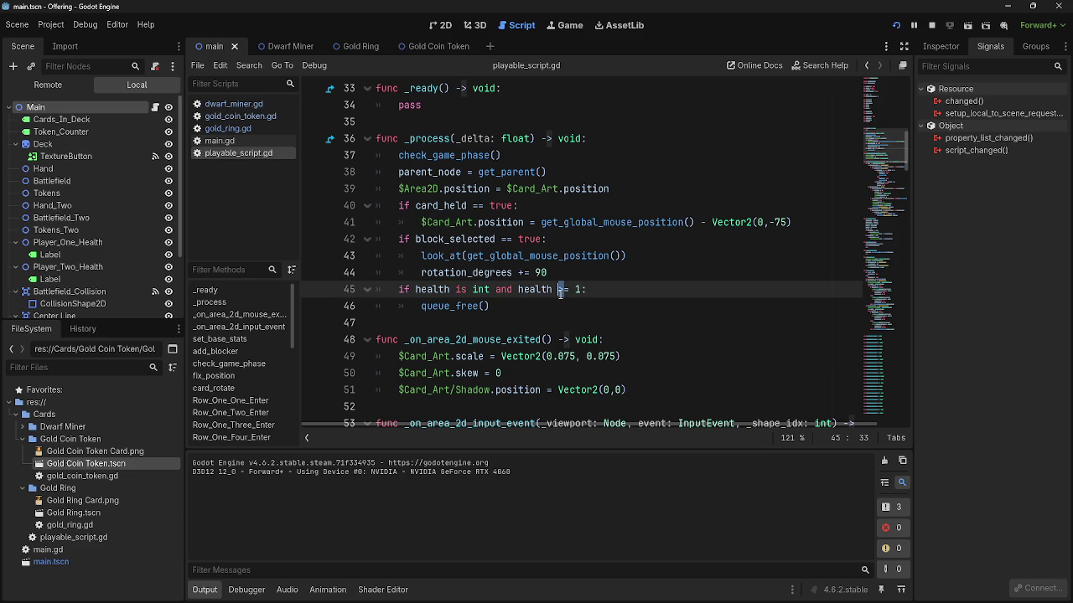
key("F5")
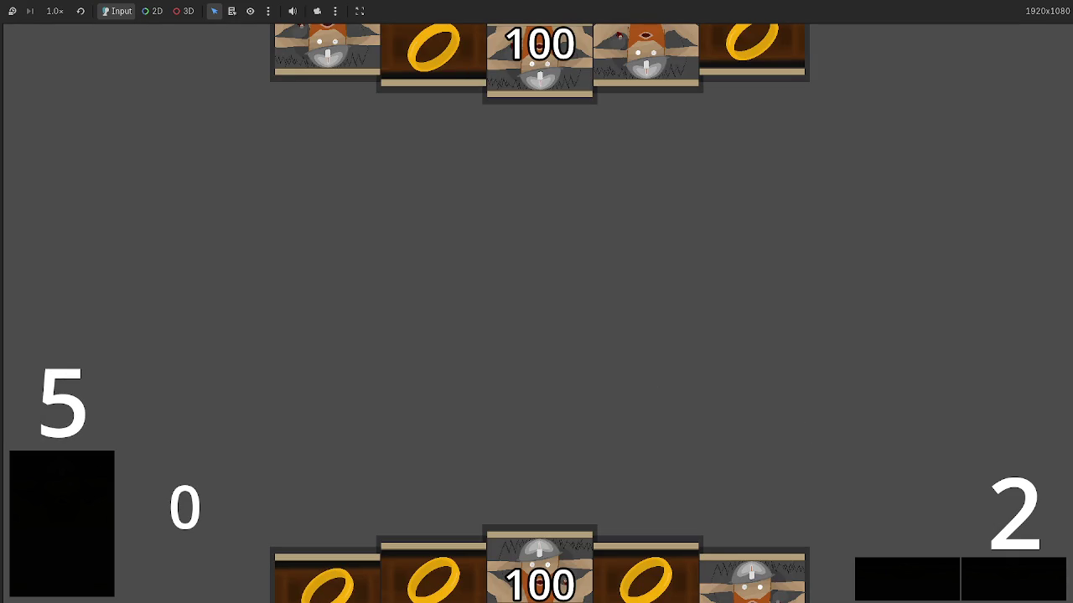
key("alt+Tab")
key("alt+Tab")
key("alt+Tab")
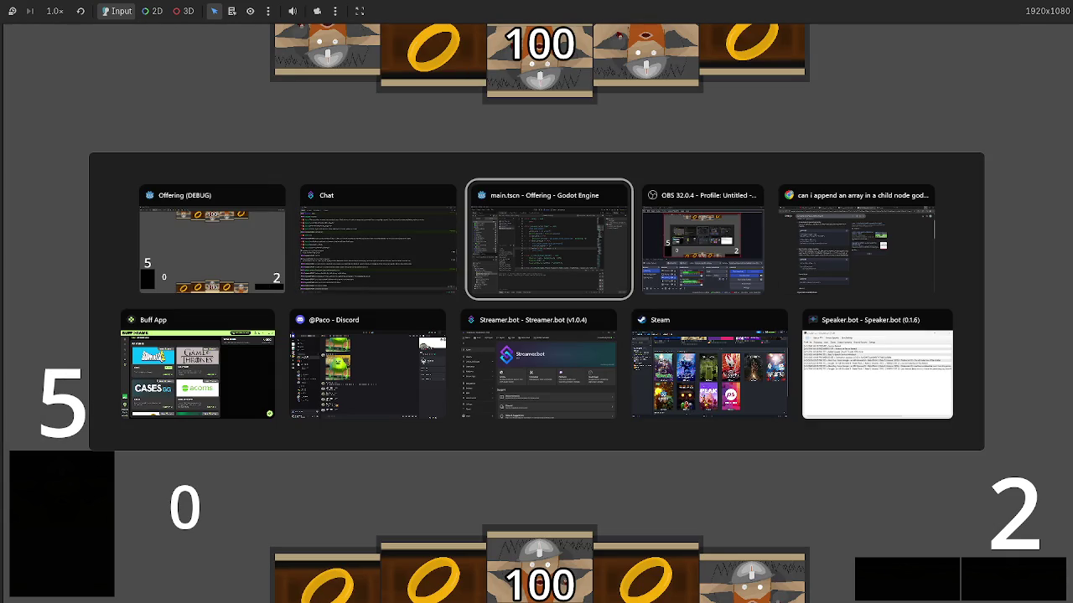
key("alt+Tab")
left_click(574, 285)
key("alt+Tab")
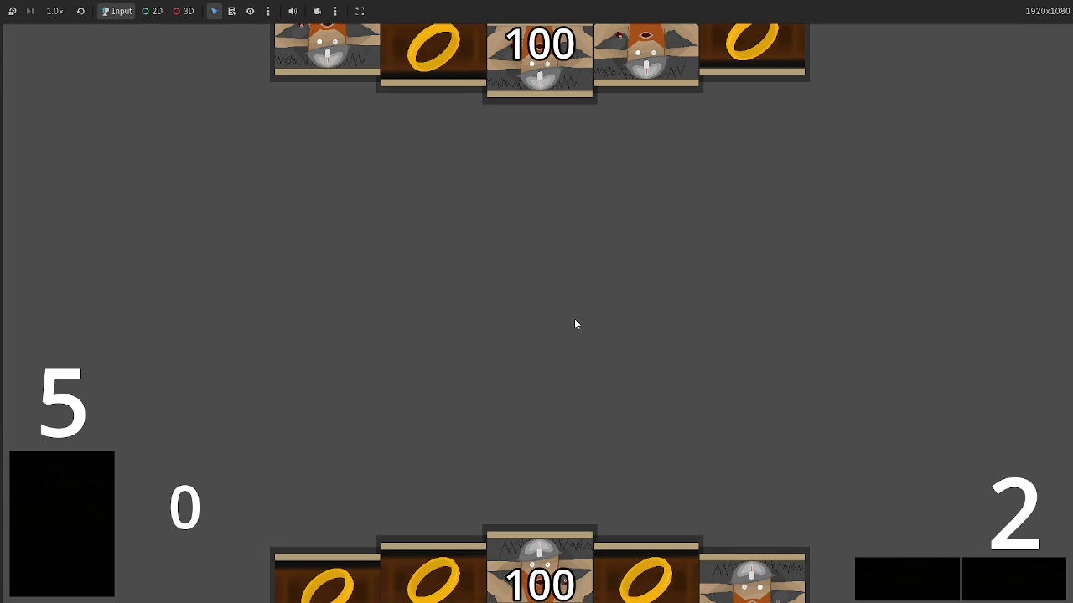
mouse_move(555, 536)
left_mouse_down()
mouse_move(575, 330)
mouse_move(577, 454)
left_mouse_up()
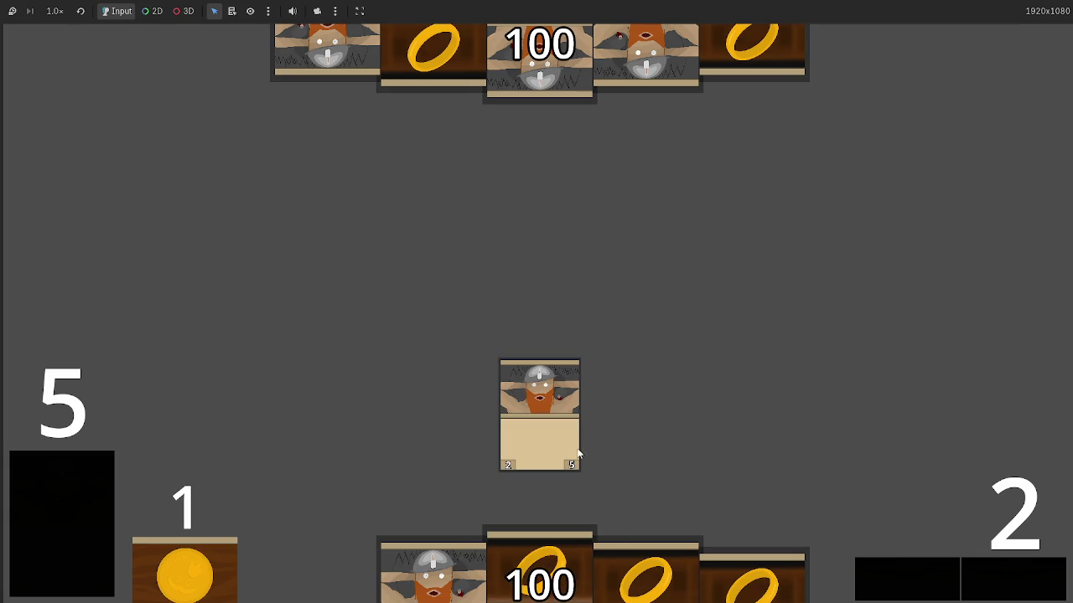
key("alt+Tab")
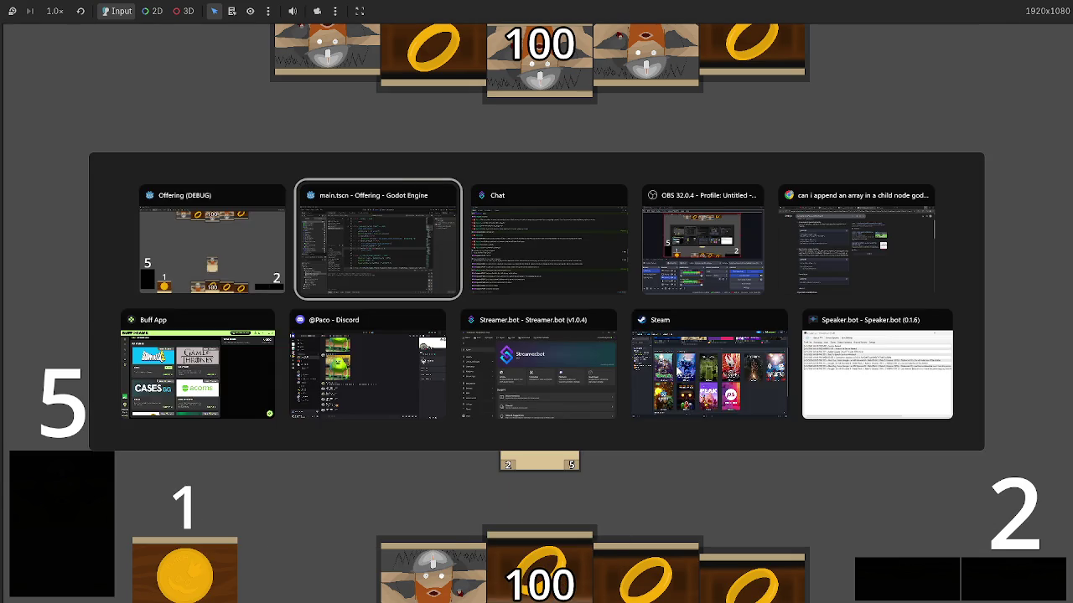
- Change the check to health <= 0, rerun the game, and return to the editor
type("=")
left_click(575, 290)
double_click(576, 290)
type("0:")
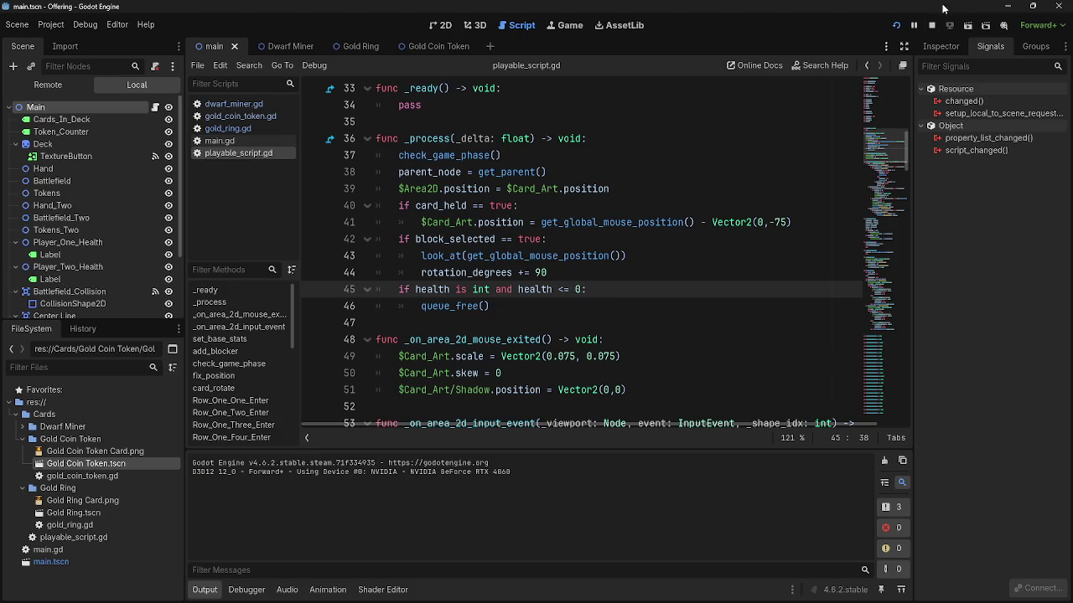
left_click(896, 25)
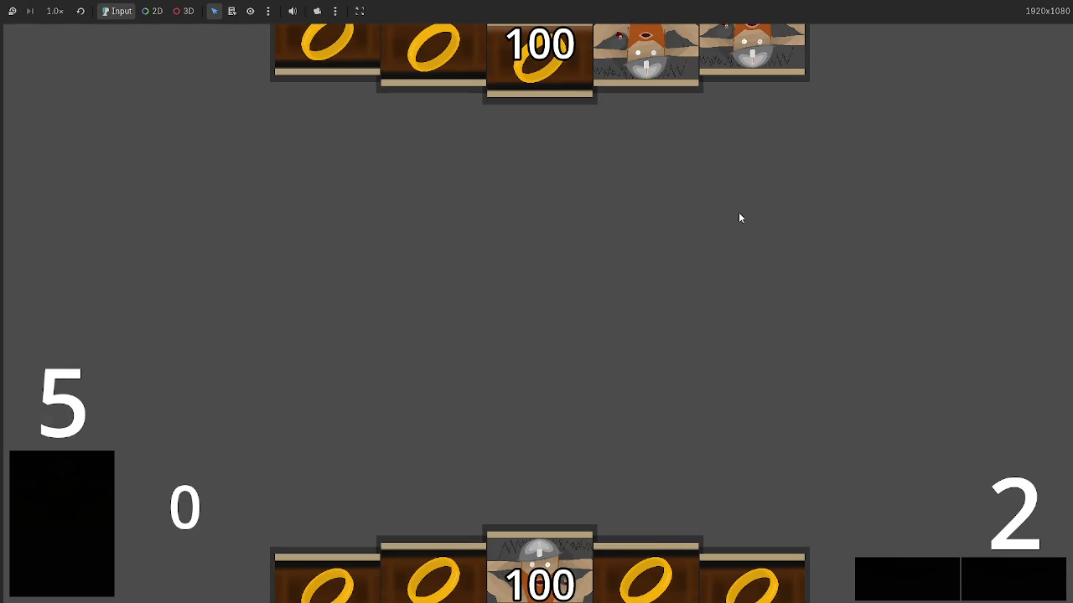
key("alt+Tab")
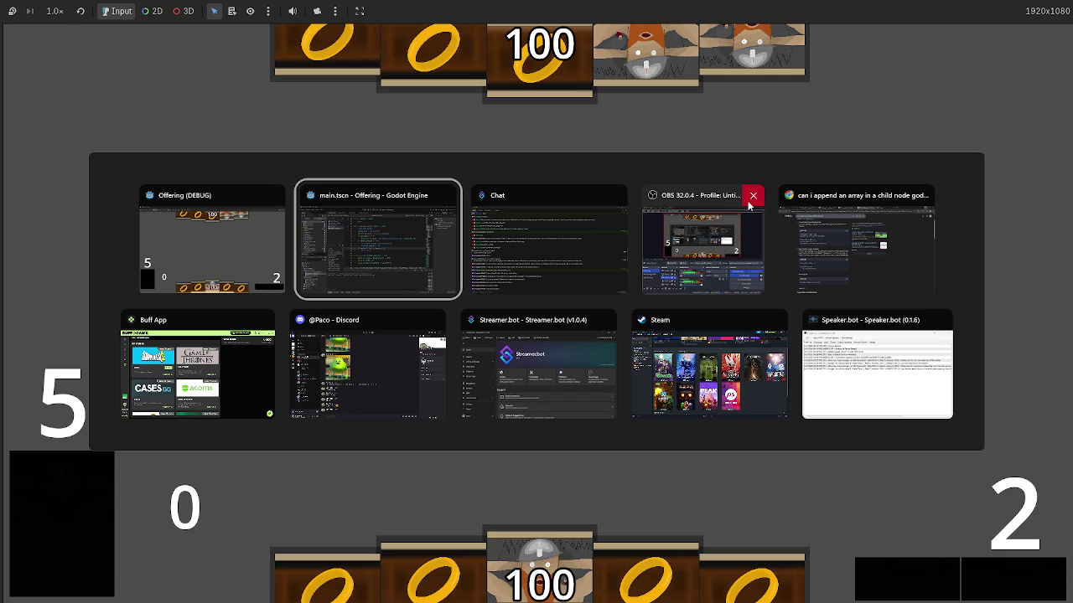
left_click(377, 239)
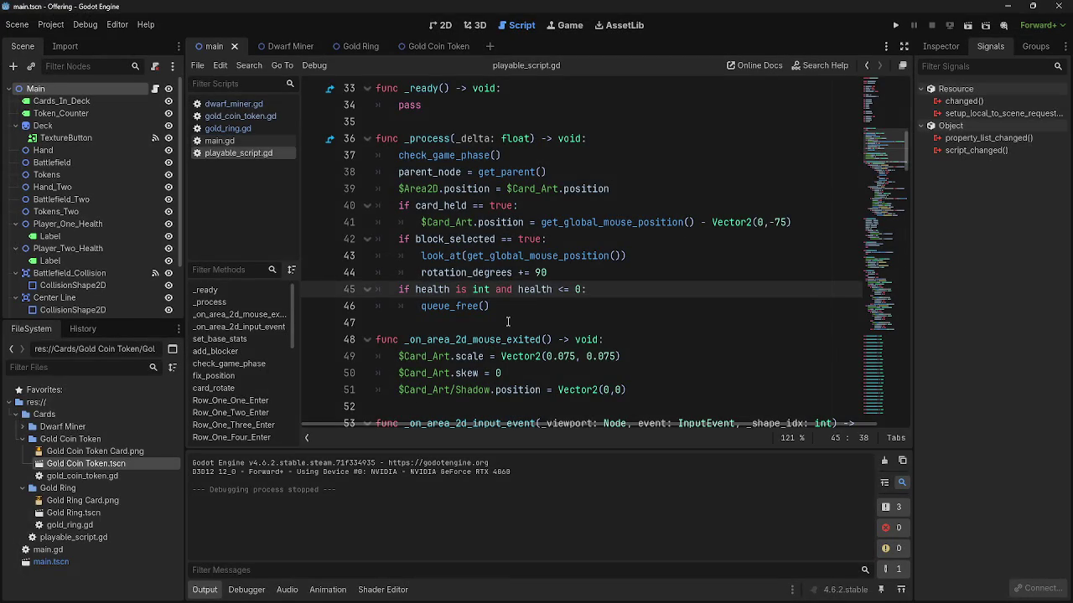
scroll(508, 322, "down", 10)
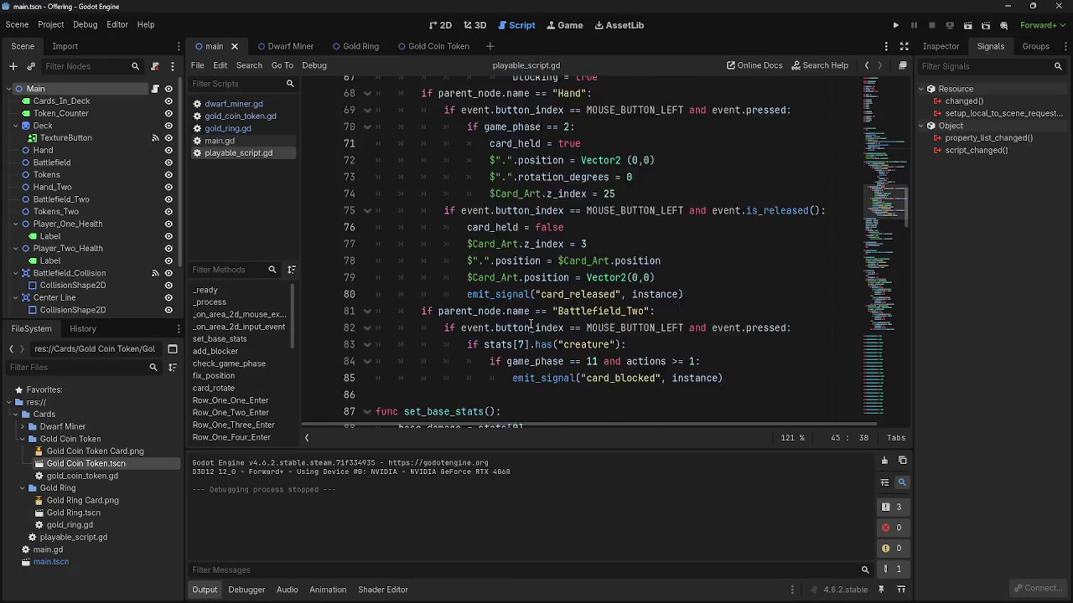
scroll(530, 325, "down", 5)
scroll(528, 321, "down", 1)
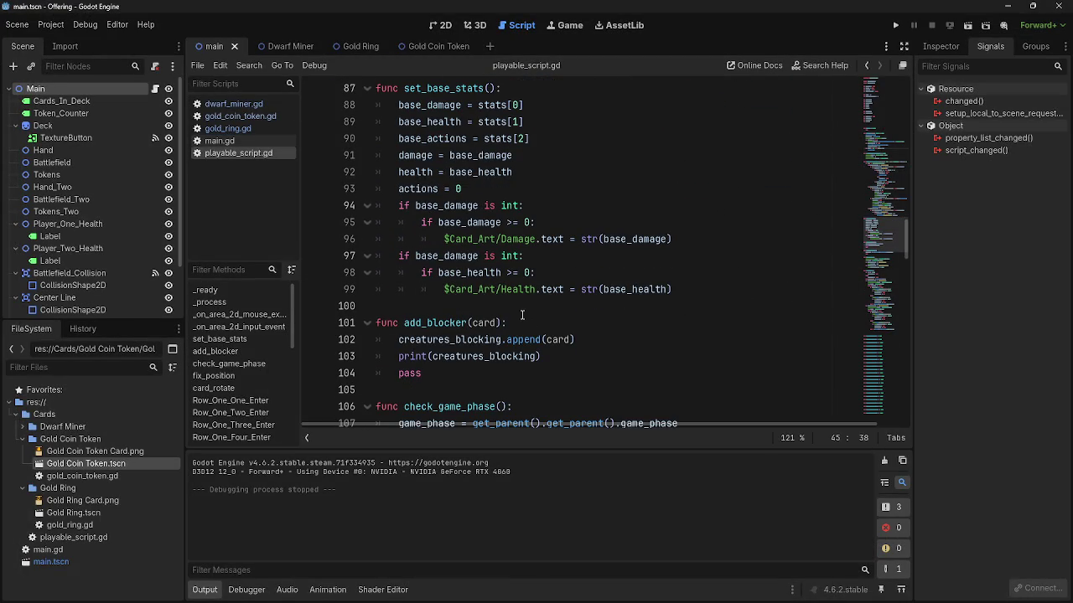
scroll(516, 311, "up", 1)
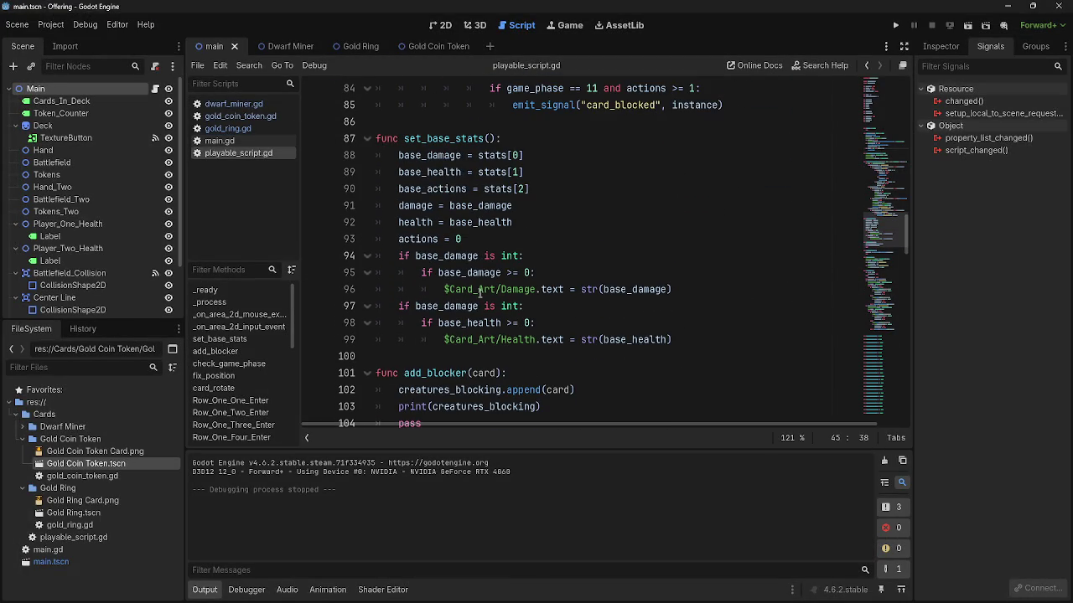
key("alt+Left")
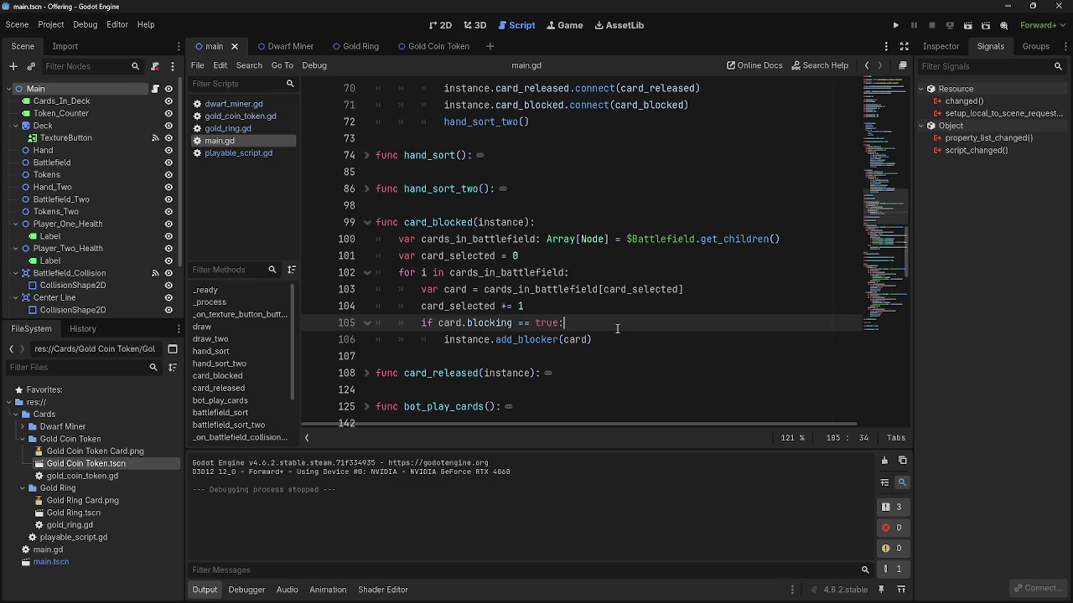
left_click(239, 152)
scroll(510, 285, "up", 12)
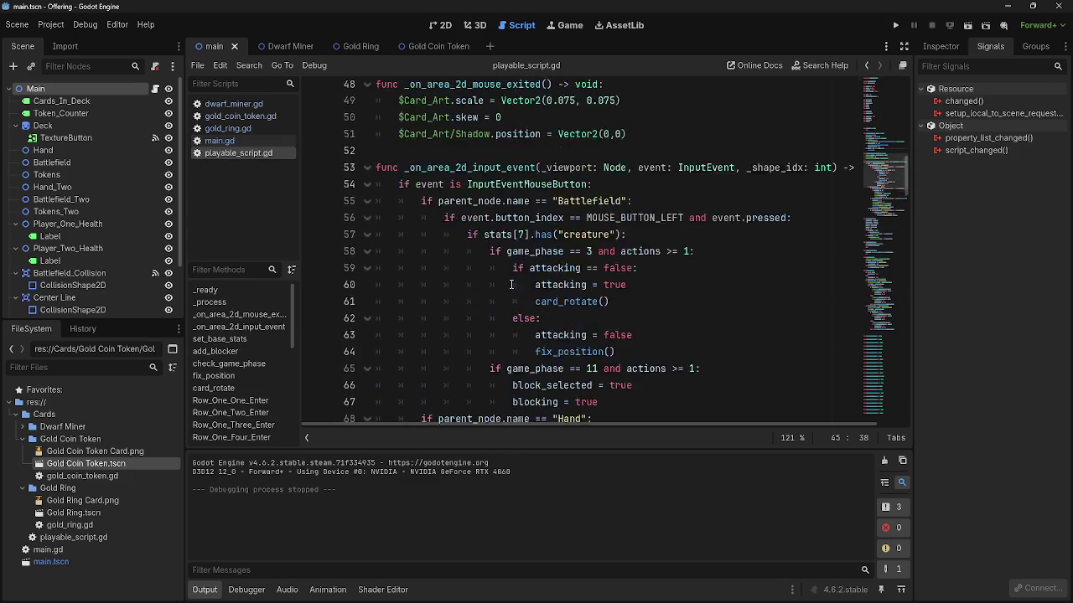
scroll(510, 285, "up", 4)
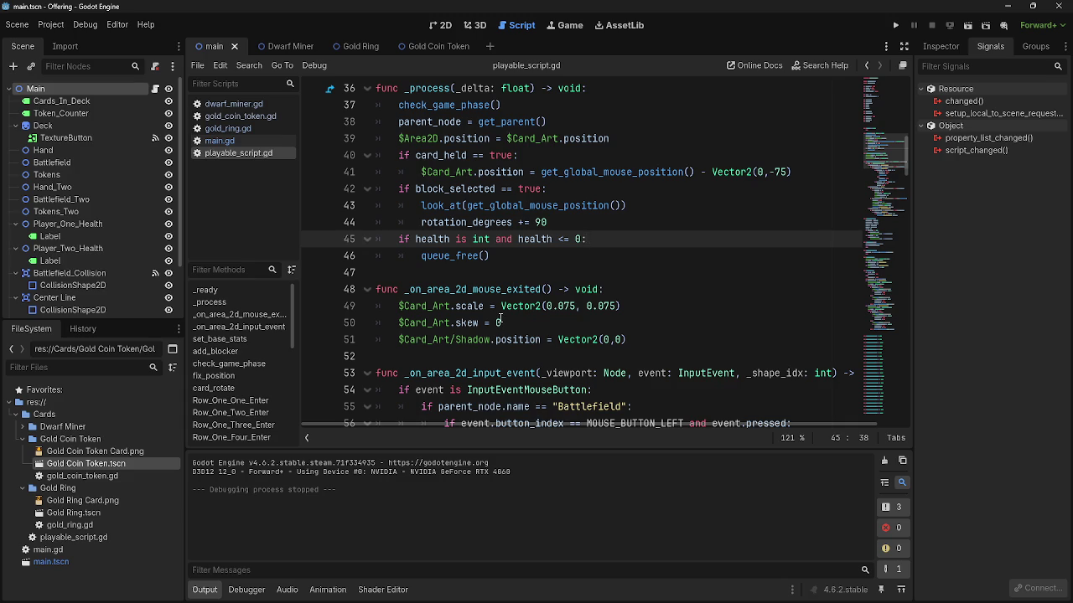
- Review the input-event code around the stats reference on line 83 of playable_script.gd
scroll(499, 319, "up", 3)
scroll(499, 318, "down", 4)
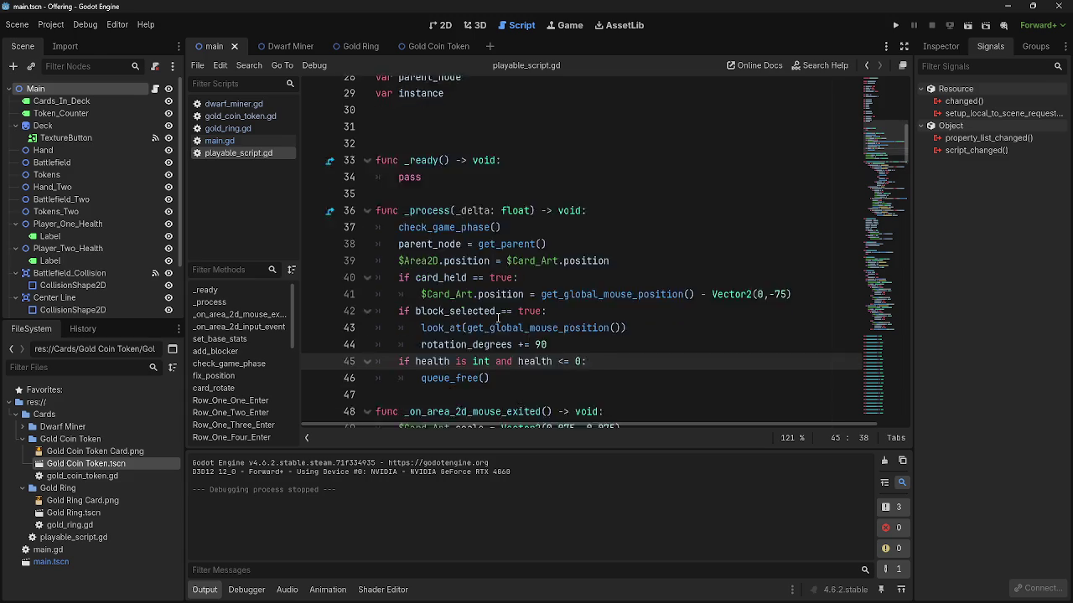
scroll(500, 321, "down", 9)
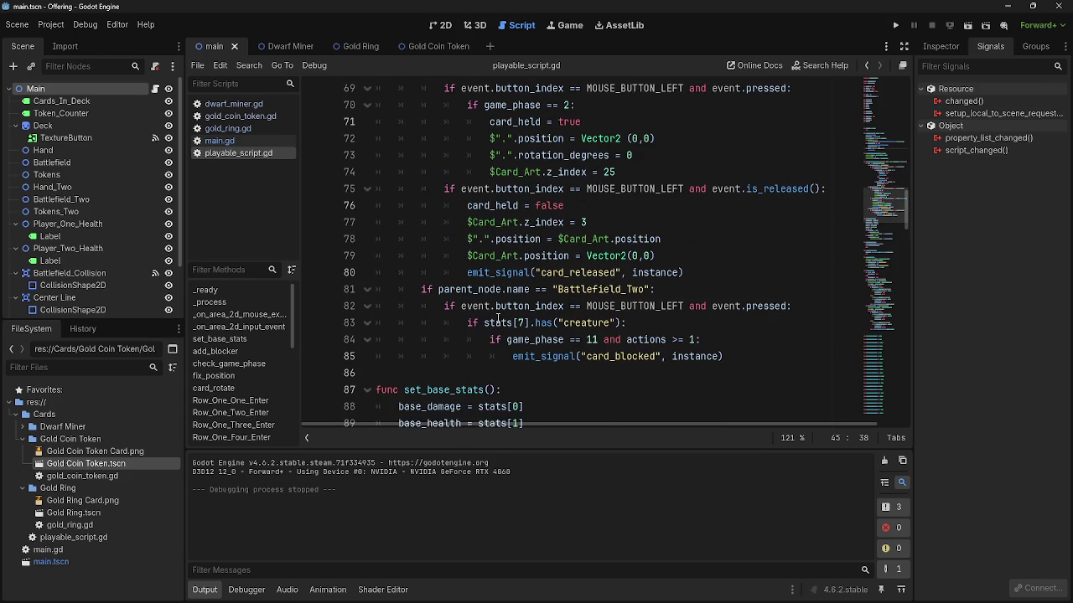
left_click(516, 371)
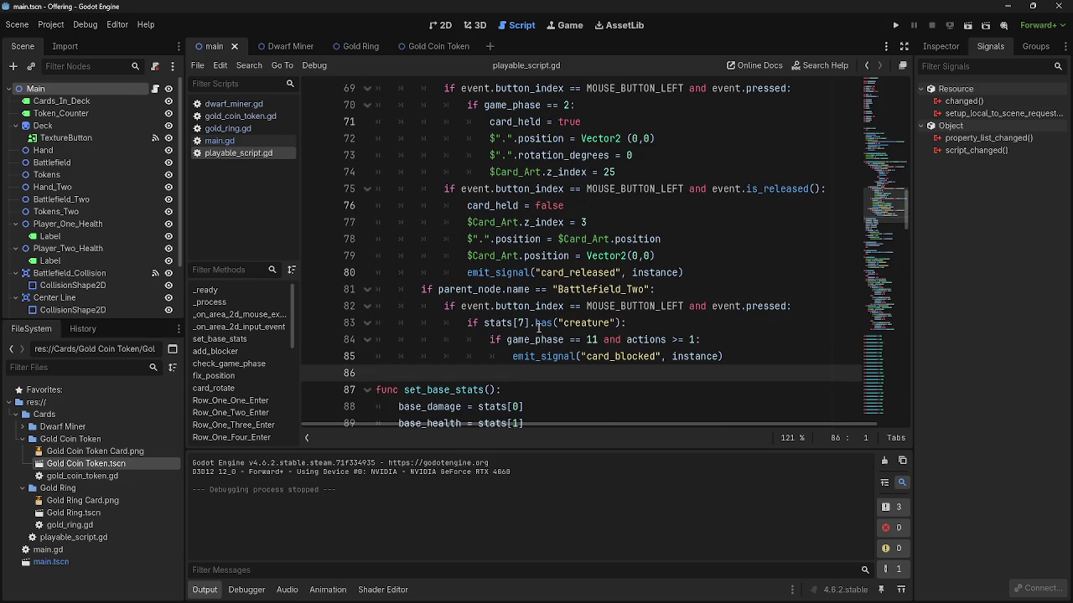
double_click(502, 323)
left_click(637, 323)
scroll(637, 321, "down", 10)
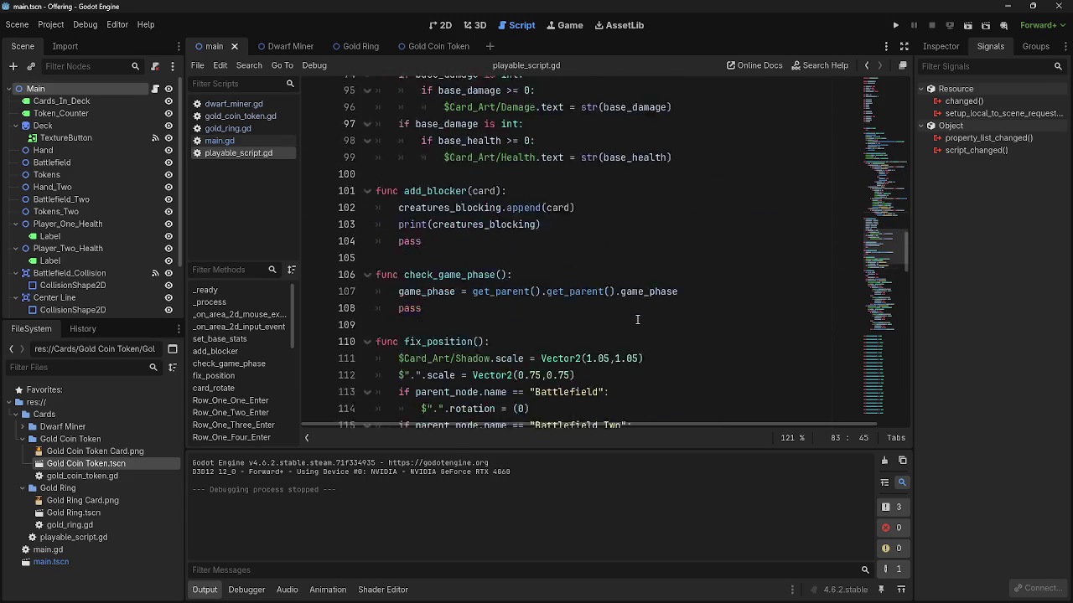
scroll(637, 320, "down", 6)
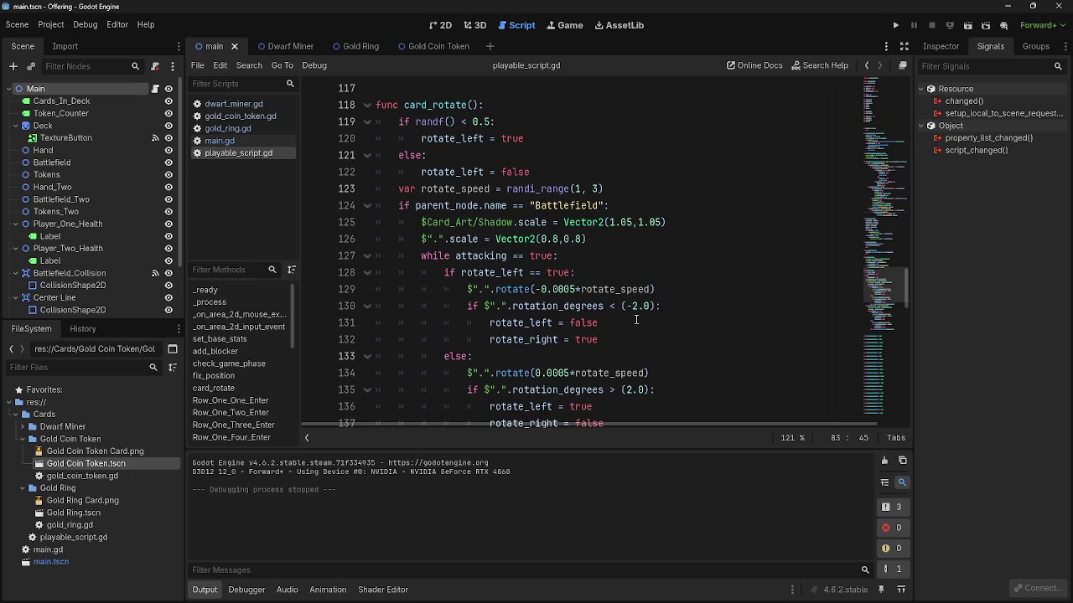
scroll(637, 320, "down", 9)
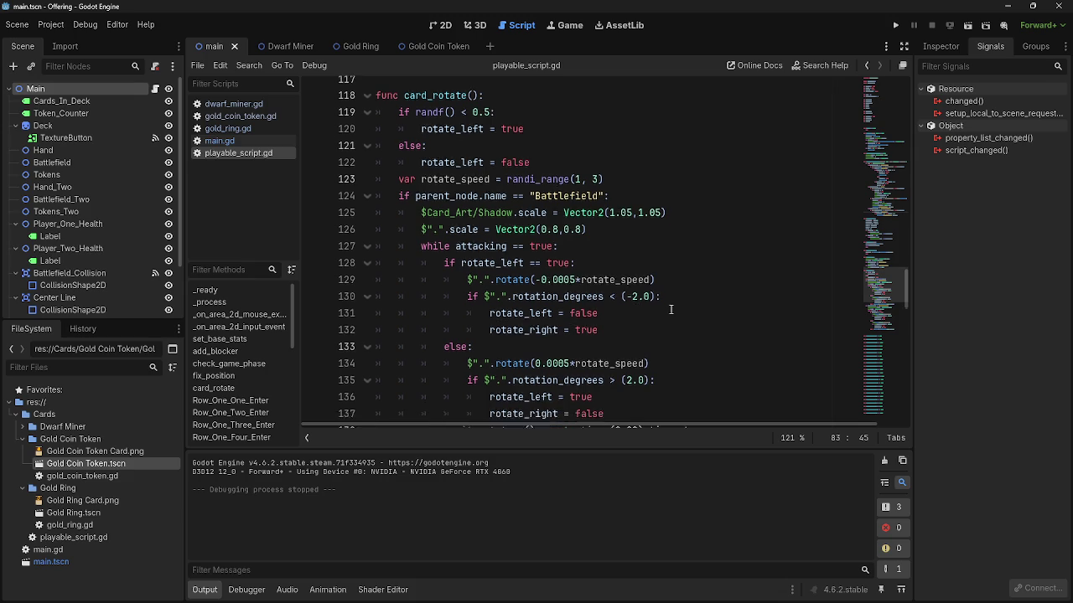
scroll(671, 309, "up", 3)
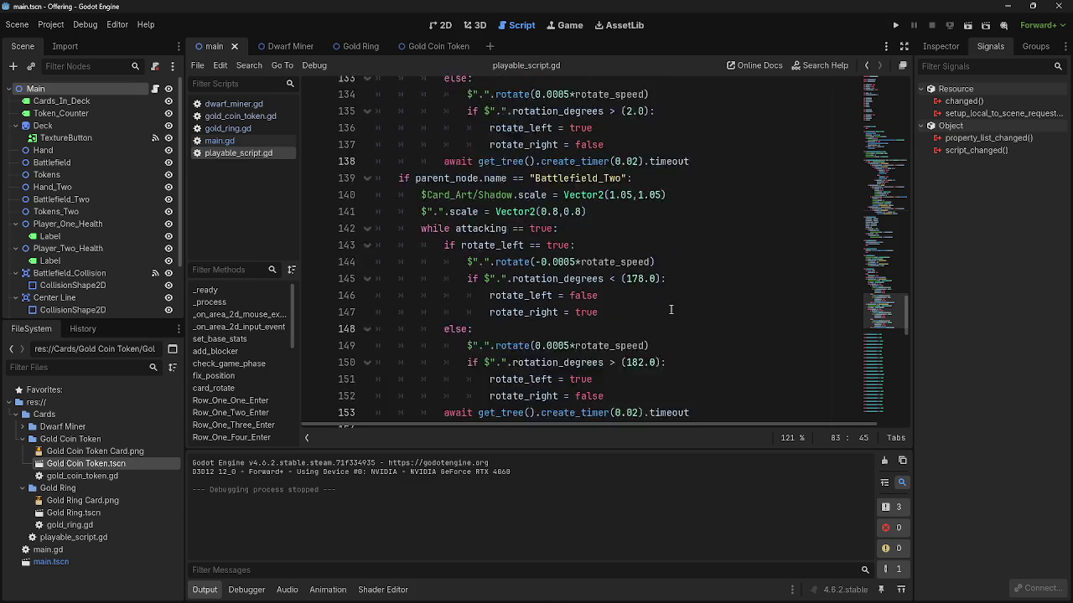
scroll(671, 309, "up", 13)
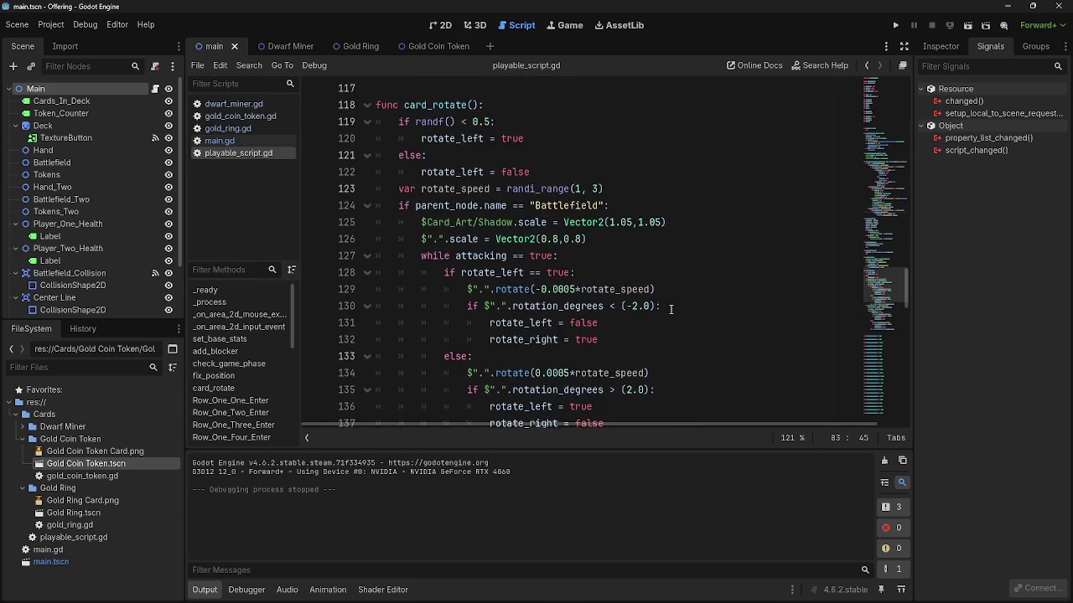
scroll(670, 309, "up", 15)
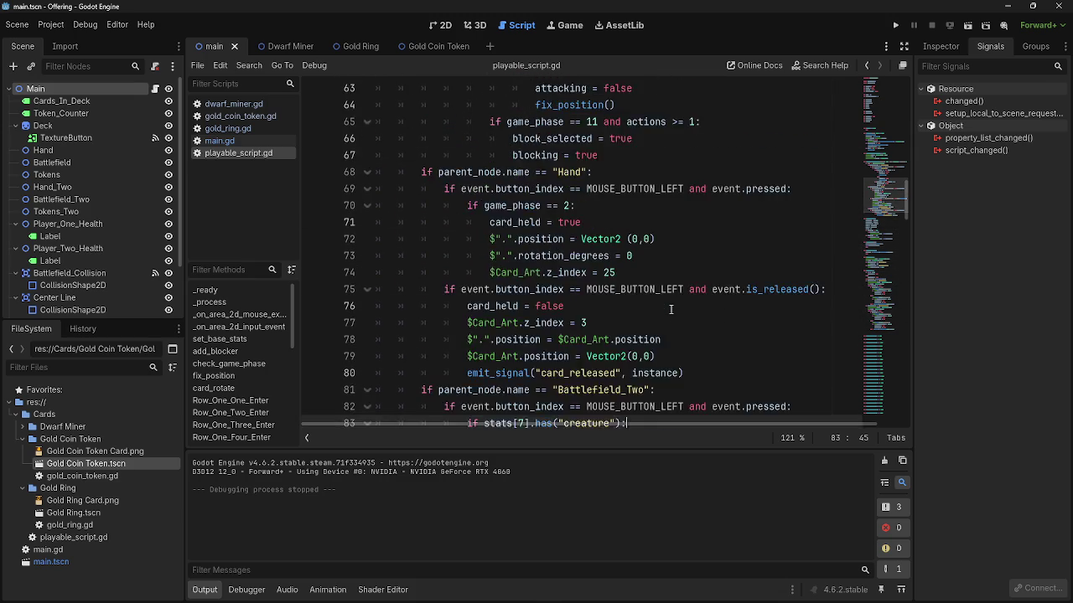
- Collapse _on_area_2d_input_event, _on_area_2d_mouse_exited, _process, _ready and set_base_stats
left_click(367, 122)
scroll(500, 256, "up", 4)
scroll(500, 256, "up", 1)
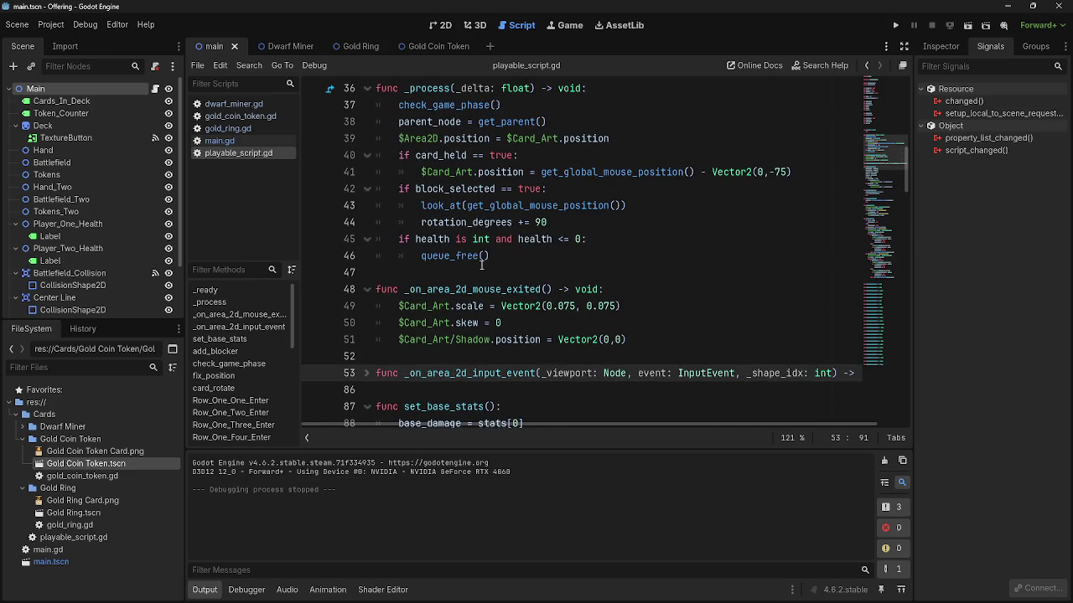
left_click(367, 289)
scroll(368, 293, "up", 2)
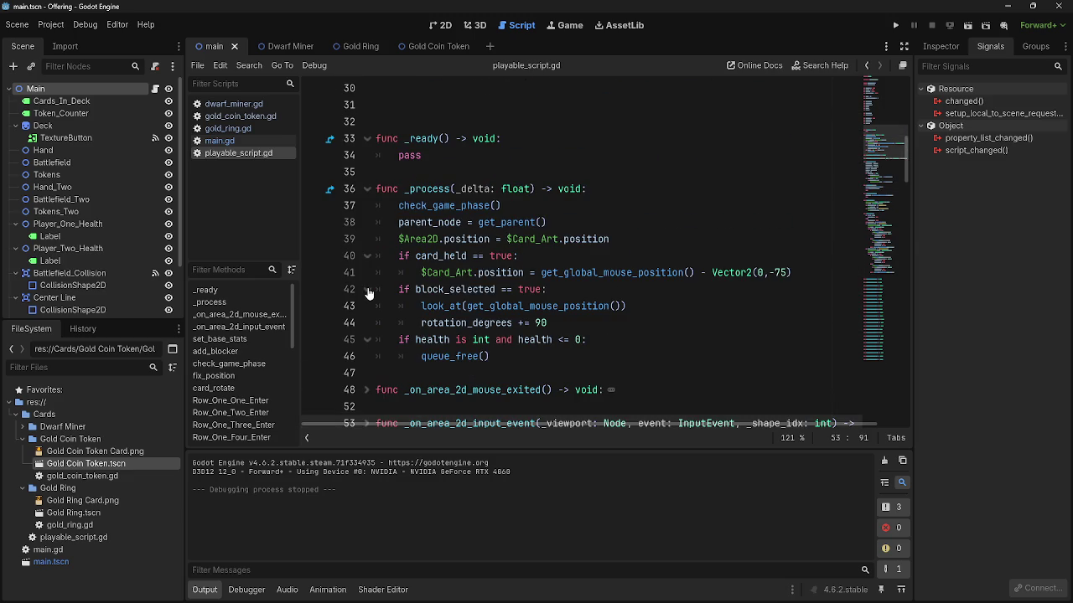
left_click(365, 192)
left_click(367, 140)
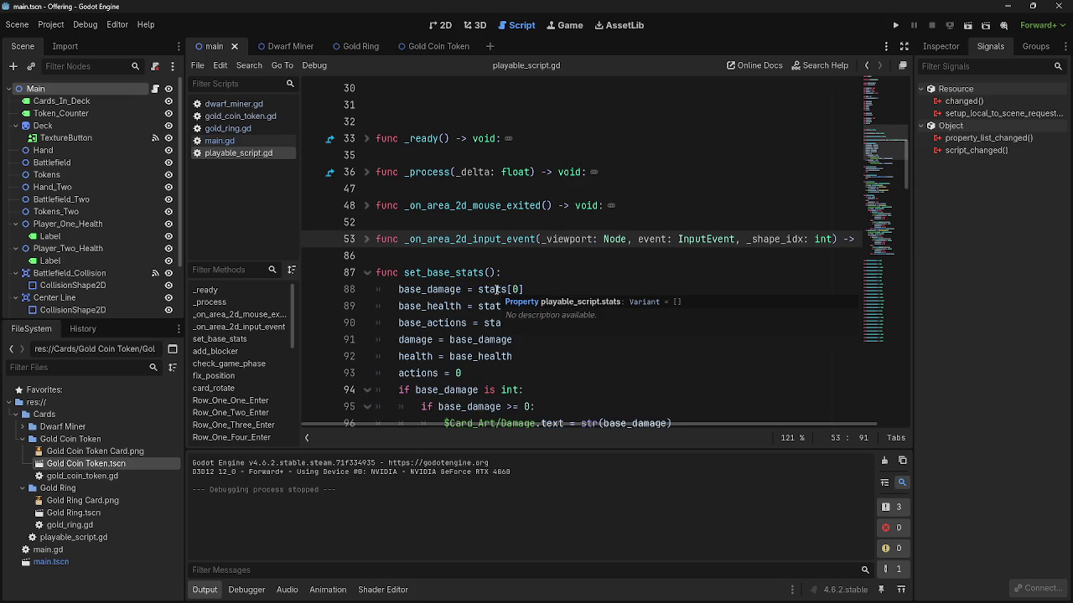
scroll(497, 289, "down", 2)
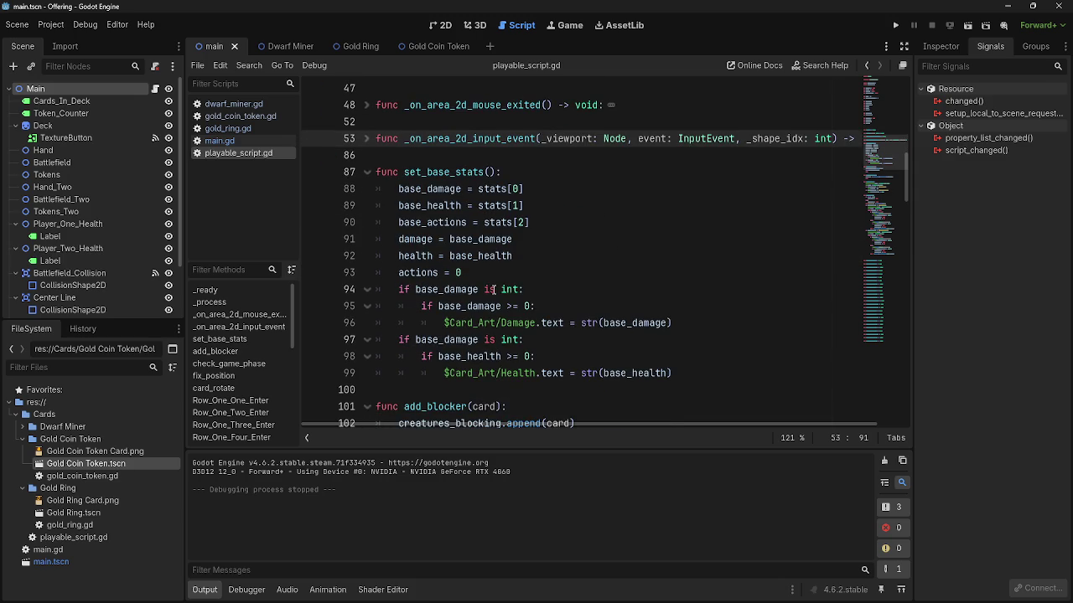
left_click(366, 173)
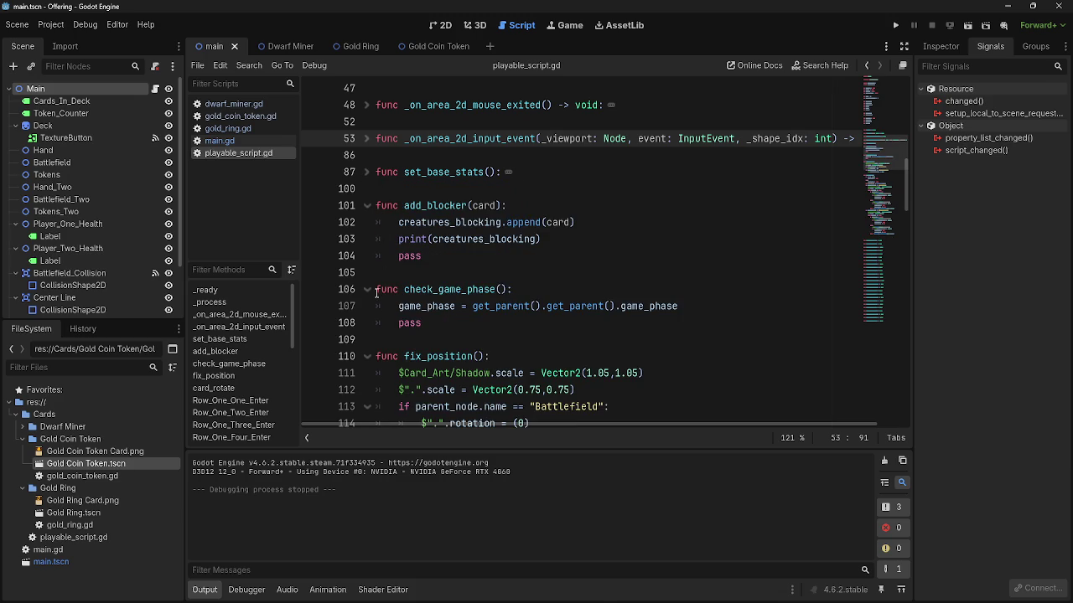
- Delete the leftover pass line from check_game_phase and collapse the function
left_click(420, 322)
left_click_drag(421, 322, 338, 322)
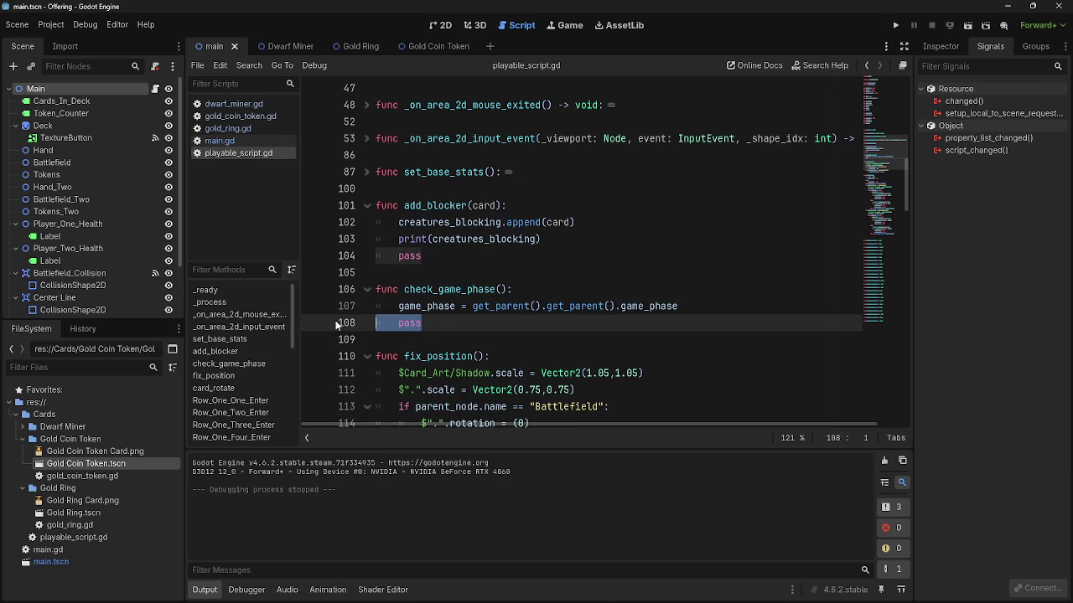
key("BackSpace")
key("BackSpace")
left_click(365, 290)
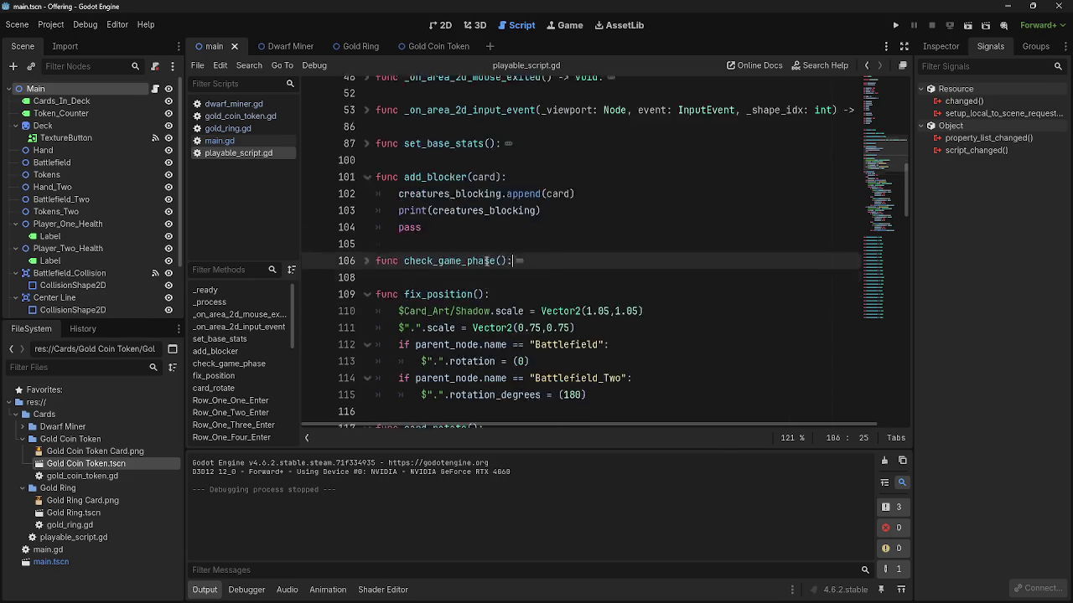
scroll(378, 251, "down", 5)
scroll(379, 170, "up", 2)
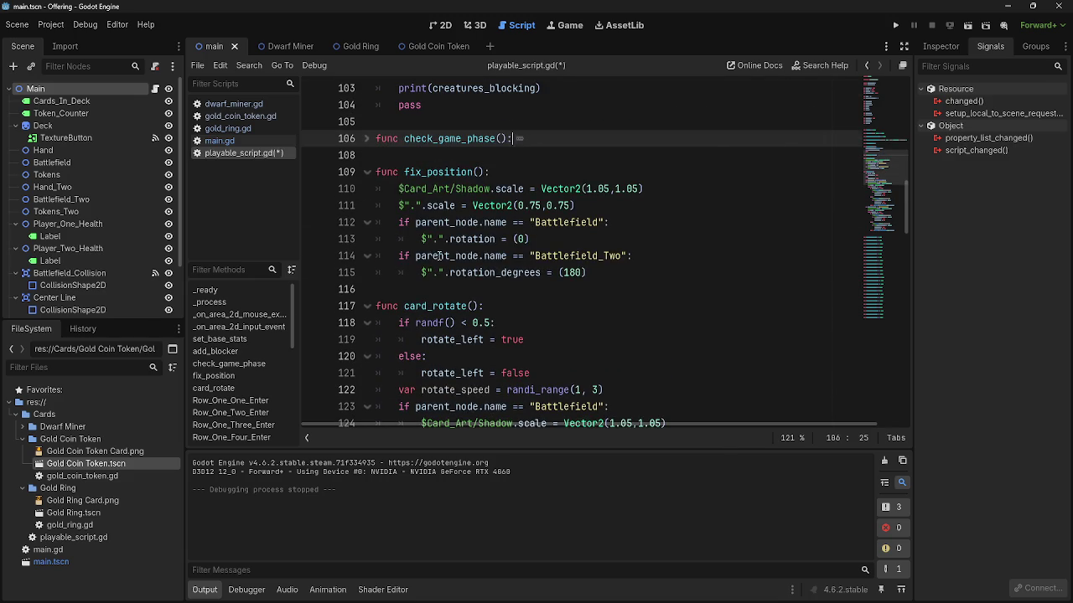
- Collapse the fix_position and card_rotate functions
left_click(368, 171)
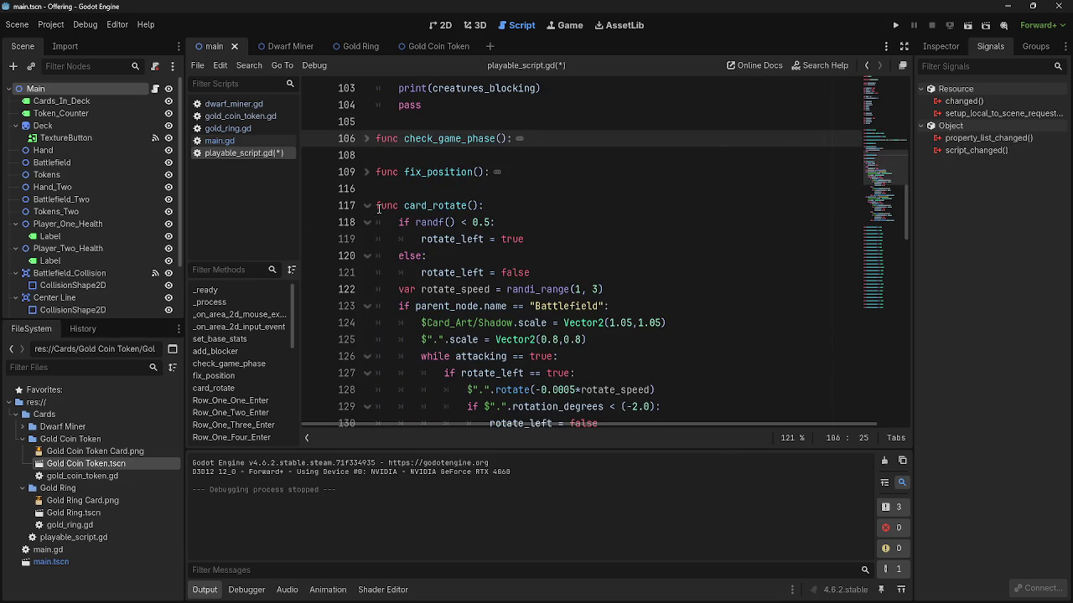
scroll(375, 167, "down", 1)
left_click(376, 121)
left_click(368, 122)
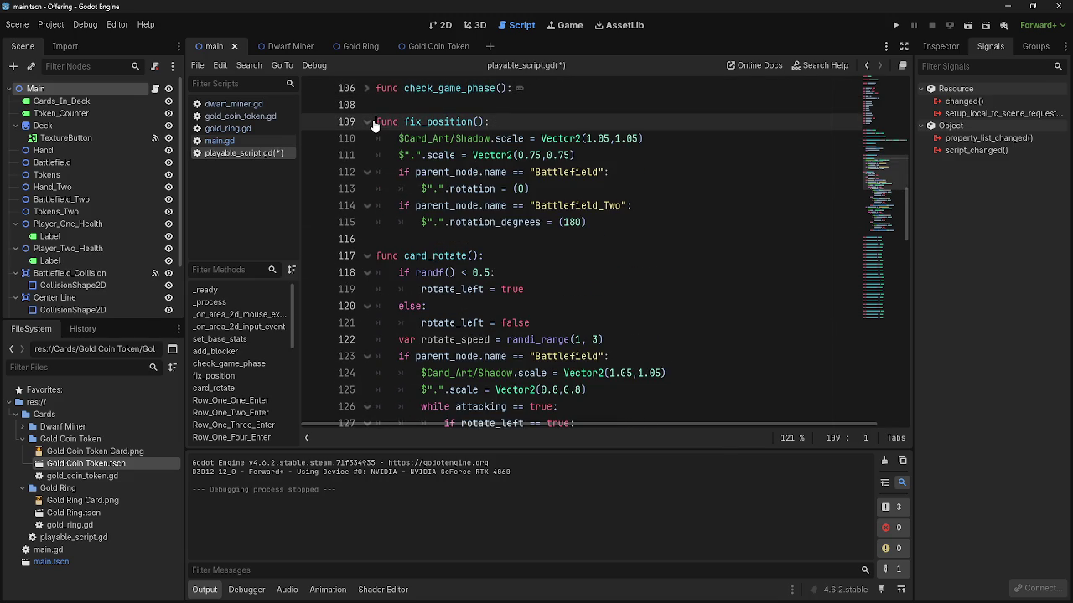
left_click(373, 123)
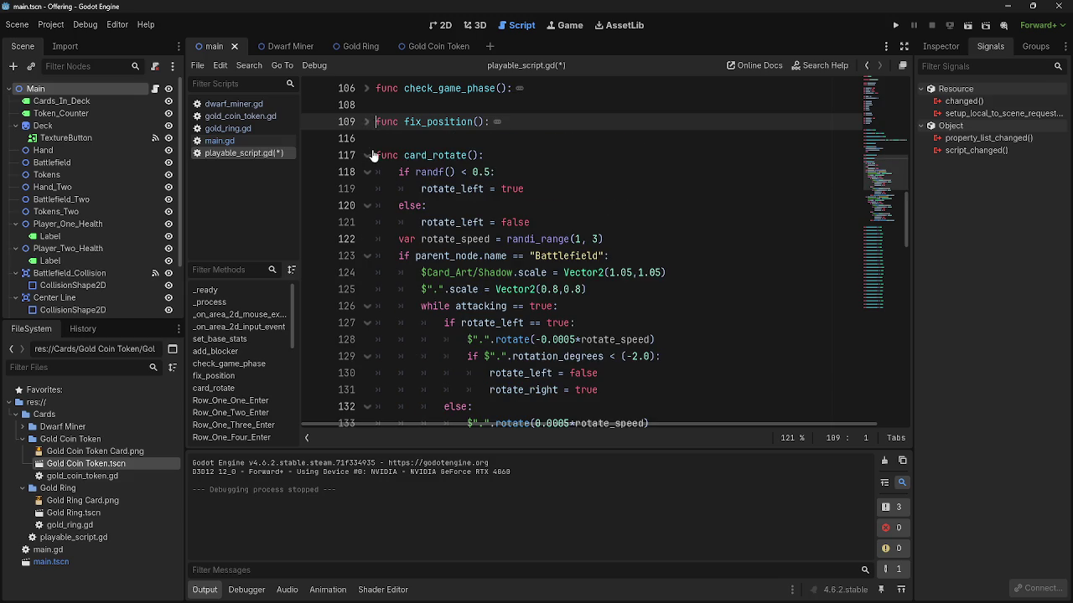
scroll(373, 161, "down", 2)
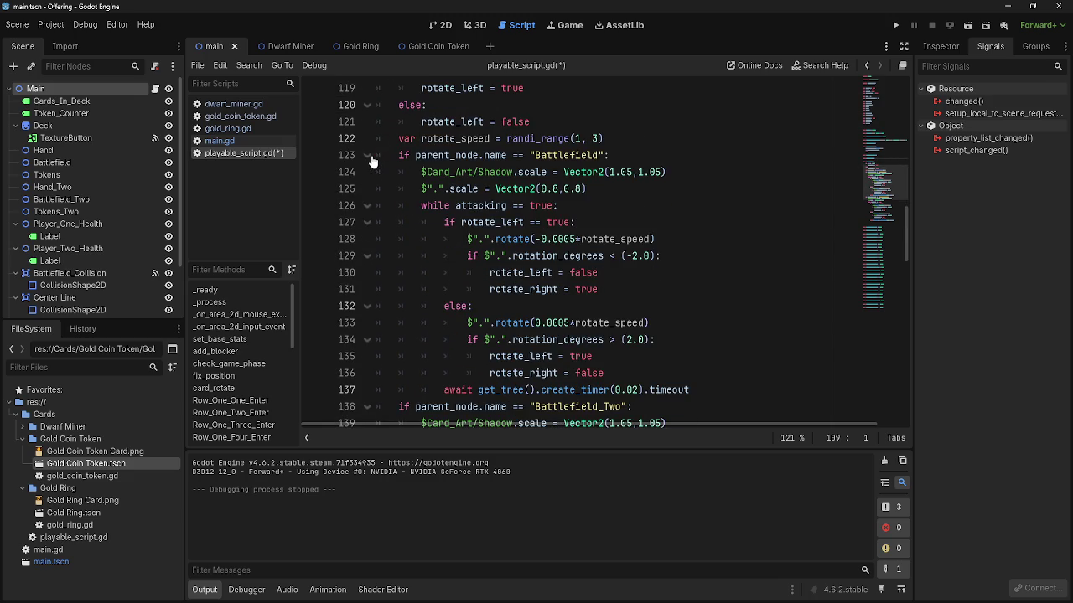
scroll(373, 161, "down", 1)
scroll(373, 161, "up", 4)
left_click(368, 158)
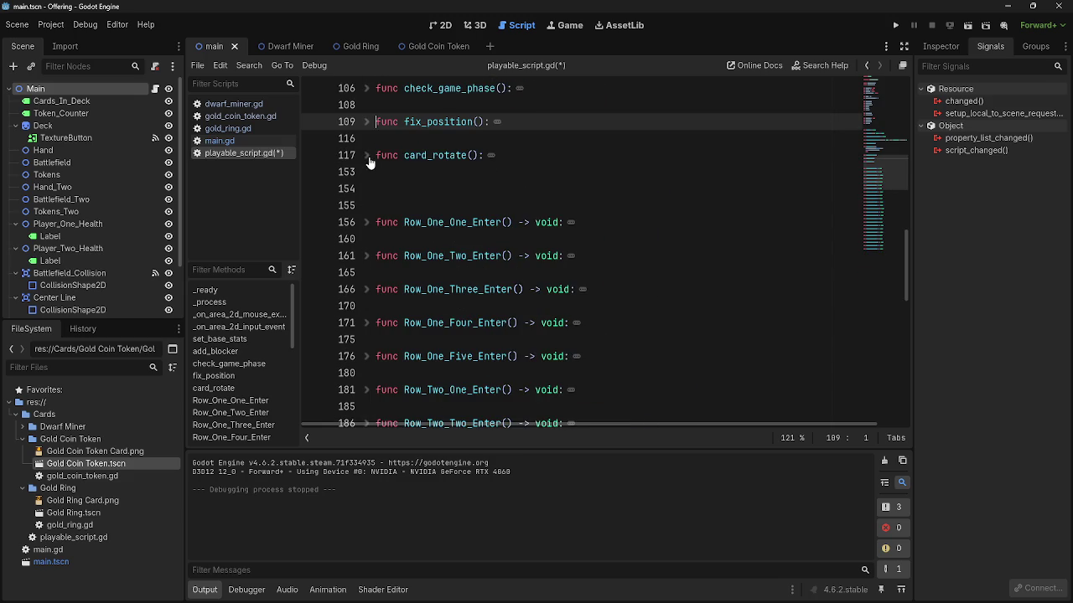
left_click(373, 138)
- Delete the pass line from add_blocker and leave the function collapsed
scroll(460, 272, "up", 8)
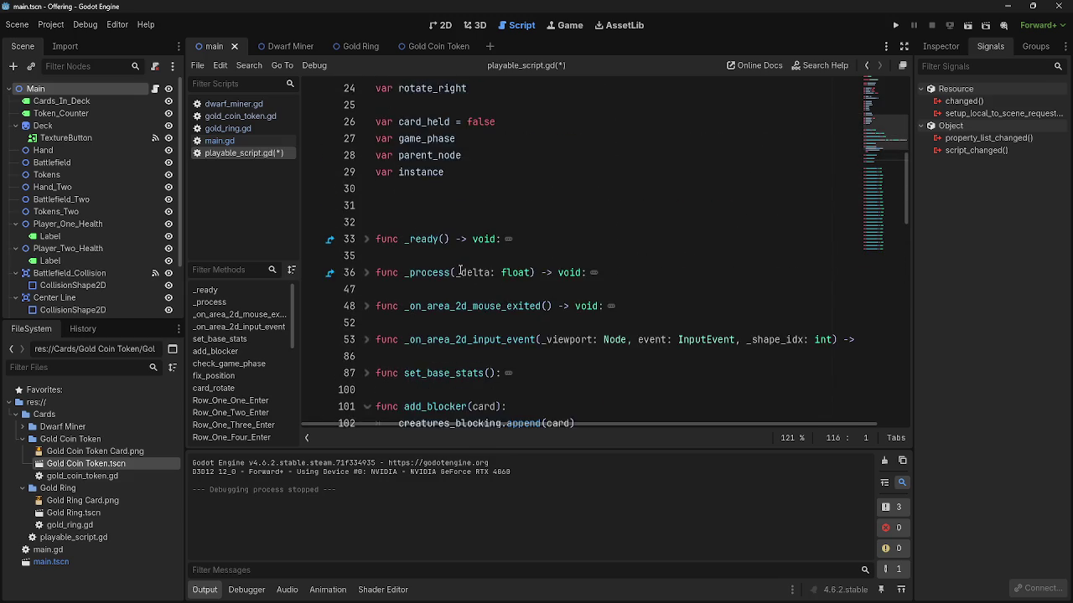
scroll(460, 273, "down", 3)
left_click_drag(460, 272, 446, 303)
left_click(448, 293)
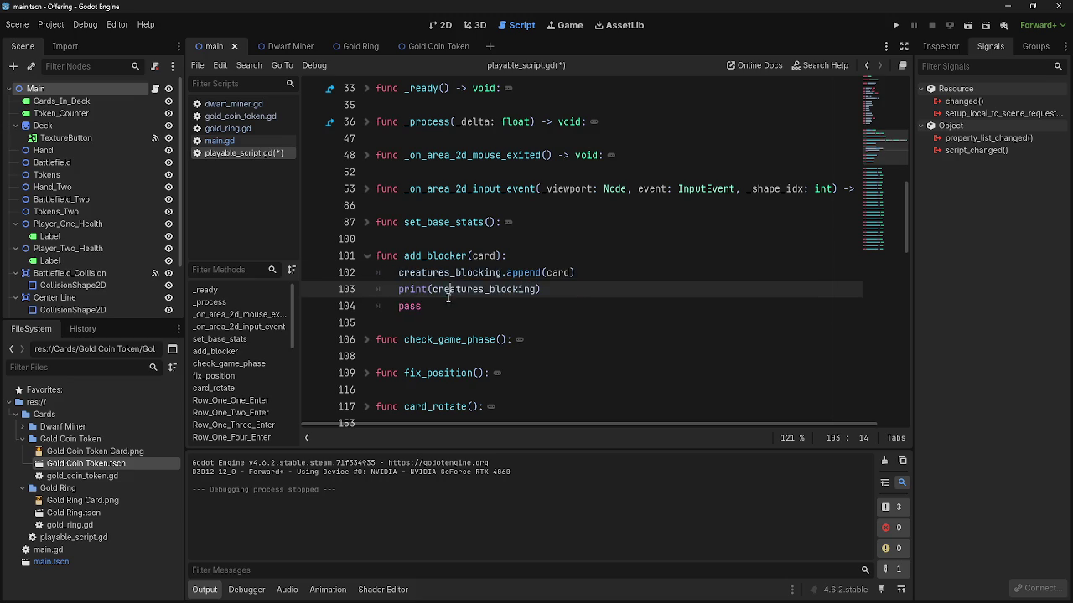
double_click(410, 307)
key("BackSpace")
key("BackSpace")
key("BackSpace")
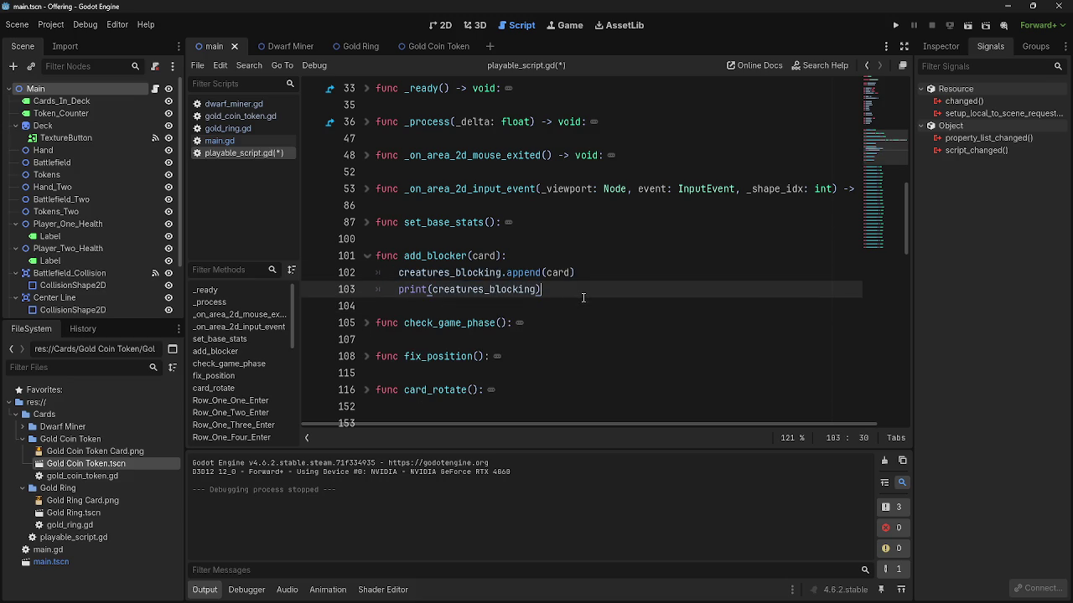
left_click(368, 259)
left_click(368, 259)
left_click(368, 259)
- Switch to main.gd and collapse the card_blocked function
left_click(220, 141)
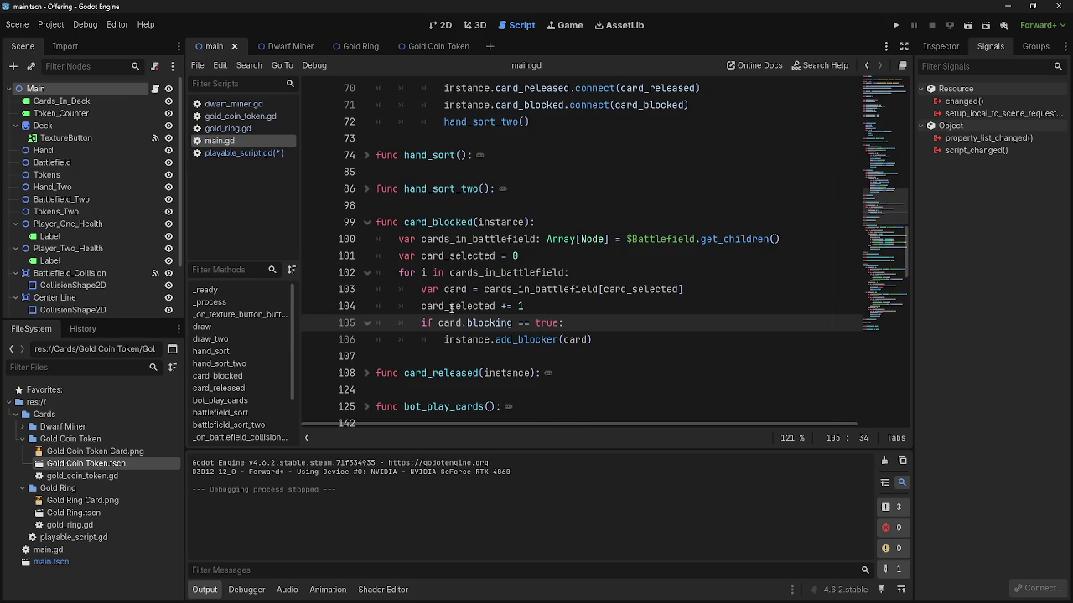
left_click(610, 346)
left_click(367, 222)
scroll(566, 336, "down", 10)
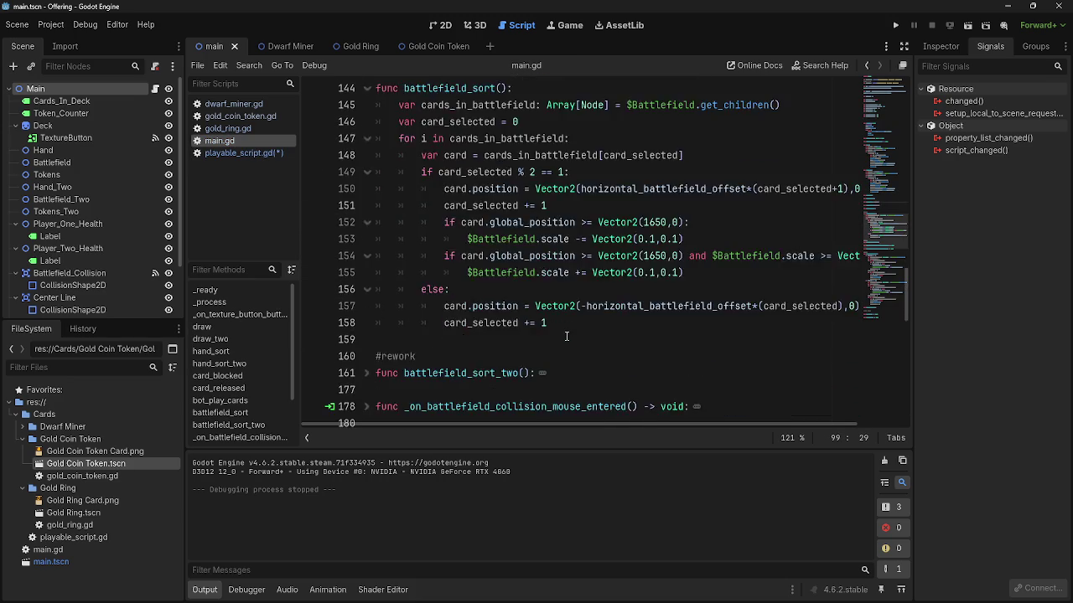
scroll(567, 336, "down", 5)
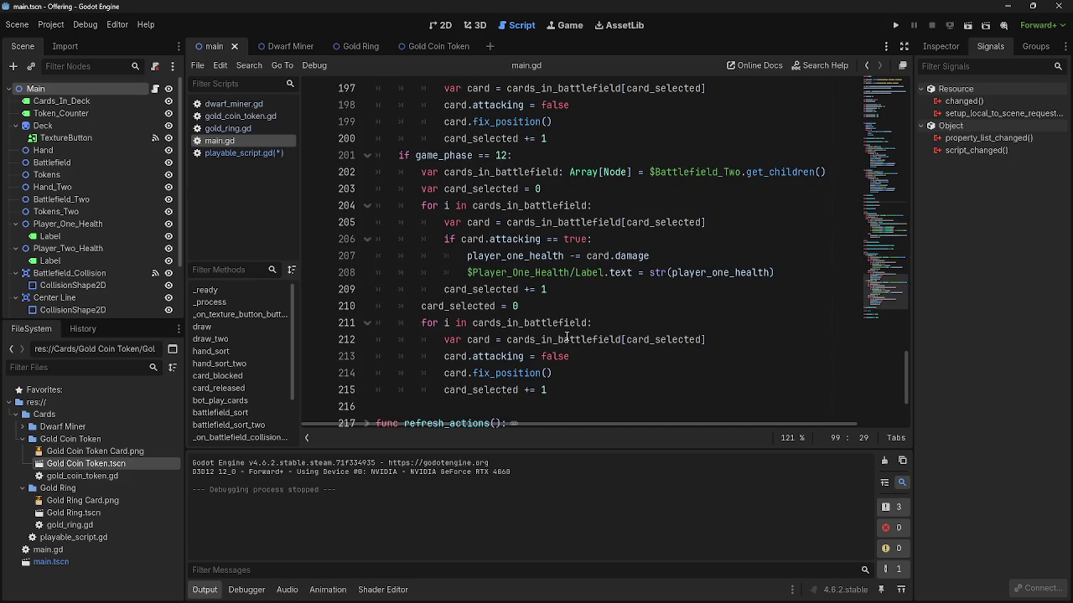
key("Down")
- Find battlefield_sort in main.gd and fold it
scroll(567, 336, "up", 4)
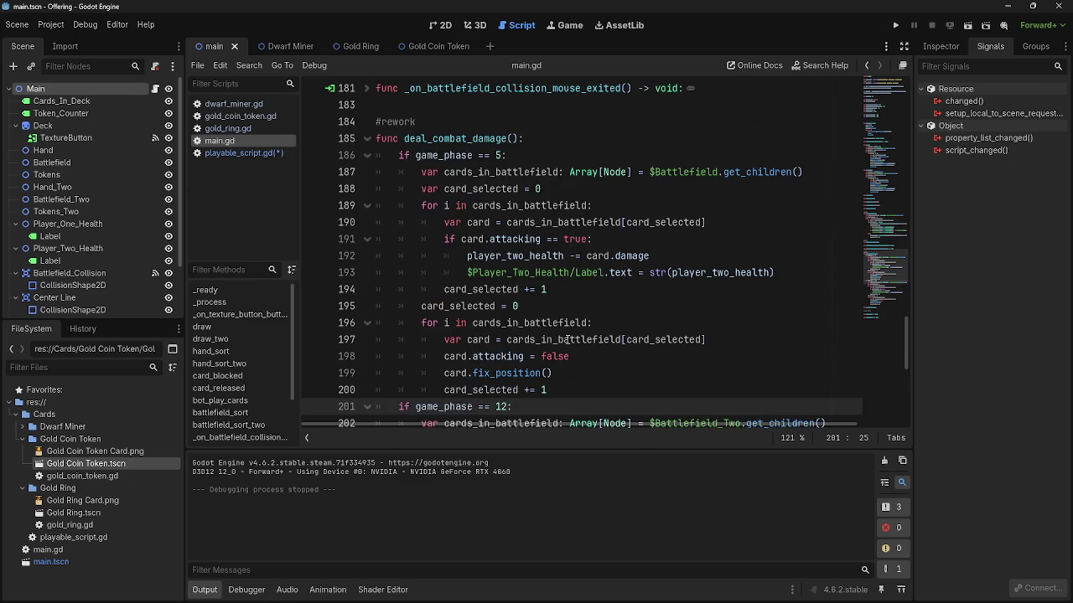
scroll(567, 338, "up", 15)
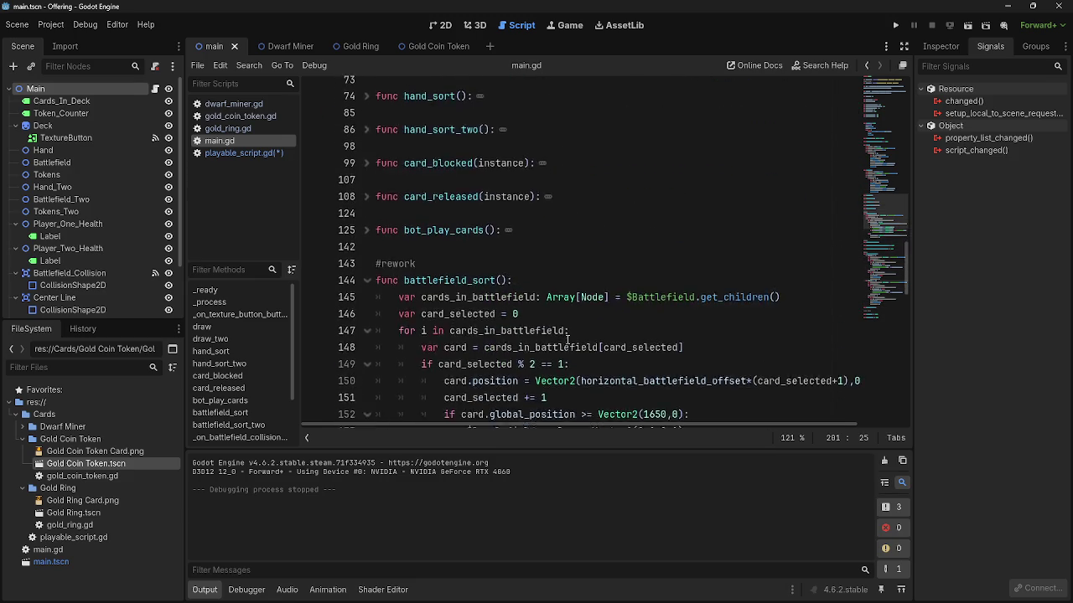
scroll(567, 340, "down", 20)
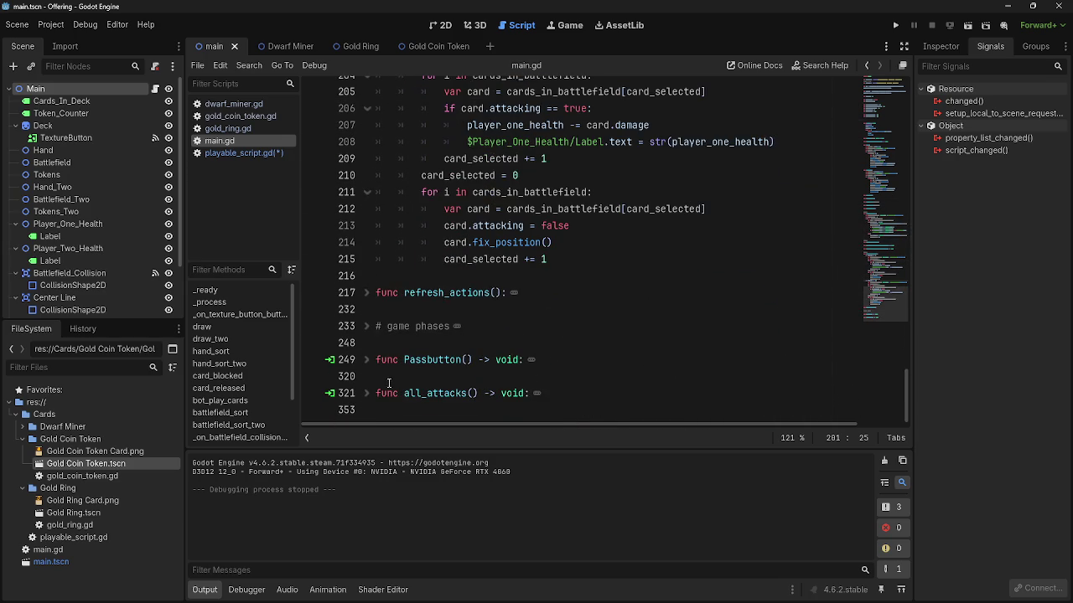
scroll(387, 380, "up", 3)
scroll(388, 381, "up", 20)
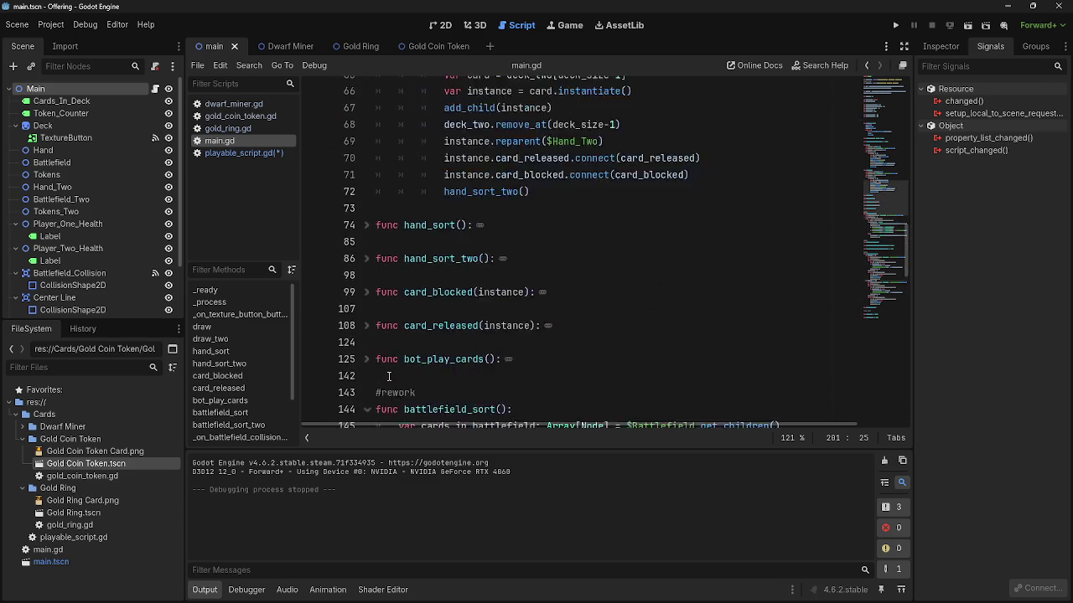
scroll(389, 377, "up", 6)
scroll(389, 299, "down", 2)
scroll(390, 299, "down", 10)
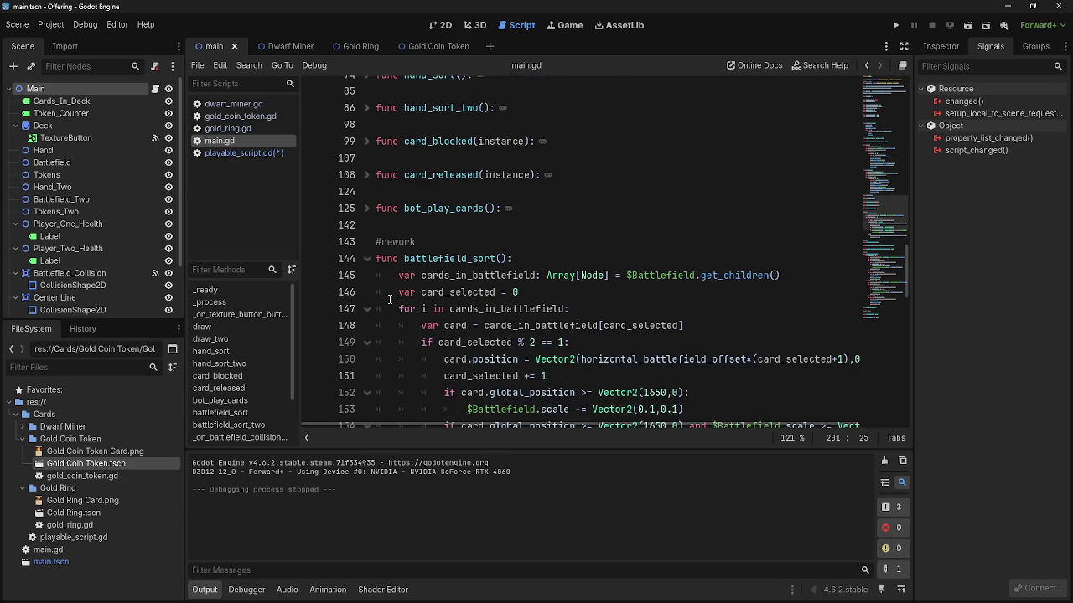
scroll(365, 239, "down", 2)
scroll(362, 227, "up", 3)
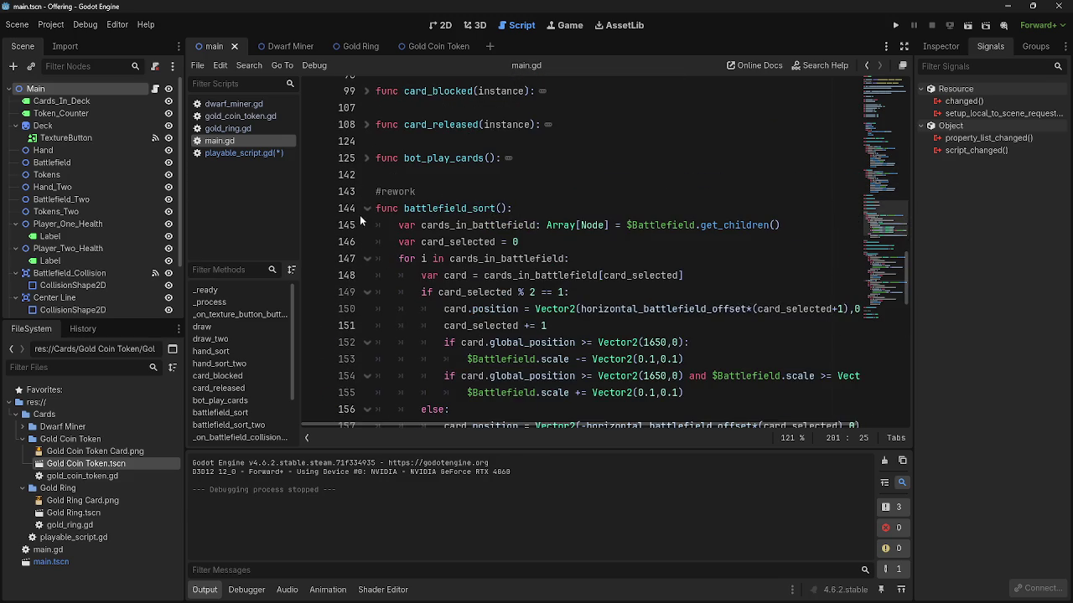
left_click(367, 212)
- Fold deal_combat_damage and unfold the # game phases comment list
scroll(369, 271, "down", 2)
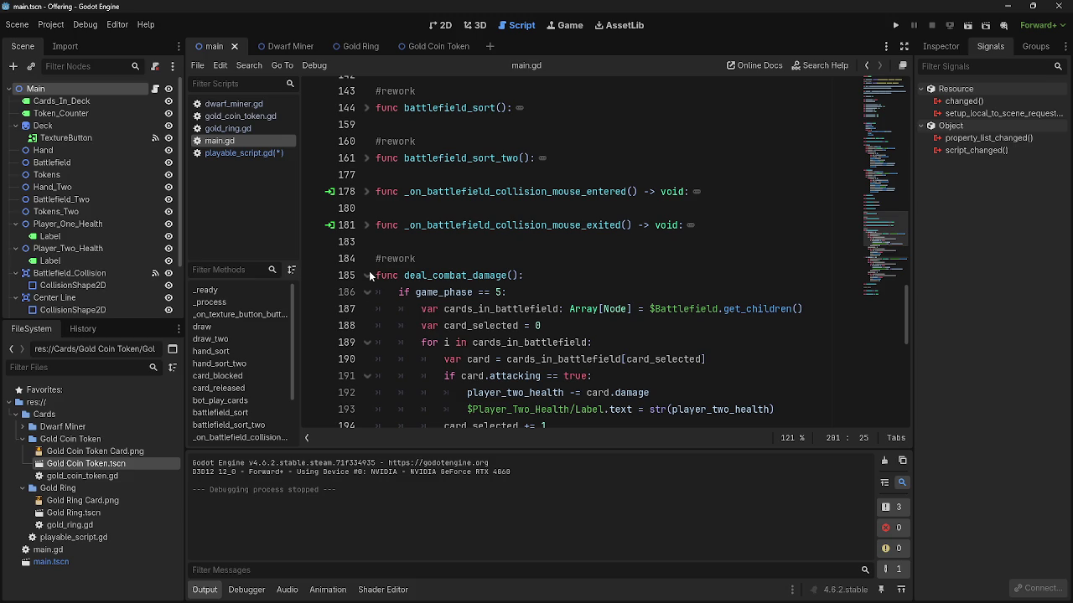
left_click(368, 275)
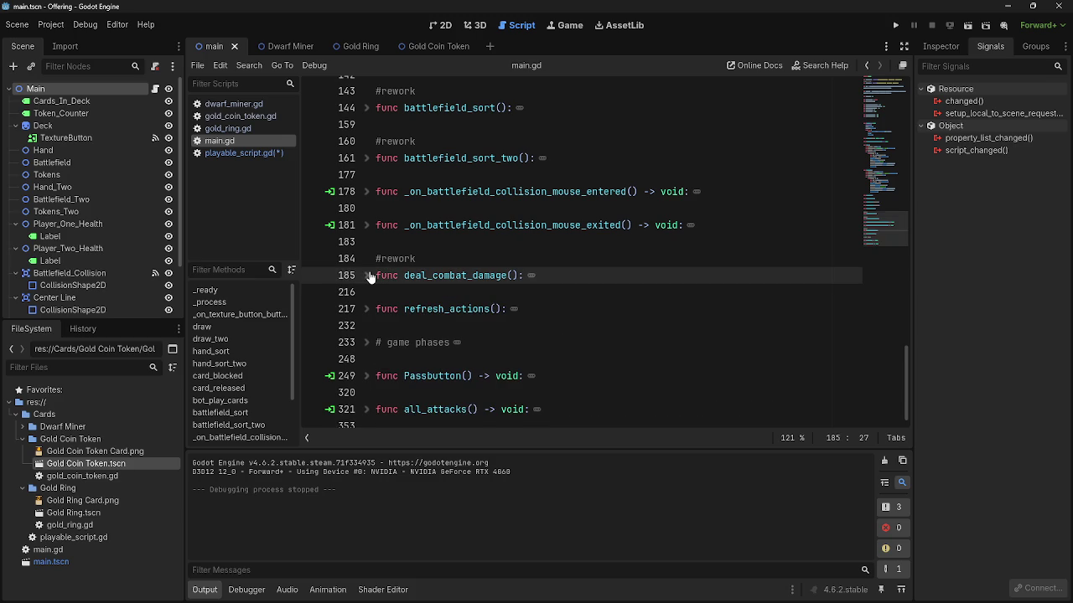
left_click(366, 342)
scroll(381, 327, "down", 5)
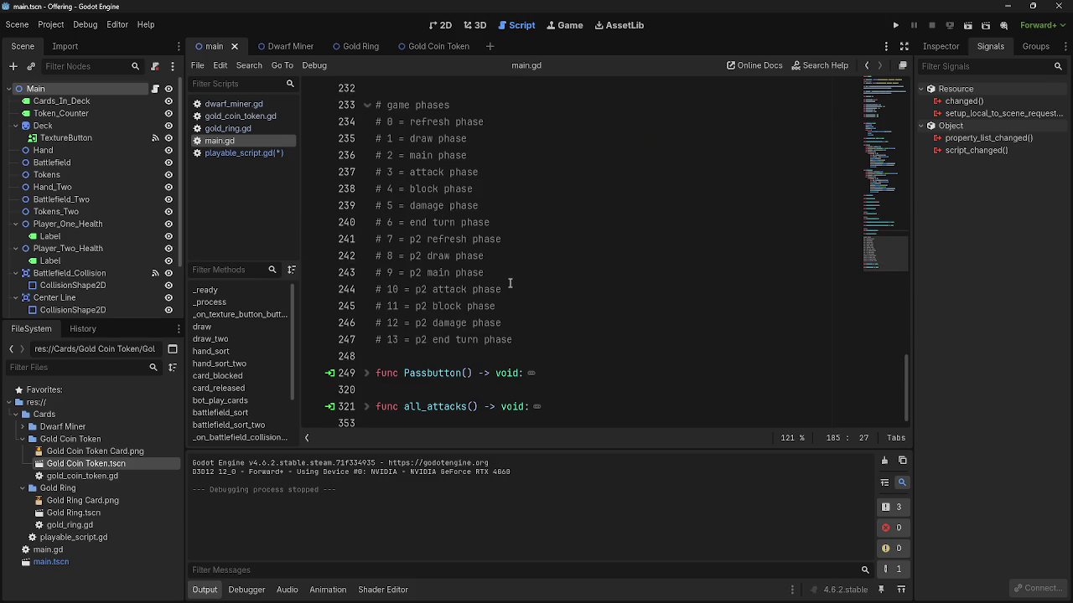
- Check the phase 11 and p2 damage comments, fold the phase list, and unfold Passbutton
left_click_drag(506, 307, 348, 306)
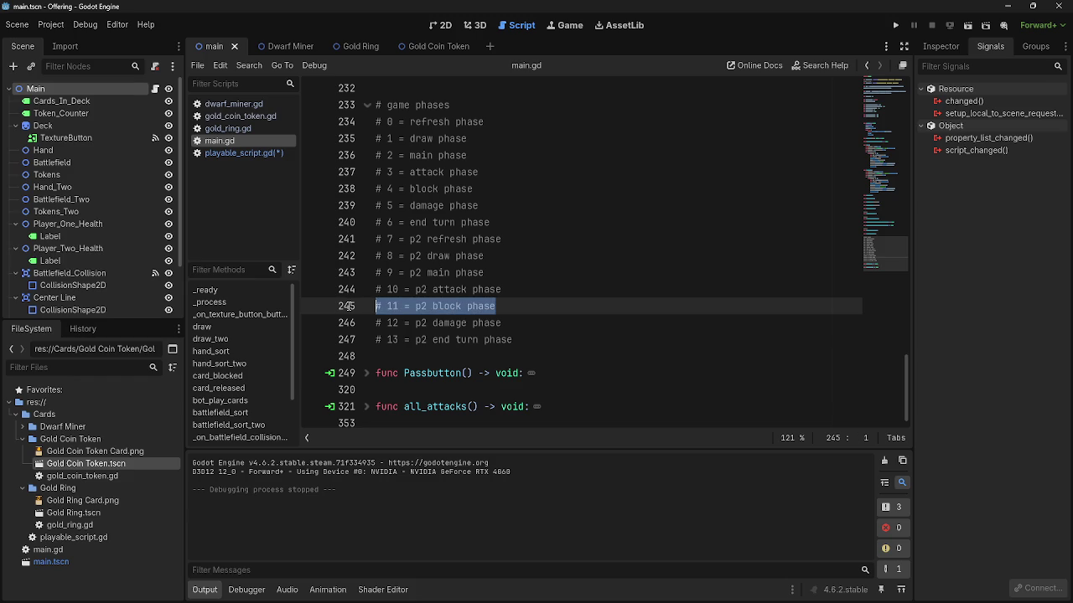
left_click_drag(525, 340, 359, 323)
left_click(462, 323)
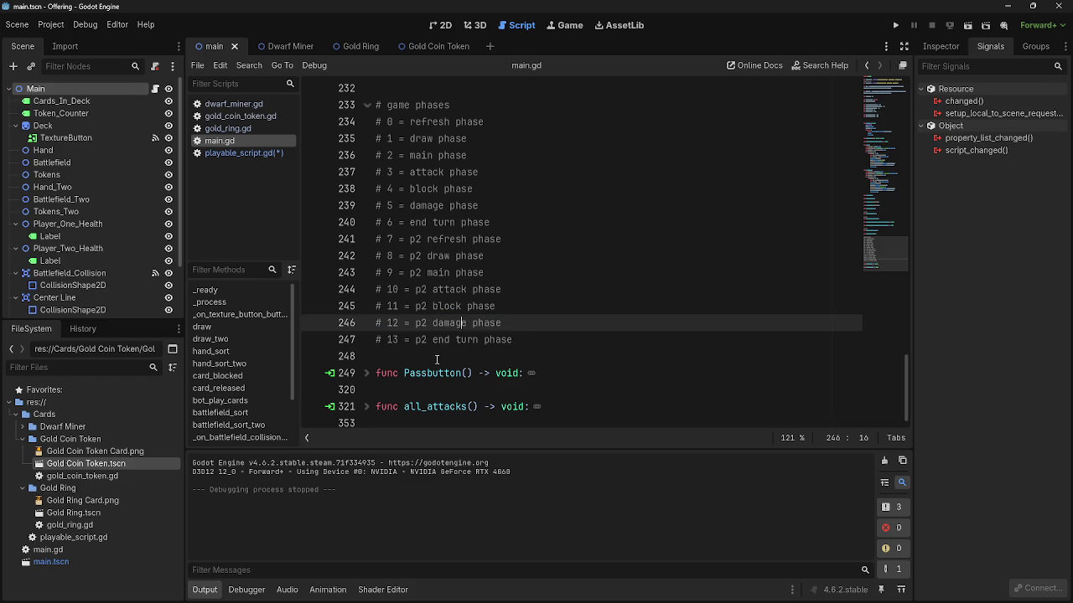
left_click(367, 110)
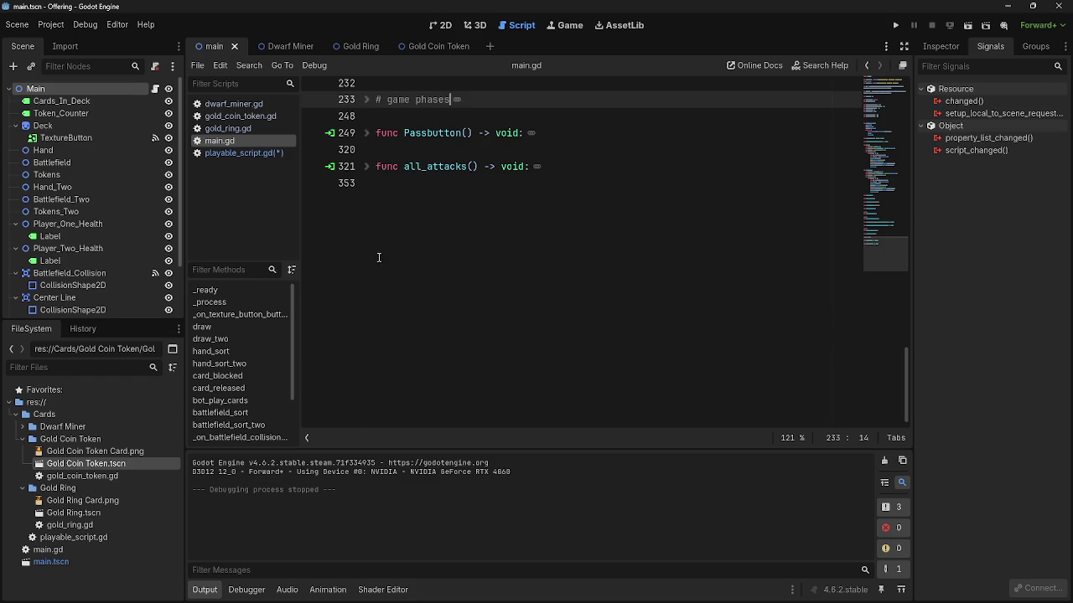
left_click(367, 138)
- Delete the empty 'if game_phase == 4: pass' branch and its blank line
scroll(514, 260, "up", 1)
scroll(514, 259, "down", 5)
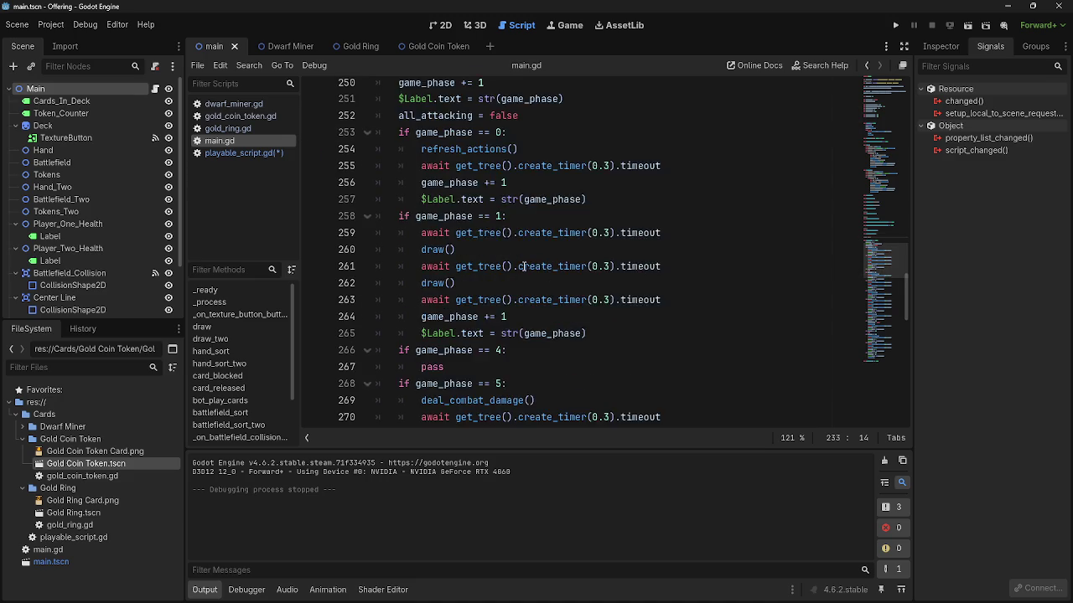
left_click_drag(446, 317, 341, 310)
key("BackSpace")
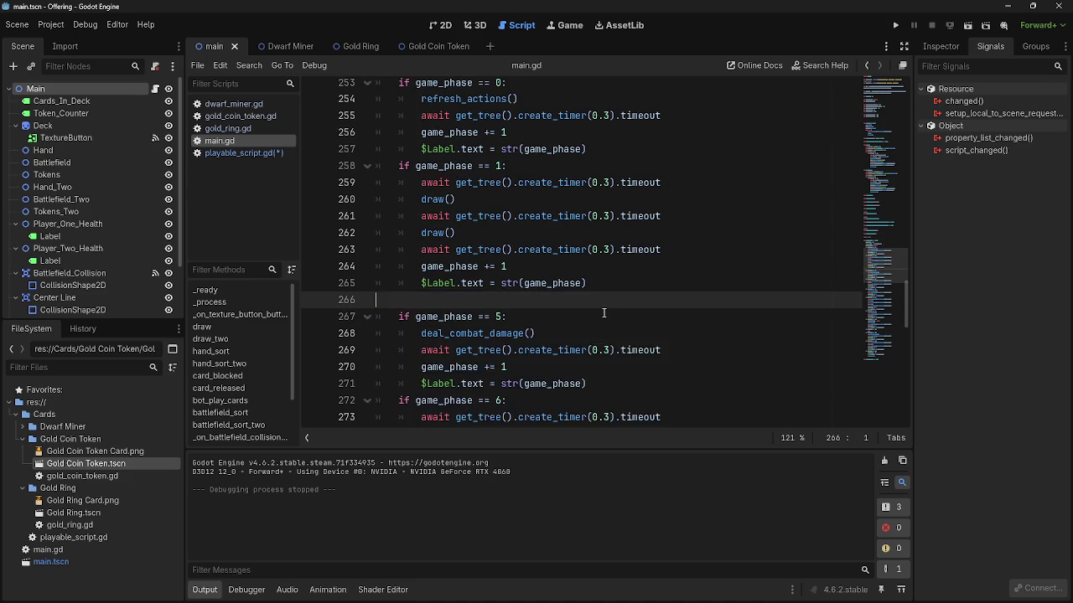
key("BackSpace")
scroll(603, 313, "down", 7)
scroll(604, 312, "down", 6)
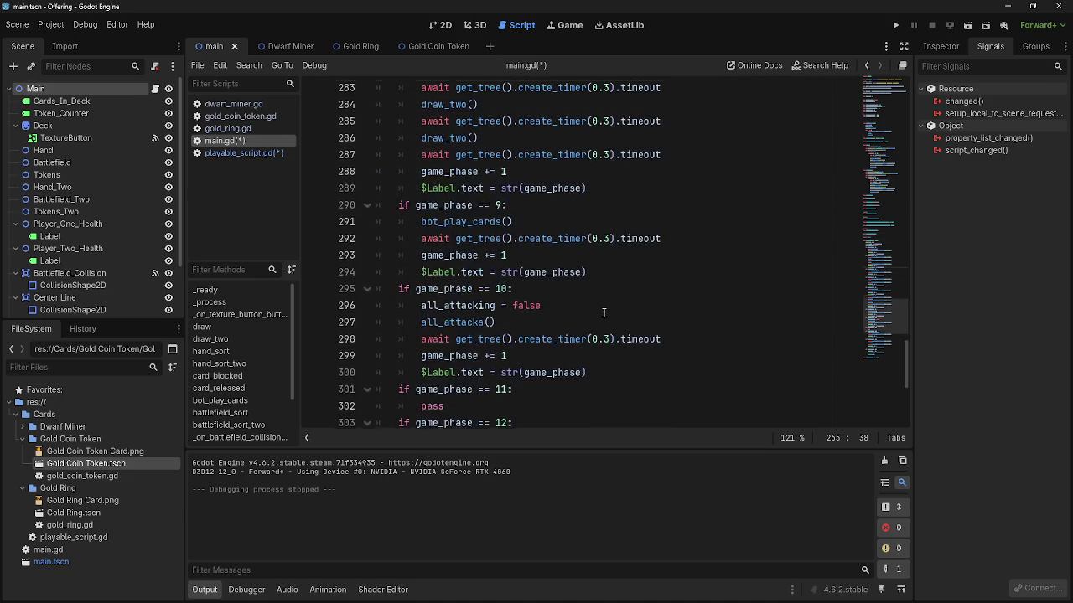
- Delete the empty 'if game_phase == 11: pass' branch, then fold Passbutton
left_click(462, 250)
left_click_drag(462, 250, 341, 250)
left_click(509, 253)
left_click_drag(510, 253, 340, 233)
key("BackSpace")
key("BackSpace")
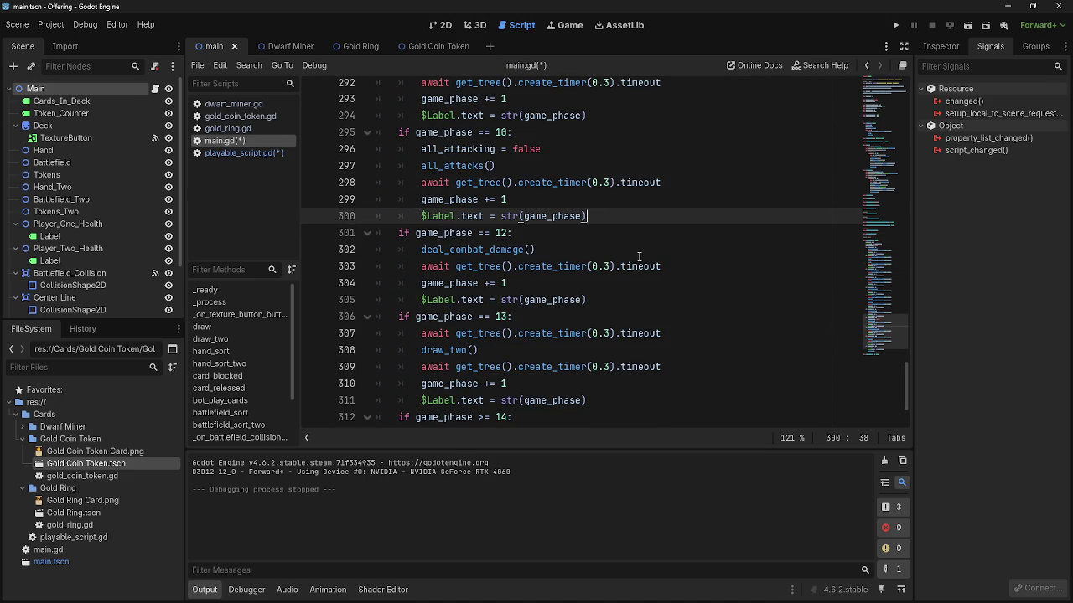
double_click(497, 250)
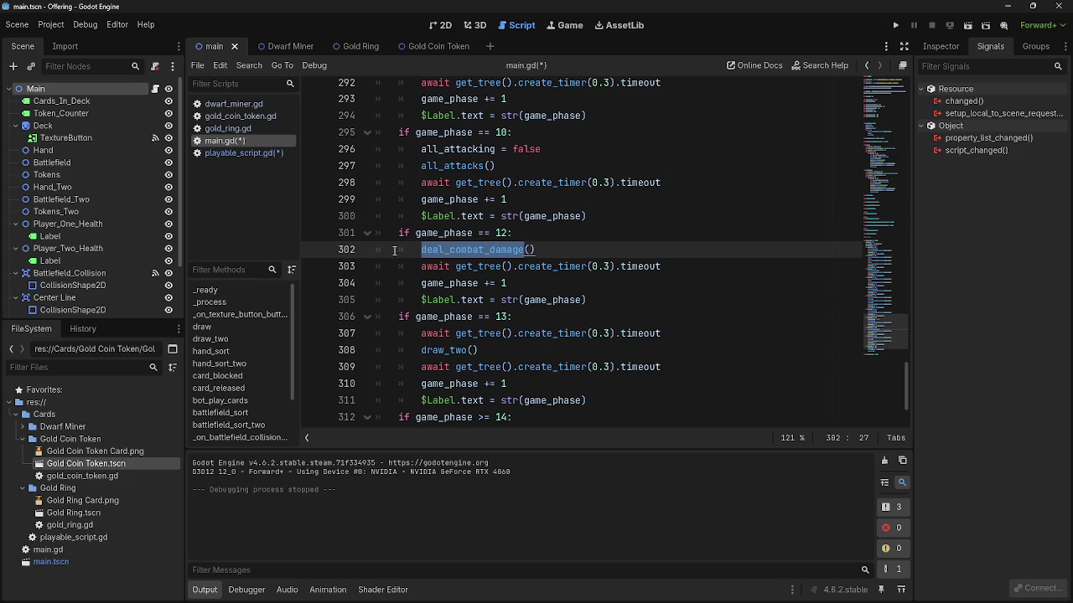
scroll(384, 241, "up", 4)
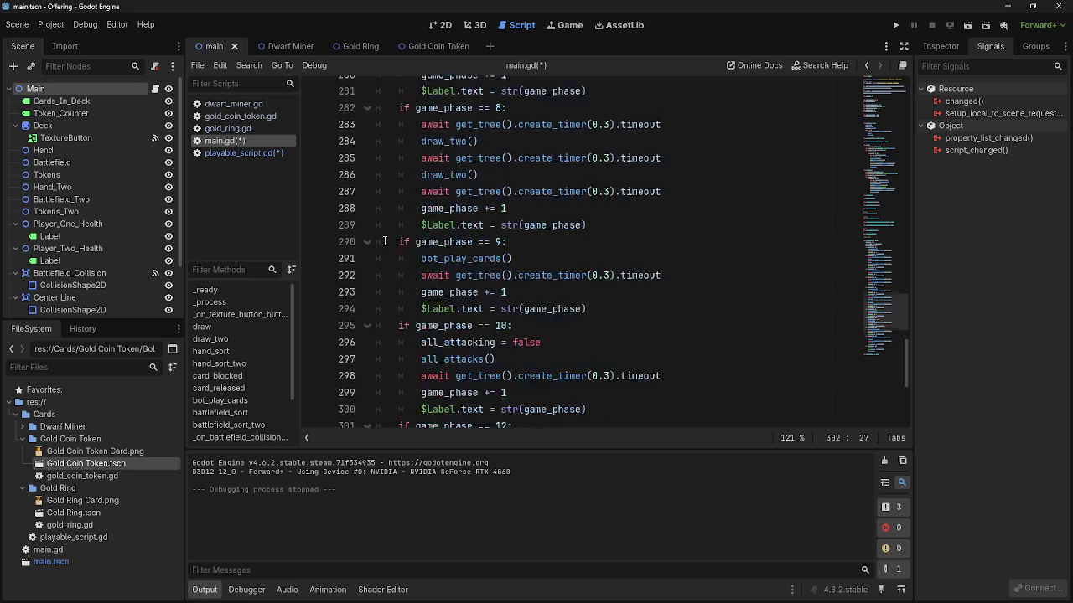
scroll(383, 241, "up", 15)
left_click(366, 318)
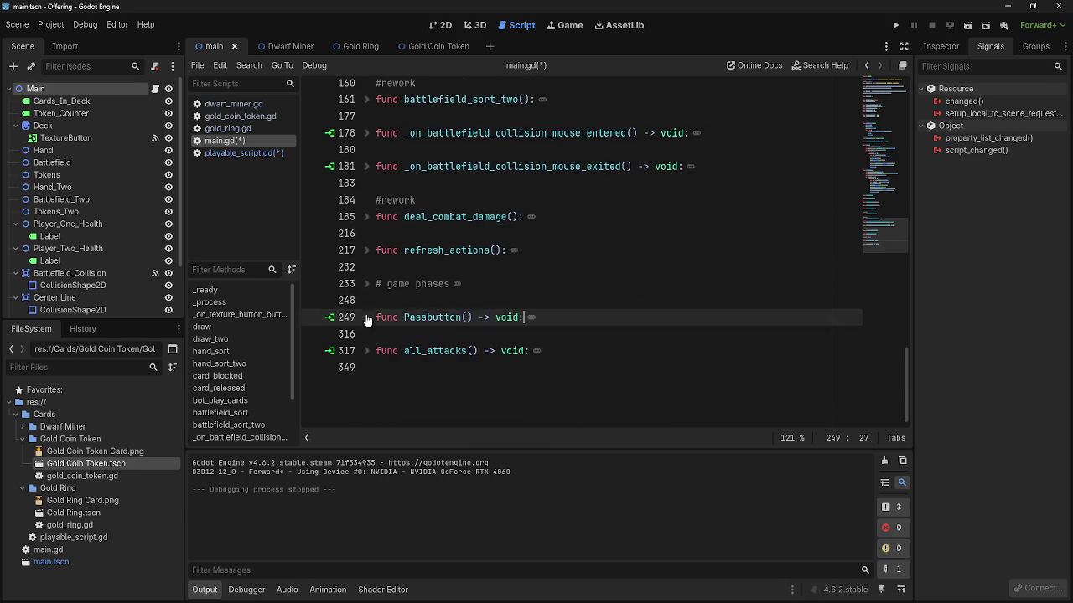
- Unfold deal_combat_damage at line 185 and select the phase 12 damage loops
scroll(369, 317, "up", 3)
scroll(374, 316, "down", 2)
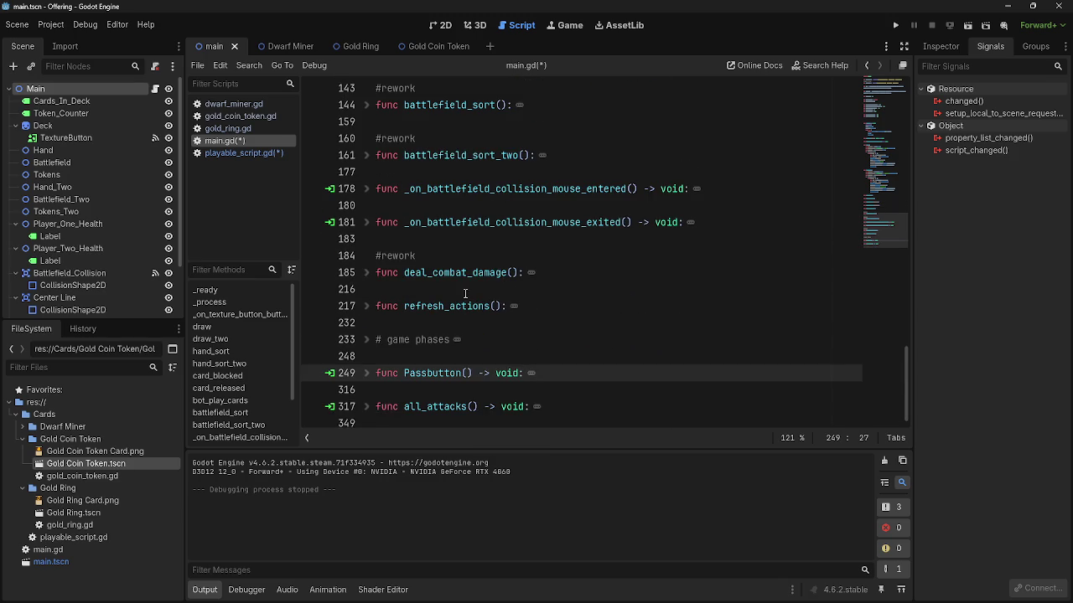
left_click(366, 272)
scroll(537, 318, "down", 4)
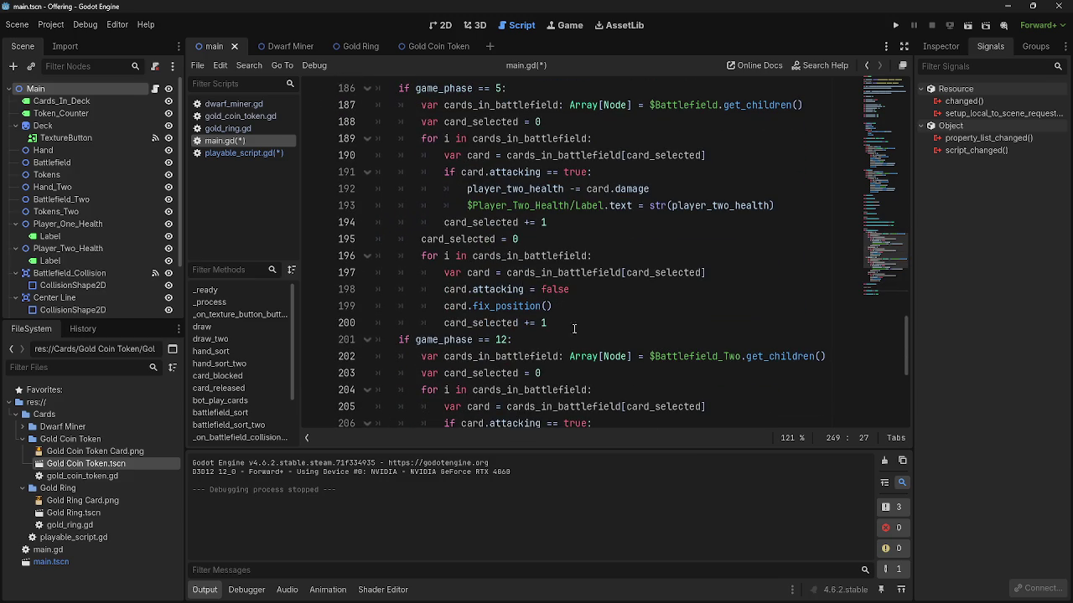
left_click(577, 336)
scroll(578, 336, "down", 4)
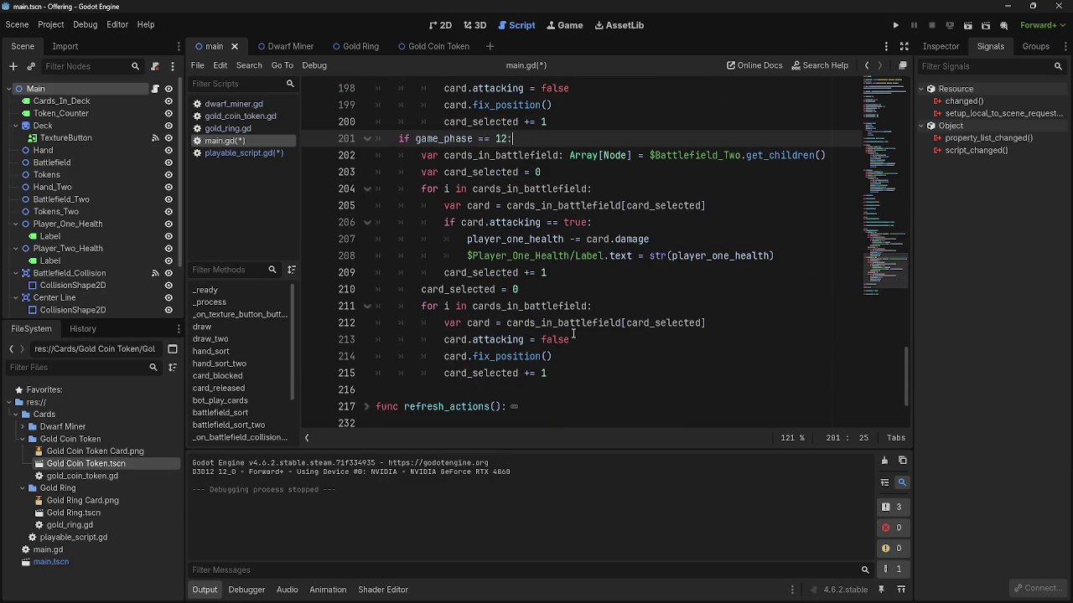
mouse_move(583, 374)
left_mouse_down()
mouse_move(377, 188)
mouse_move(357, 154)
left_mouse_up()
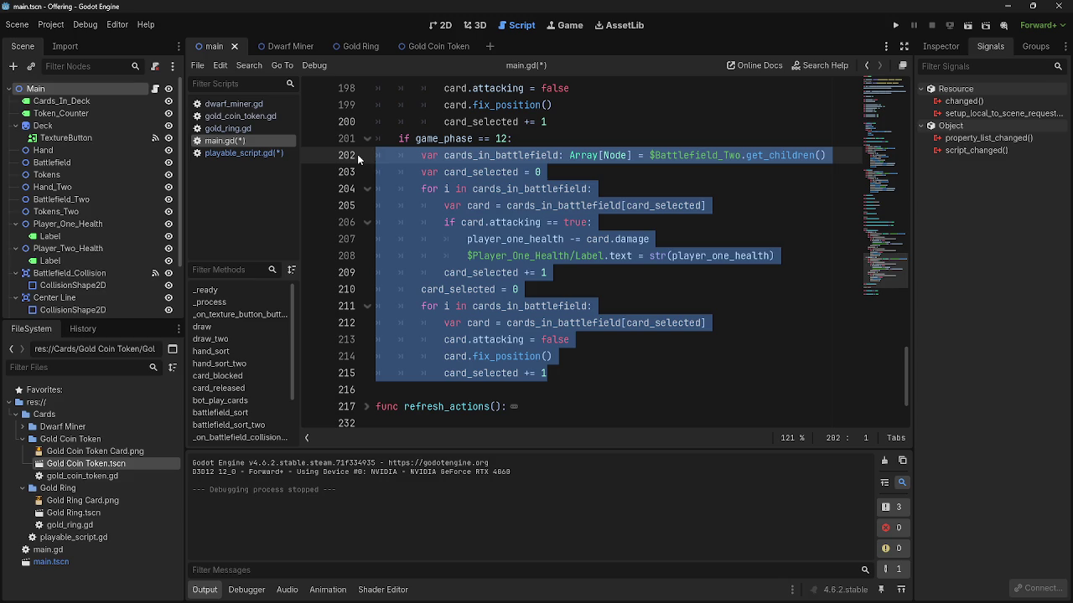
left_click(621, 377)
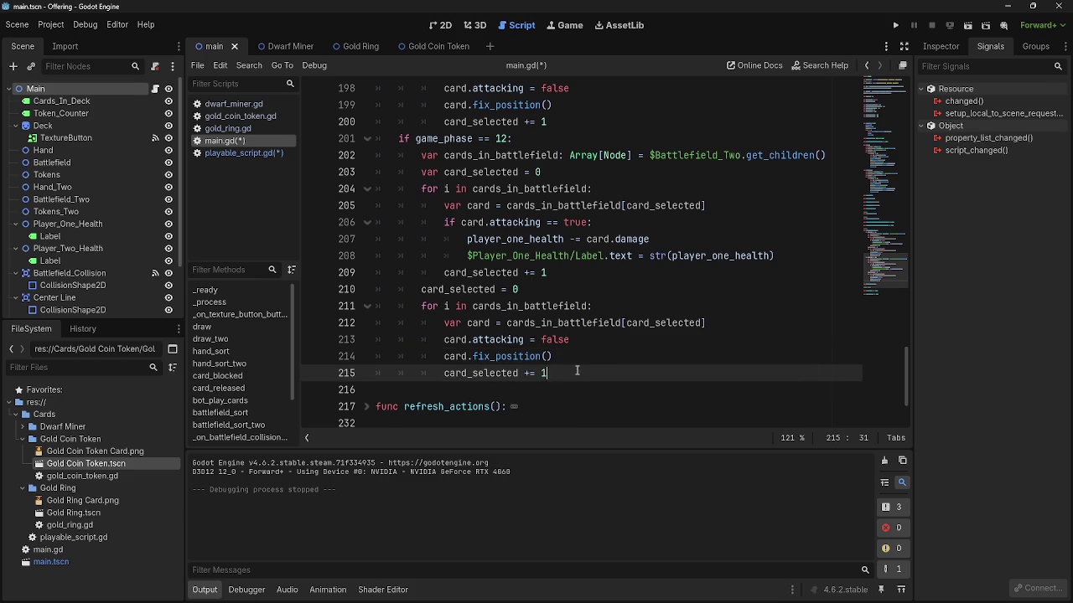
left_click(573, 360)
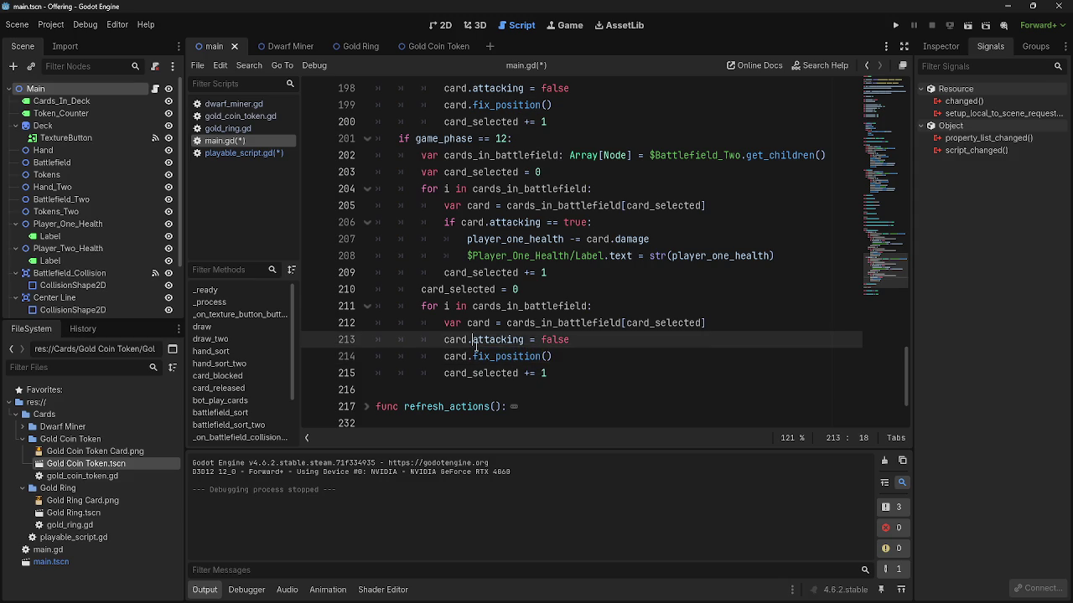
double_click(530, 361)
- Highlight fix_position and attacking in the phase 12 loop to check their other uses
left_click(469, 375)
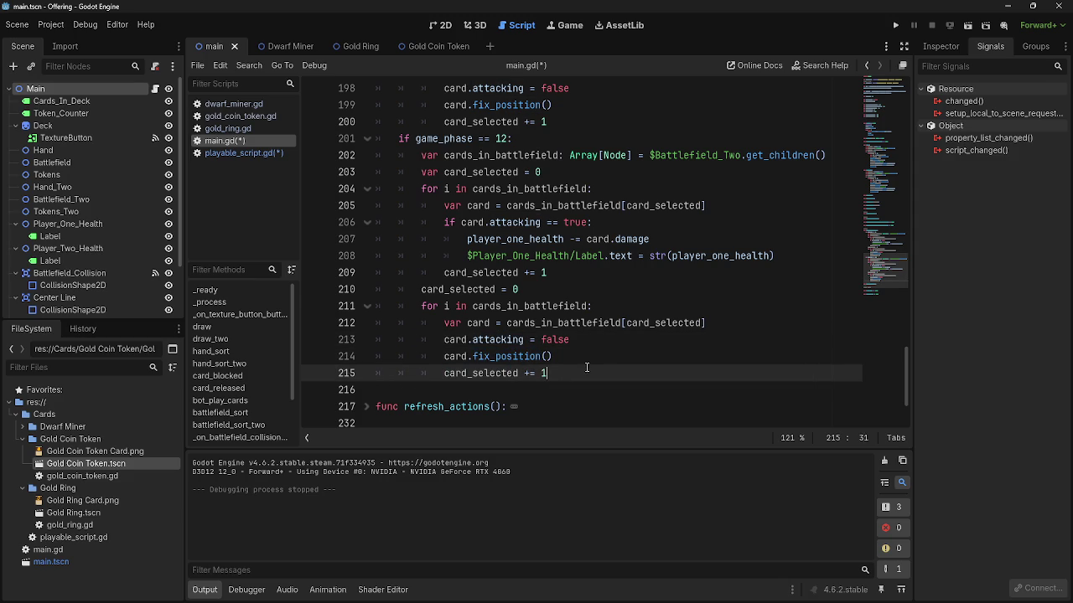
left_click(600, 358)
left_click(597, 373)
left_click(567, 361)
double_click(514, 359)
left_click(561, 359)
double_click(489, 344)
left_click(592, 362)
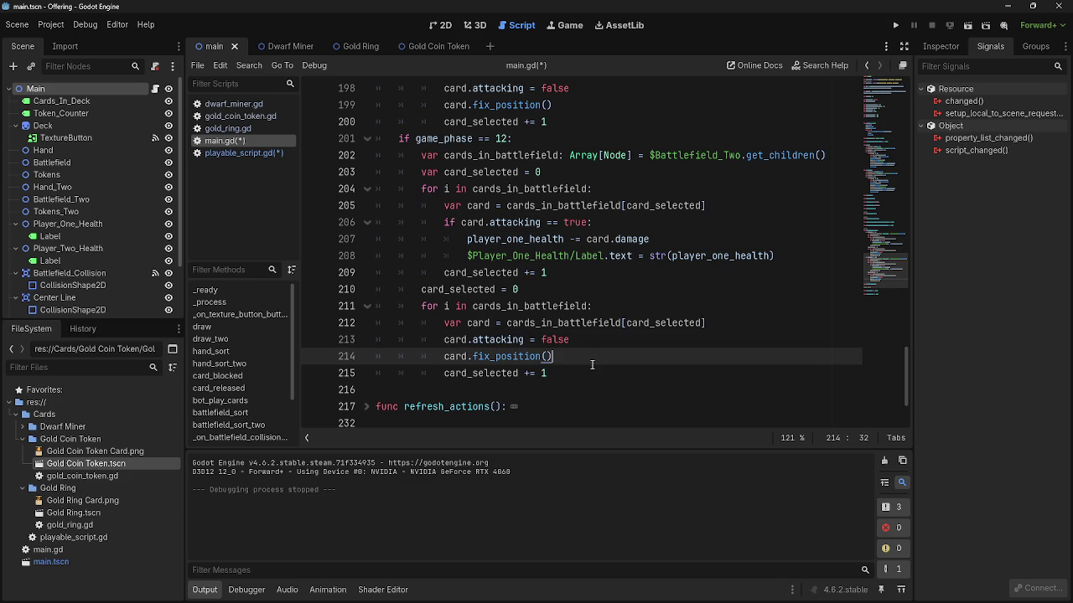
double_click(492, 359)
left_click(573, 361)
- Highlight card.attacking and card in the loop to compare where they appear
left_click(450, 340)
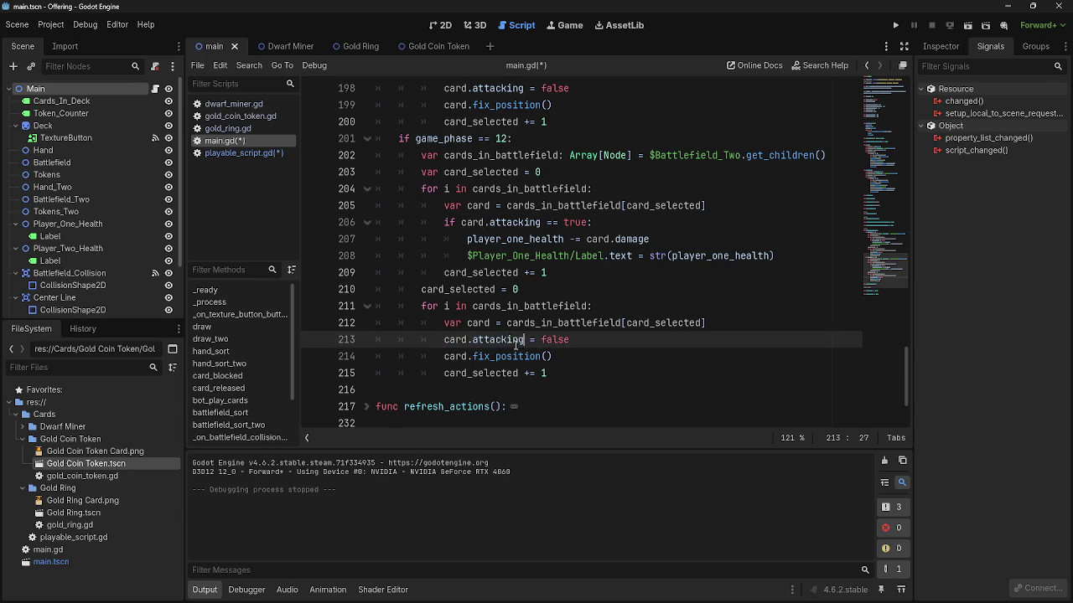
left_click_drag(525, 340, 441, 343)
left_click(597, 352)
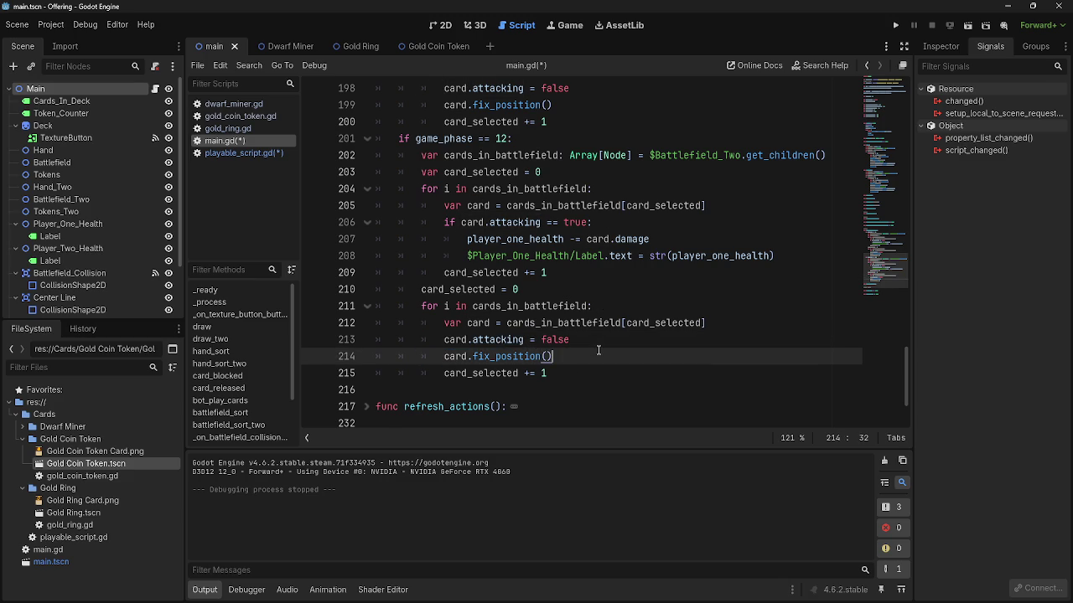
double_click(500, 356)
double_click(455, 356)
left_click(604, 360)
- Select the phase 12 block and its two loops to review the setup lines
mouse_move(549, 373)
left_mouse_down()
mouse_move(362, 184)
mouse_move(353, 159)
left_mouse_up()
left_click(647, 216)
left_click_drag(554, 373, 391, 153)
mouse_move(554, 373)
left_mouse_down()
mouse_move(362, 176)
mouse_move(376, 161)
left_mouse_up()
left_click(614, 176)
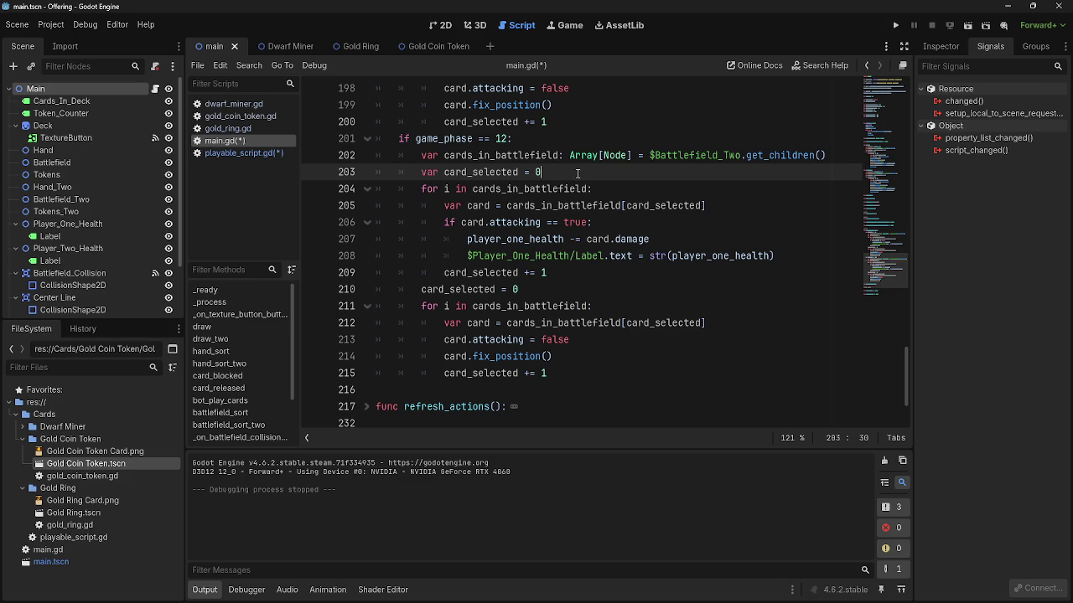
mouse_move(484, 177)
left_mouse_down()
mouse_move(394, 160)
mouse_move(541, 176)
left_mouse_up()
left_click(604, 178)
left_click(603, 178)
- Insert a new indented line after 'if card.attacking == true:' on line 206
left_click_drag(410, 182, 708, 207)
left_click(708, 208)
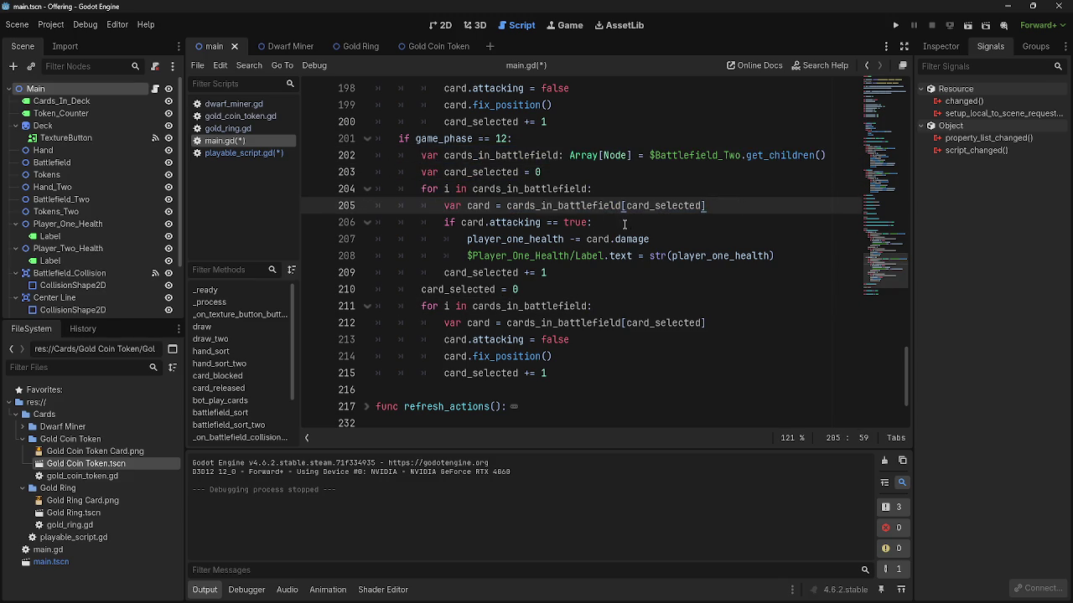
left_click_drag(624, 224, 671, 242)
left_click(653, 226)
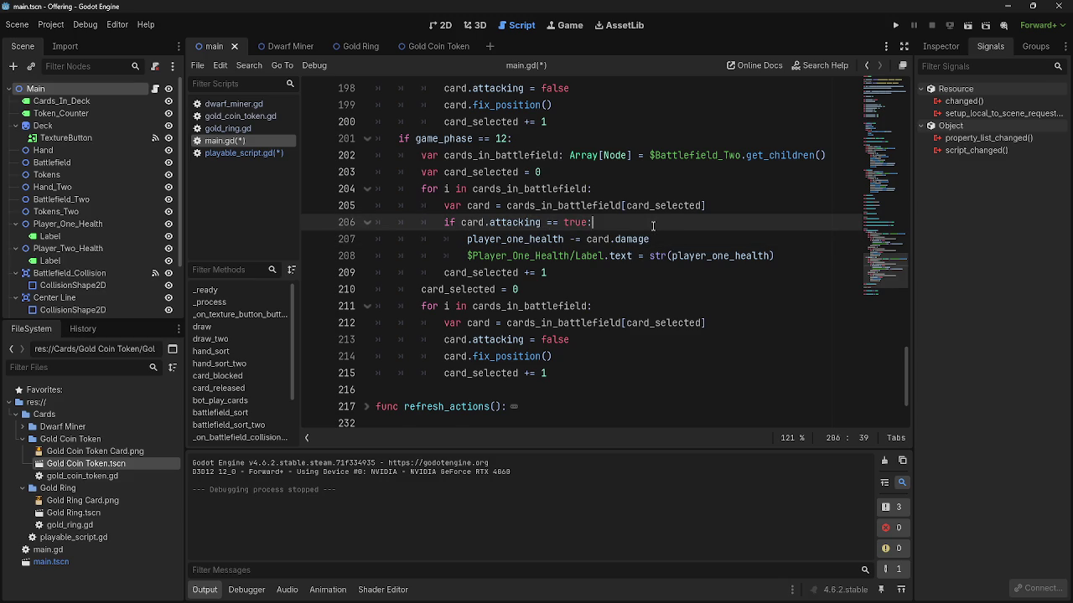
key("Return")
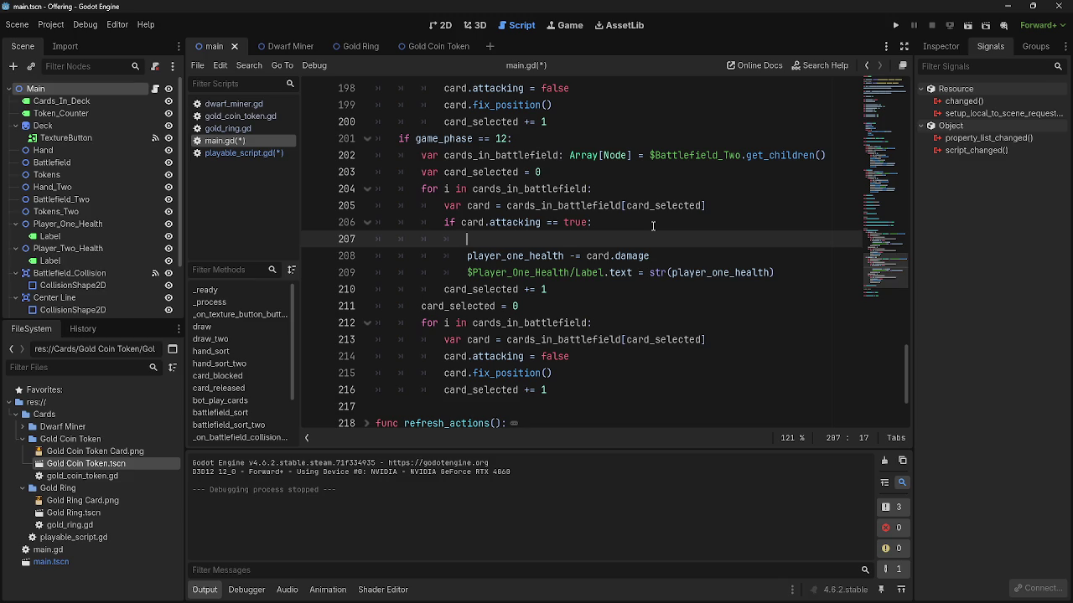
- Start line 207 with 'card.' and look up creatures_blocking in playable_script.gd
type("card.")
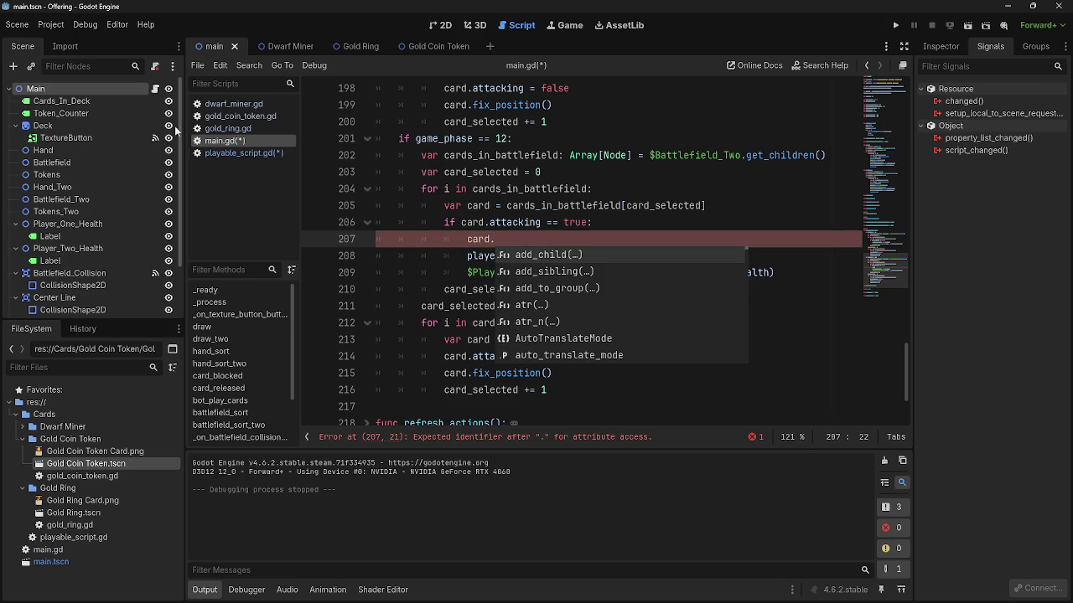
left_click(214, 152)
scroll(495, 235, "up", 10)
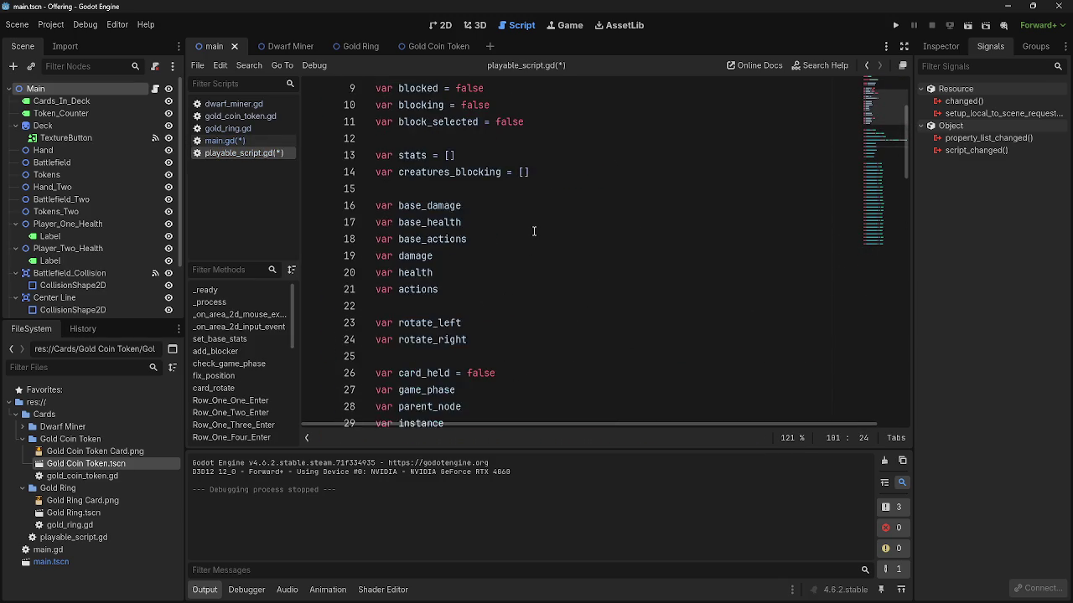
scroll(531, 285, "down", 3)
left_click(545, 155)
key("shift+Home")
left_click(553, 155)
left_click(249, 139)
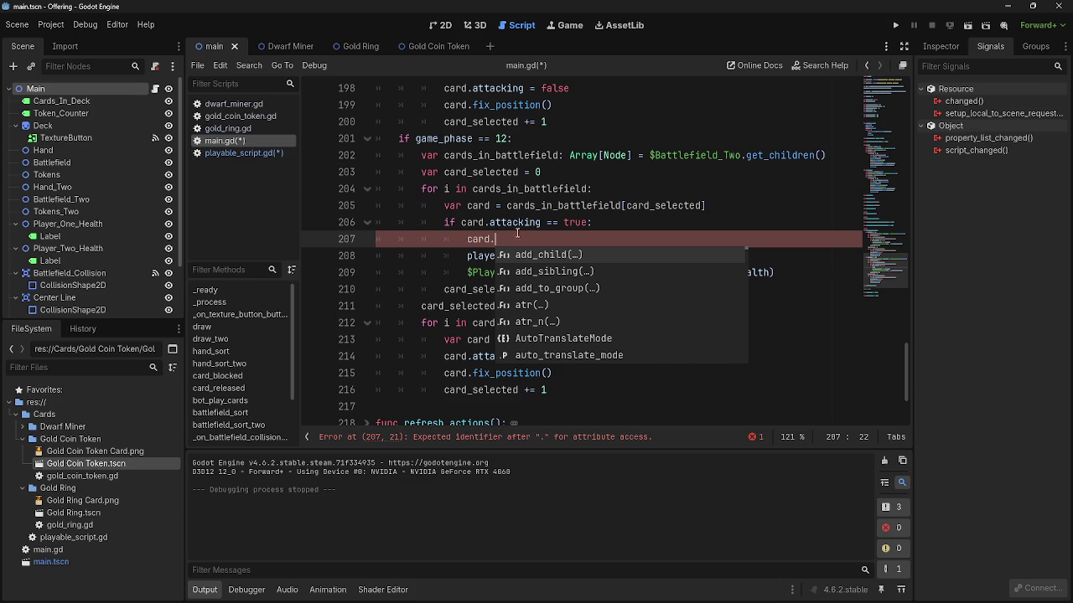
- Add 'var attacker' and 'var defender' declarations below line 207 in main.gd
key("Escape")
left_click(615, 226)
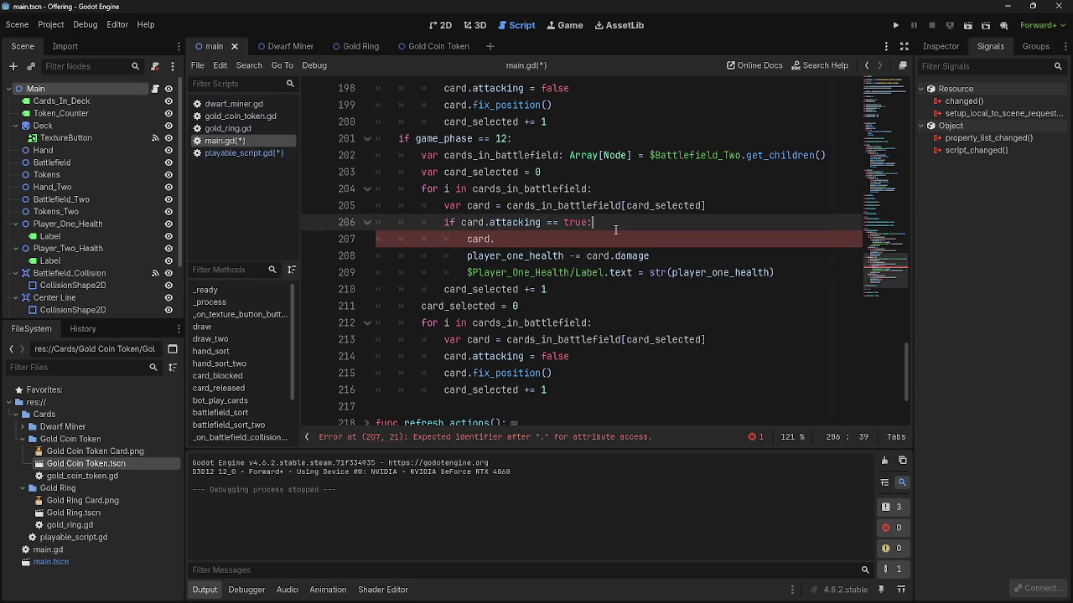
left_click(591, 244)
key("Return")
type("atcc")
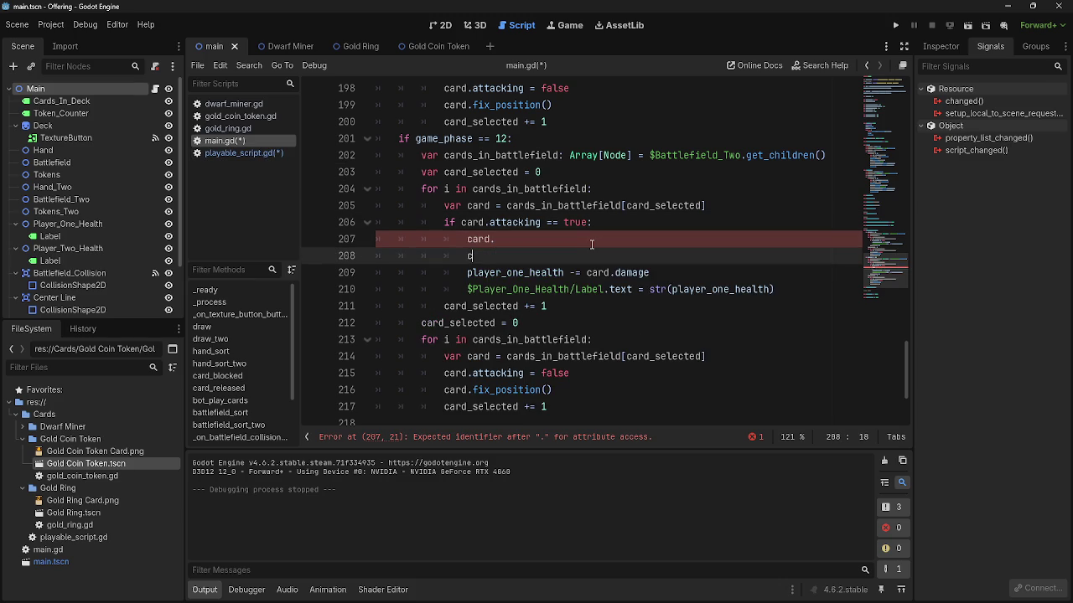
key("BackSpace")
key("BackSpace")
key("BackSpace")
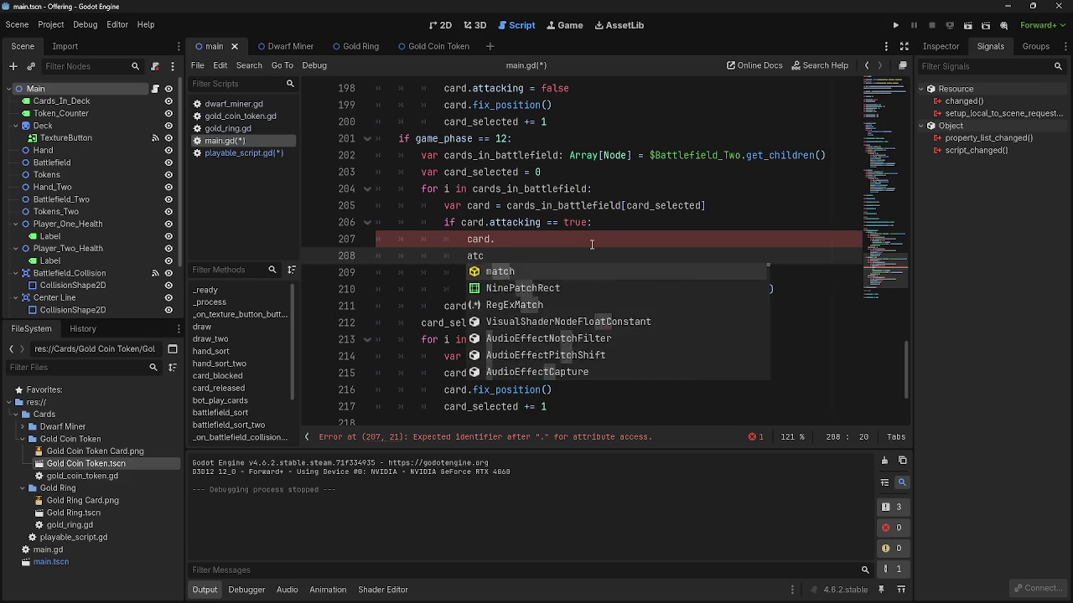
type("var attaf")
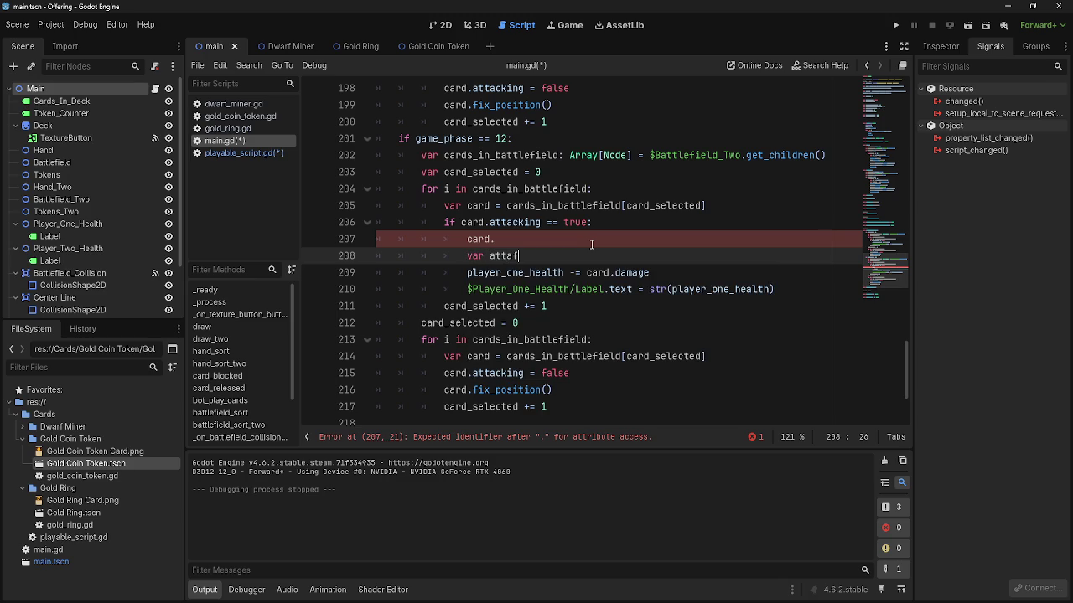
key("BackSpace")
type("cker")
key("Return")
type("var")
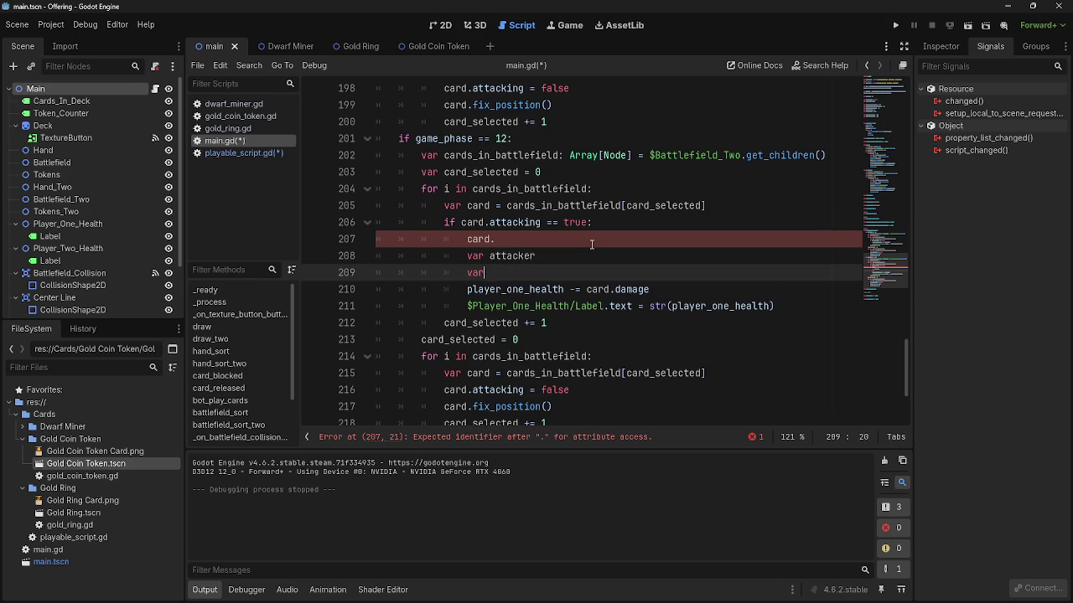
type(" defender")
key("Return")
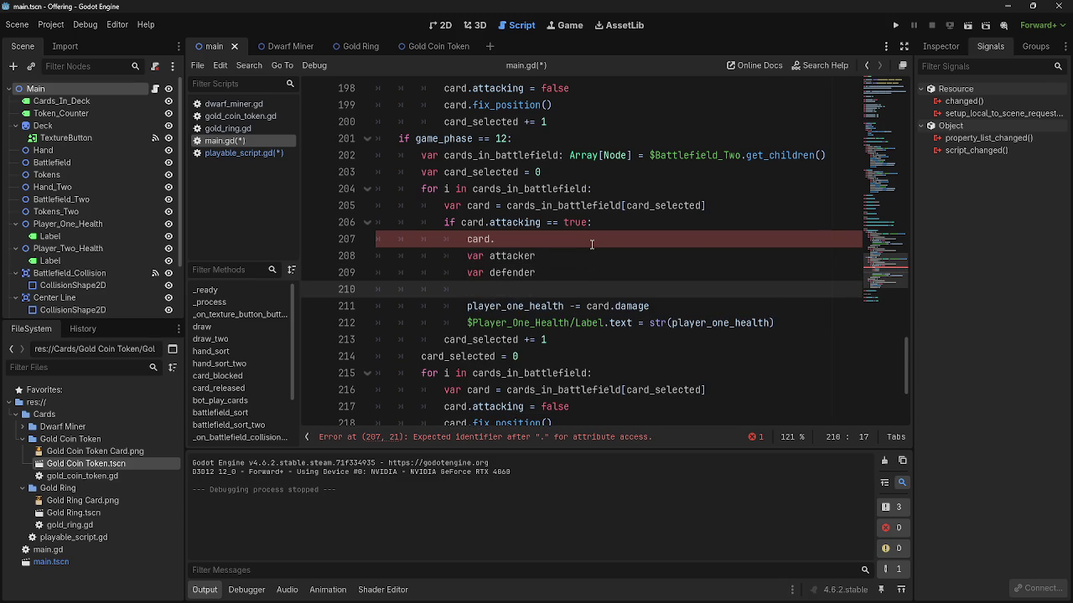
- Delete the var defender line and turn line 208 into 'var attacker ='
left_click(609, 254)
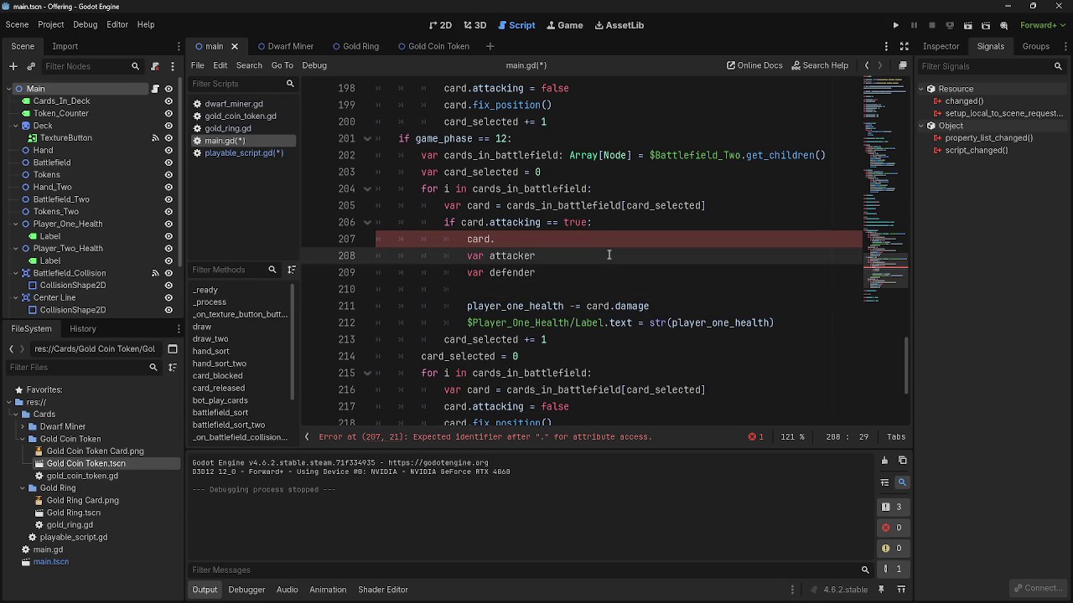
type("_healt")
key("BackSpace")
key("BackSpace")
key("BackSpace")
left_click(617, 265)
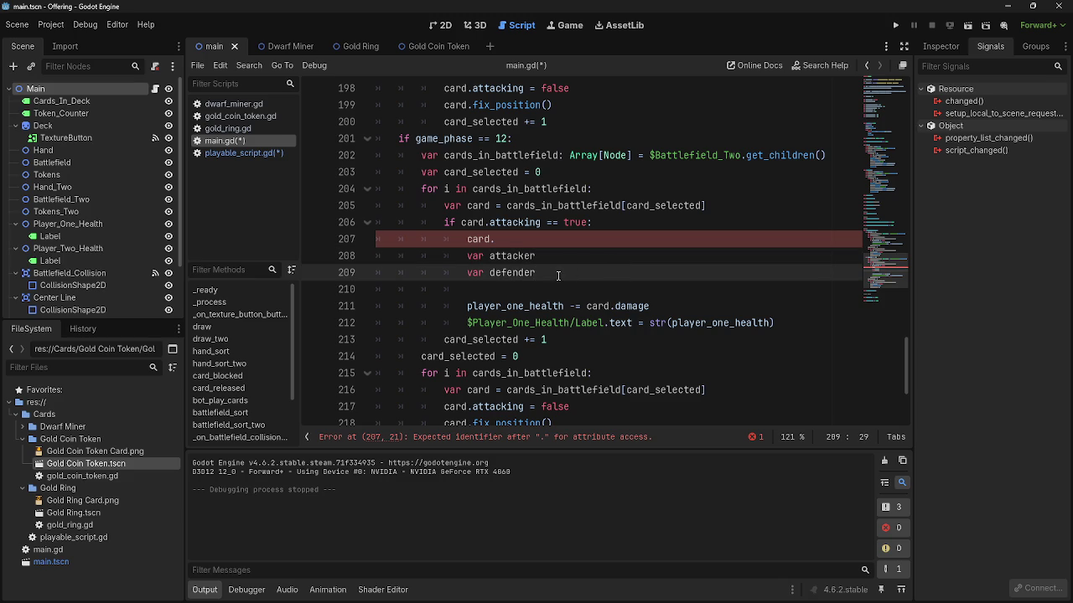
left_click(375, 272, "shift")
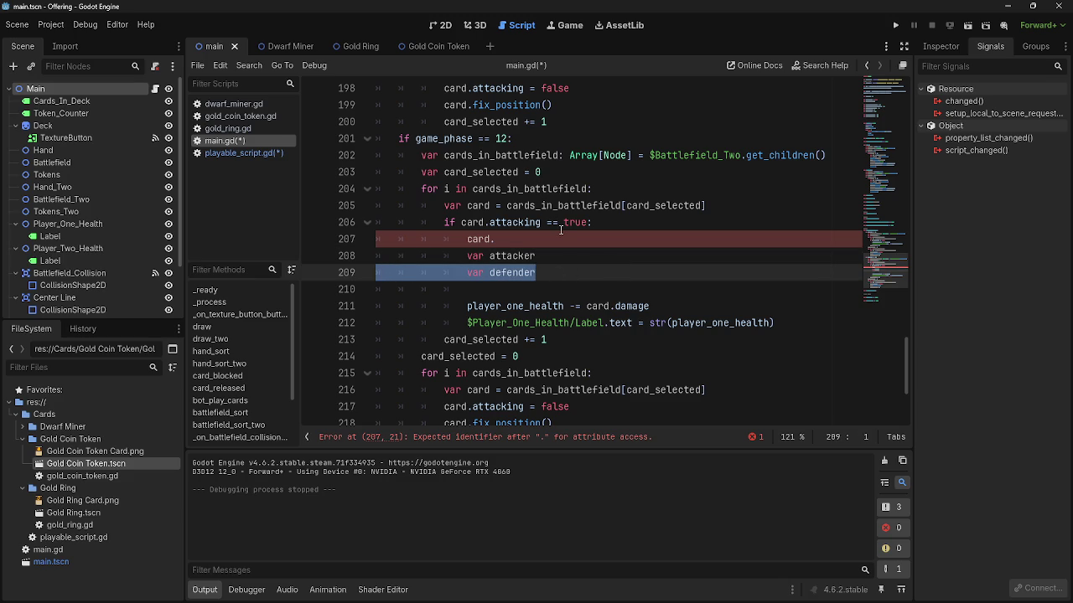
key("BackSpace")
key("BackSpace")
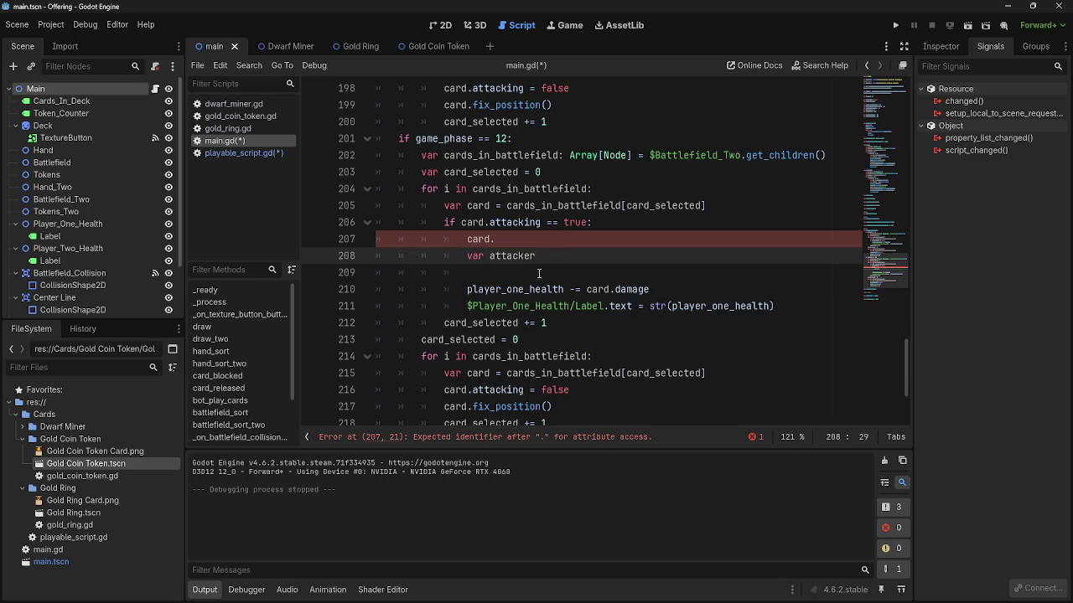
type(" =")
left_click(517, 243)
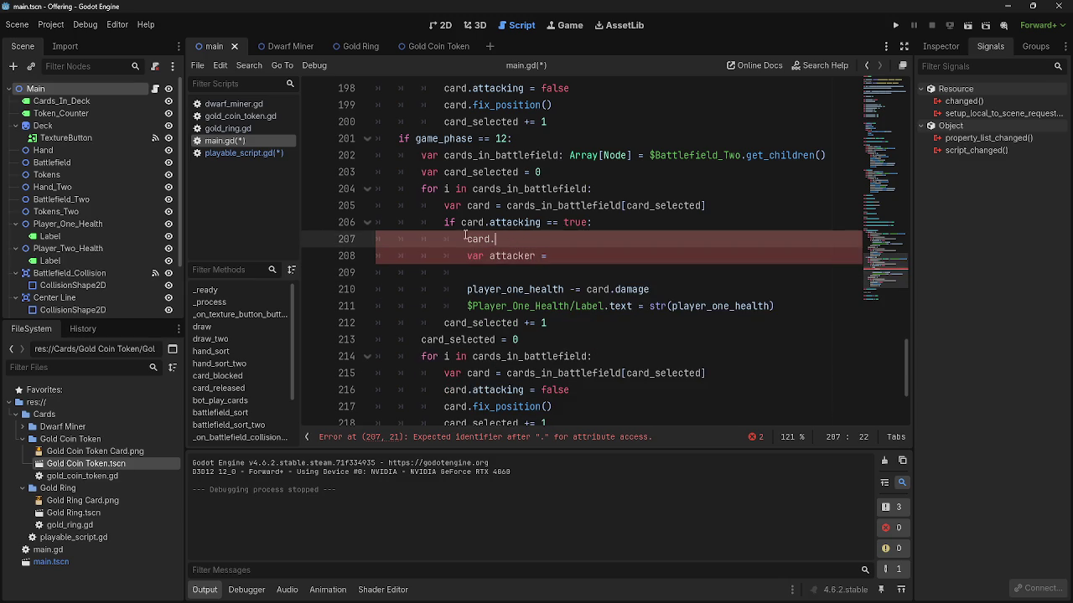
- Delete the stray 'c' after set_base_stats() in gold_ring.gd's ready function
left_click(245, 153)
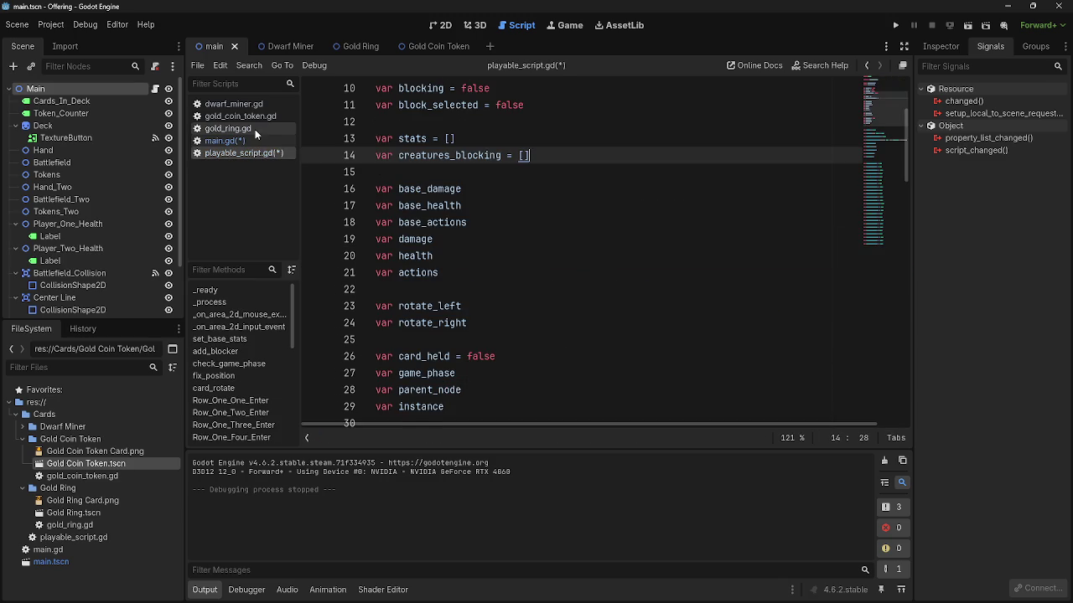
left_click(255, 129)
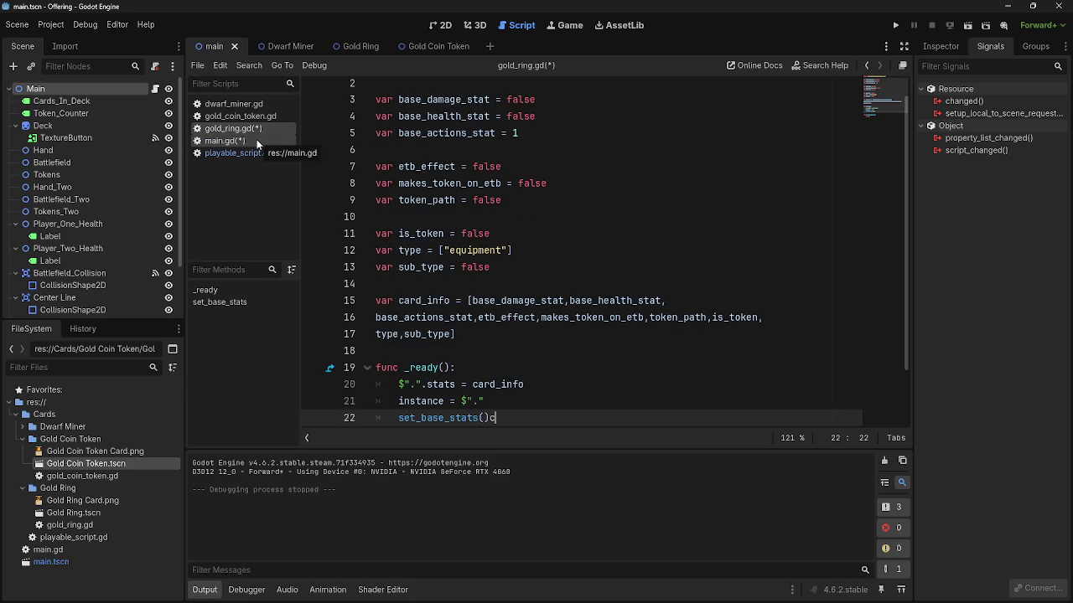
key("BackSpace")
left_click(232, 156)
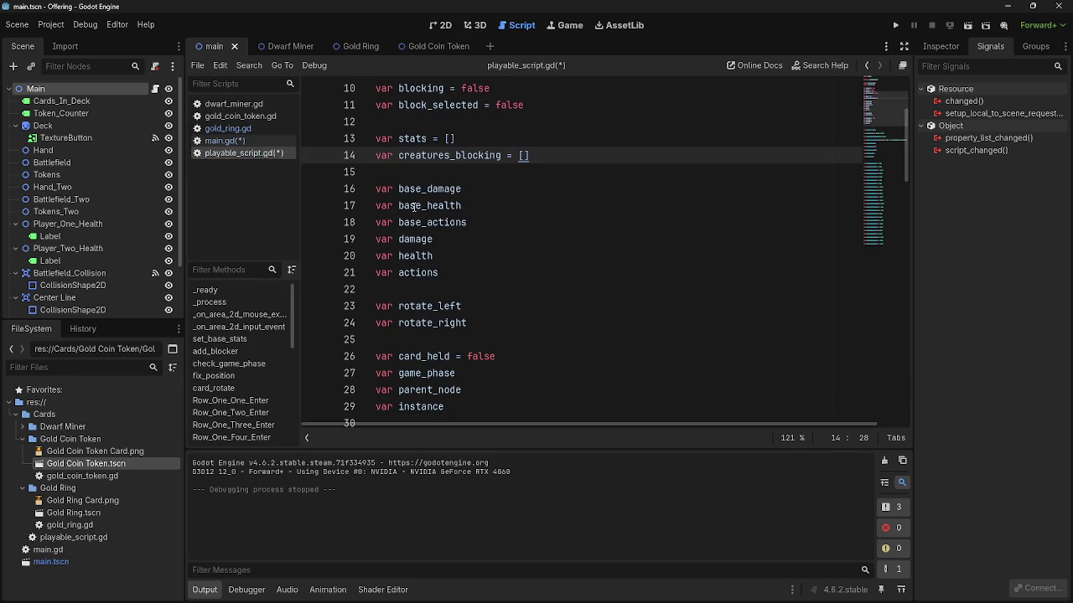
left_click(228, 152)
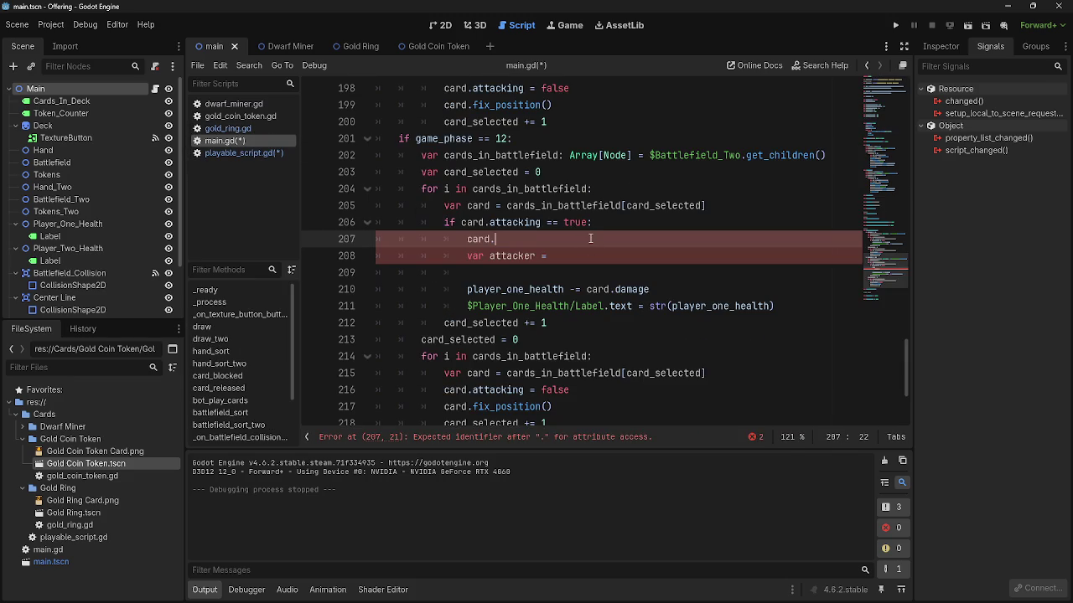
- Make line 207 'var attacker = card.creatures_blocking[0]' and remove the leftover declaration line
type("creatures_")
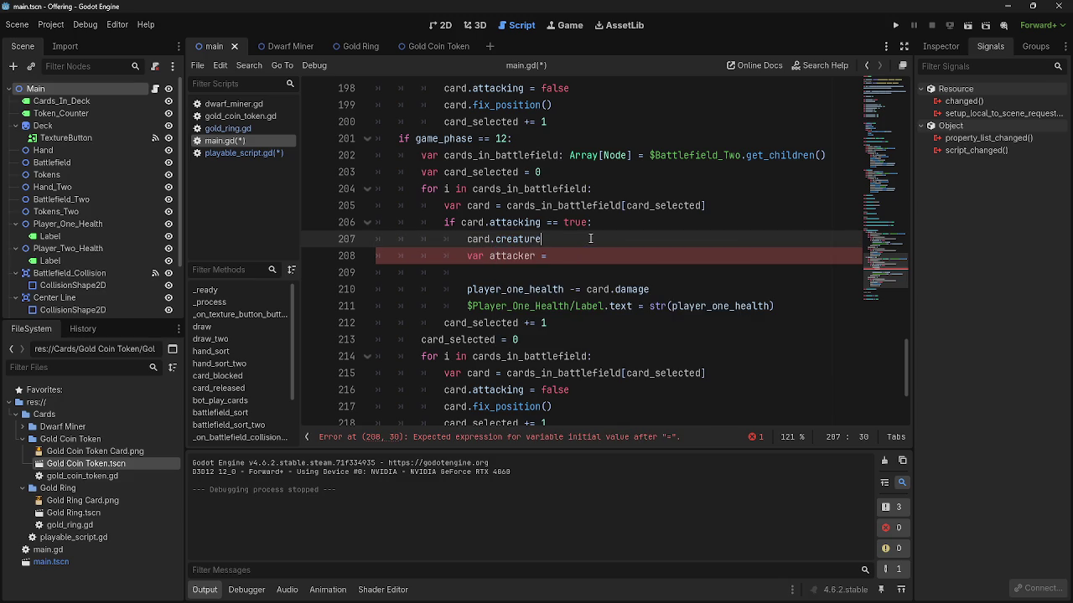
type("blo")
type("cking")
type("(")
key("BackSpace")
type("[")
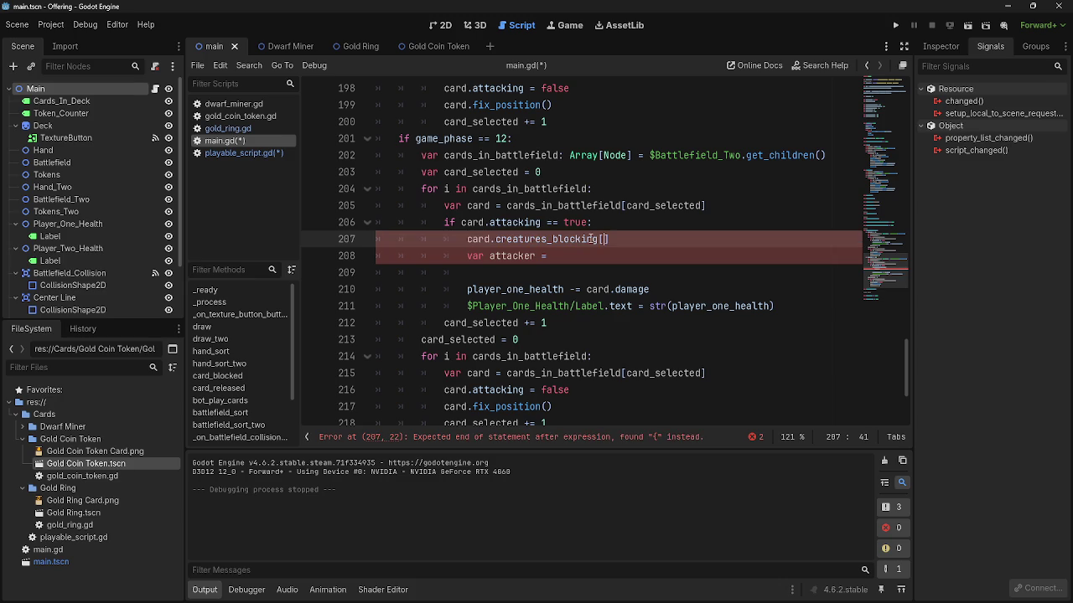
type("0")
key("Home")
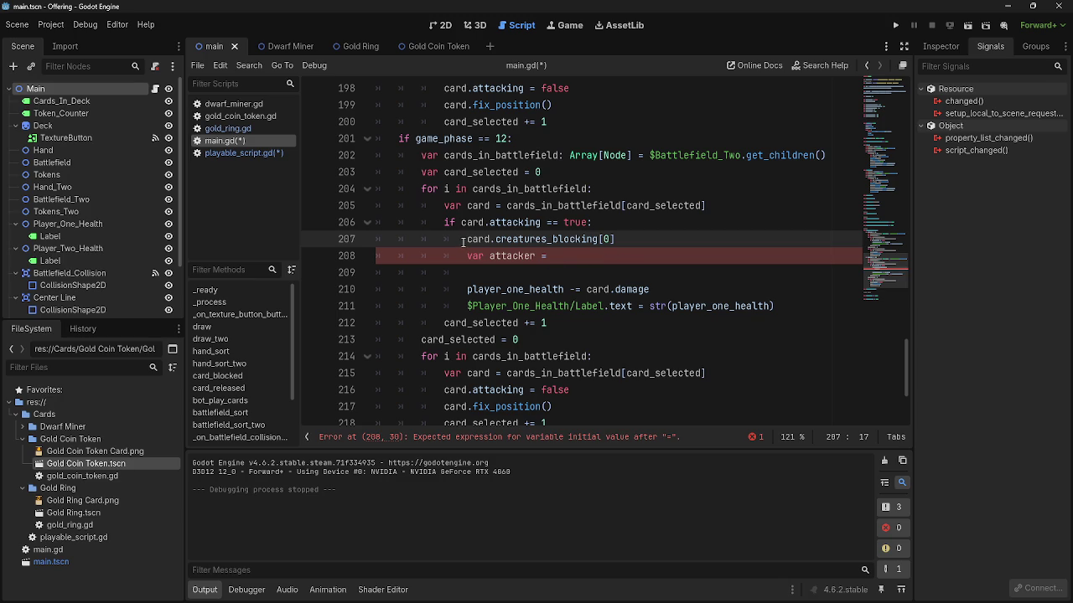
type("attac")
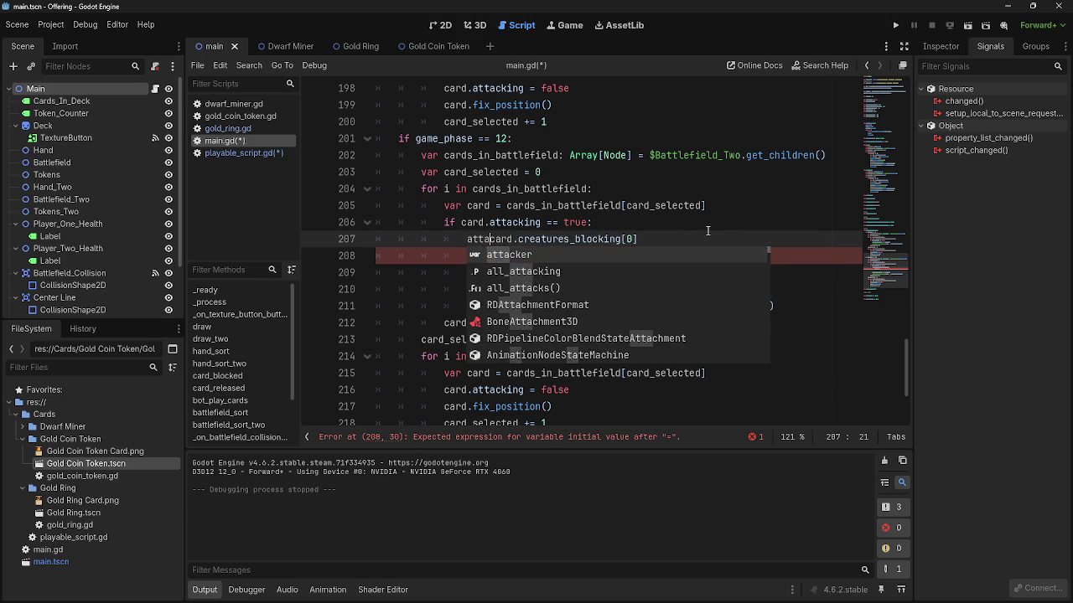
type("ker ")
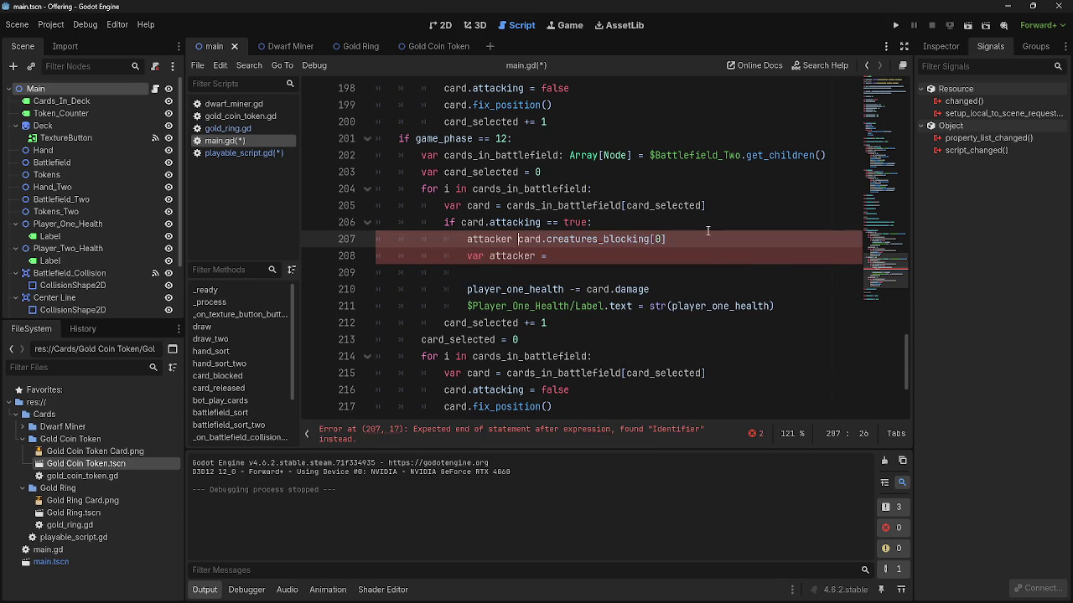
type("=")
key("Home")
type("var")
left_click(596, 253)
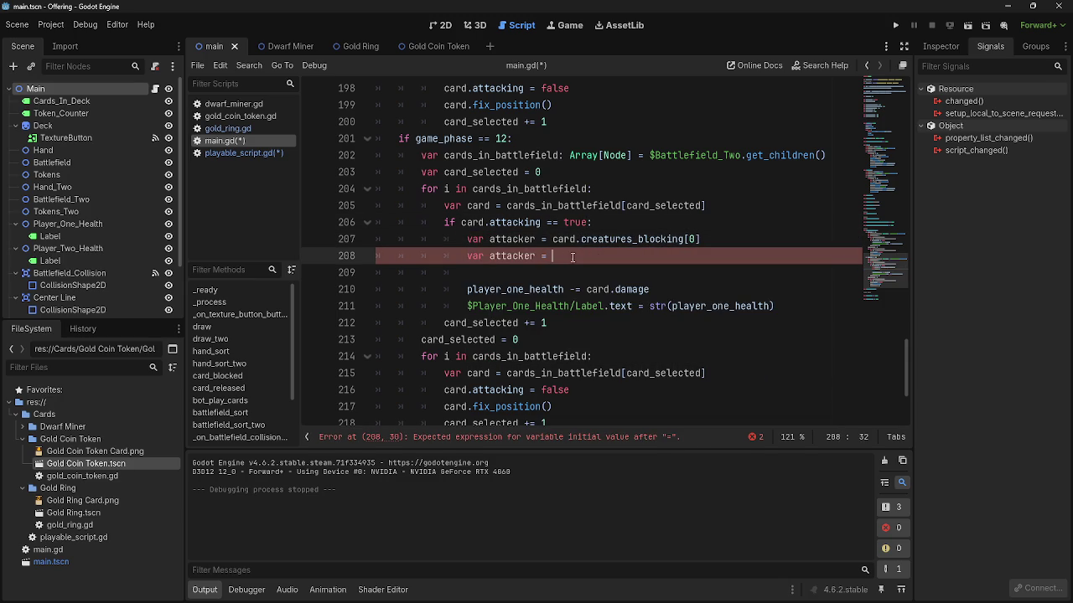
key("ctrl+BackSpace")
key("ctrl+BackSpace")
key("ctrl+BackSpace")
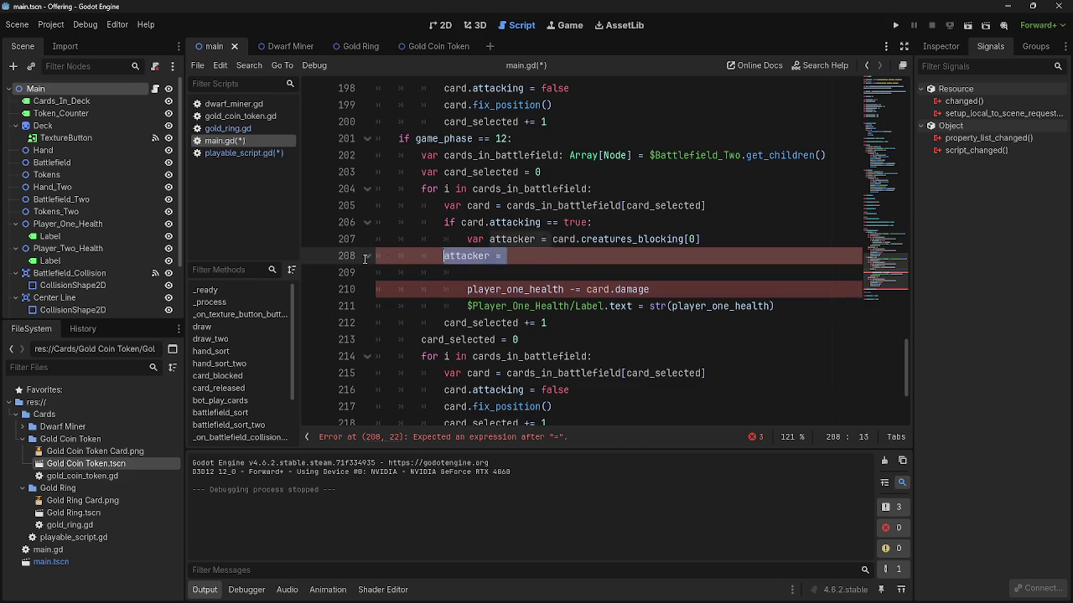
key("Delete")
left_click(635, 259)
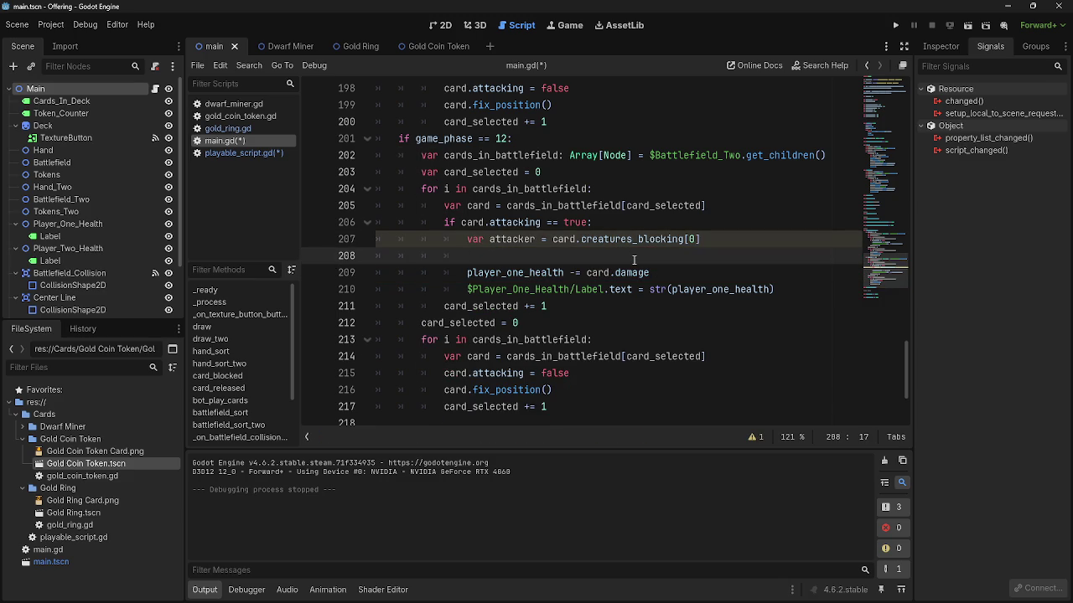
- Rename the variable to blocker and add 'blocker.health -= card.health' on line 208
type("atta")
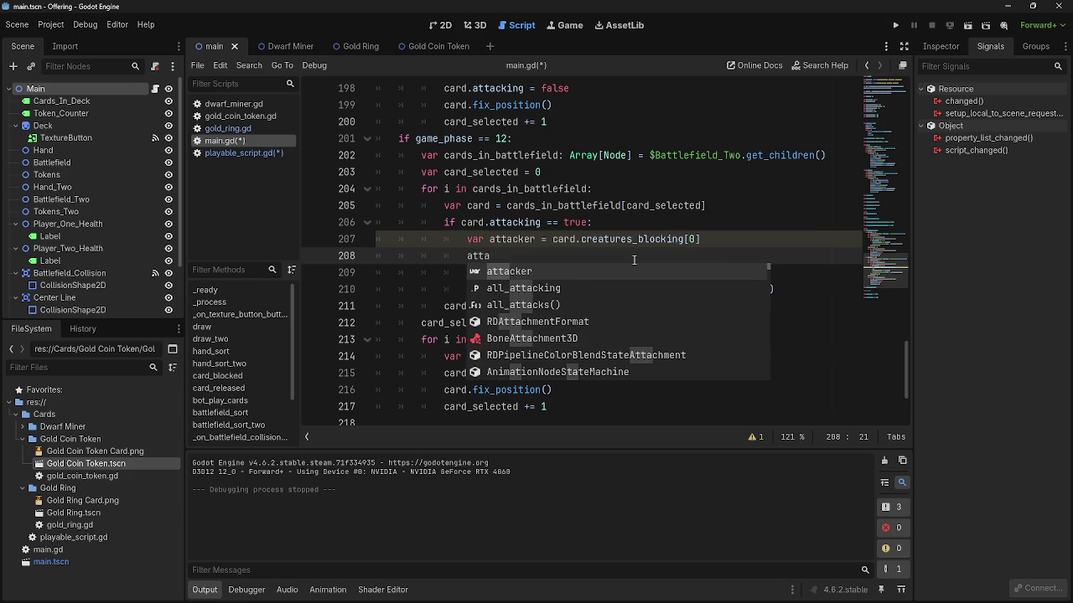
type("cker")
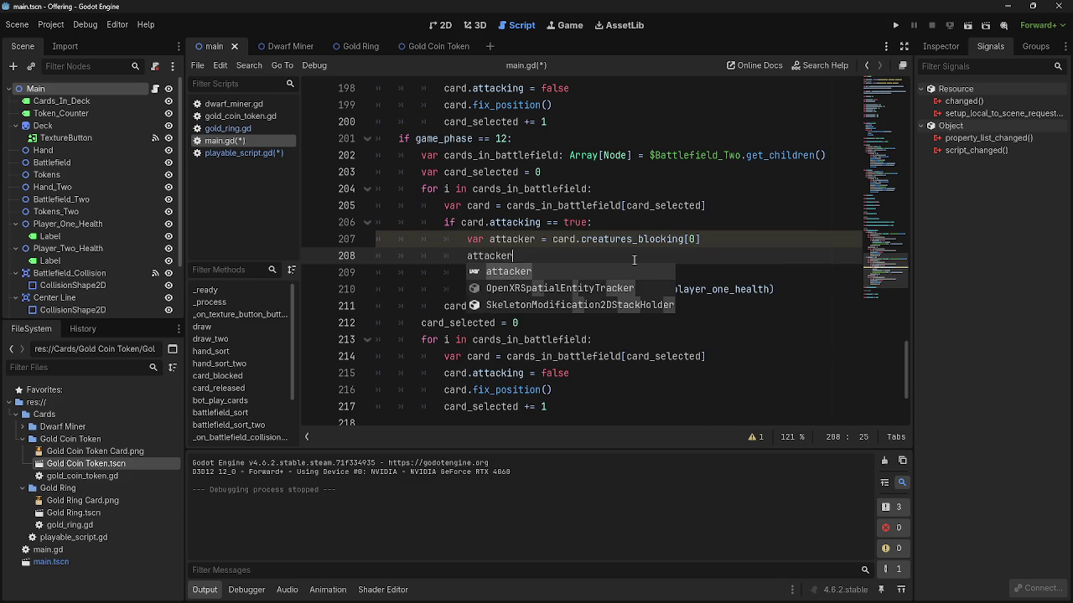
type(".health")
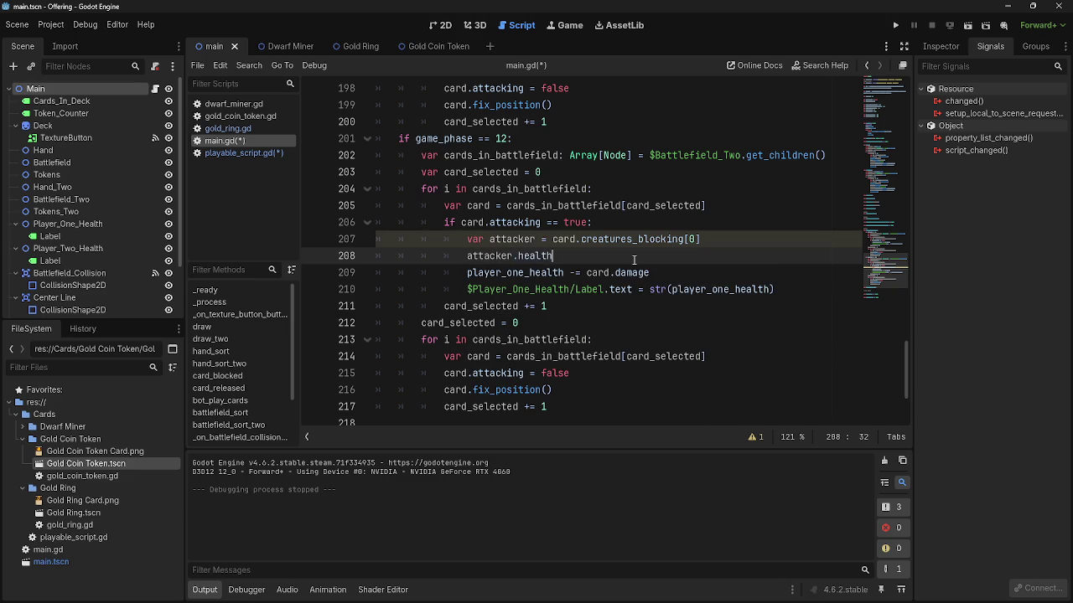
type(" -")
key("BackSpace")
type("=")
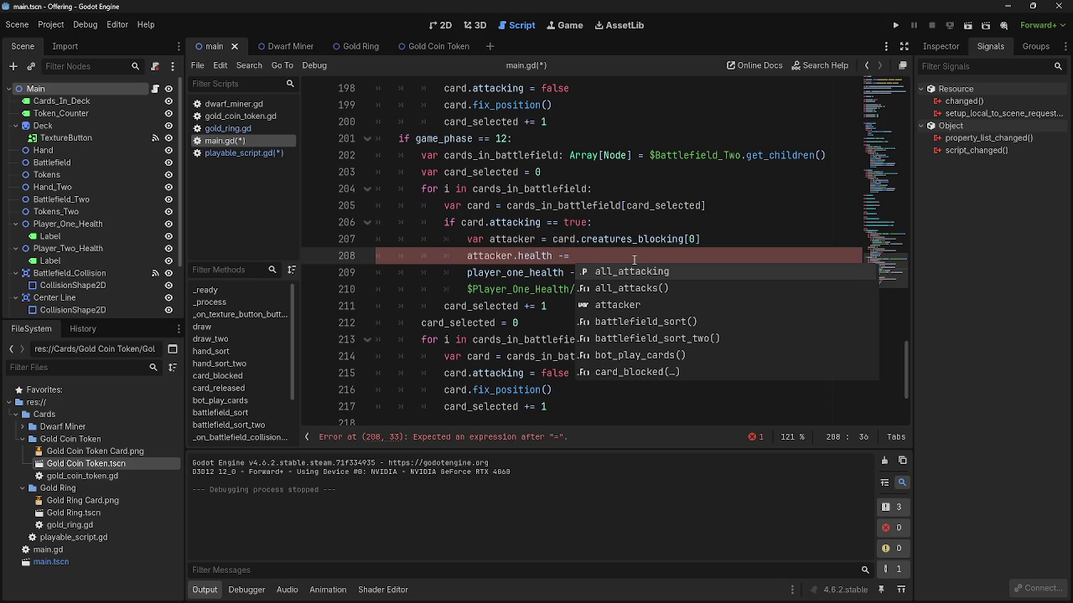
double_click(514, 238)
type("blocker")
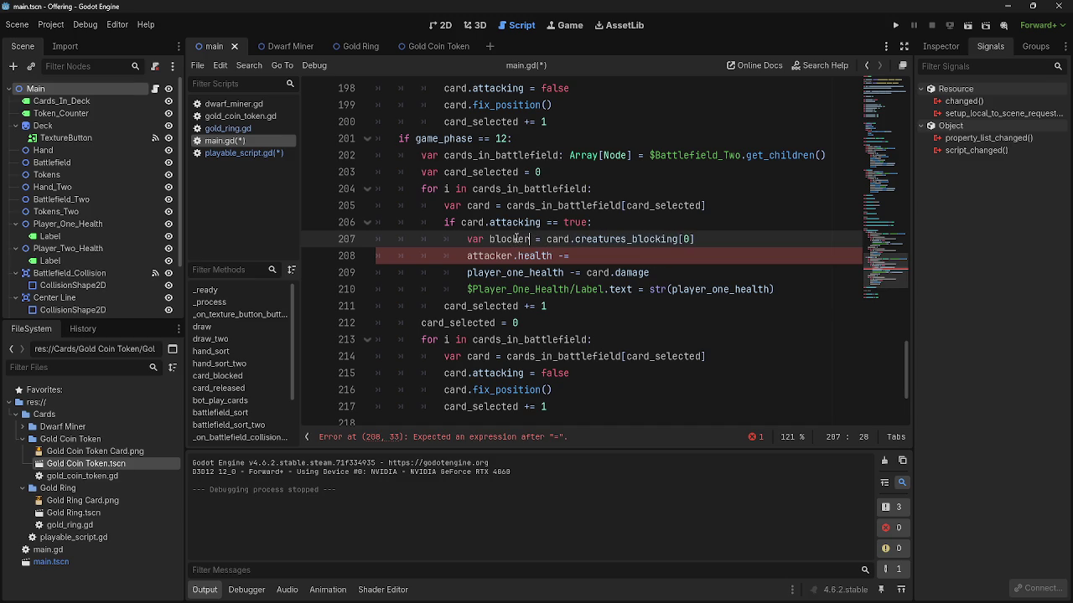
double_click(491, 255)
type("blocker")
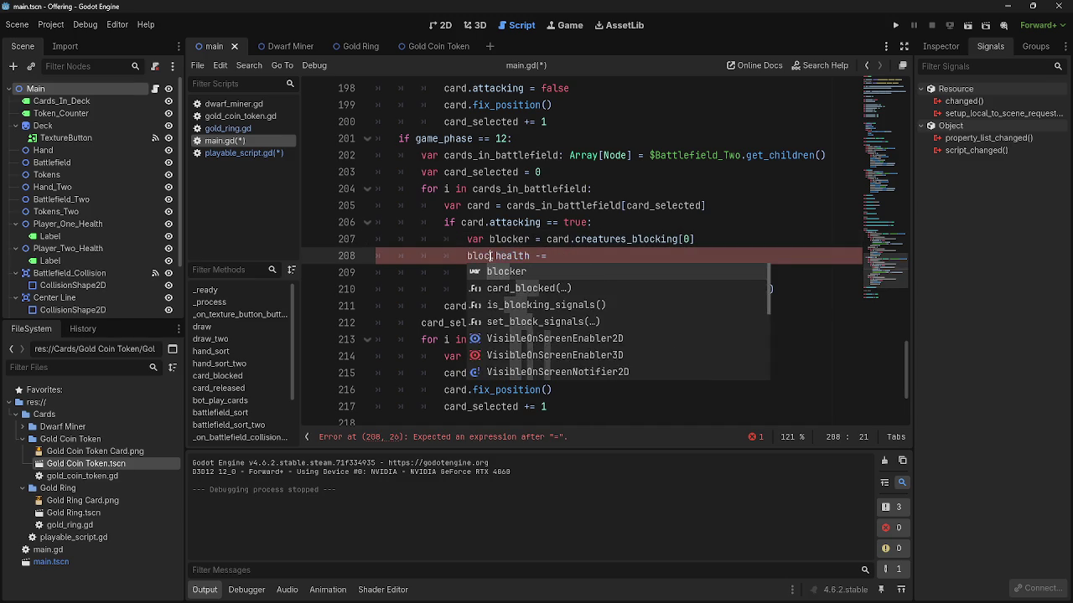
left_click(597, 260)
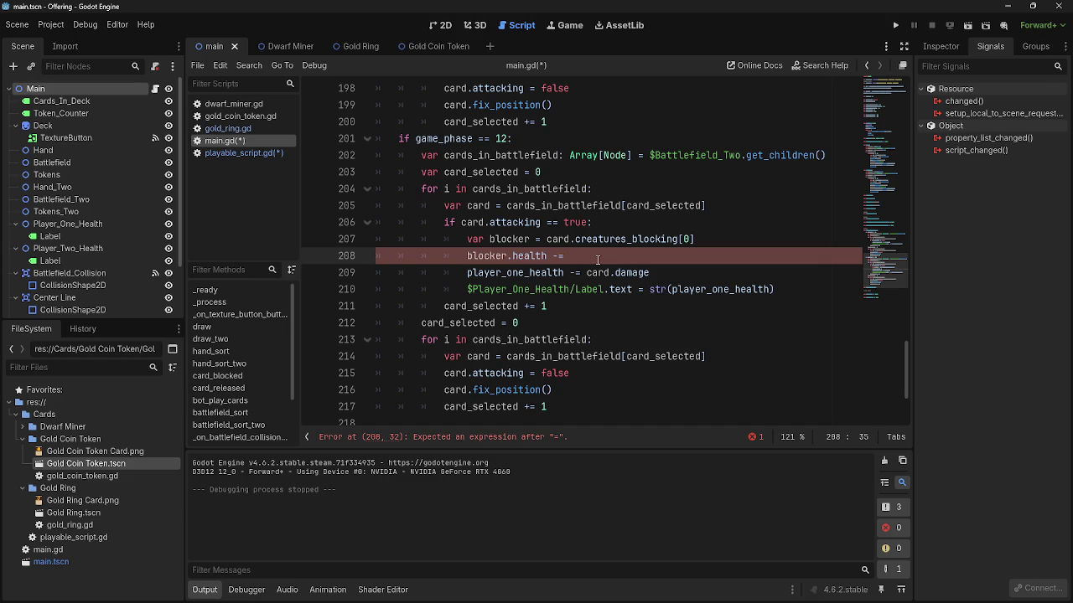
type("car")
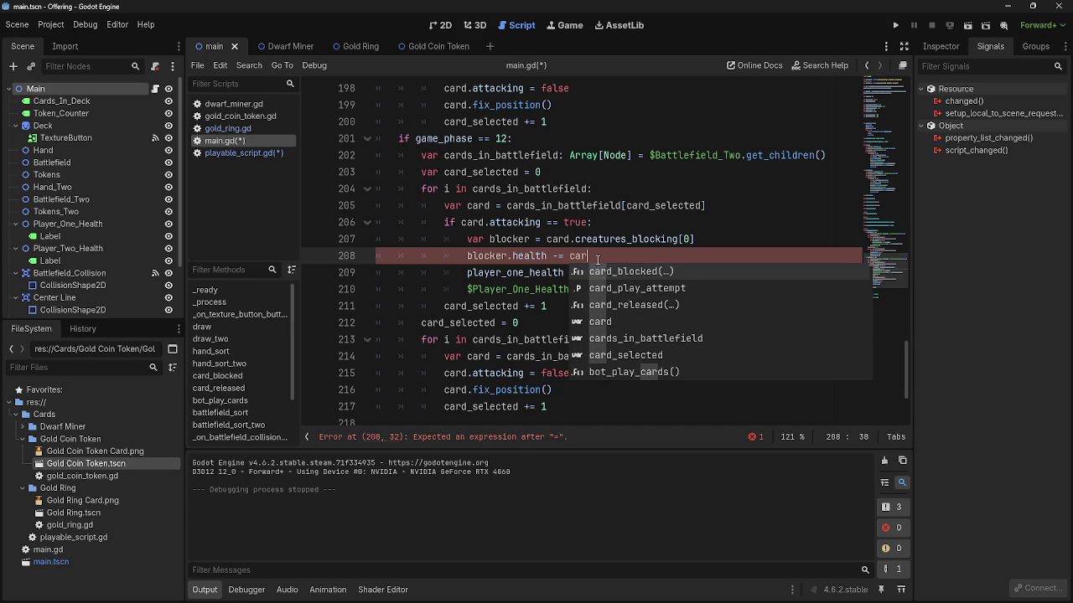
type("d.health")
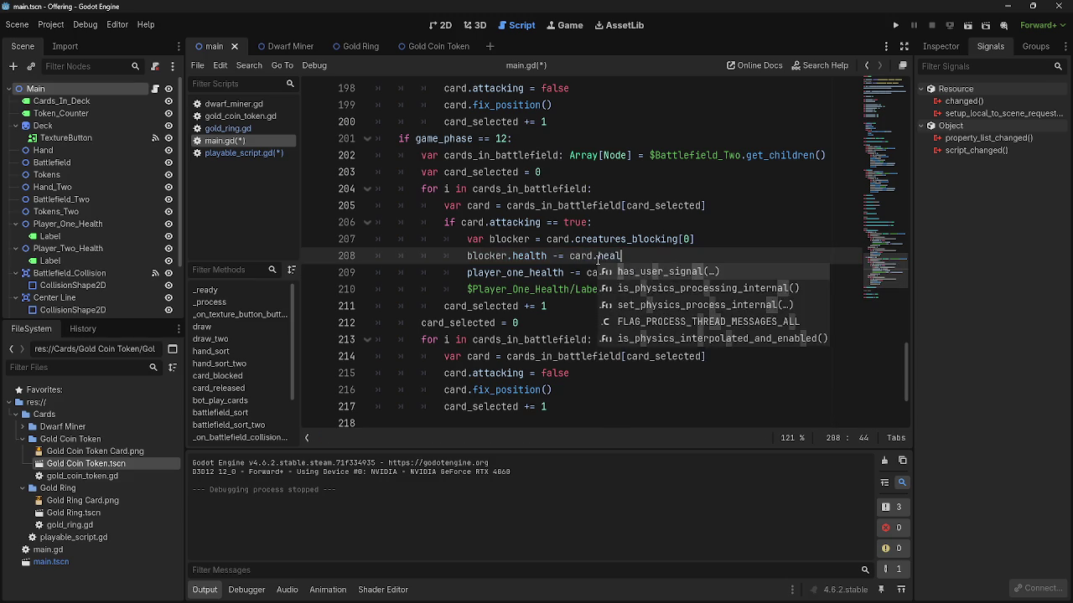
double_click(478, 205)
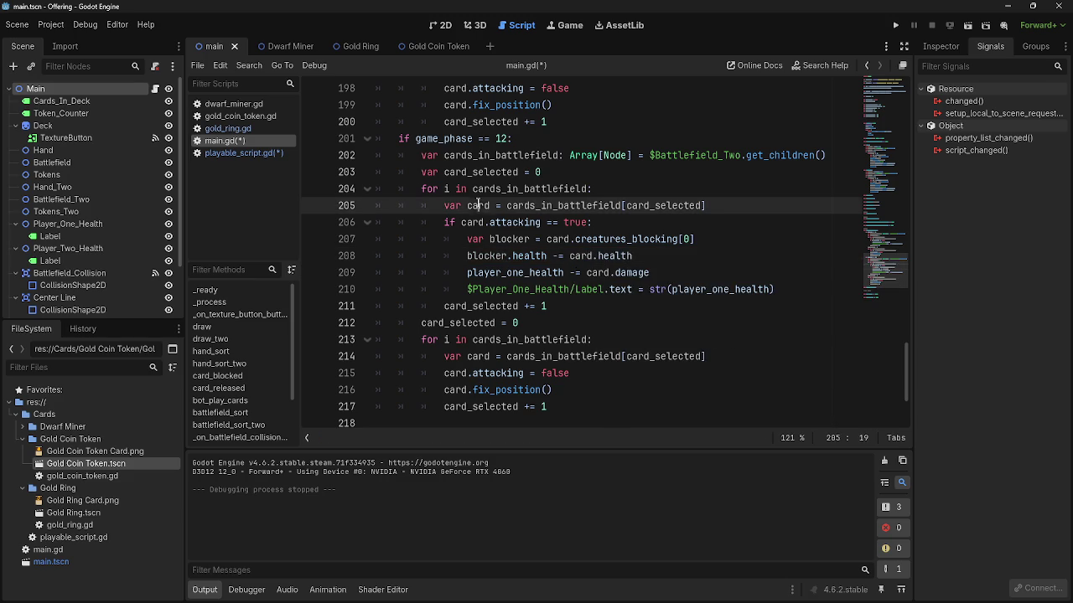
- Have the blocker subtract card.damage, then add 'card.health -= blocker.damage' on a new line
type("attacker")
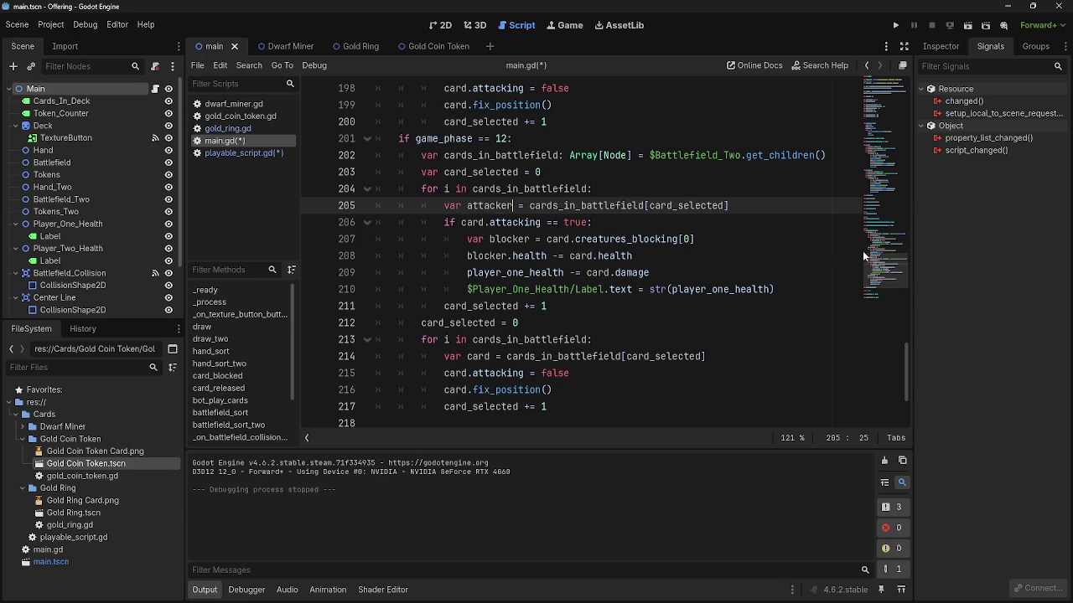
key("ctrl+z")
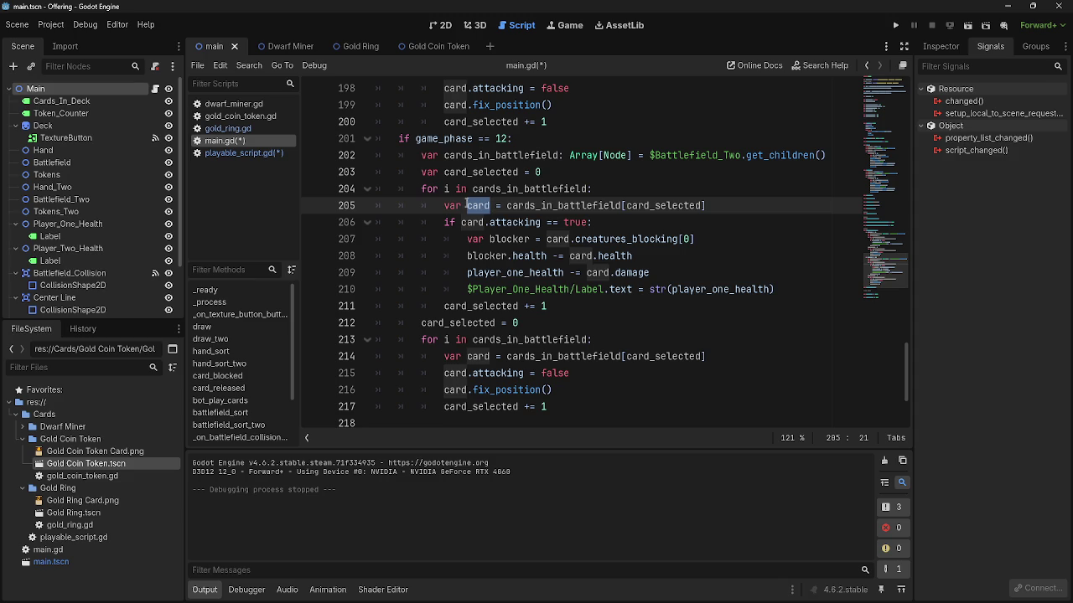
double_click(585, 256)
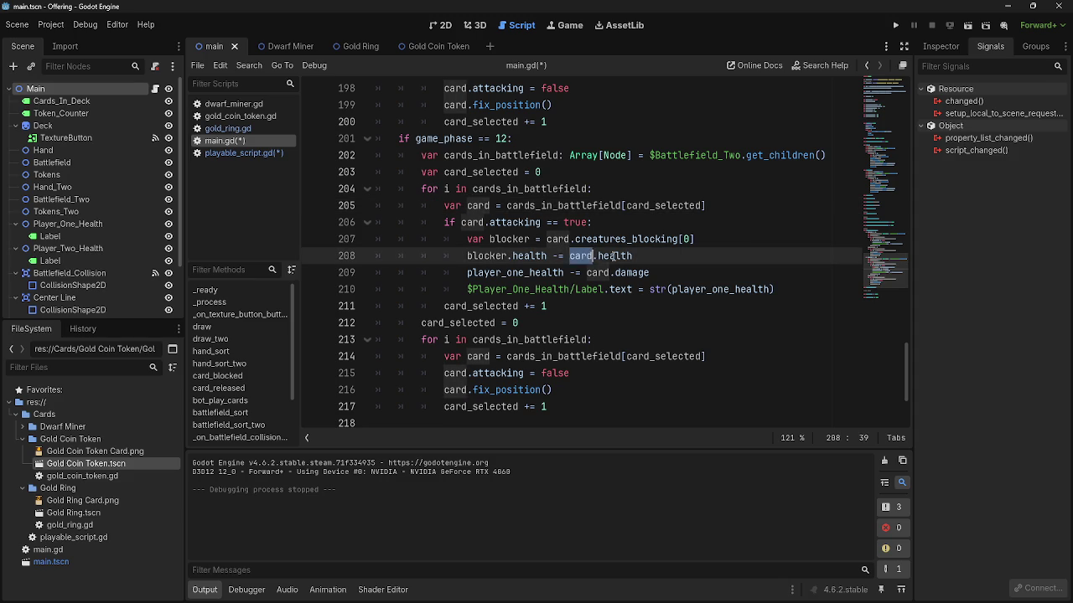
left_click(479, 256)
left_click(581, 255)
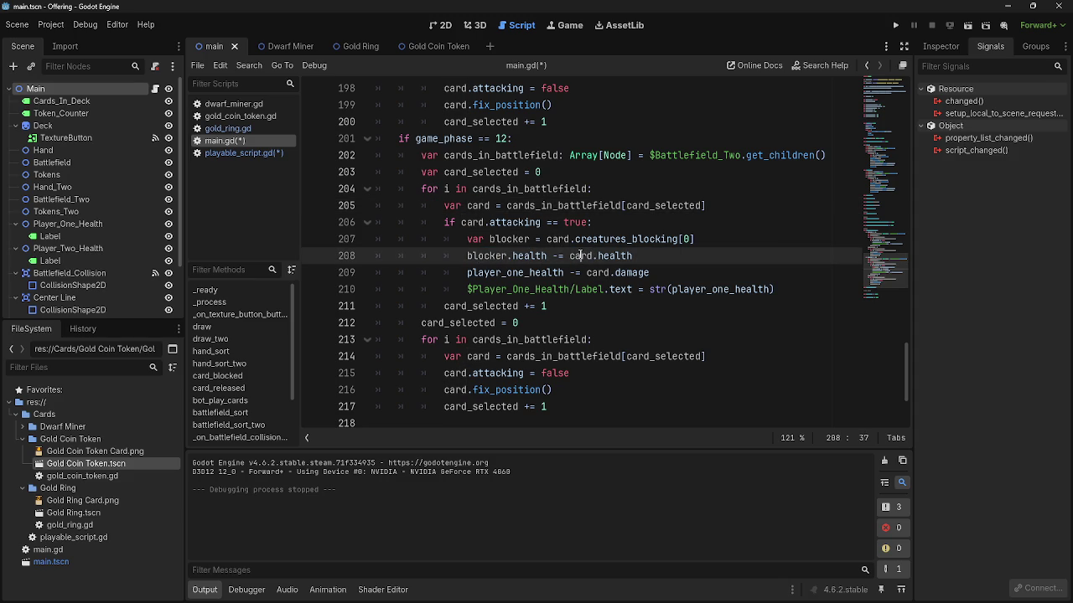
double_click(610, 256)
type("damage")
key("Return")
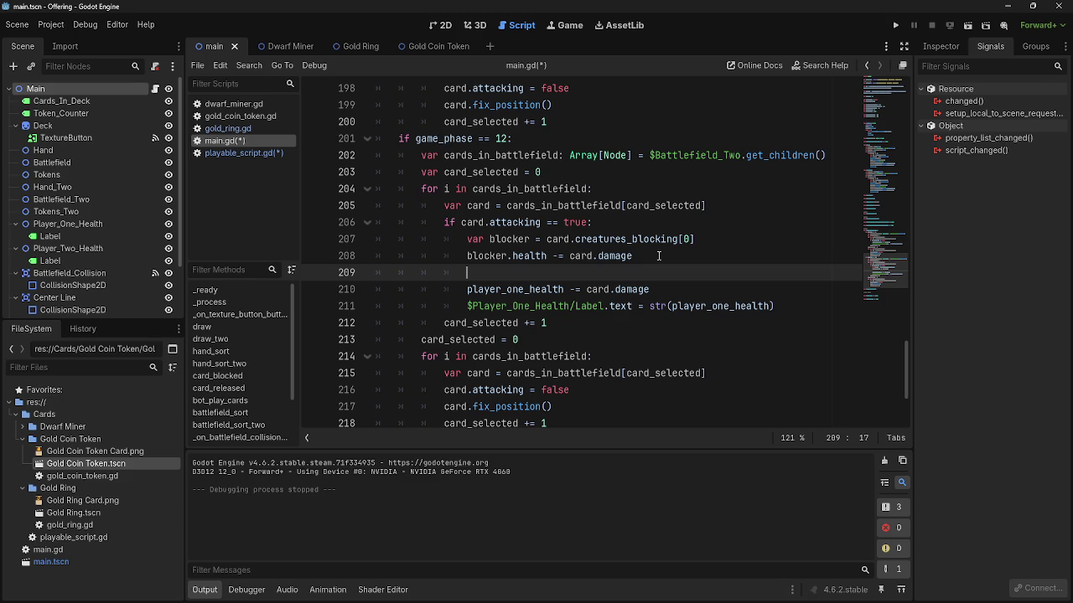
type("card")
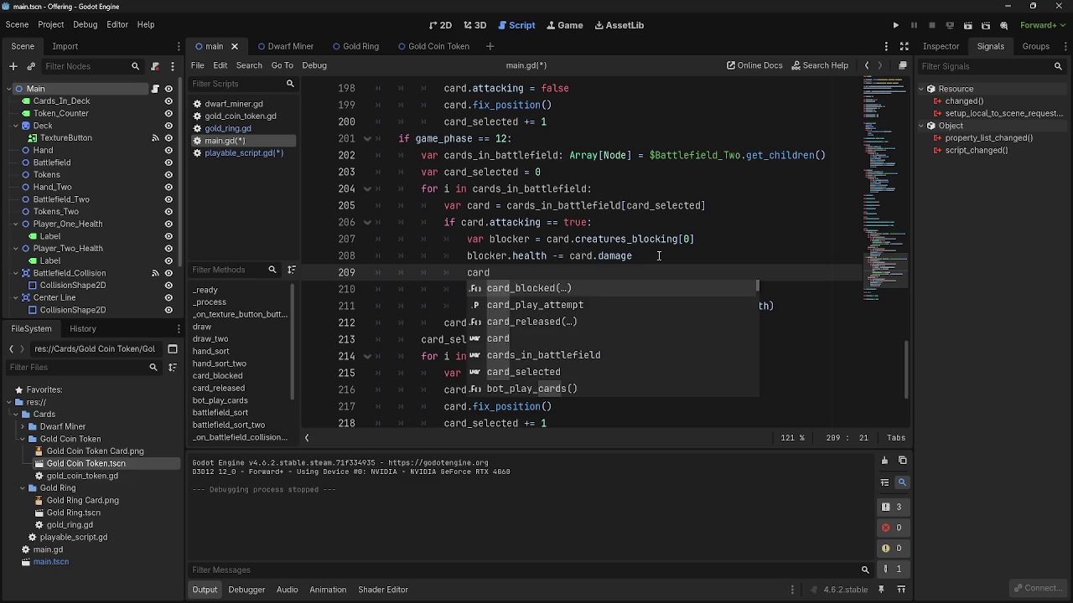
type(".health")
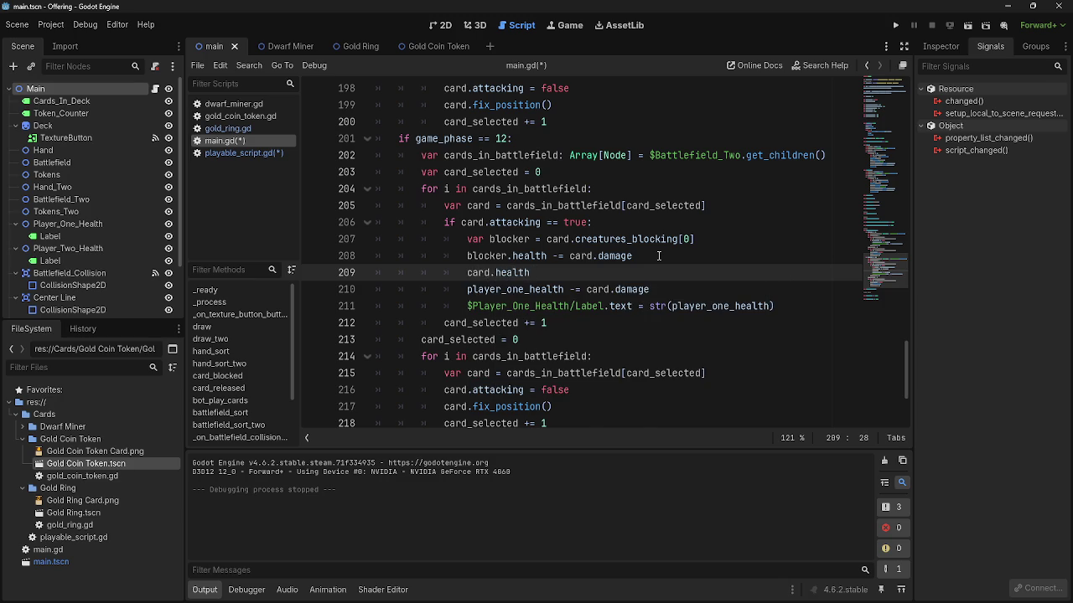
type(" -=")
type(" blocker")
type(".damage")
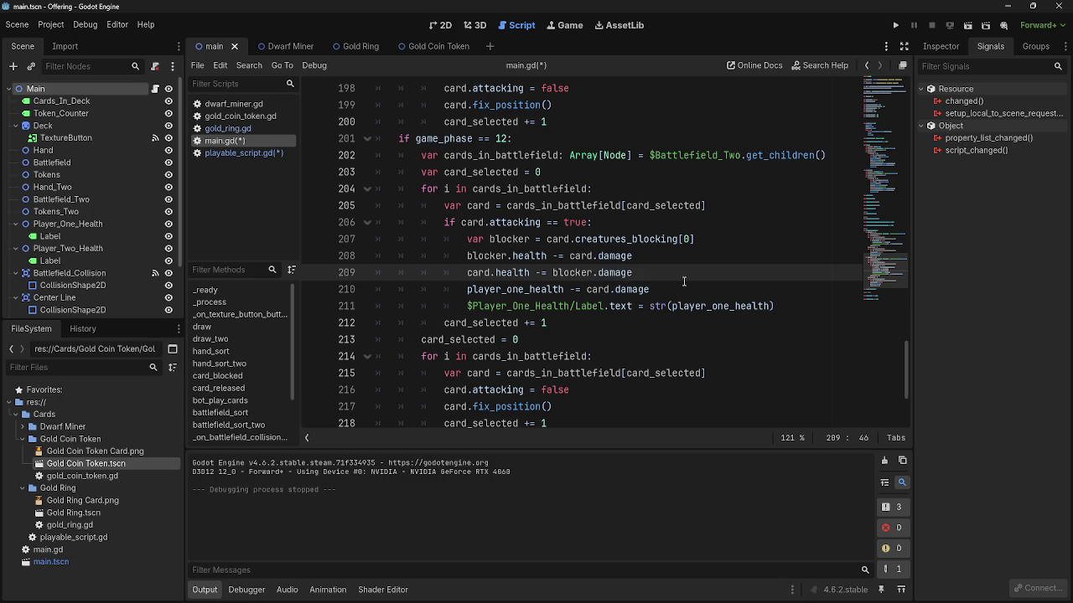
- Insert 'if card.creatures_blocking' under 'if card.attacking == true:' with a blank line above it
left_click(630, 223)
key("Return")
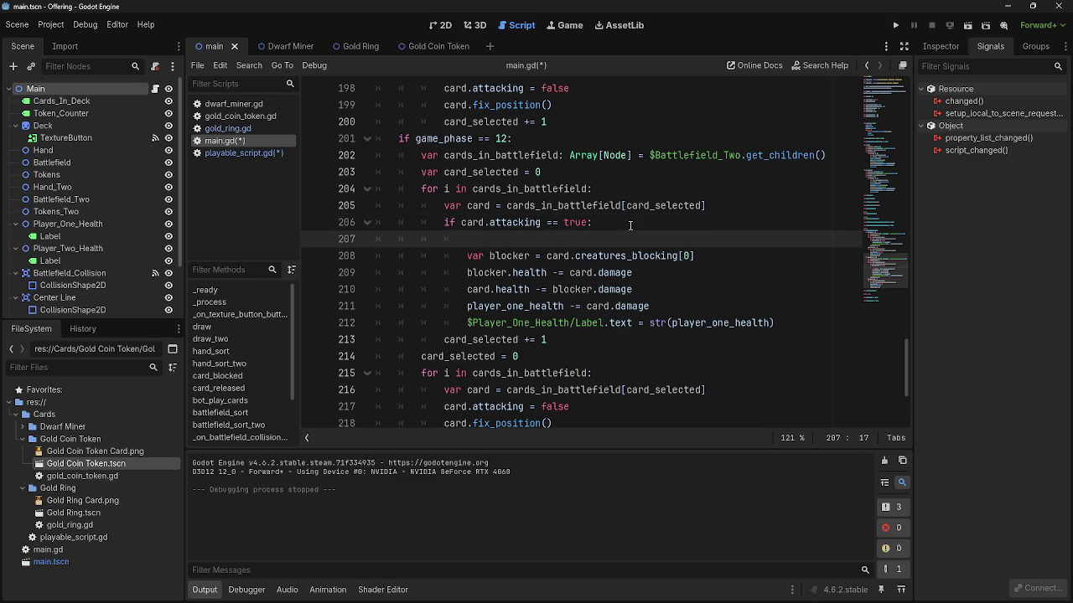
type("if ")
type("card")
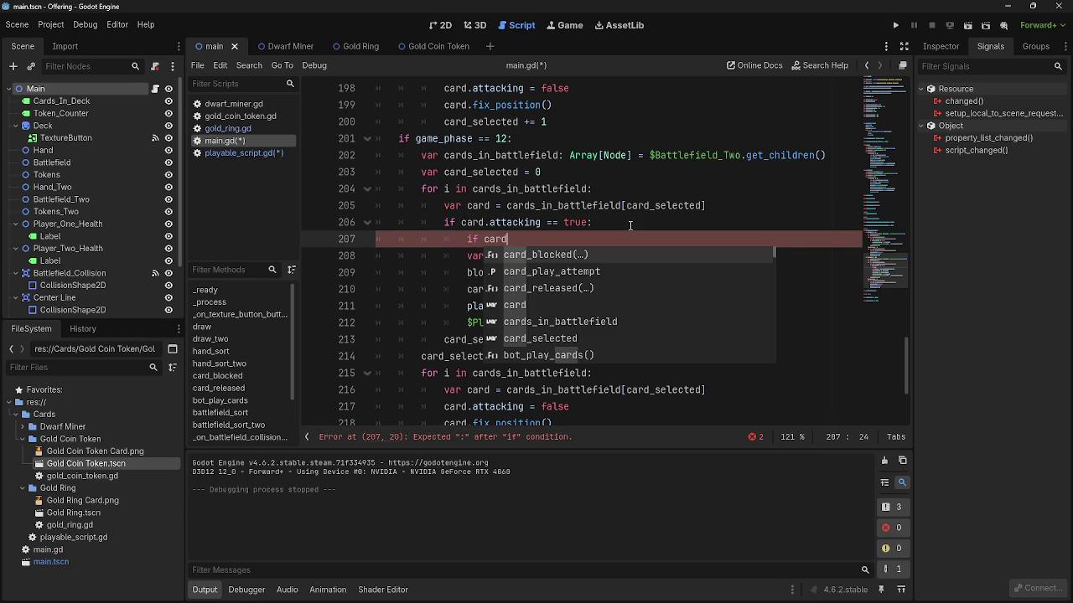
type(".c")
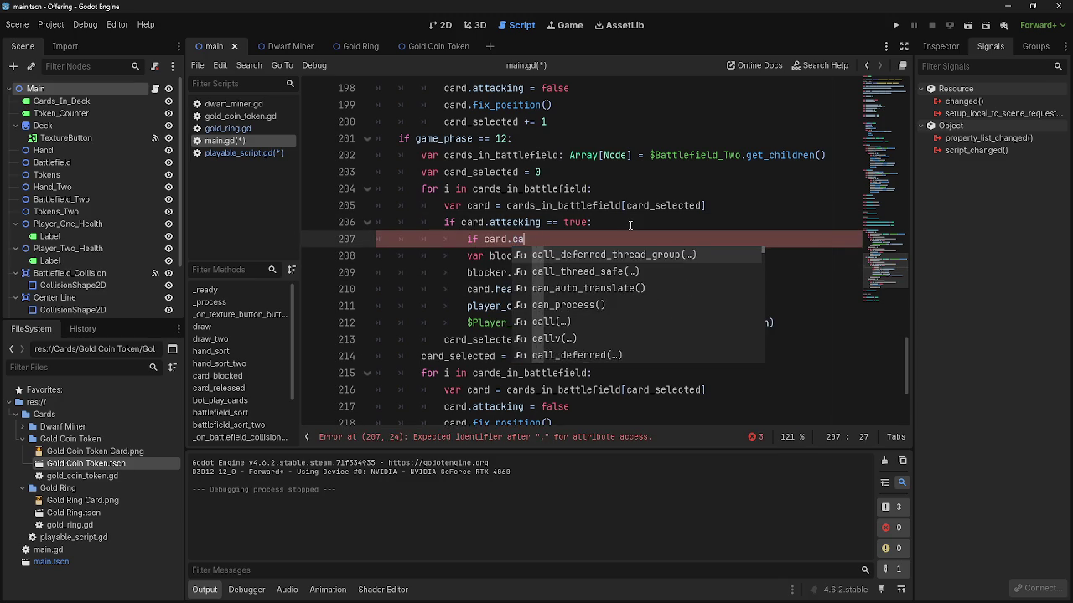
key("BackSpace")
type("blockin")
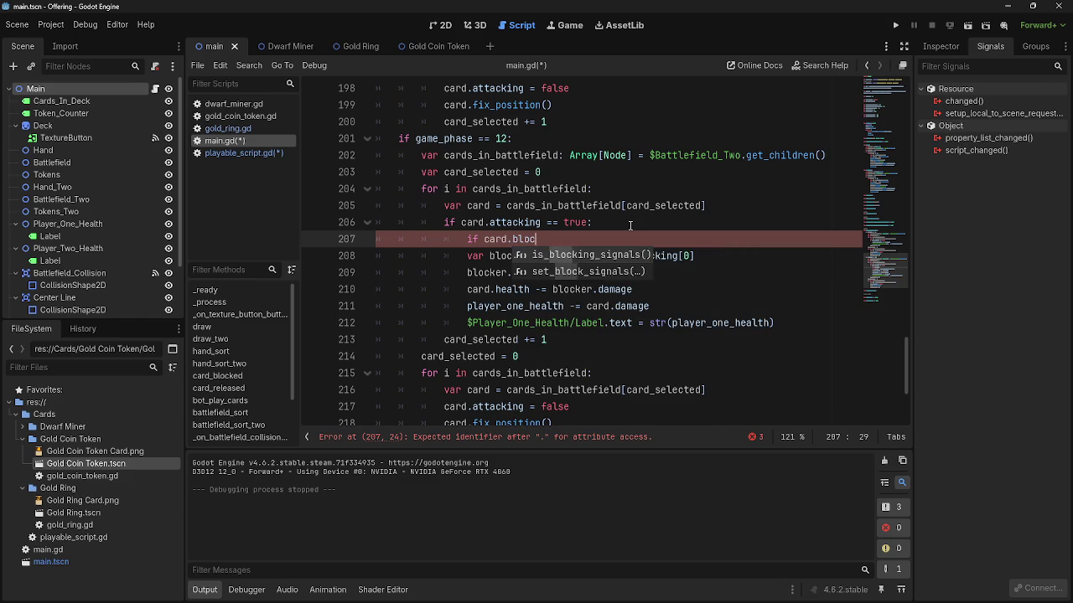
key("BackSpace")
key("BackSpace")
key("BackSpace")
type("creatures_n")
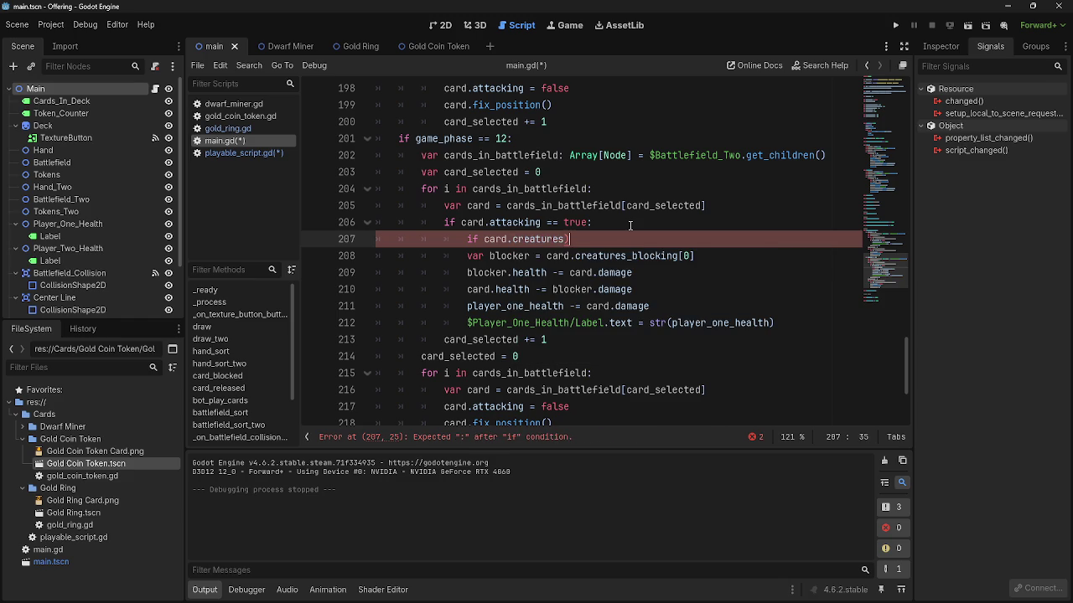
key("BackSpace")
type("blocking")
left_click(647, 226)
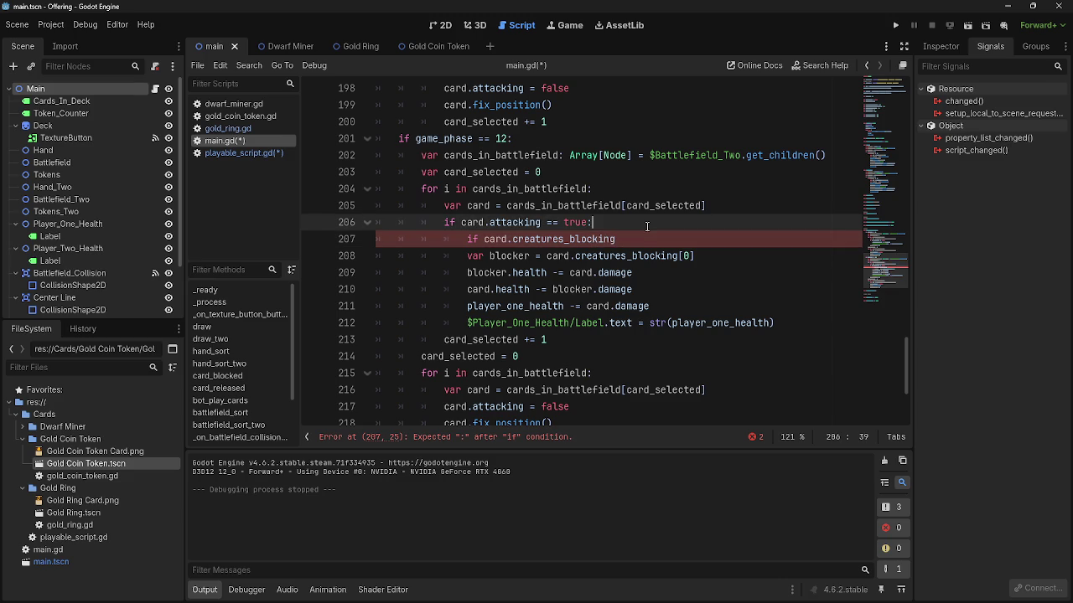
key("Return")
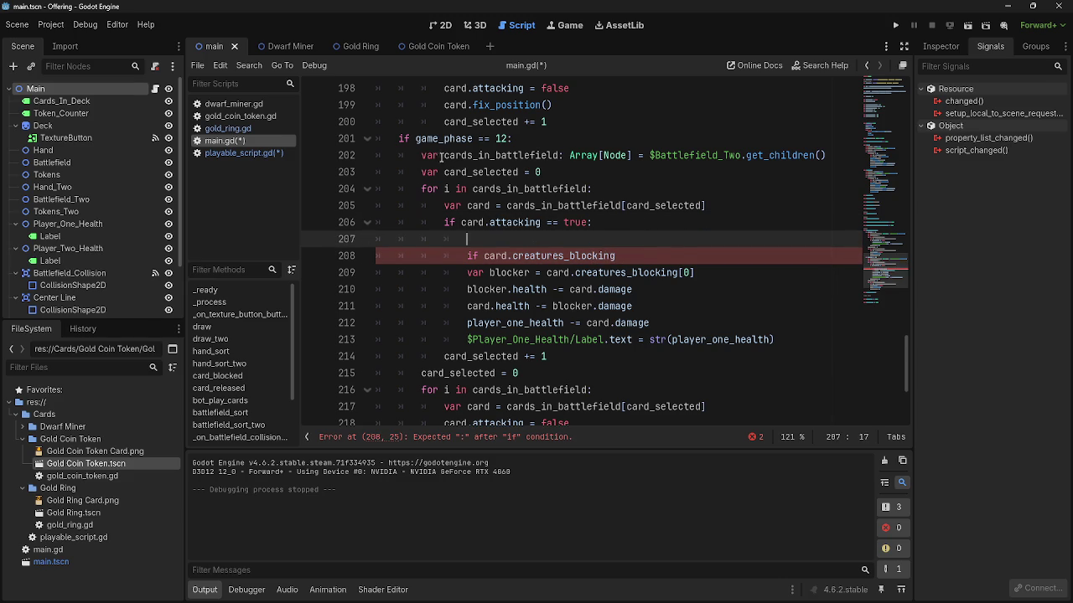
left_click_drag(426, 155, 836, 155)
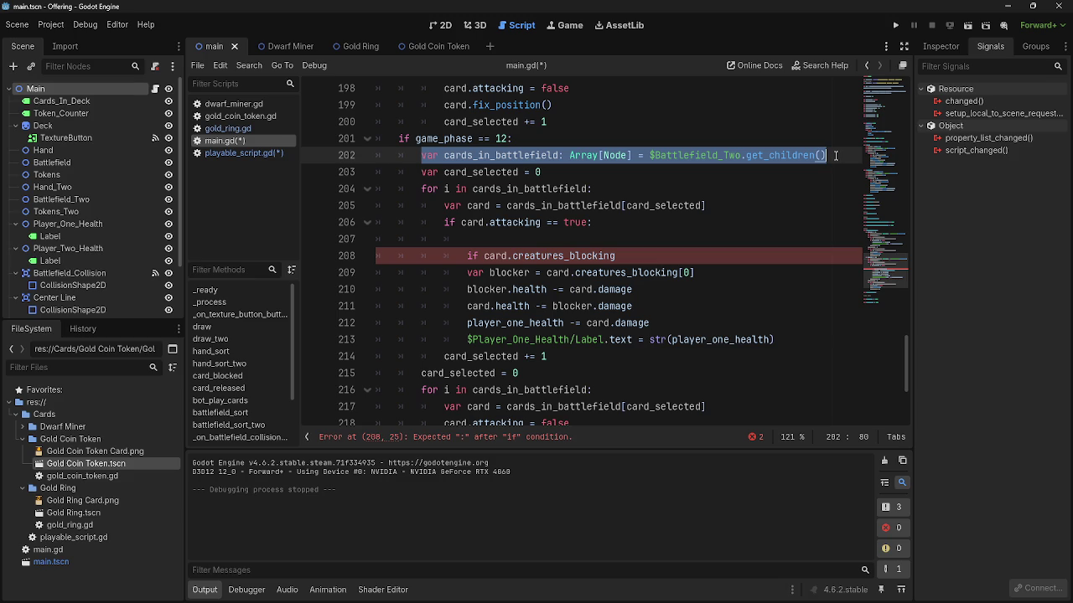
scroll(709, 202, "up", 8)
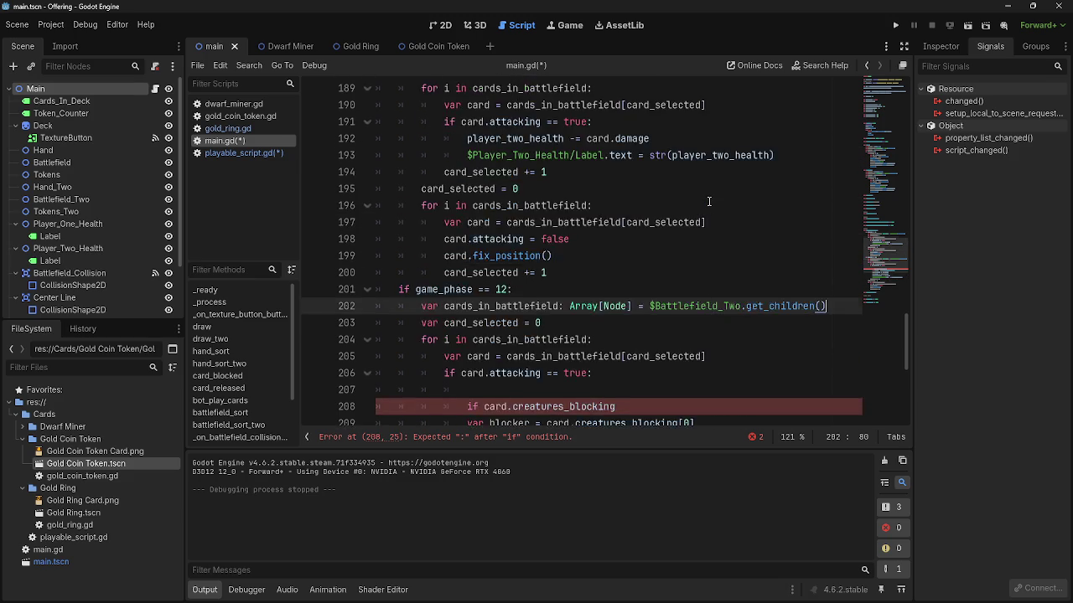
scroll(709, 202, "up", 10)
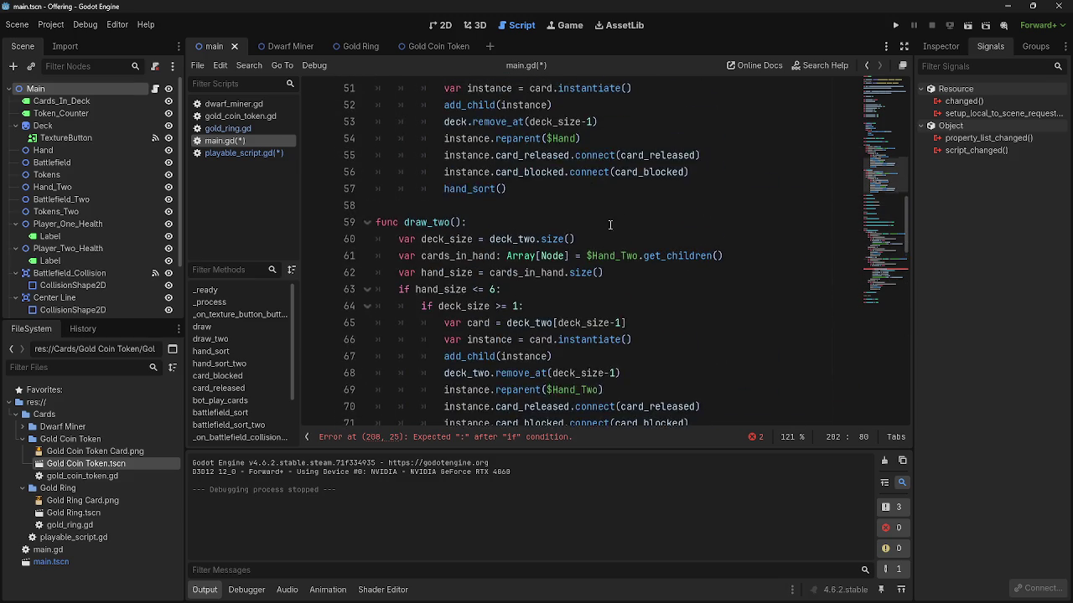
scroll(456, 264, "down", 5)
scroll(456, 265, "down", 1)
left_click(366, 121)
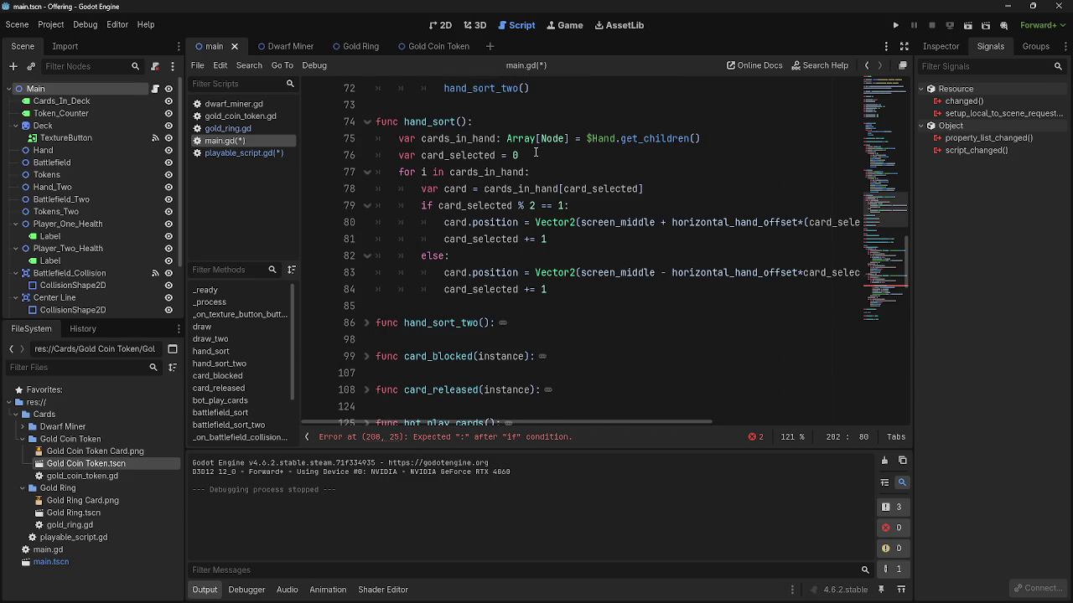
scroll(536, 153, "up", 2)
left_click(366, 223)
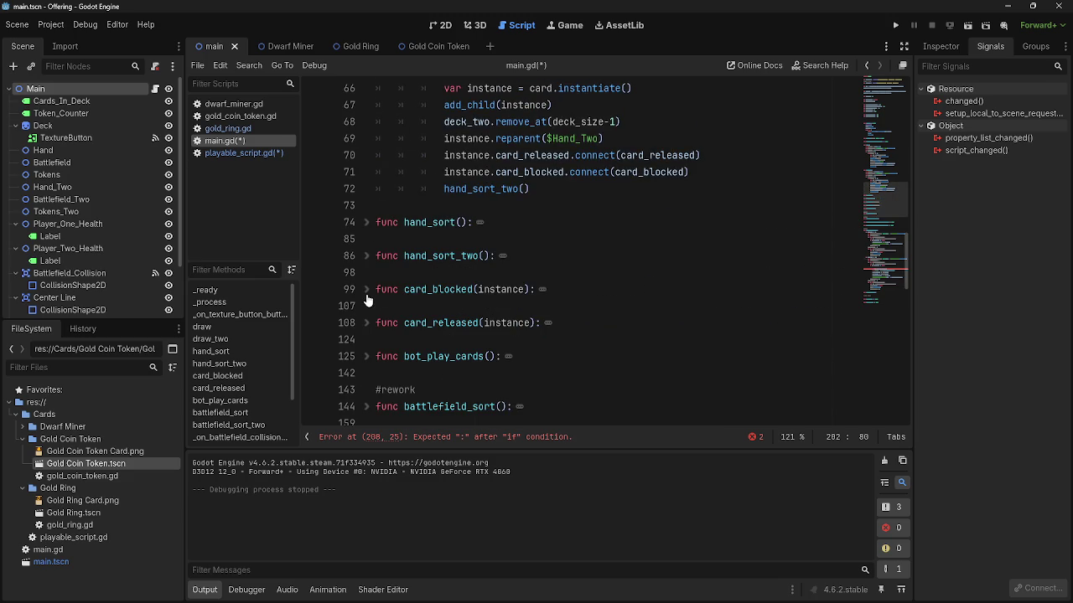
scroll(366, 300, "down", 4)
left_click(366, 206)
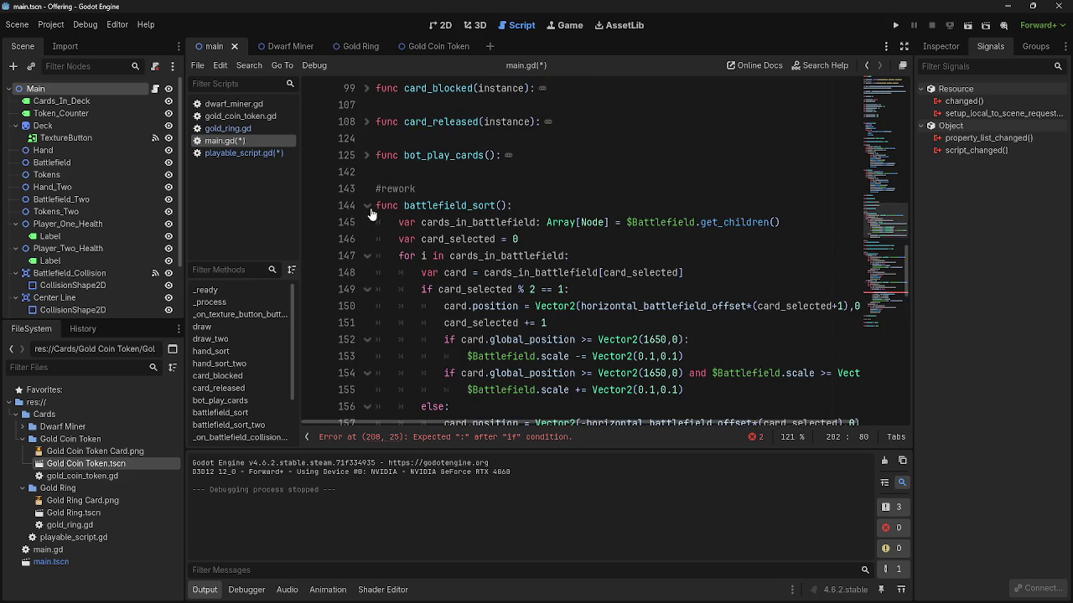
left_click(555, 240)
left_click(367, 205)
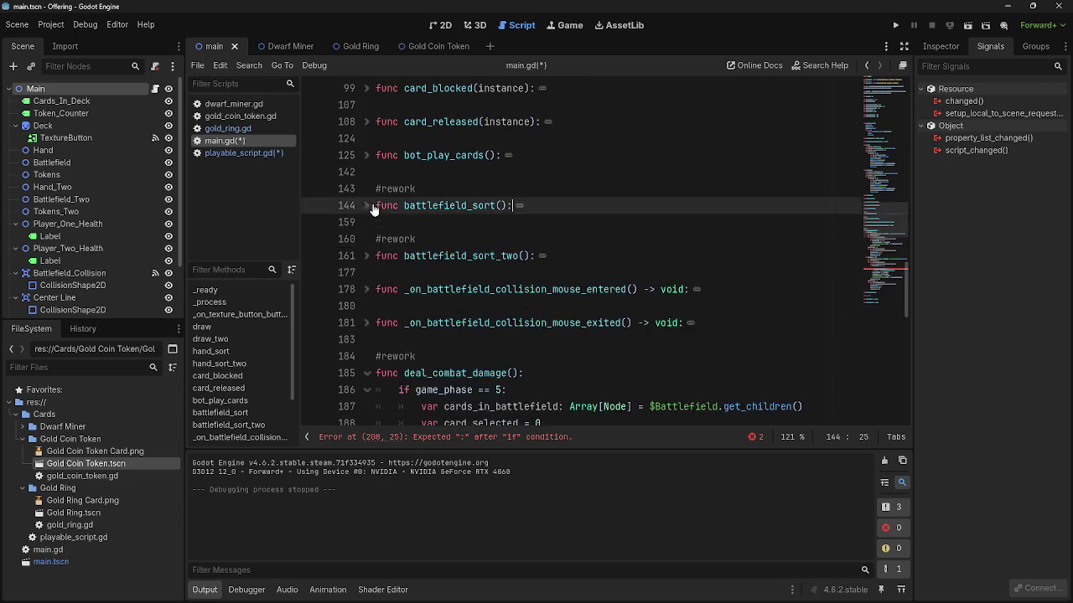
scroll(449, 270, "up", 5)
scroll(449, 270, "up", 10)
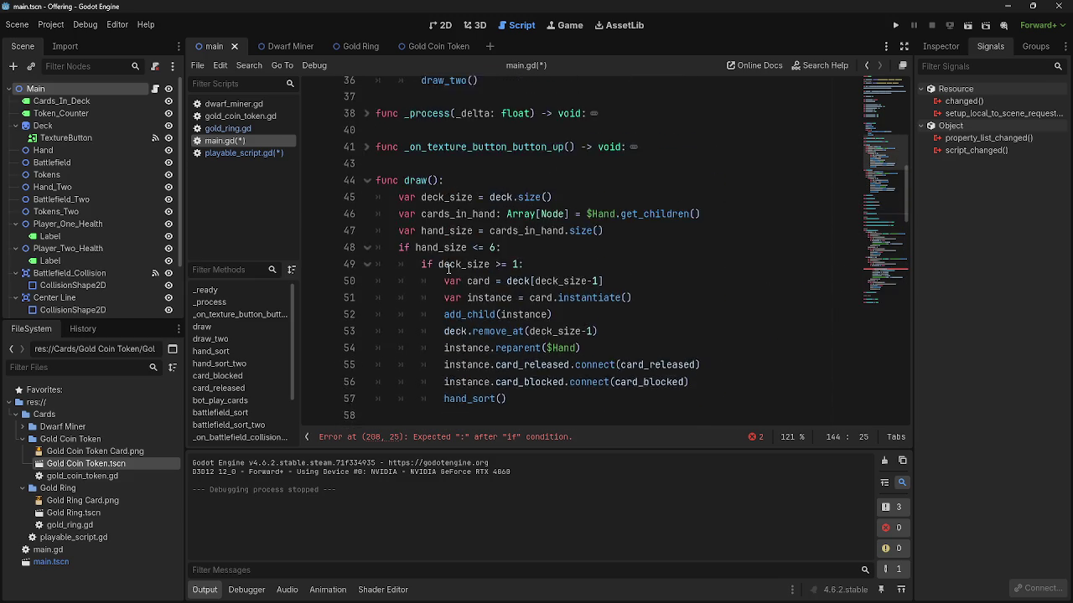
scroll(449, 270, "up", 1)
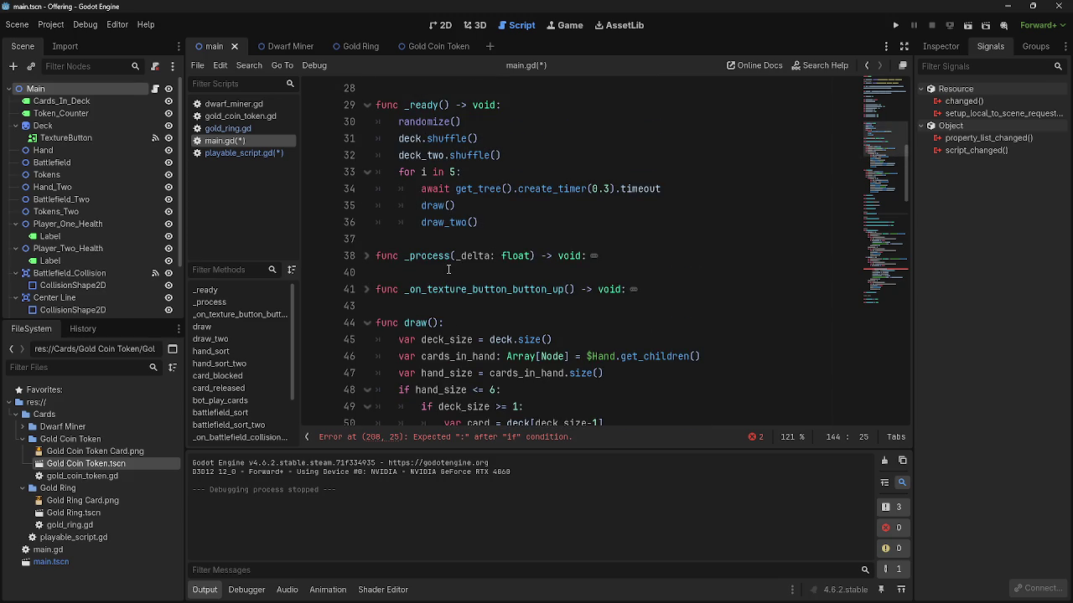
left_click(501, 339)
left_click(521, 339)
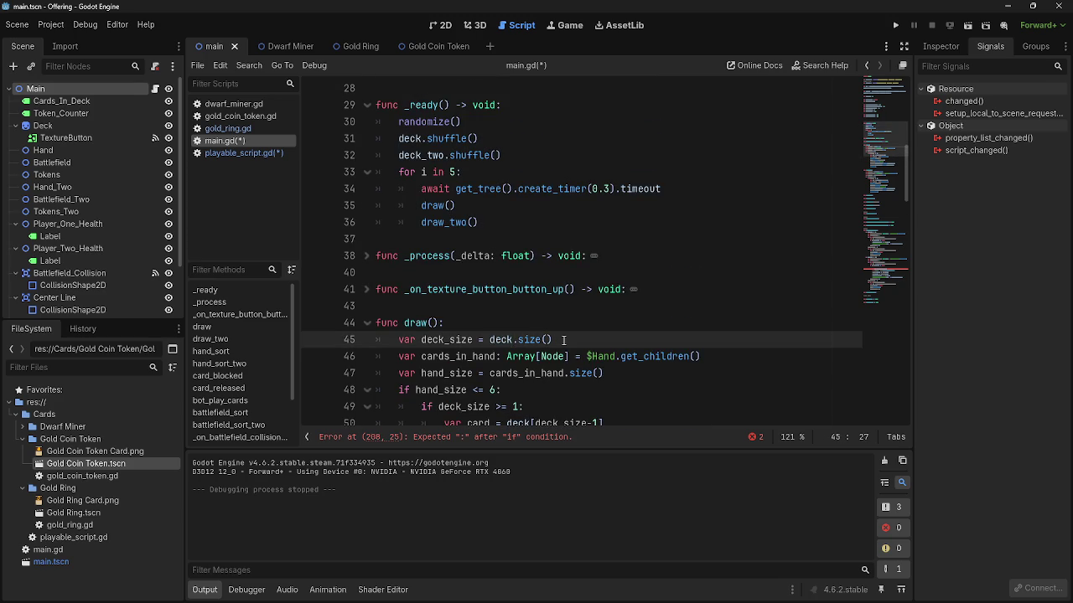
left_click(564, 340)
scroll(410, 233, "down", 2)
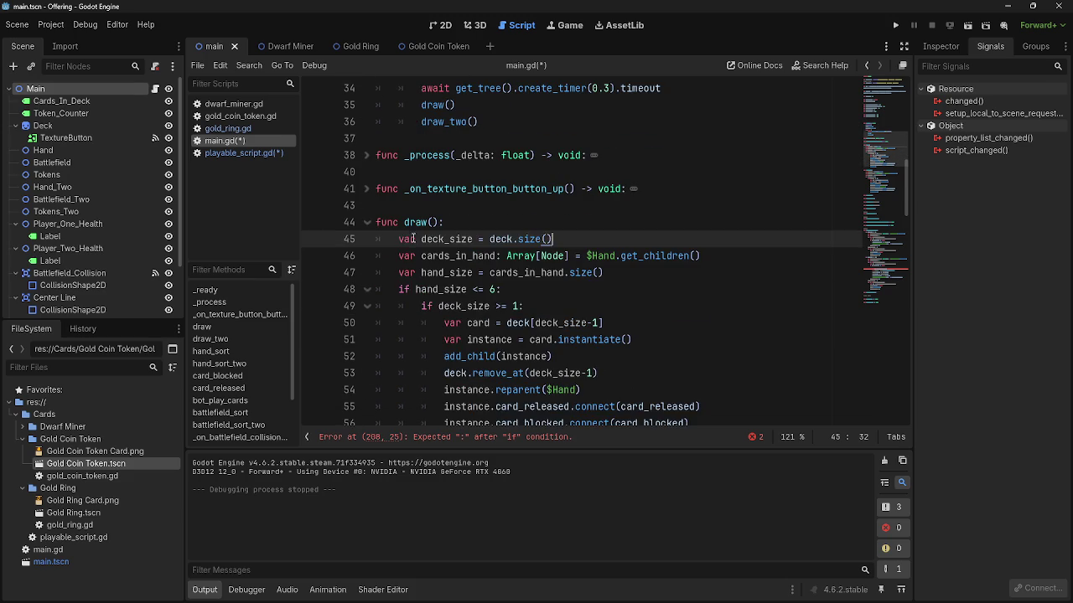
left_click(368, 225)
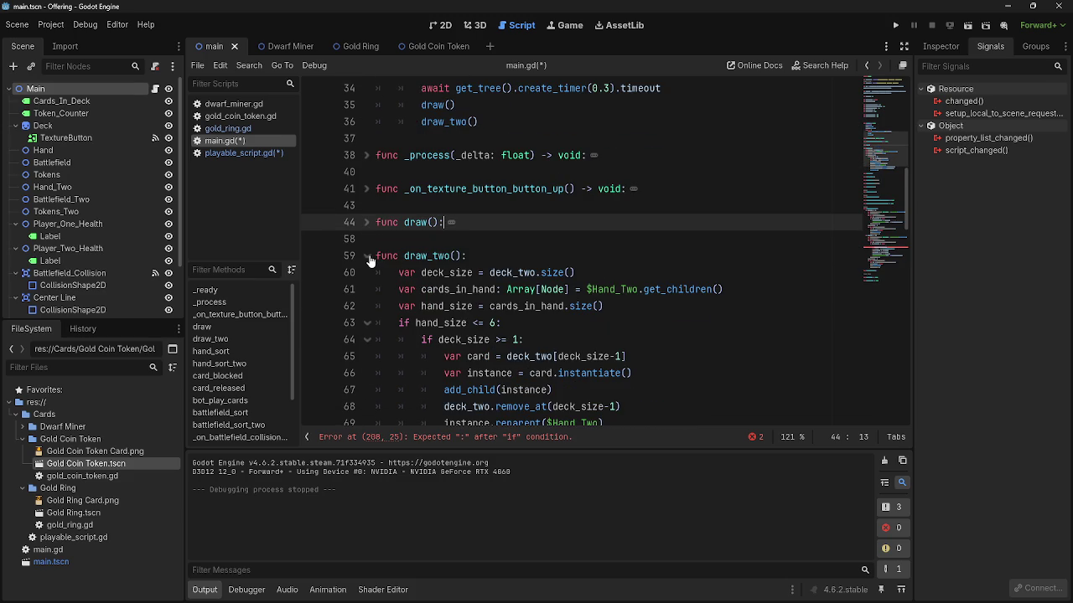
scroll(370, 261, "down", 2)
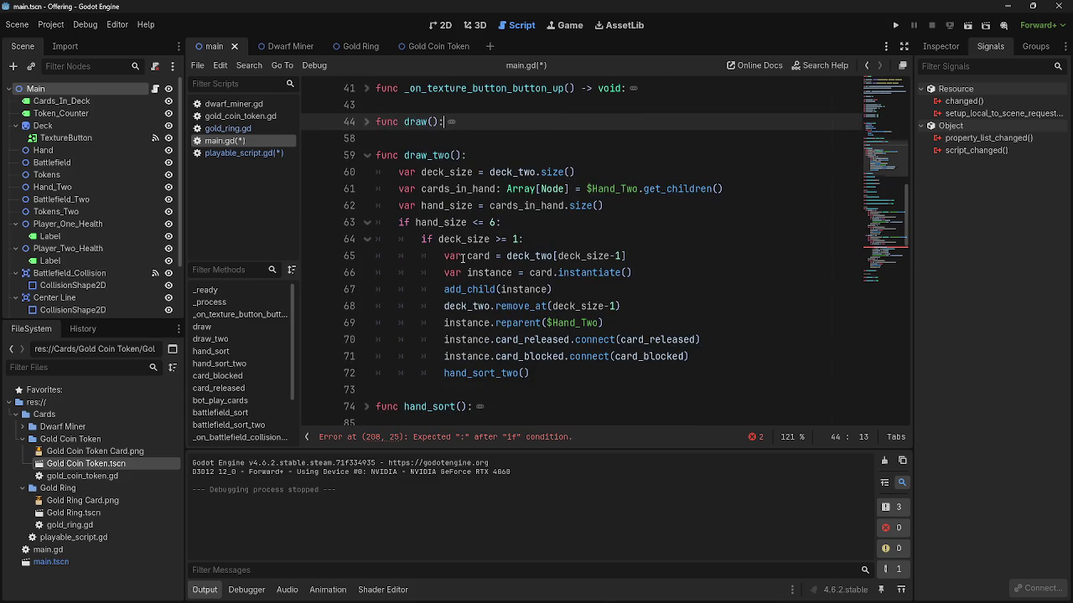
double_click(537, 171)
mouse_move(577, 172)
left_mouse_down()
mouse_move(587, 173)
mouse_move(376, 173)
left_mouse_up()
left_click(578, 172)
left_click_drag(579, 171, 376, 172)
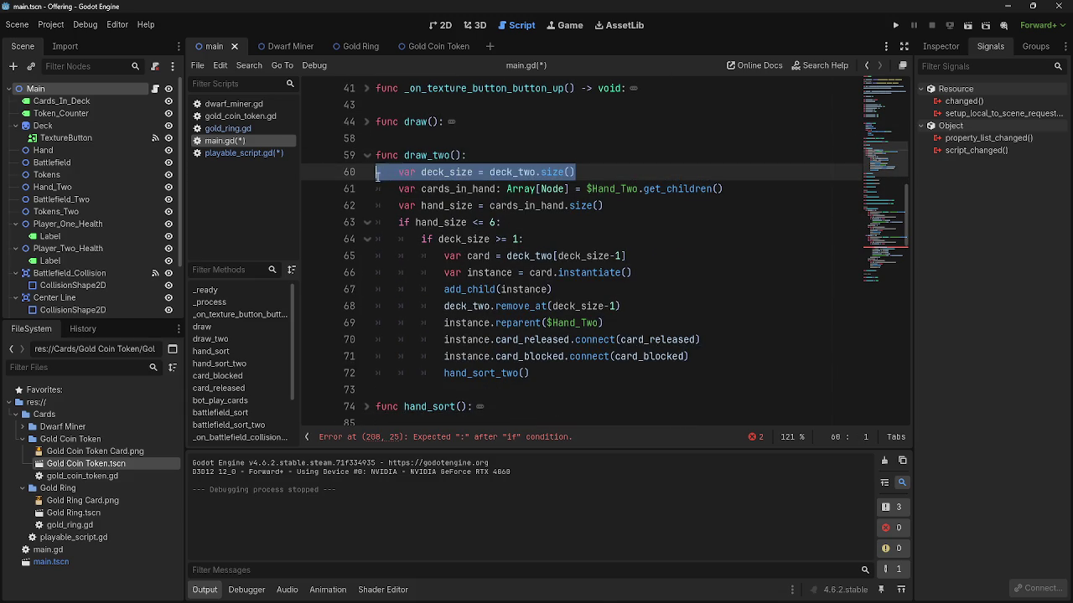
left_click(582, 170)
left_click_drag(582, 169, 377, 173)
left_click(545, 182)
mouse_move(578, 172)
left_mouse_down()
mouse_move(377, 172)
mouse_move(399, 172)
left_mouse_up()
left_click(610, 174)
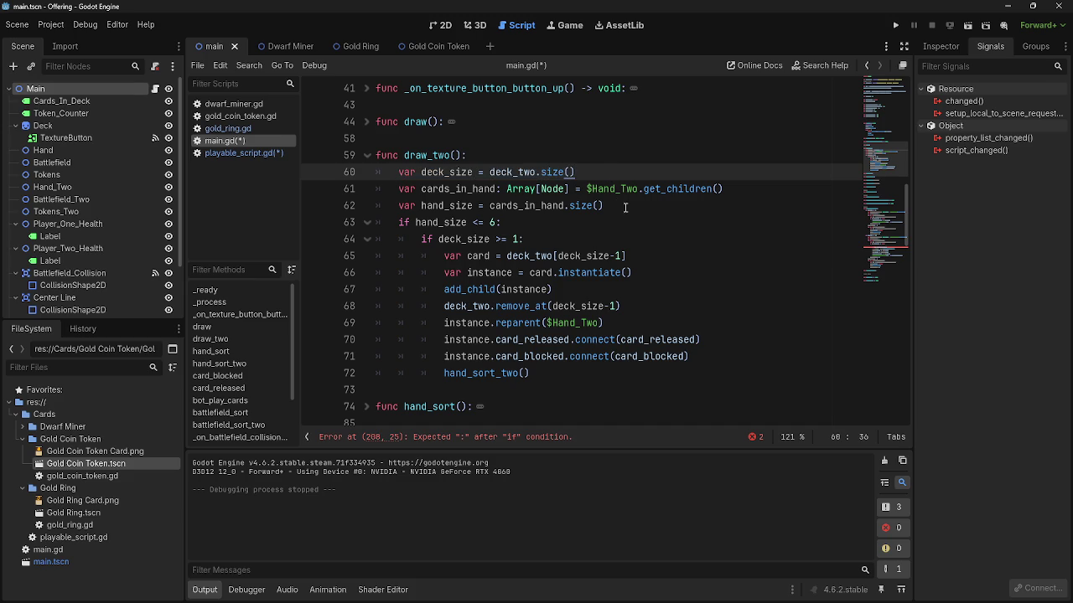
key("shift+Home")
left_click(587, 174)
left_click_drag(587, 173, 399, 173)
left_click(575, 172)
left_click_drag(575, 172, 374, 174)
left_click(573, 172)
left_click_drag(575, 172, 388, 172)
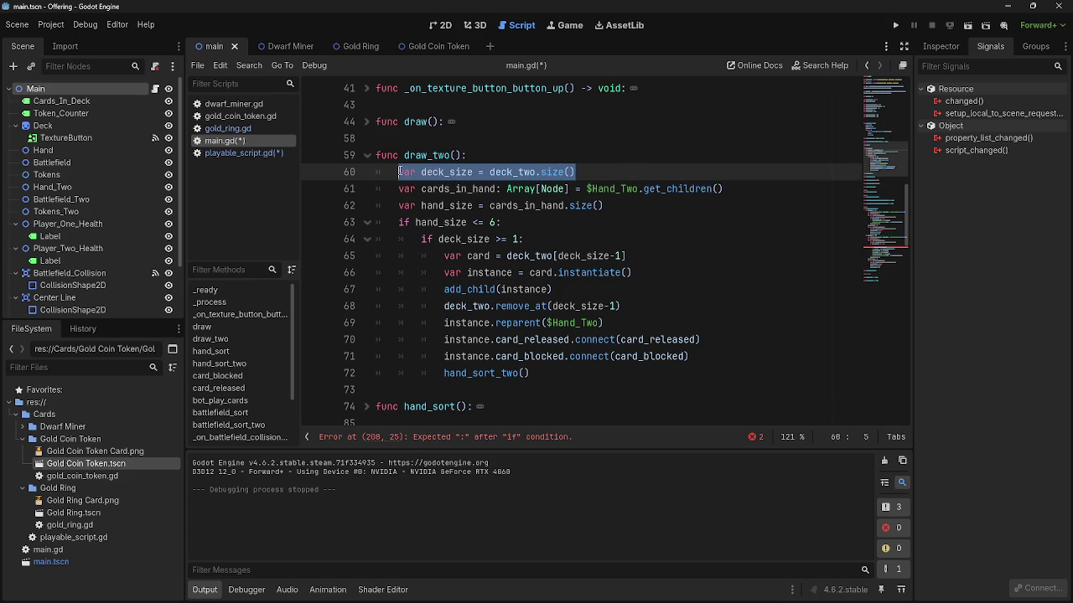
left_click(625, 230)
key("ctrl+z")
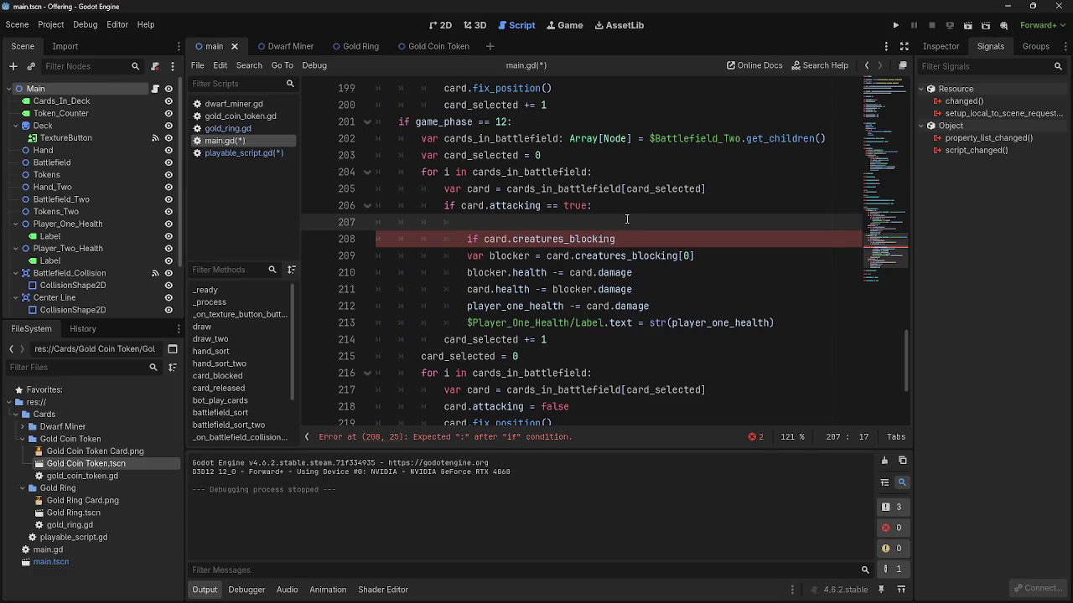
- Declare 'var creatures_blocking = card.creatures_blocking.size()' on line 207
type("creatru")
key("BackSpace")
key("BackSpace")
type("ures")
type("_blockin")
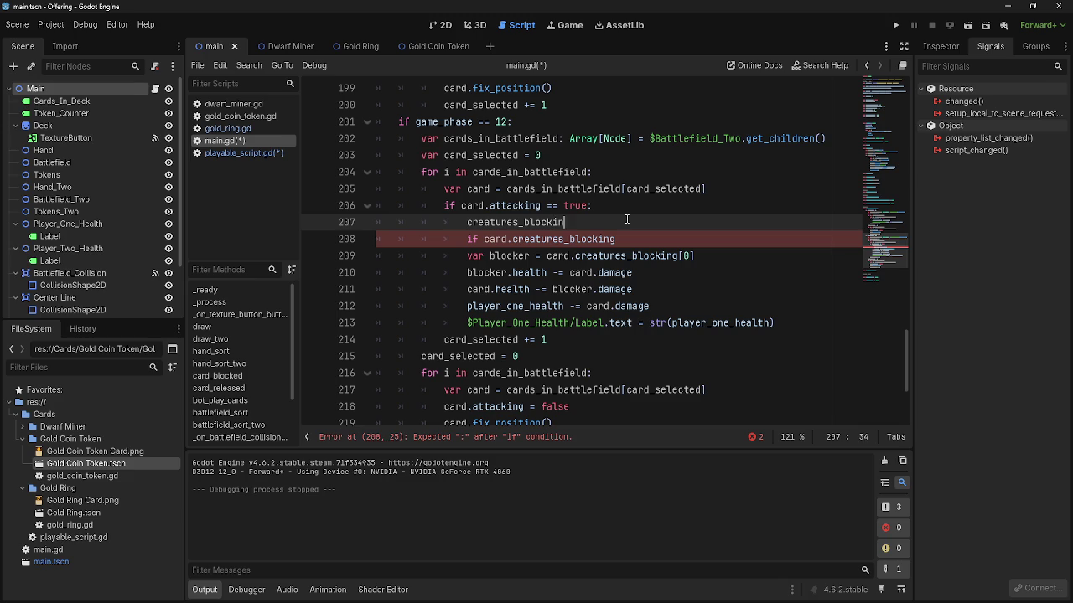
type("g= card.creatures_blocking")
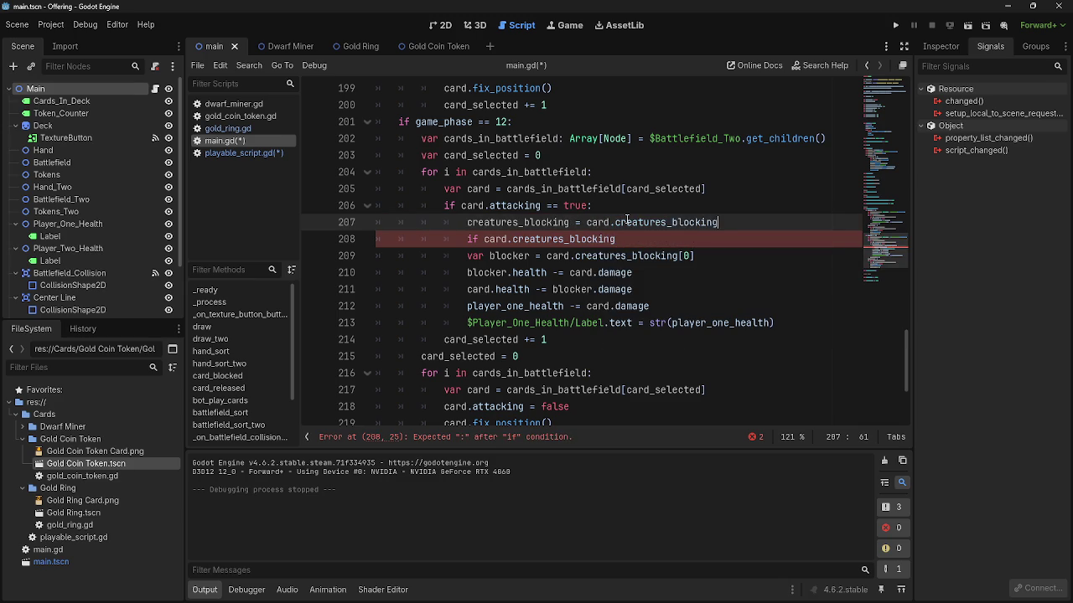
type(".size")
key("BackSpace")
key("BackSpace")
key("BackSpace")
type("ize(")
left_click(467, 222)
type("var")
- Append '.size() < 0' to the line 208 condition and indent blocker lines 209–211 beneath it
left_click(680, 239)
type(".size()")
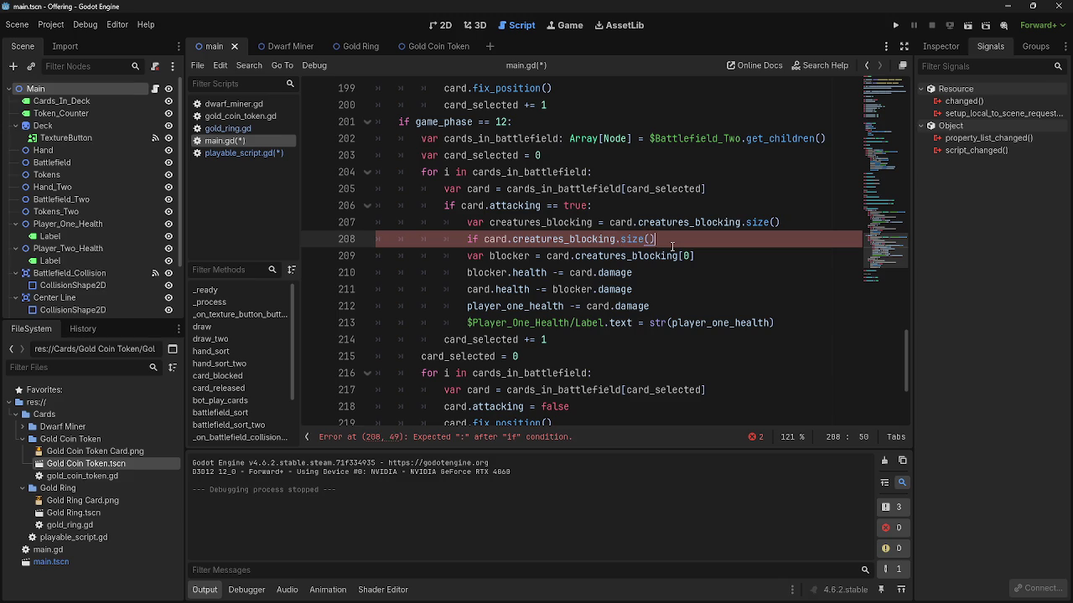
type(" < ")
type("0:")
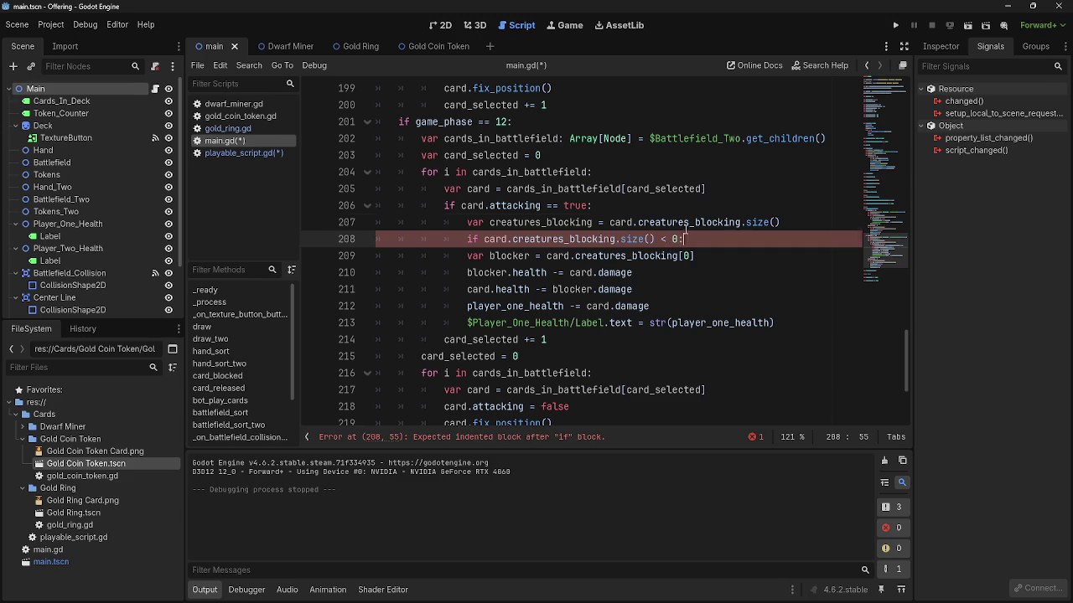
key("Up")
left_click_drag(467, 256, 656, 294)
key("Tab")
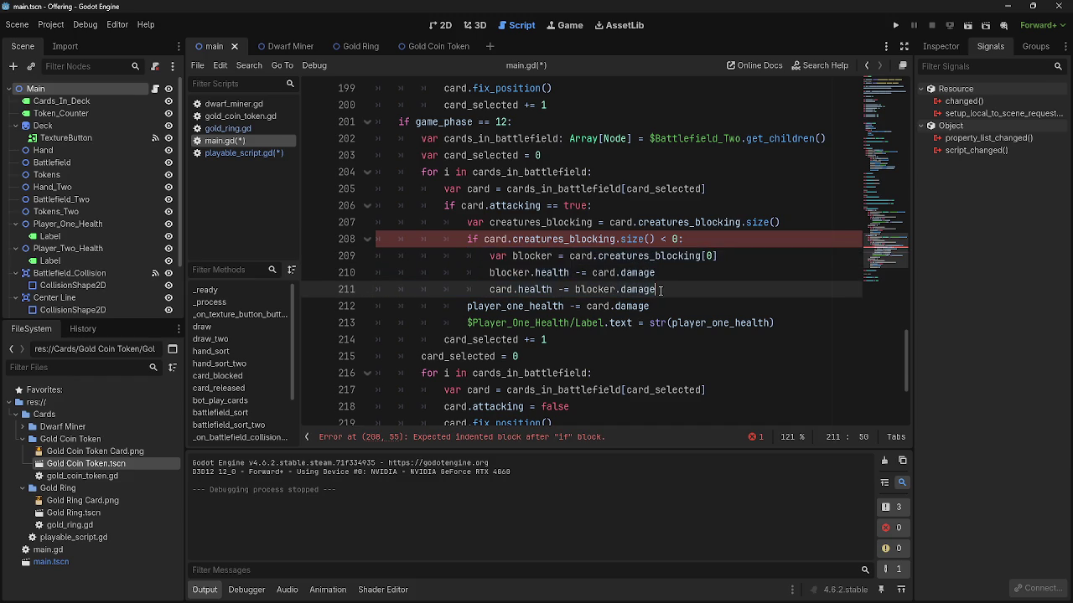
- Correct the condition to 'if card.creatures_blocking.size() > 0:' with its closing colon
double_click(560, 239)
double_click(637, 240)
left_click(553, 239)
double_click(553, 239)
double_click(633, 239)
left_click(664, 240)
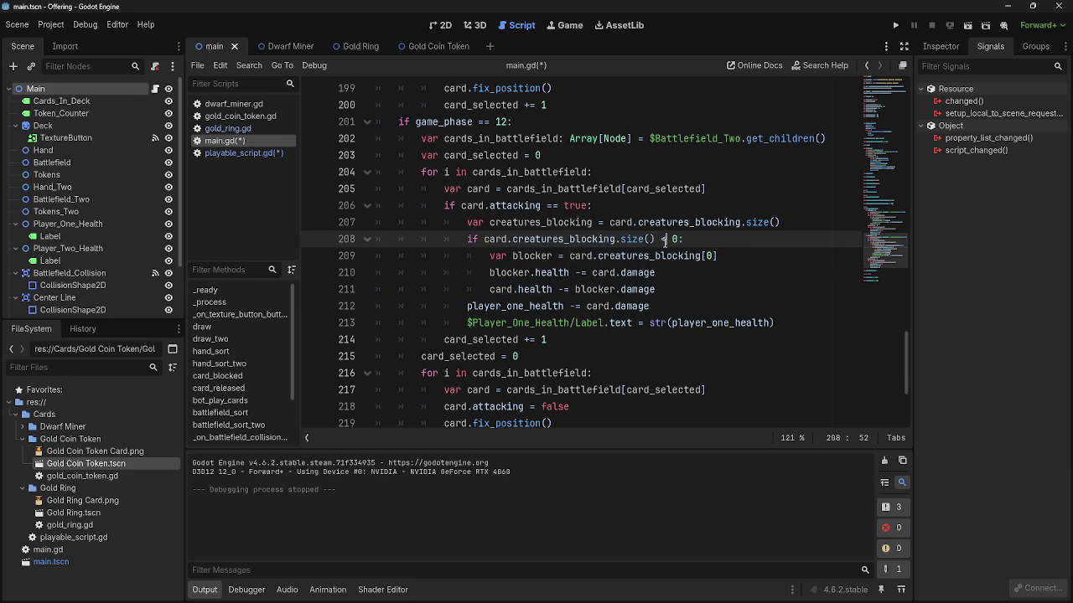
left_click_drag(666, 239, 660, 240)
type(">")
left_click(649, 240)
left_click(680, 240)
type(":")
- Reselect the blocker damage lines 209–211 to check their indentation
key("alt+Tab")
key("alt+Tab")
key("alt+Tab")
key("Escape")
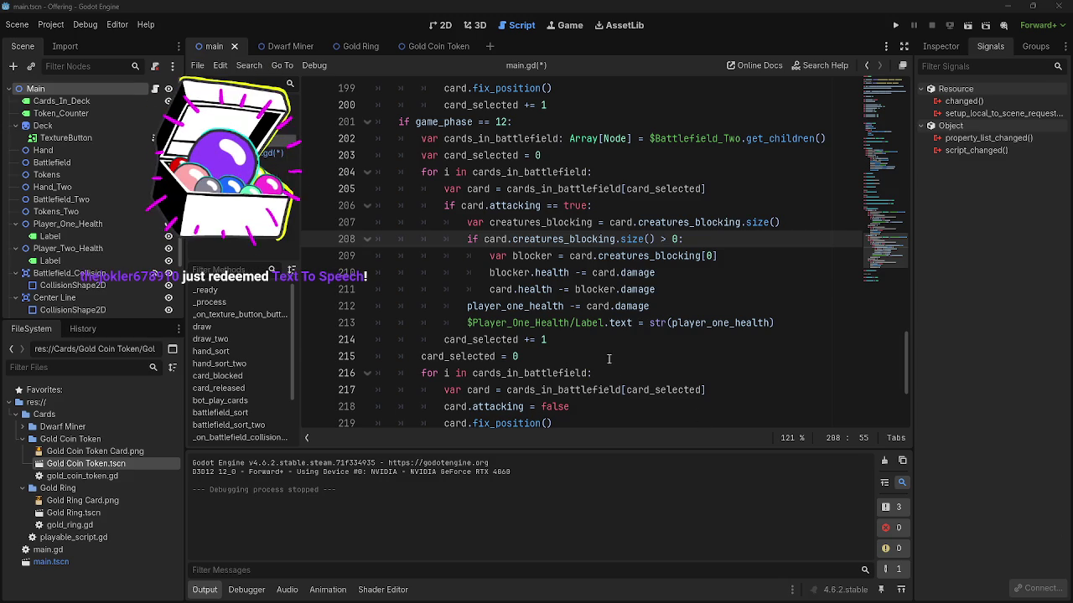
key("Down")
key("Down")
key("Down")
left_click(734, 272)
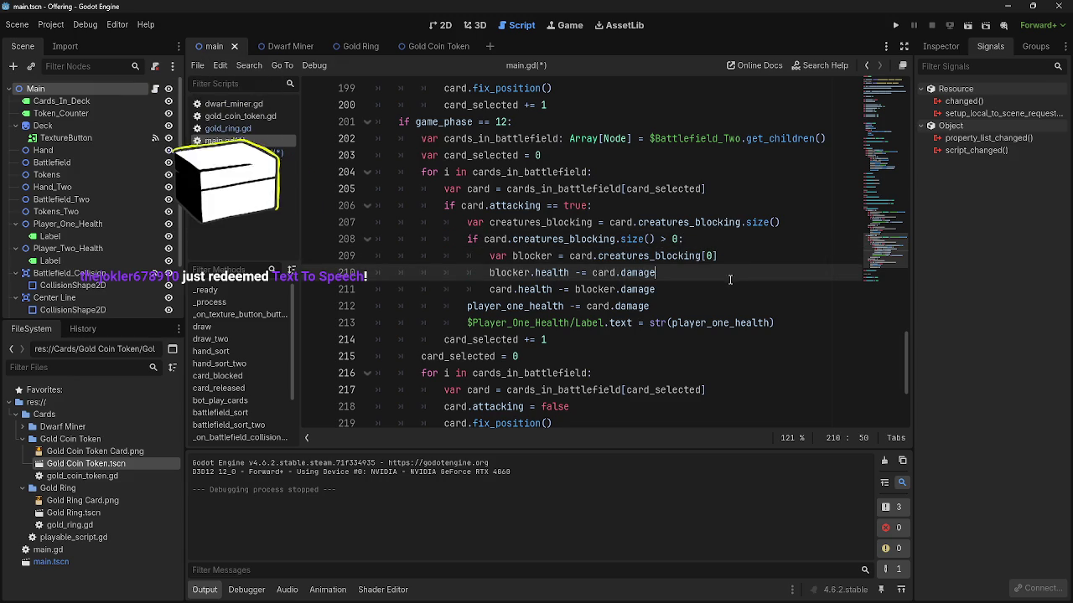
left_click(724, 282)
key("shift+Up")
key("shift+Up")
key("shift+Home")
key("shift+Home")
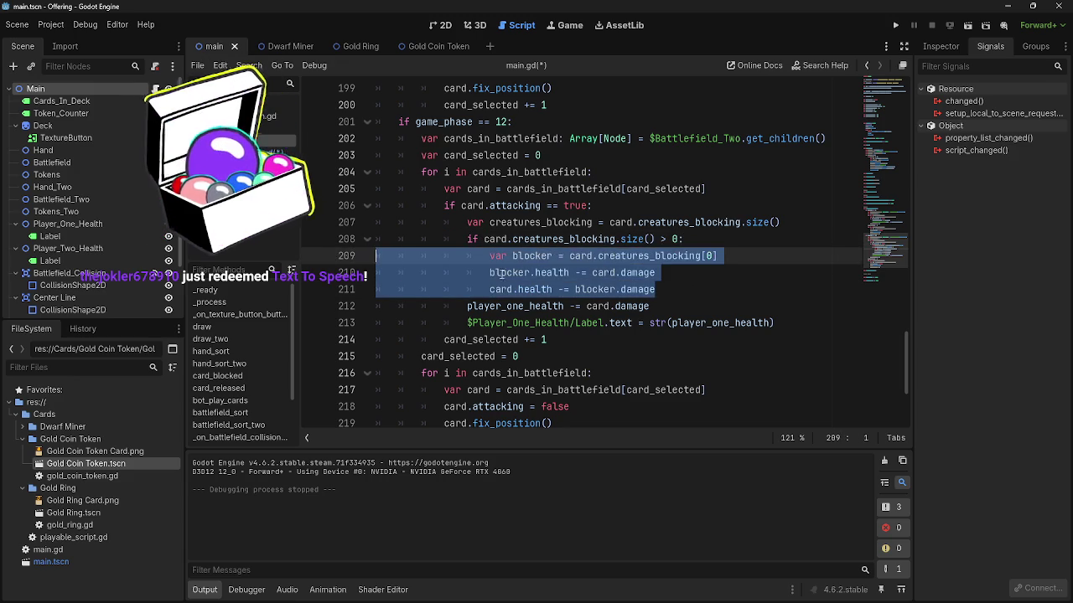
left_click(616, 289)
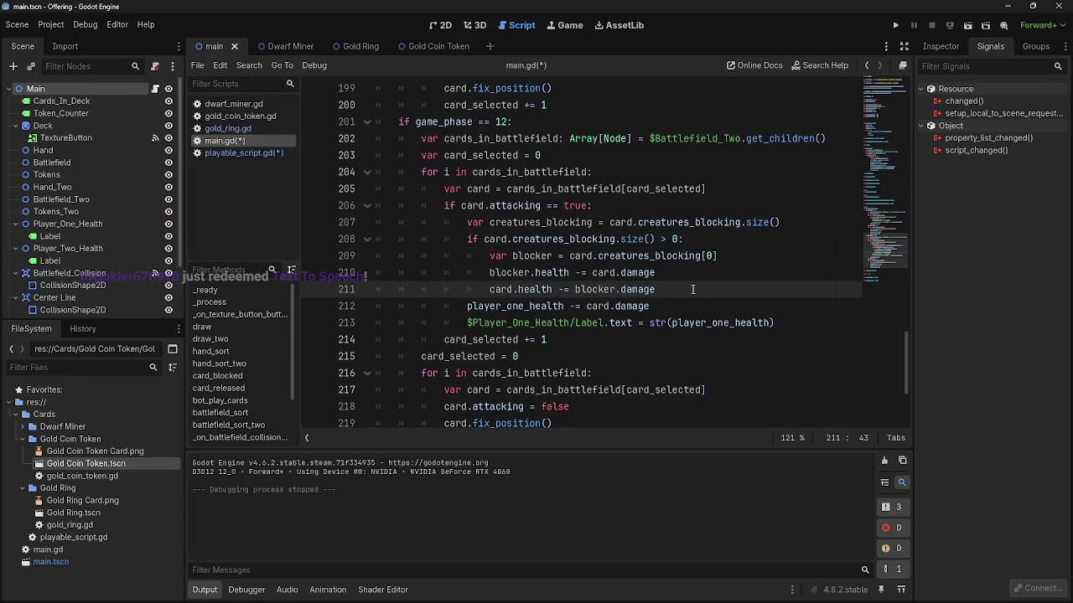
left_click_drag(692, 289, 313, 265)
left_click(676, 289)
left_click_drag(676, 289, 575, 289)
left_click(673, 289)
- Undo and redo the indentation edits, keeping card.health -= blocker.damage nested under the if
key("ctrl+z")
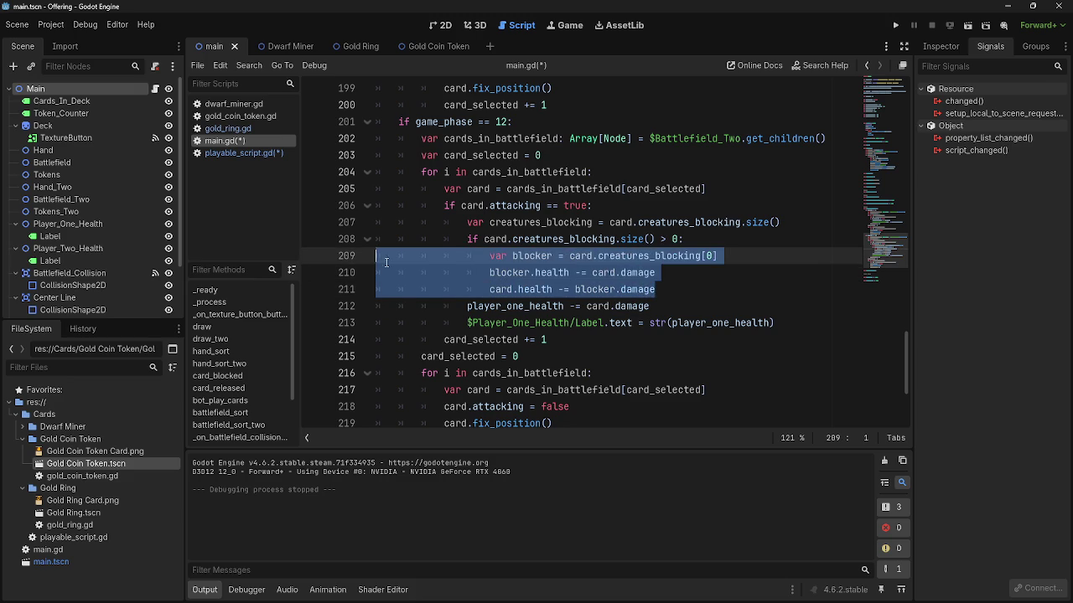
key("ctrl+shift+z")
key("Down")
key("ctrl+z")
key("ctrl+z")
key("ctrl+shift+z")
key("ctrl+shift+z")
key("ctrl+z")
key("ctrl+z")
key("ctrl+z")
key("ctrl+z")
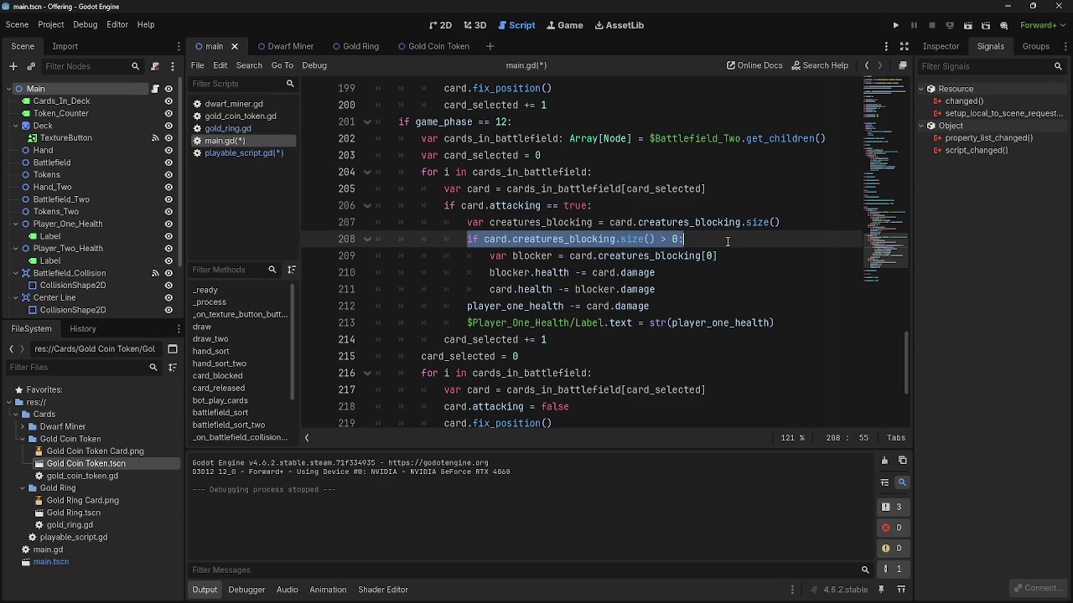
key("ctrl+z")
left_click(467, 239)
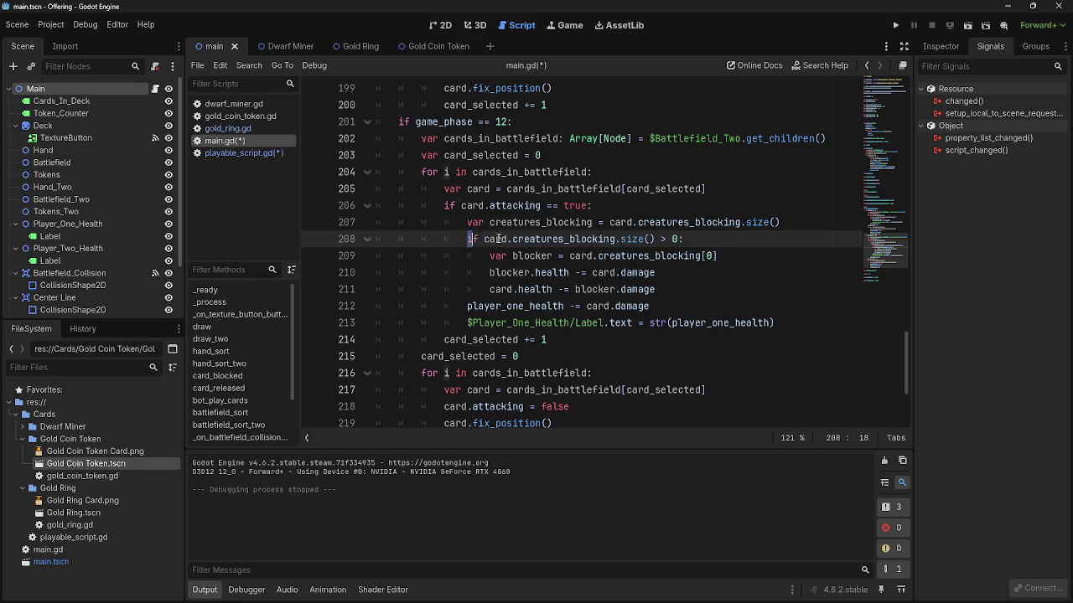
left_click(642, 240)
left_click_drag(718, 255, 596, 255)
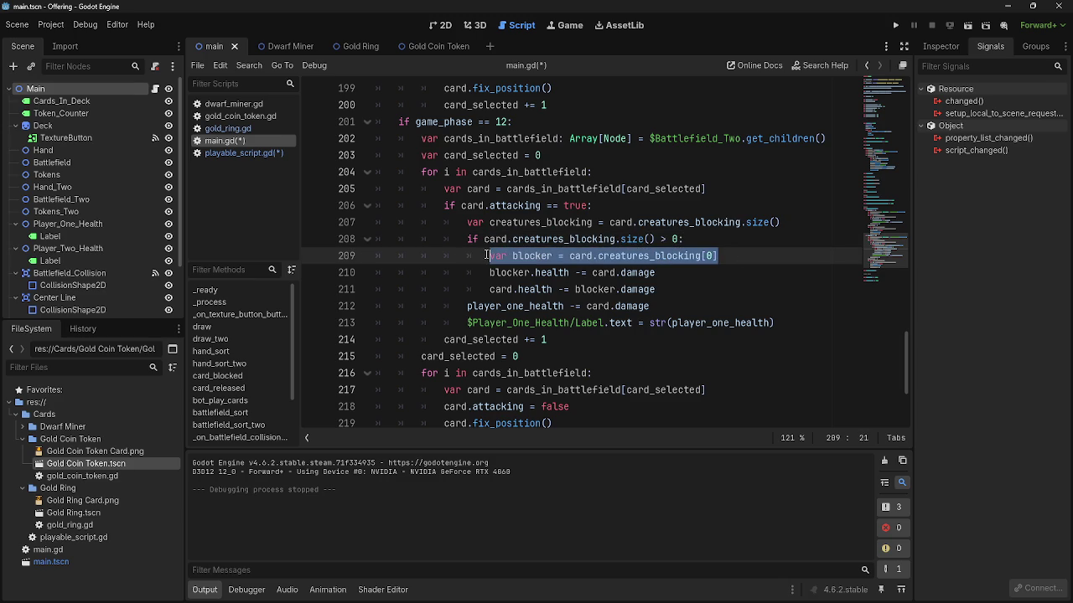
left_click_drag(489, 256, 755, 264)
left_click(755, 264)
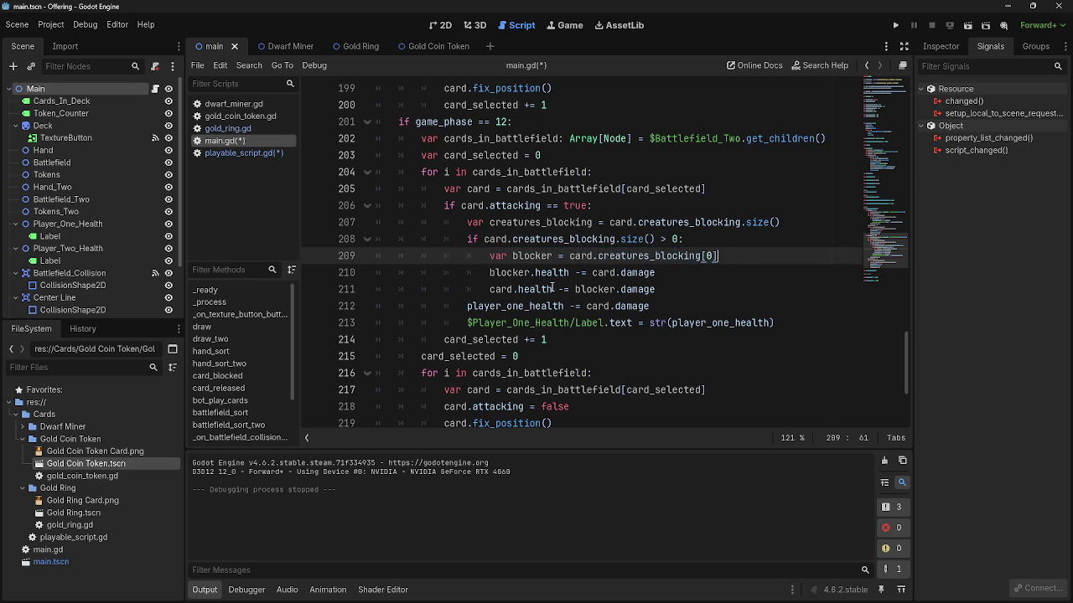
left_click(493, 289)
left_click(730, 290)
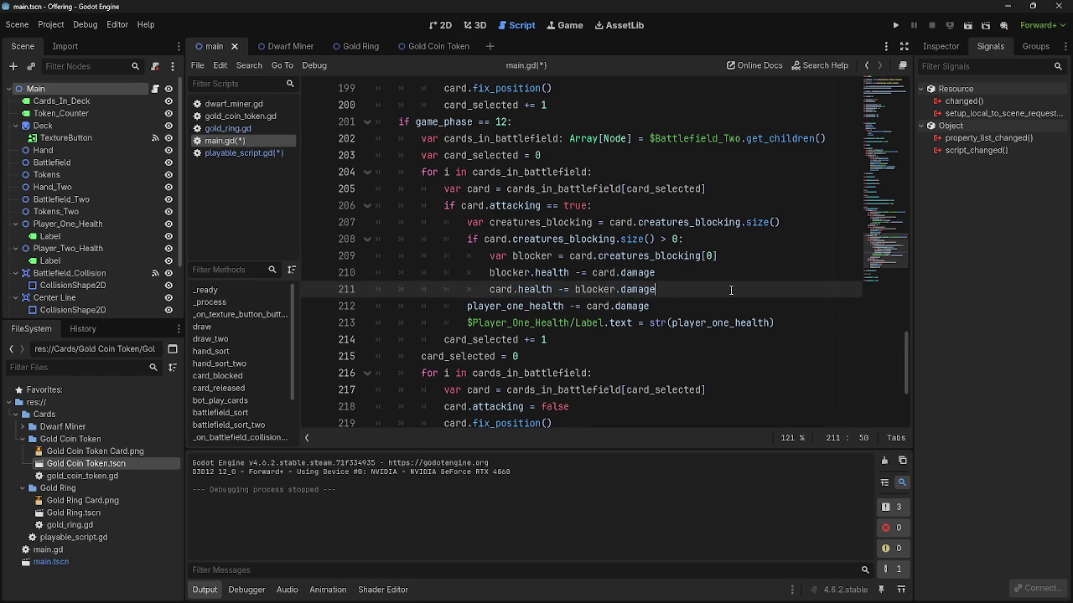
- Add an else branch after the damage exchange and indent player health lines 213–214 under it
key("Return")
key("BackSpace")
type("else")
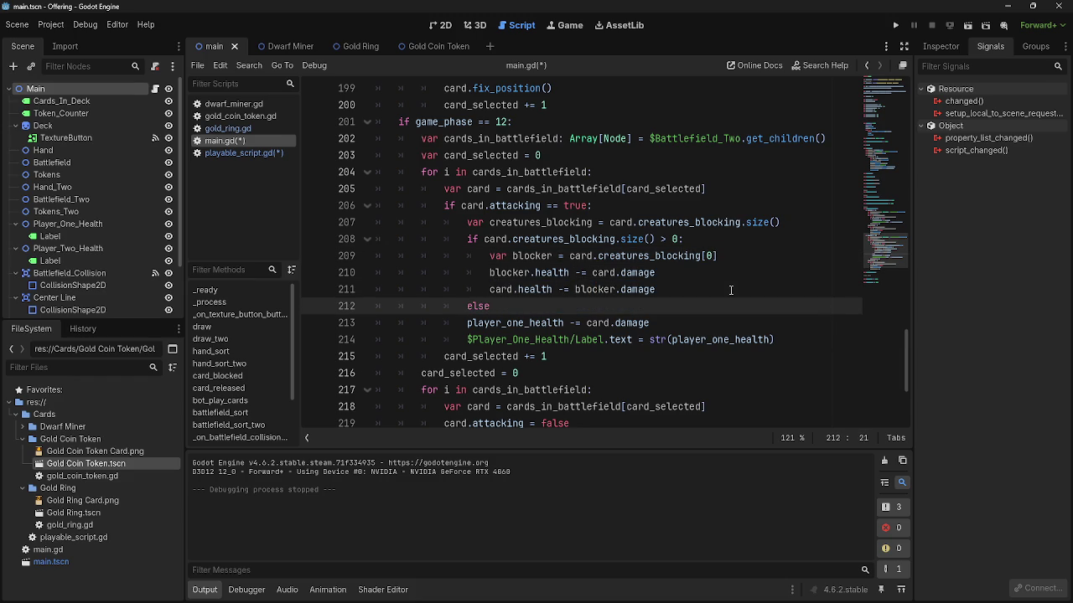
left_click_drag(372, 328, 820, 338)
key("Tab")
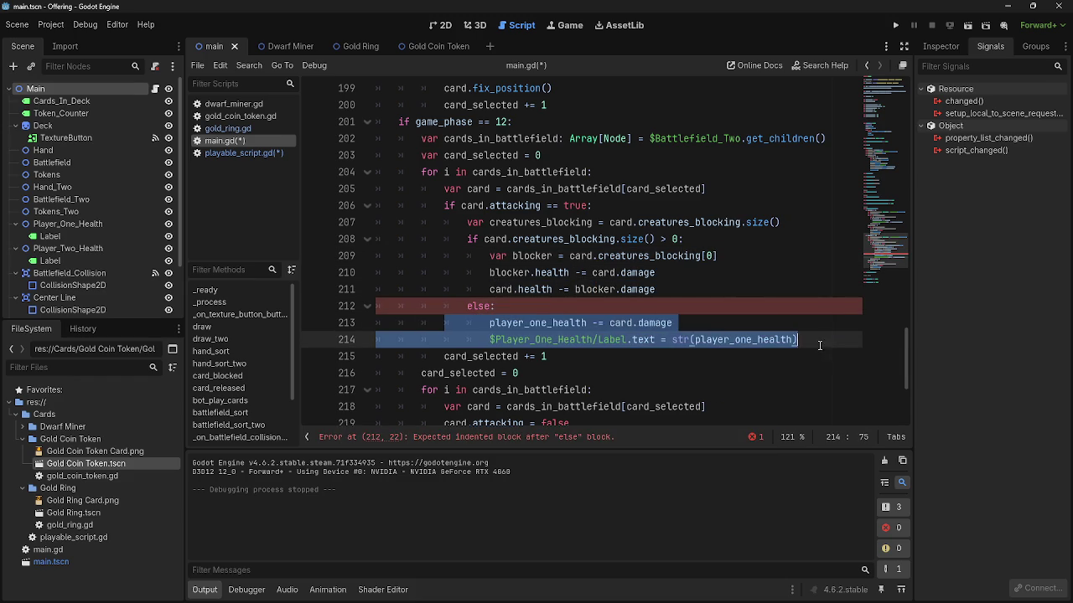
left_click(819, 338)
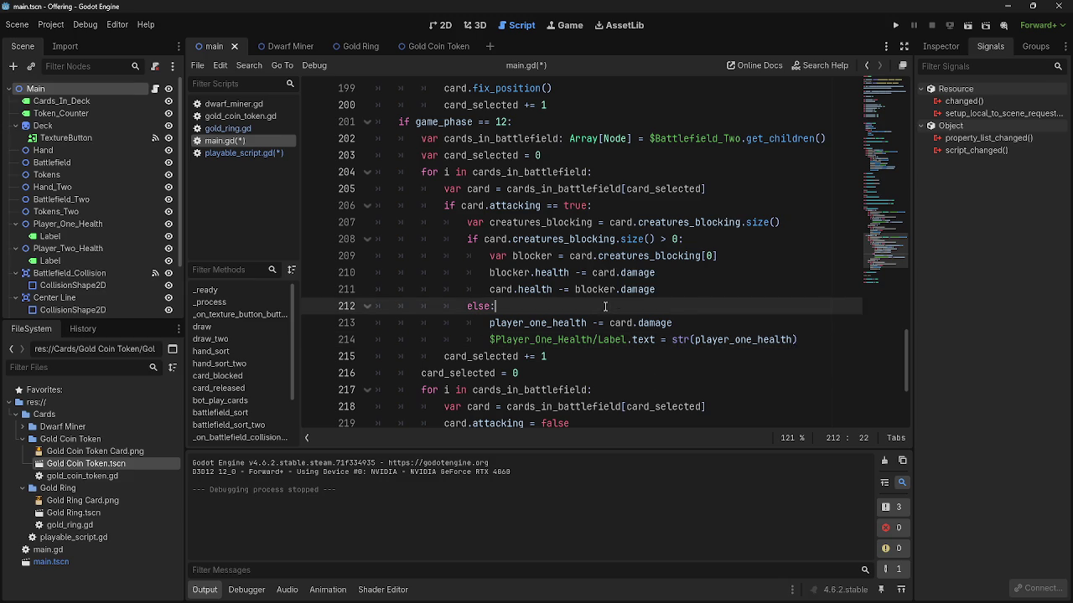
- Review the new else line and select it in full
left_click(707, 289)
left_click(702, 300)
left_click(701, 294)
left_click(698, 306)
left_click(698, 295)
left_click(698, 300)
left_click(698, 296)
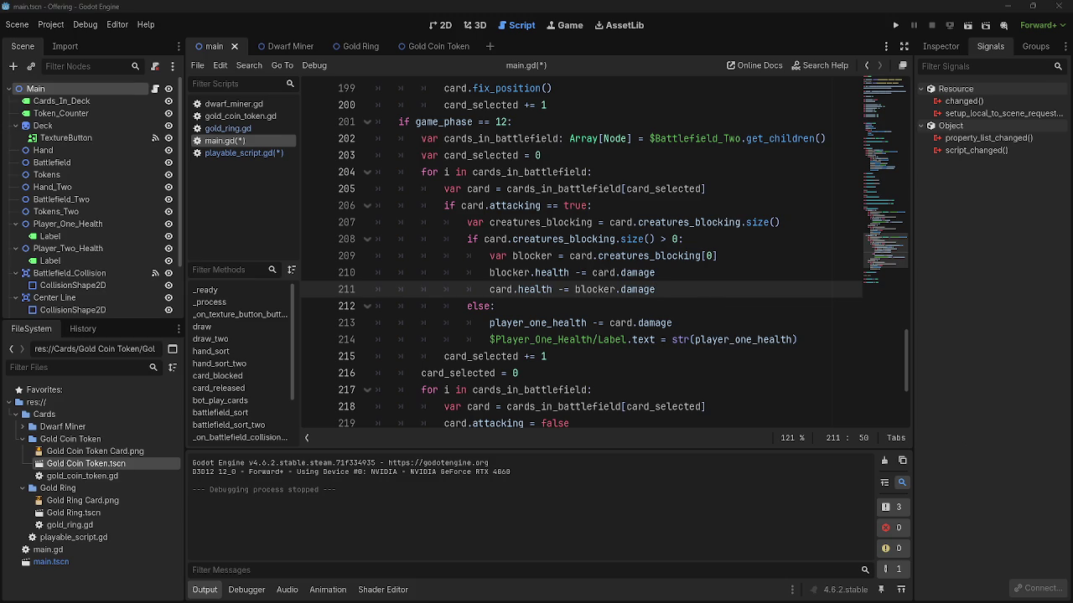
key("alt+Tab")
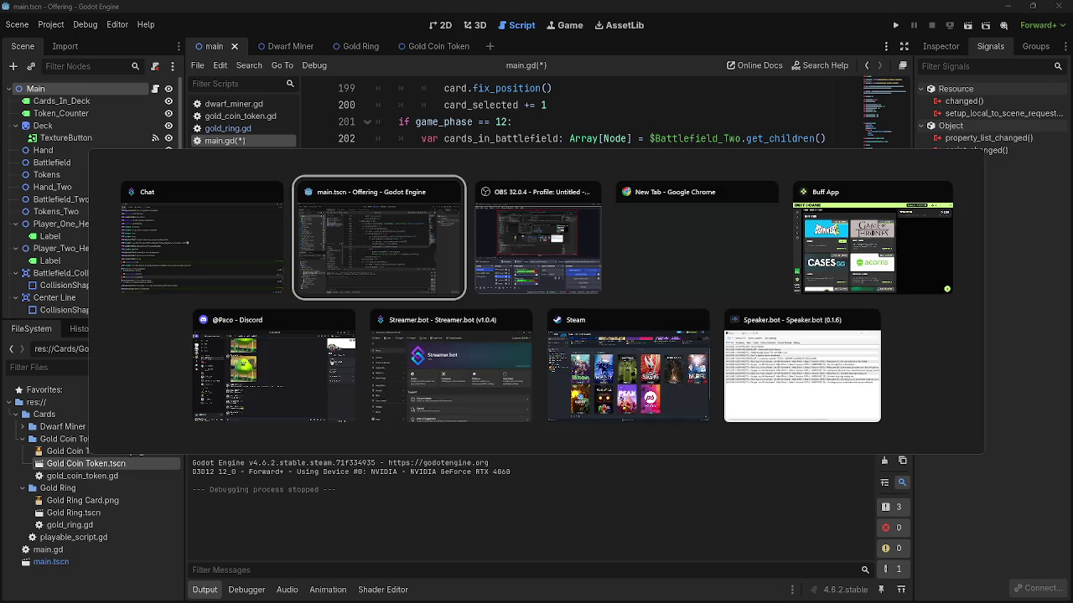
key("alt+Tab")
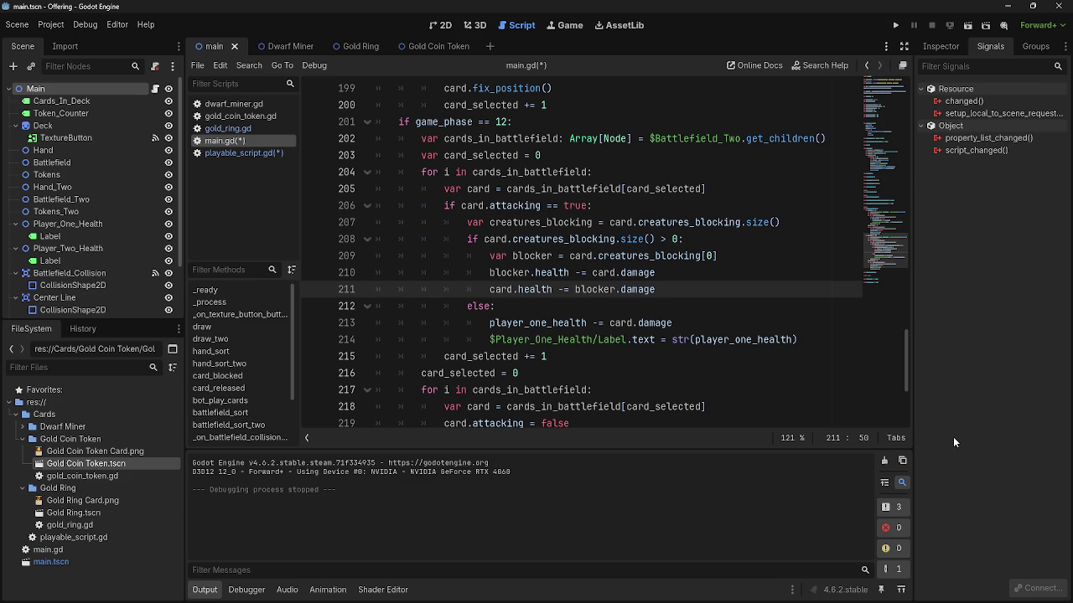
triple_click(614, 305)
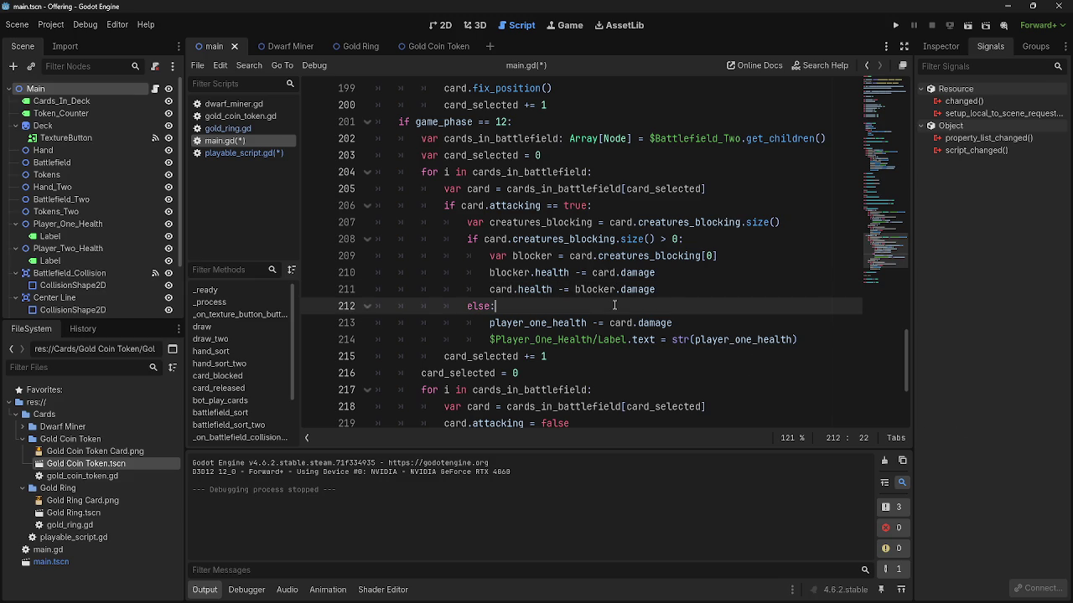
left_click(493, 306)
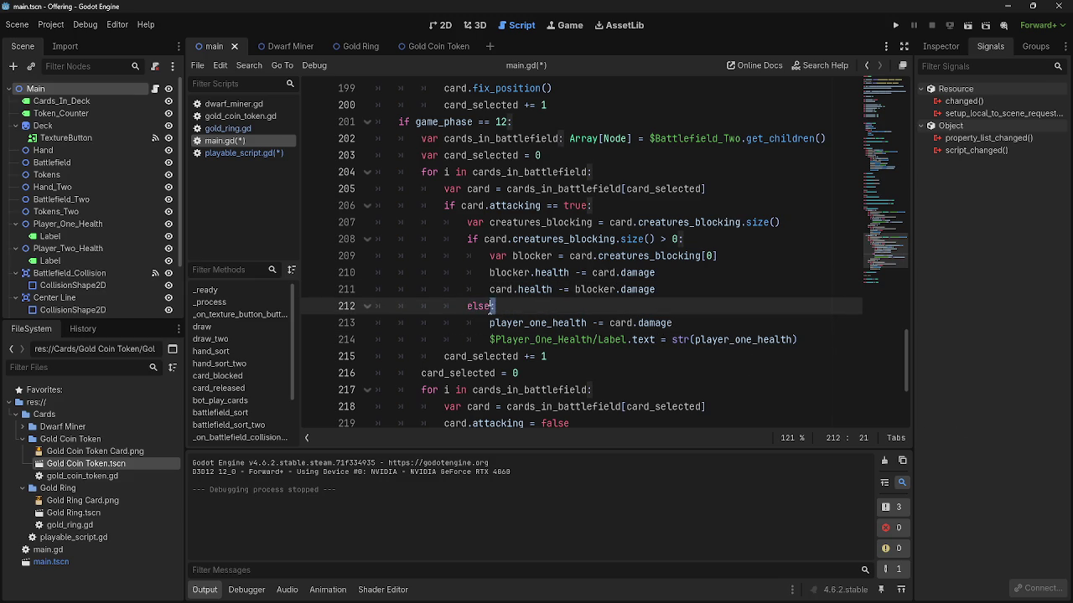
left_click(684, 239)
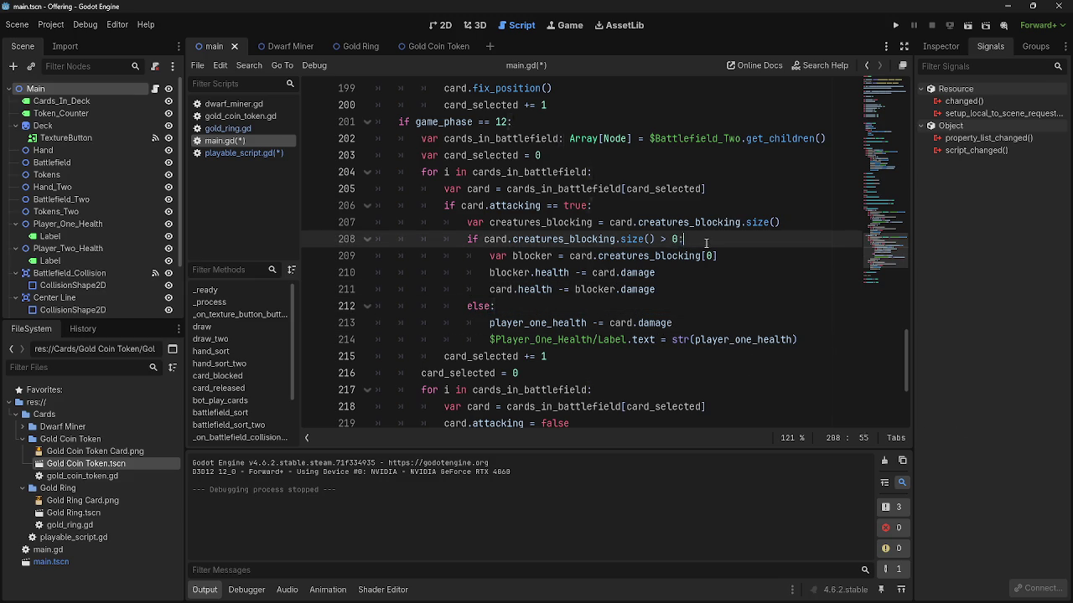
left_click(494, 305)
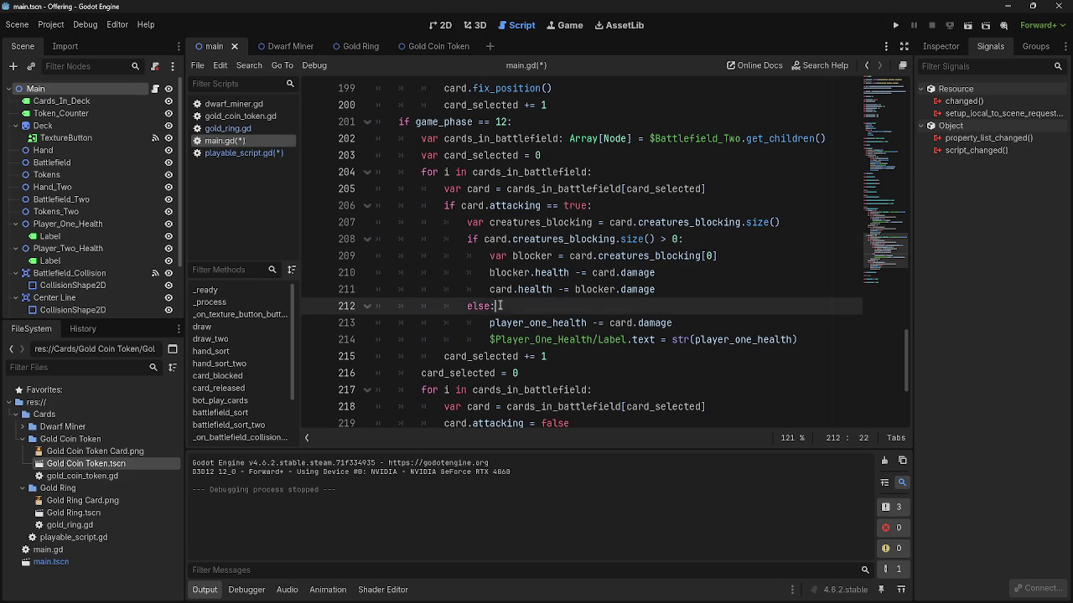
type(":")
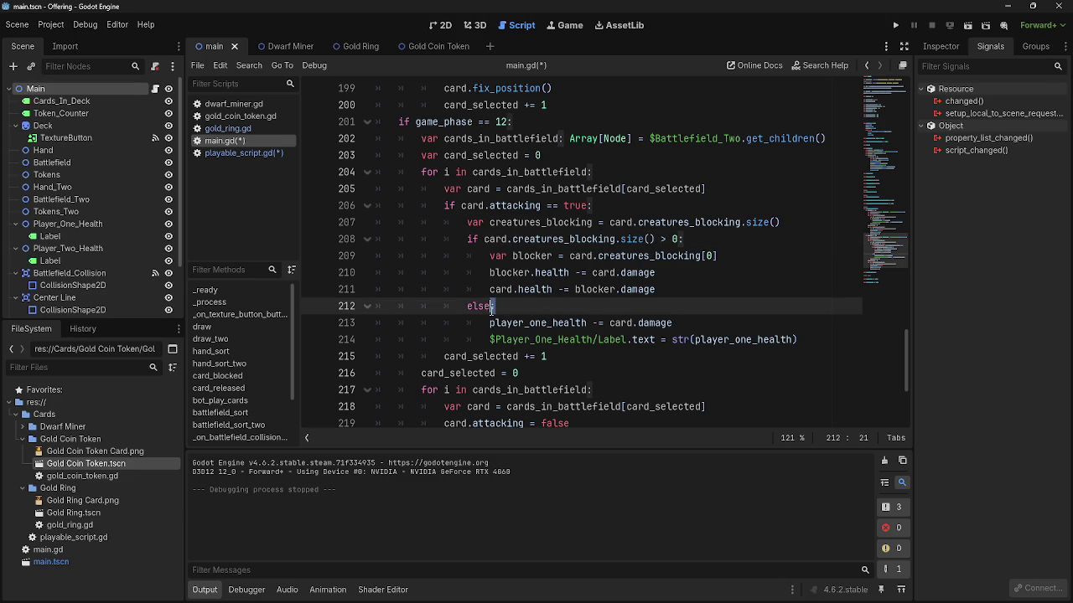
left_click(591, 390)
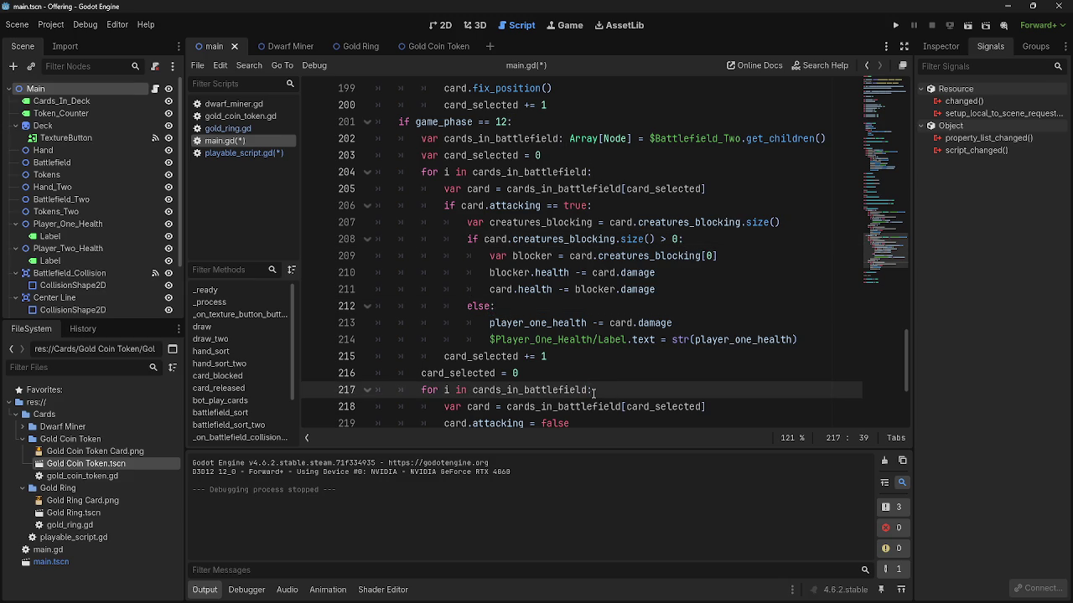
type(":")
left_click(592, 305)
left_click(687, 243)
left_click(697, 241)
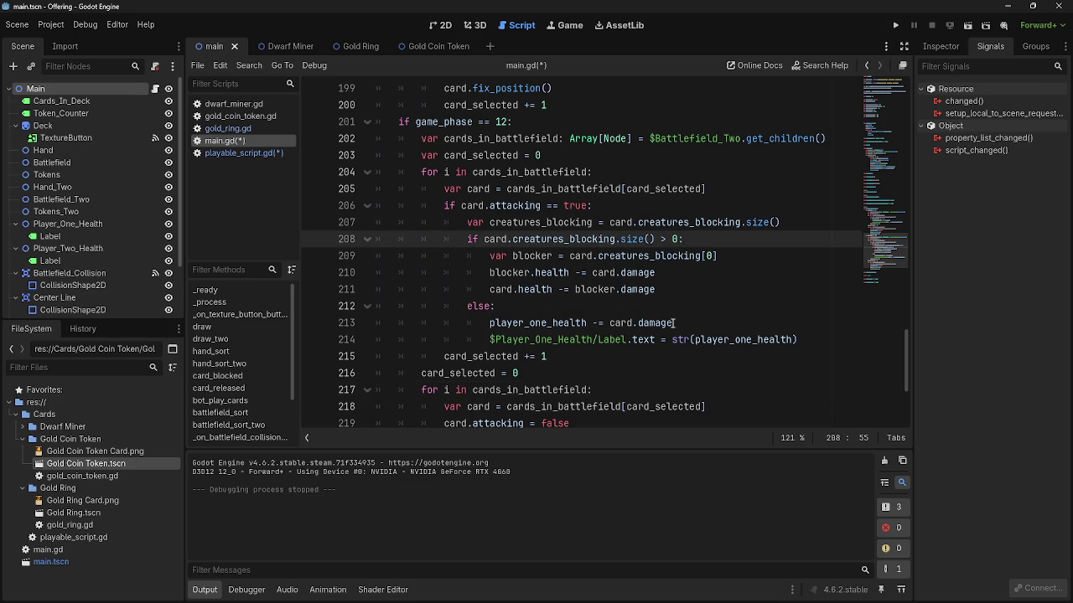
left_click(593, 307)
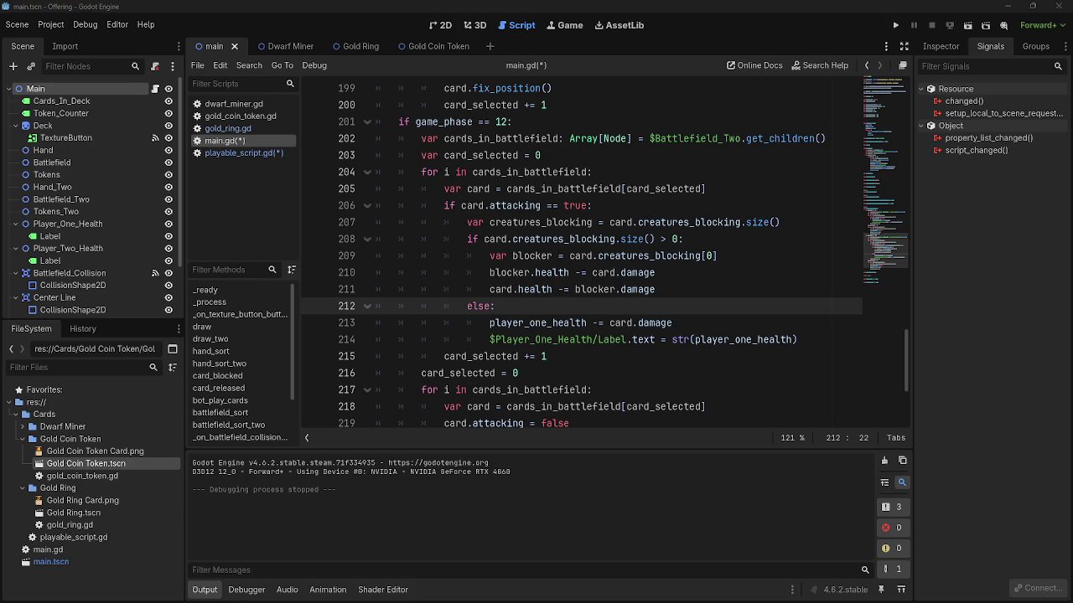
key("alt+Tab")
key("alt+Tab")
key("Tab")
key("Escape")
left_click(491, 255)
left_click(358, 256)
mouse_move(490, 256)
left_mouse_down()
mouse_move(423, 256)
mouse_move(378, 277)
mouse_move(377, 289)
mouse_move(680, 295)
mouse_move(356, 257)
left_mouse_up()
mouse_move(679, 289)
left_mouse_down()
mouse_move(377, 272)
mouse_move(377, 255)
left_mouse_up()
left_click(693, 292)
left_click_drag(693, 291, 358, 258)
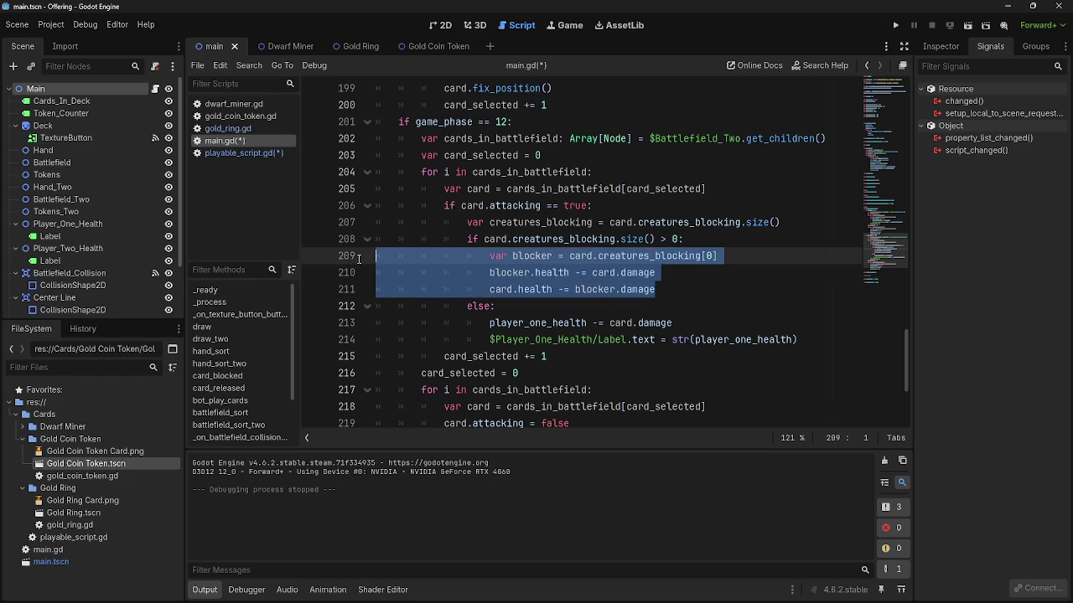
mouse_move(670, 289)
left_mouse_down()
mouse_move(377, 273)
mouse_move(351, 257)
left_mouse_up()
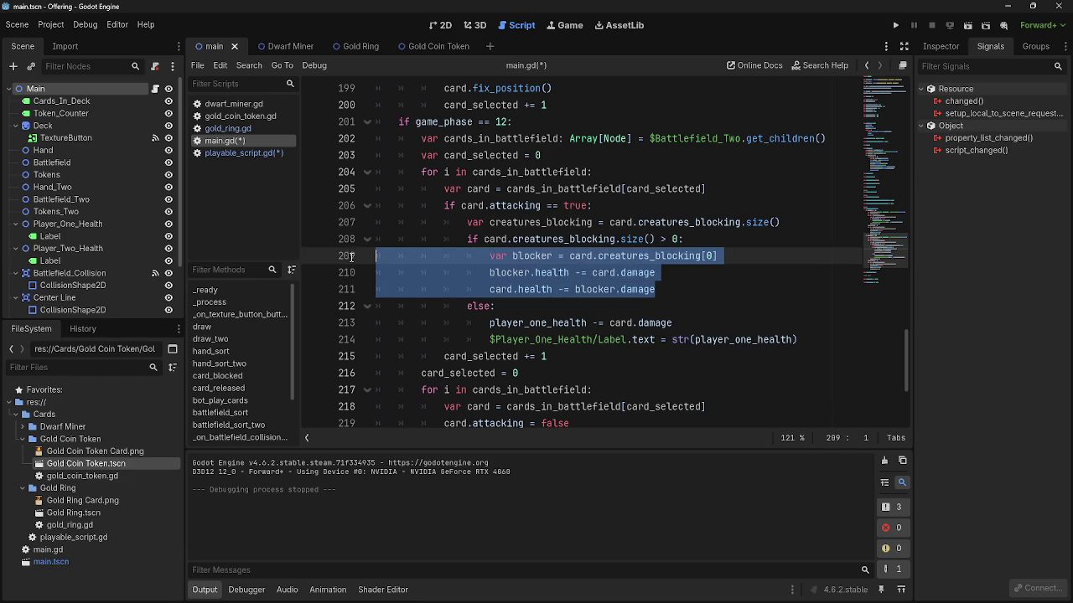
left_click(744, 282)
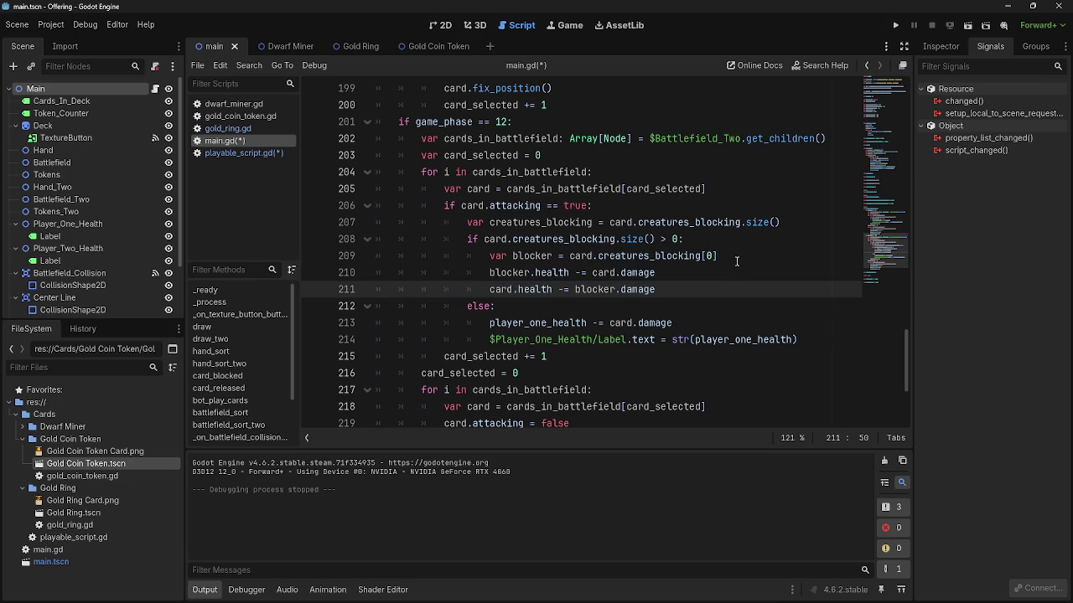
mouse_move(684, 288)
left_mouse_down()
mouse_move(373, 273)
mouse_move(361, 258)
left_mouse_up()
left_click_drag(678, 289, 338, 260)
left_click(709, 285)
left_click_drag(705, 289, 349, 260)
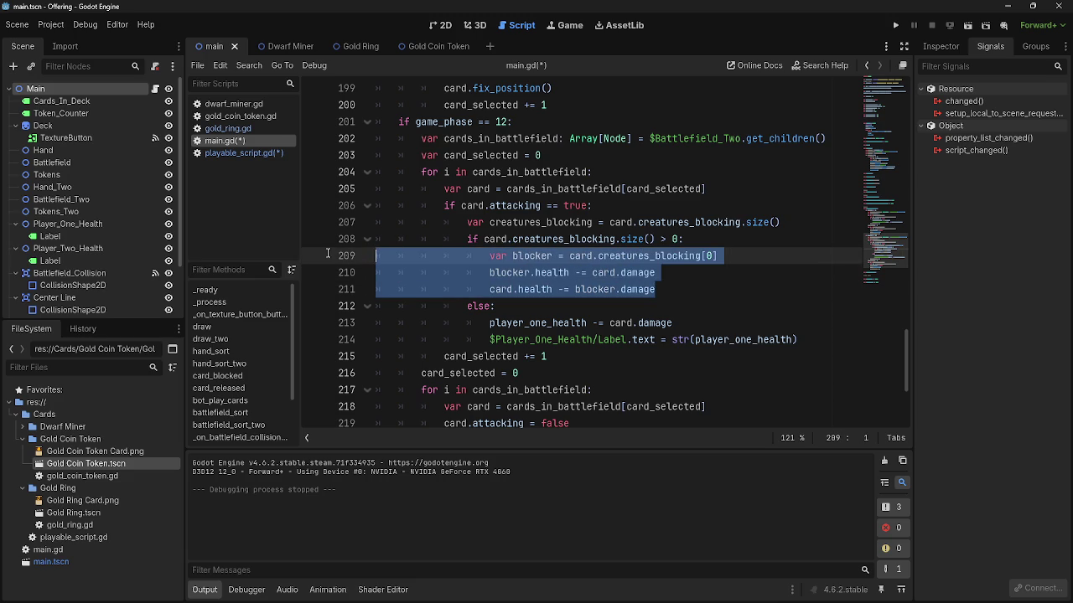
left_click(759, 296)
left_click_drag(759, 296, 306, 245)
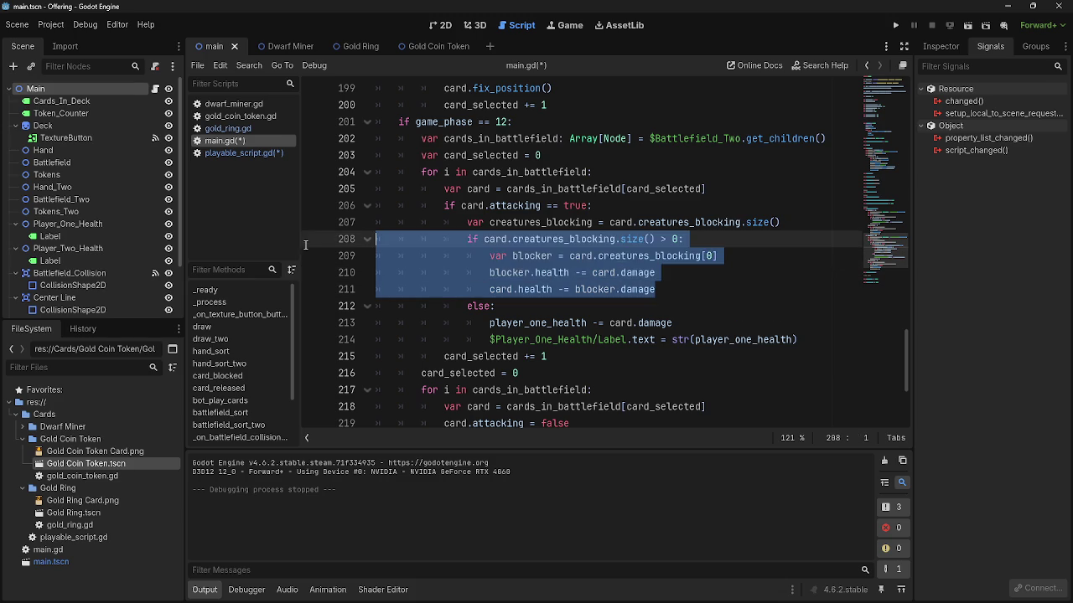
mouse_move(707, 293)
left_mouse_down()
mouse_move(444, 273)
mouse_move(377, 256)
left_mouse_up()
mouse_move(662, 289)
left_mouse_down()
mouse_move(445, 273)
mouse_move(378, 255)
left_mouse_up()
left_click(692, 285)
left_click_drag(714, 283, 377, 256)
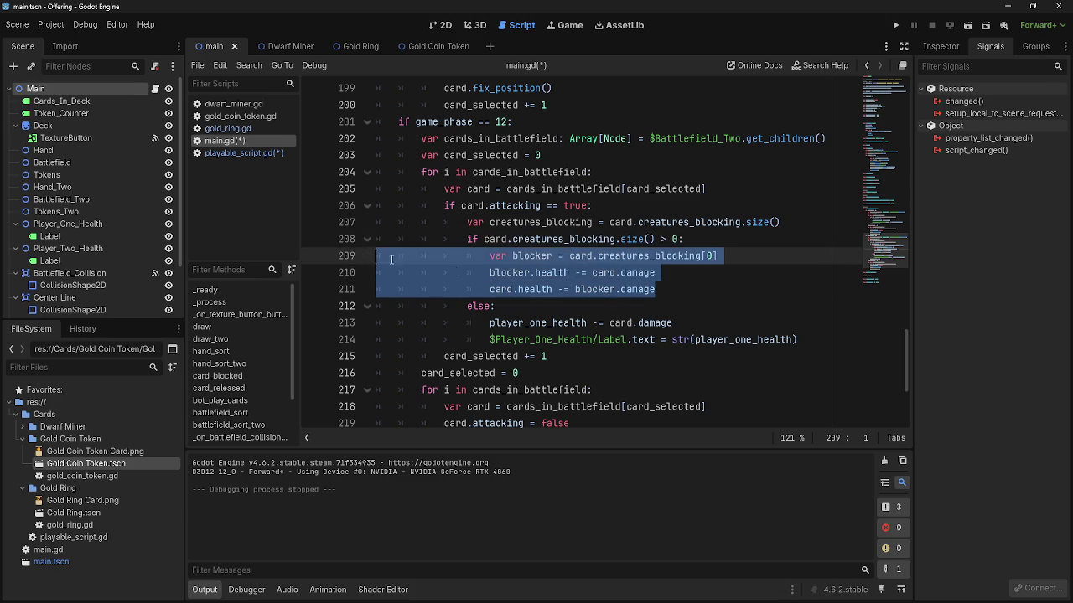
left_click(765, 307)
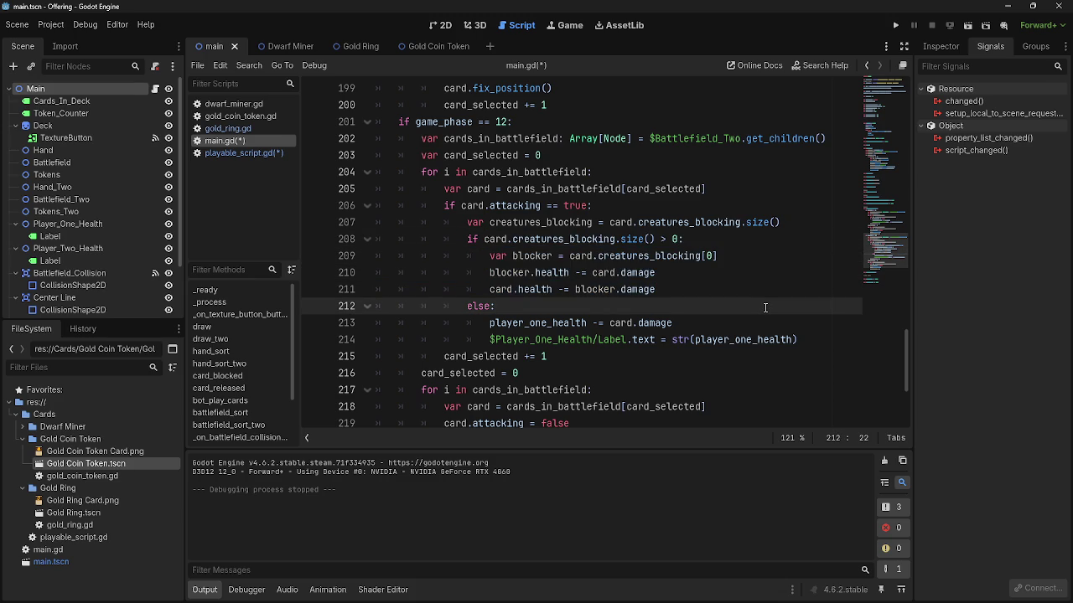
left_click(760, 290)
left_click(733, 276)
mouse_move(737, 290)
left_mouse_down()
mouse_move(720, 256)
mouse_move(736, 258)
left_mouse_up()
left_click(754, 279)
left_click(742, 290)
left_click(741, 279)
left_click(731, 290)
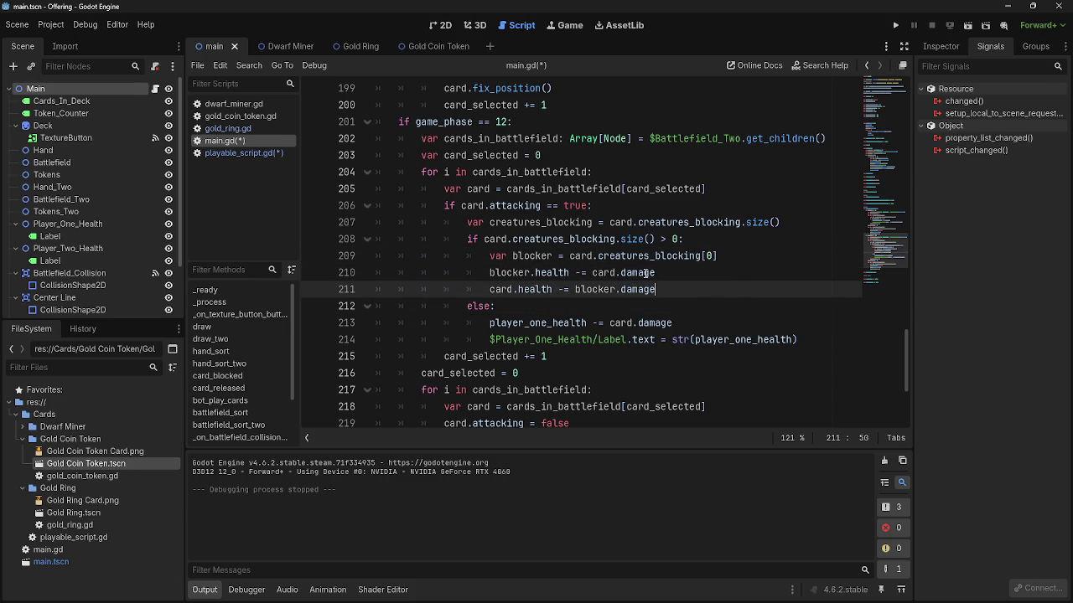
left_click_drag(695, 288, 696, 255)
left_click(503, 306)
mouse_move(655, 289)
left_mouse_down()
mouse_move(357, 252)
mouse_move(369, 255)
left_mouse_up()
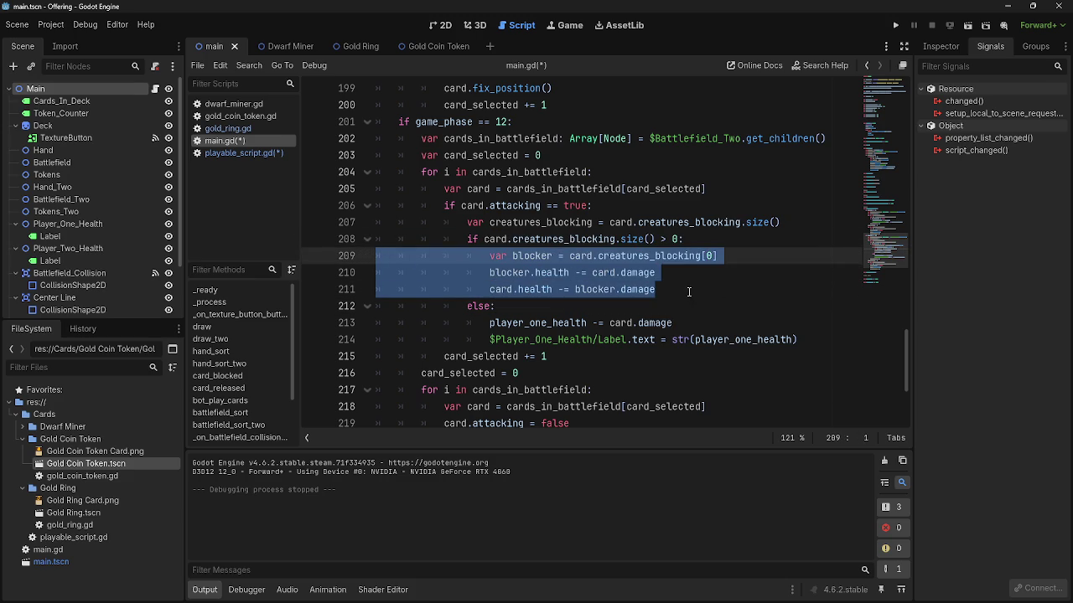
left_click(689, 293)
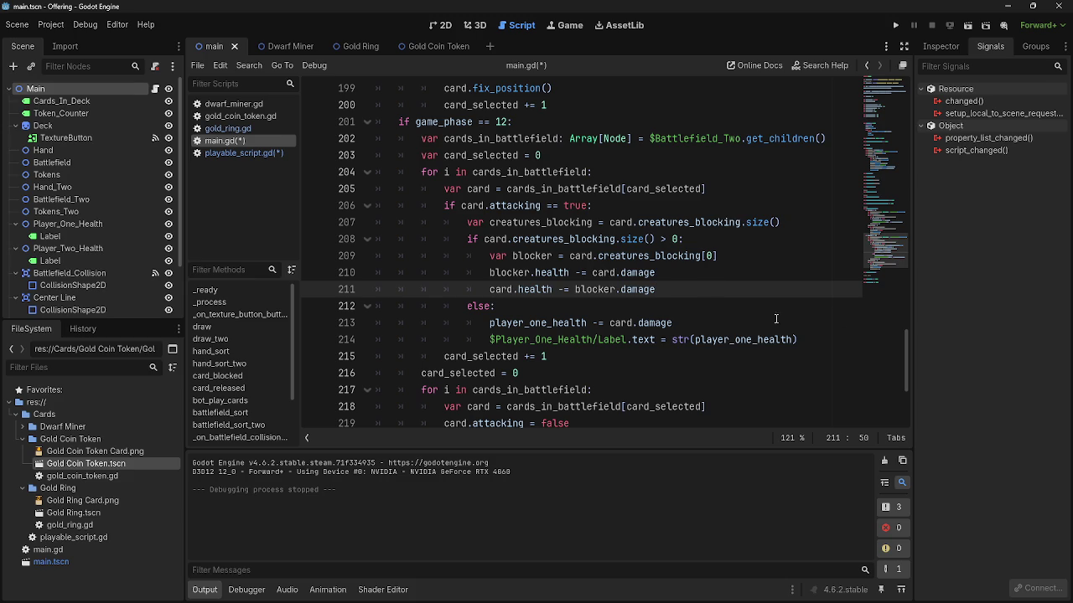
mouse_move(689, 289)
left_mouse_down()
mouse_move(591, 290)
mouse_move(384, 260)
left_mouse_up()
left_click(679, 307)
left_click_drag(679, 290, 361, 260)
left_click(726, 294)
mouse_move(704, 290)
left_mouse_down()
mouse_move(663, 276)
mouse_move(668, 290)
mouse_move(665, 274)
mouse_move(373, 290)
mouse_move(360, 306)
mouse_move(246, 258)
mouse_move(252, 241)
mouse_move(253, 255)
left_mouse_up()
left_click(668, 290)
left_click(668, 290)
left_click(668, 290)
left_click(668, 290)
left_click(668, 290)
left_click(668, 290)
left_click(669, 290)
left_click(669, 290)
left_click(672, 290)
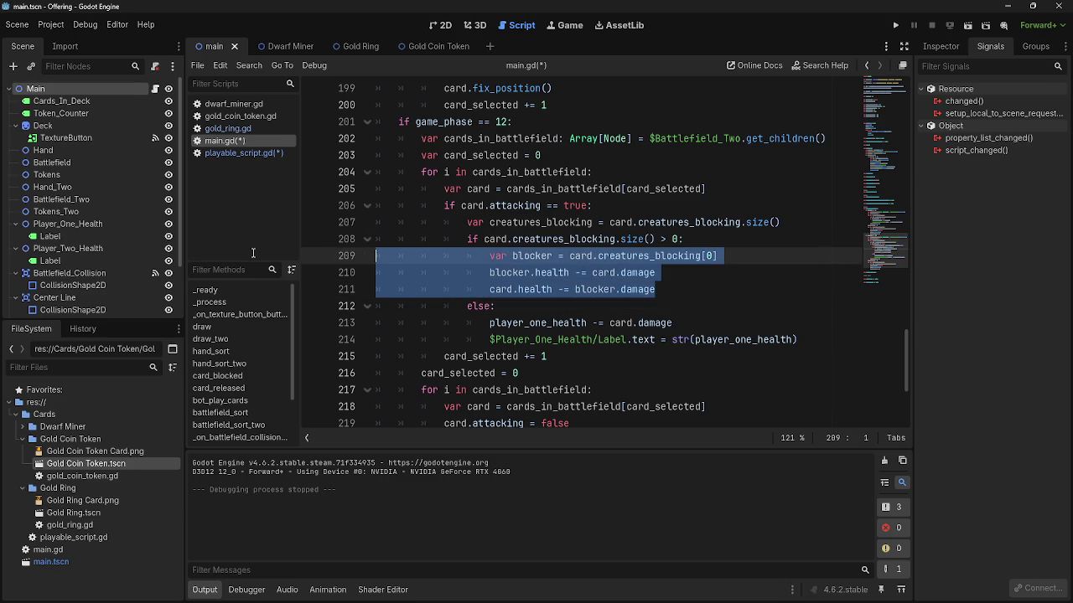
left_click(687, 289)
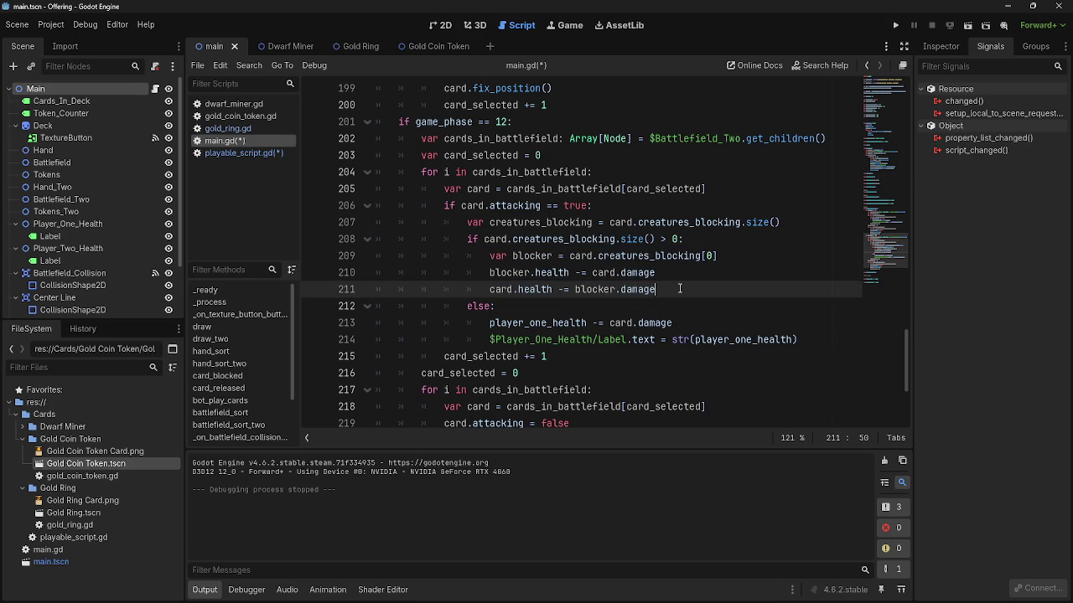
left_click_drag(488, 255, 747, 258)
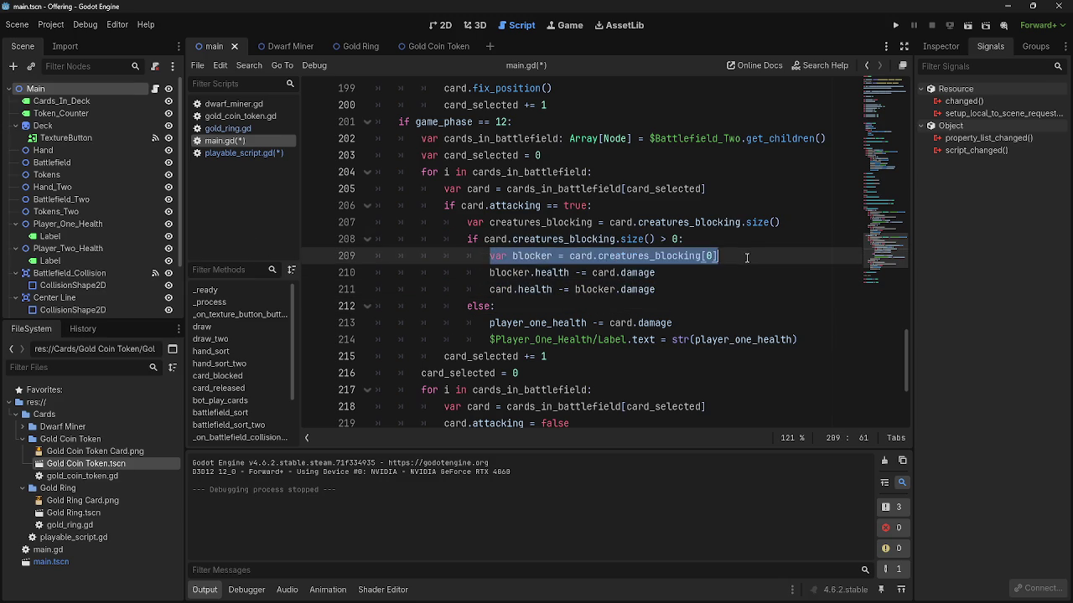
double_click(549, 258)
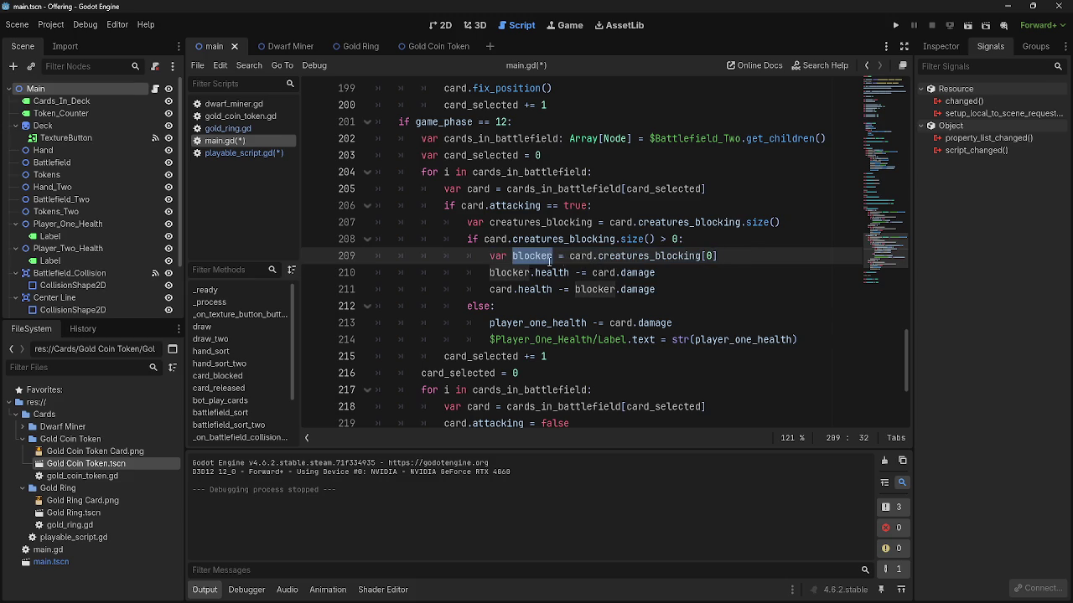
left_click(668, 272)
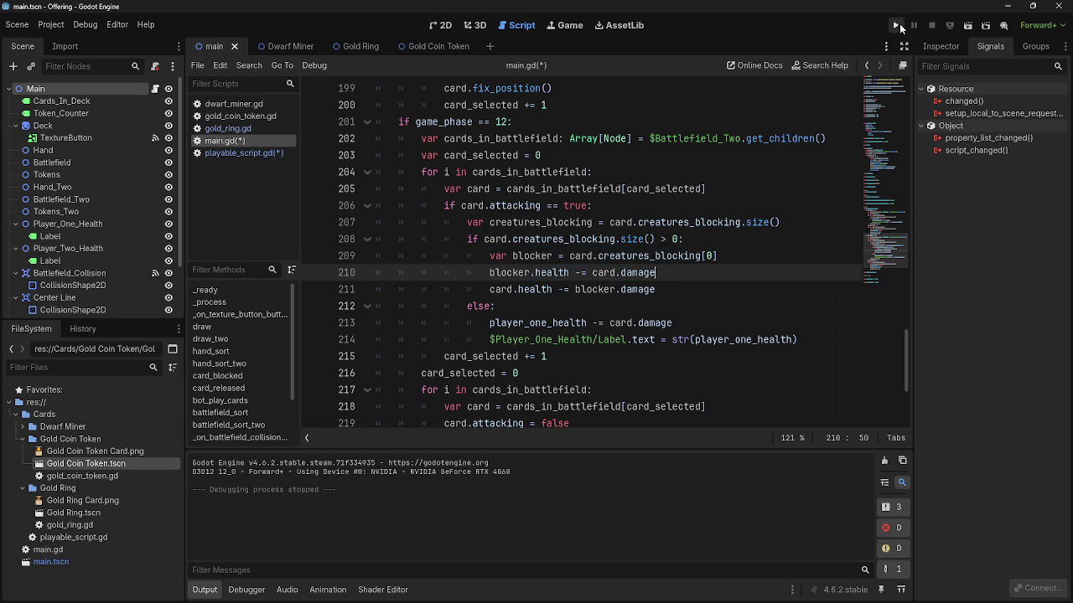
- Open playable_script.gd and unfold the _process function body
left_click(243, 152)
scroll(518, 253, "down", 3)
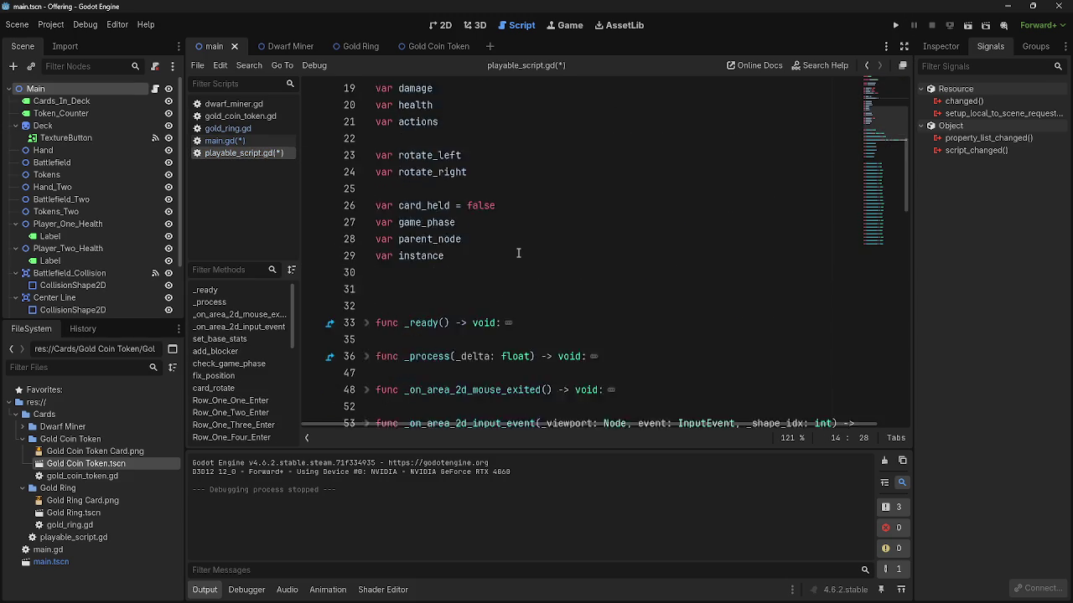
scroll(518, 253, "down", 2)
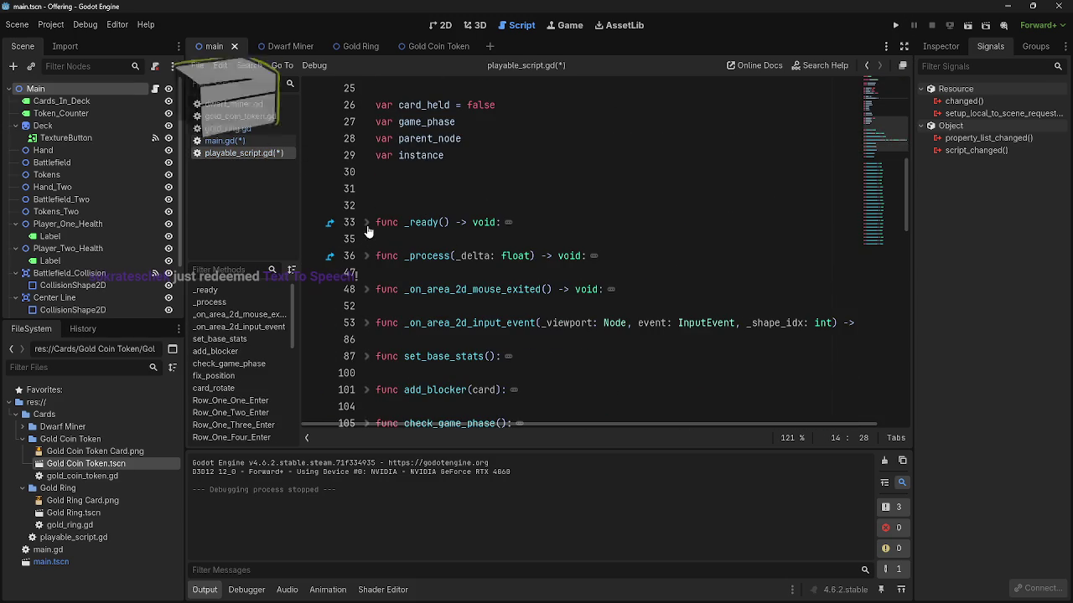
left_click(366, 255)
scroll(375, 257, "down", 2)
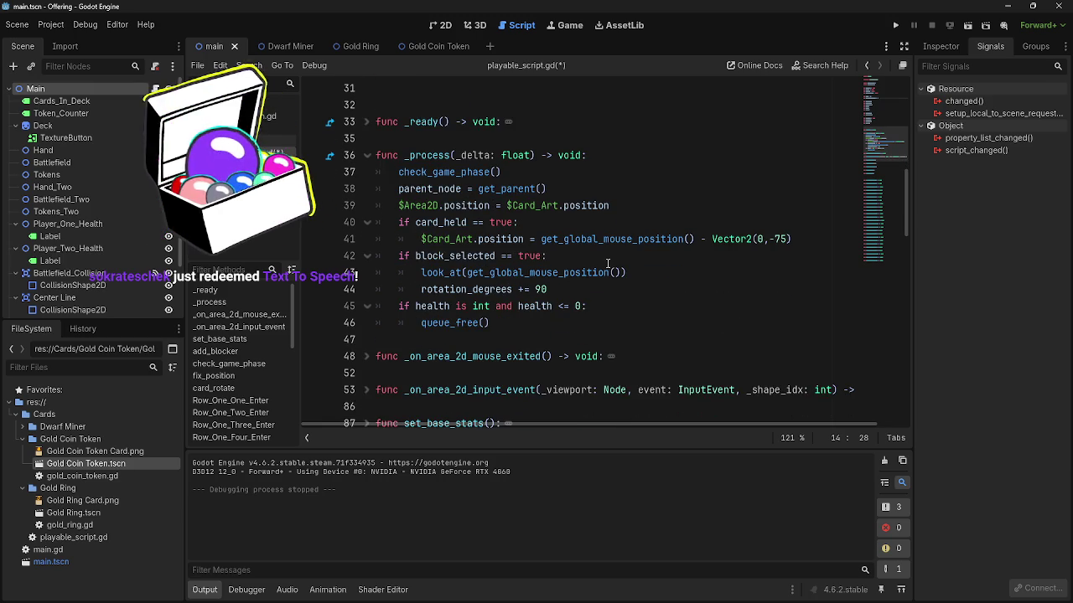
- Add blank lines after rotation_degrees += 90, then remove them again
left_click(585, 289)
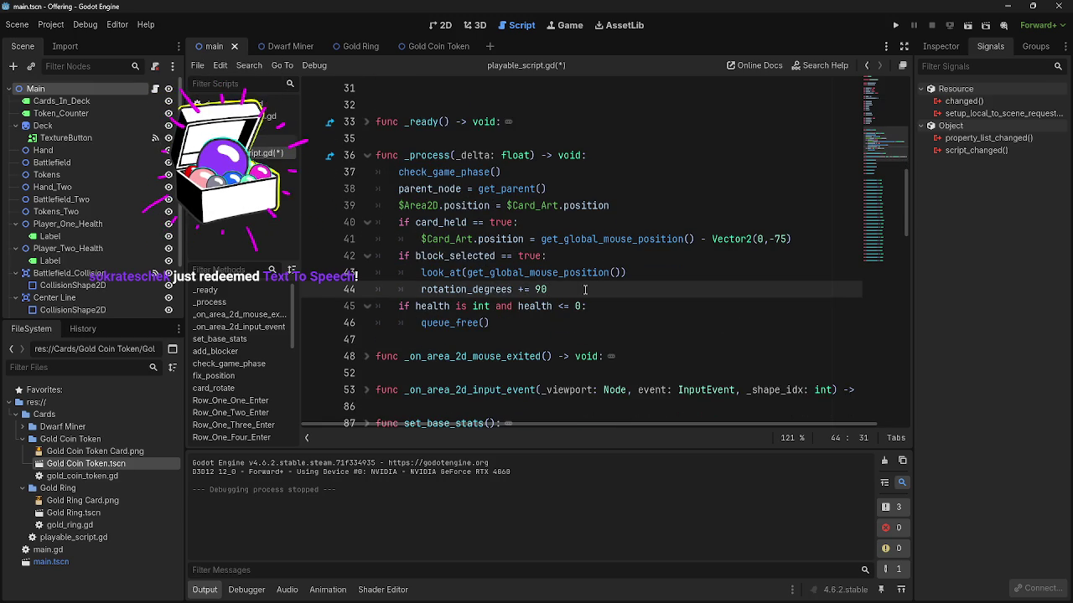
key("Return")
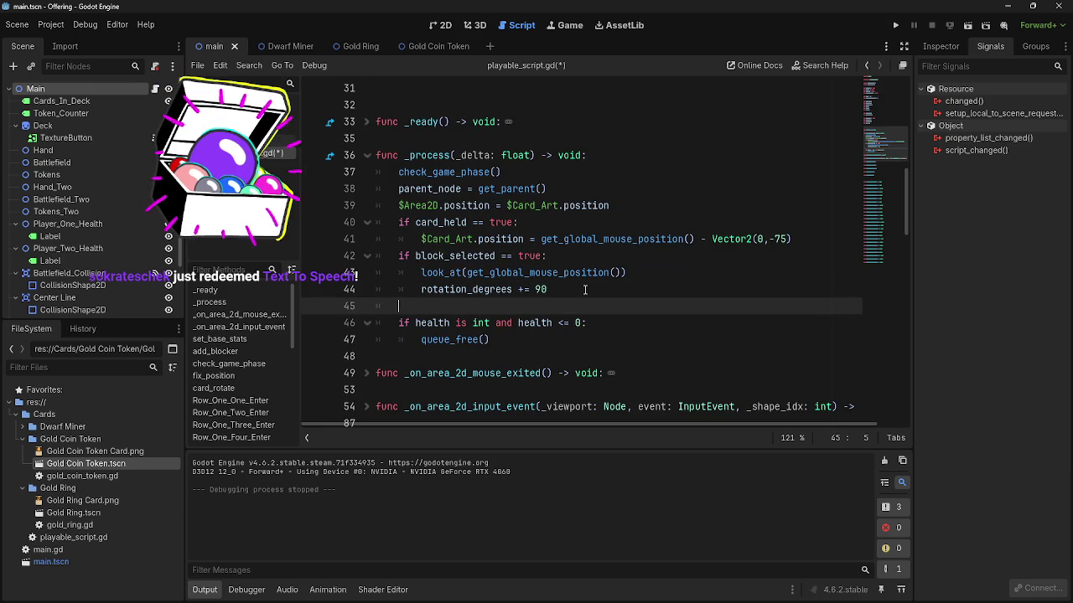
key("Return")
key("Up")
type("i")
key("BackSpace")
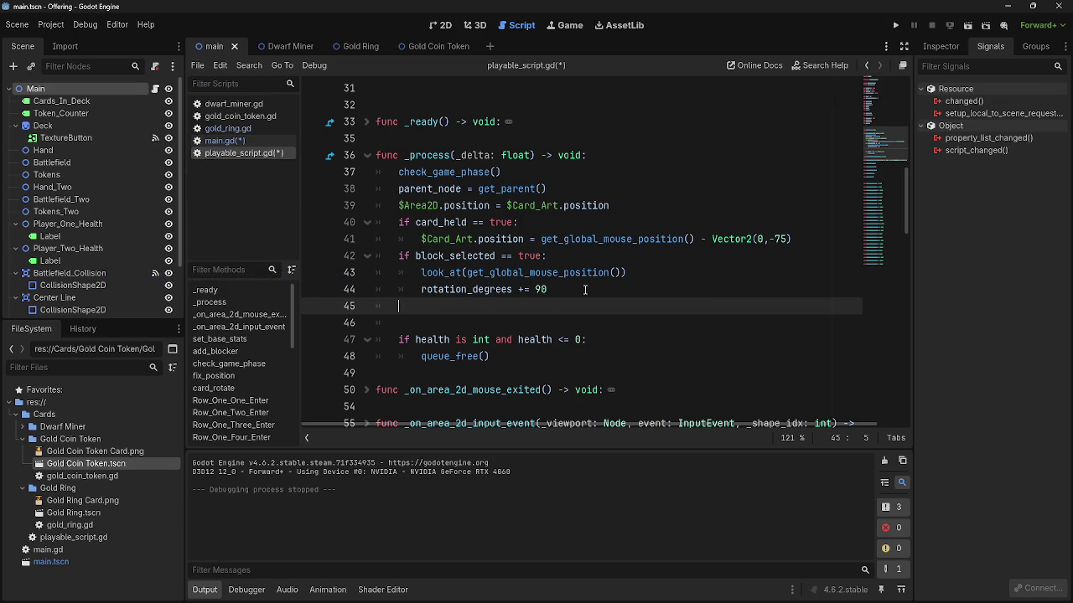
key("BackSpace")
key("BackSpace")
key("Delete")
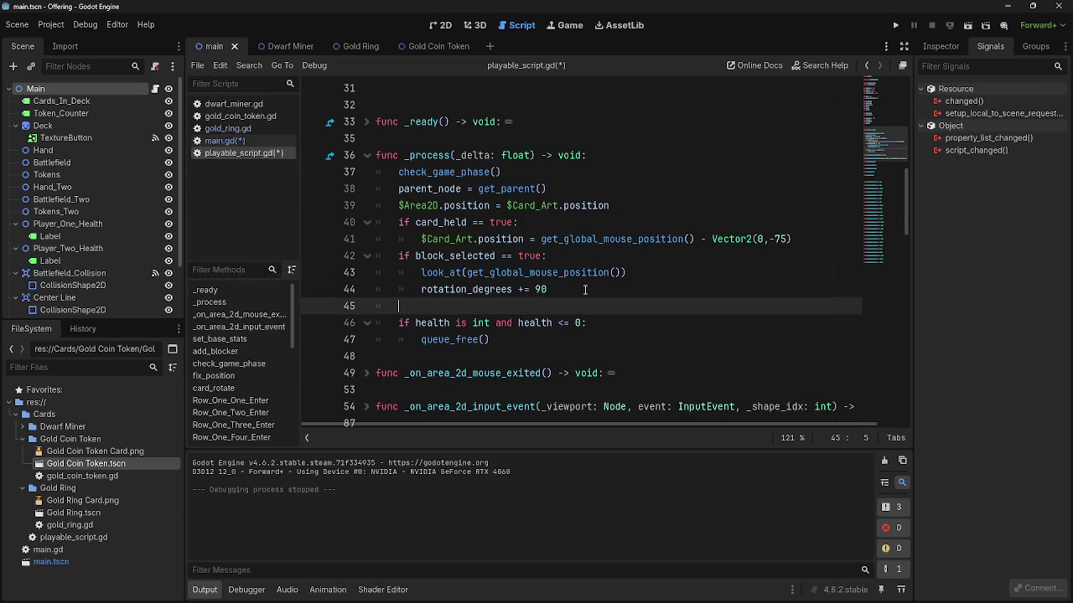
scroll(585, 289, "down", 4)
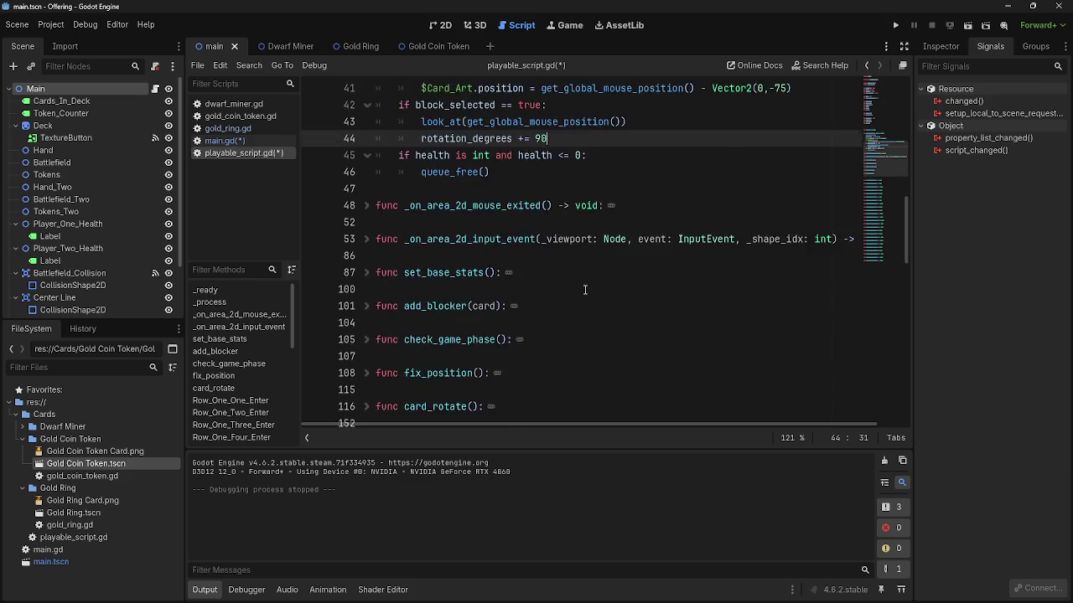
scroll(585, 289, "up", 5)
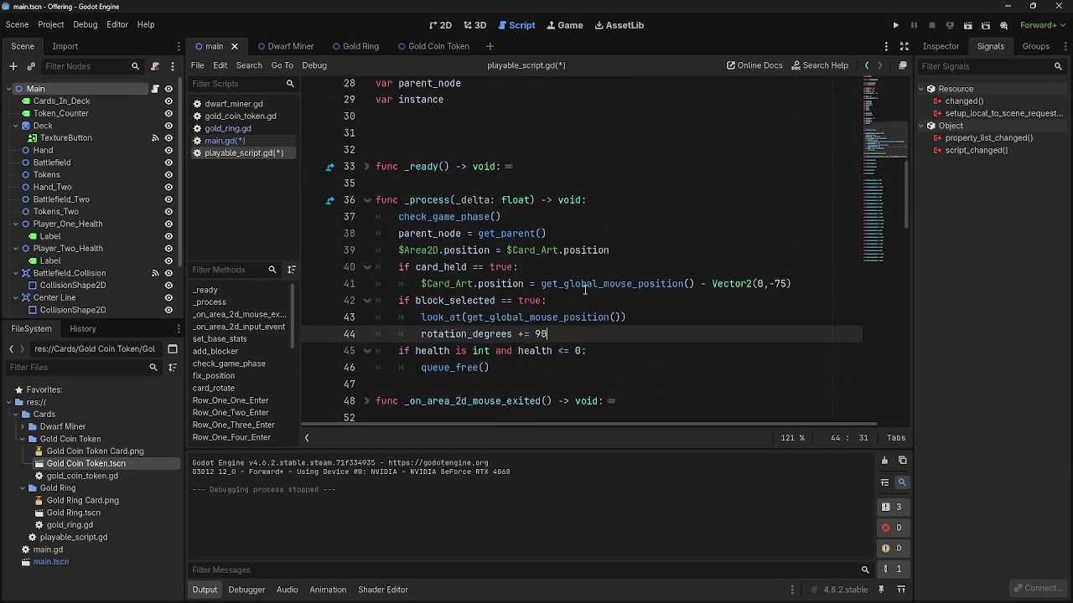
- Insert an empty indented line 40 below the Area2D position line on line 39
left_click(641, 255)
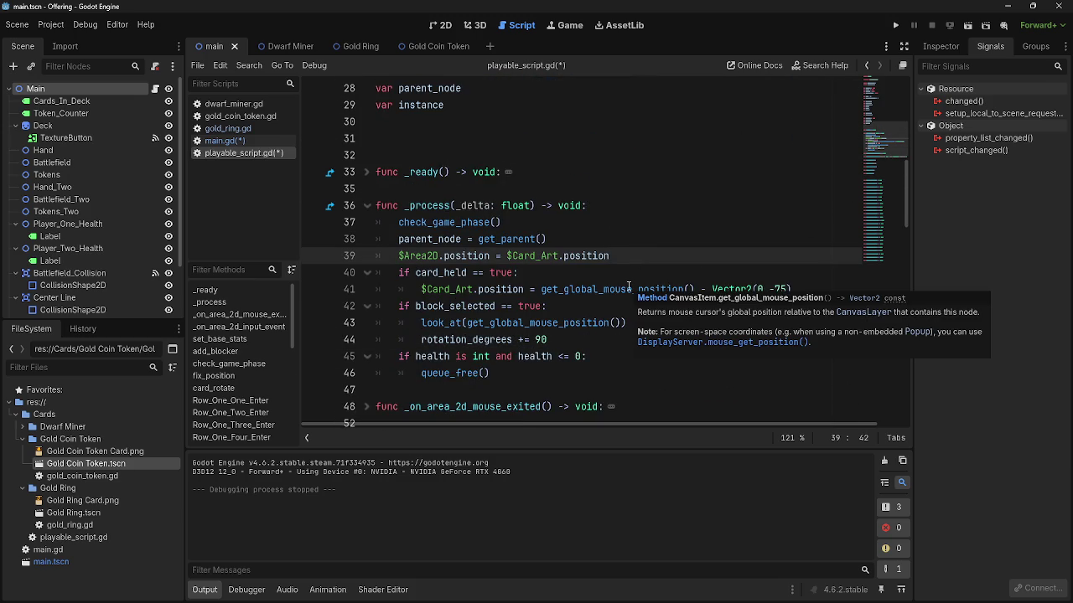
key("Return")
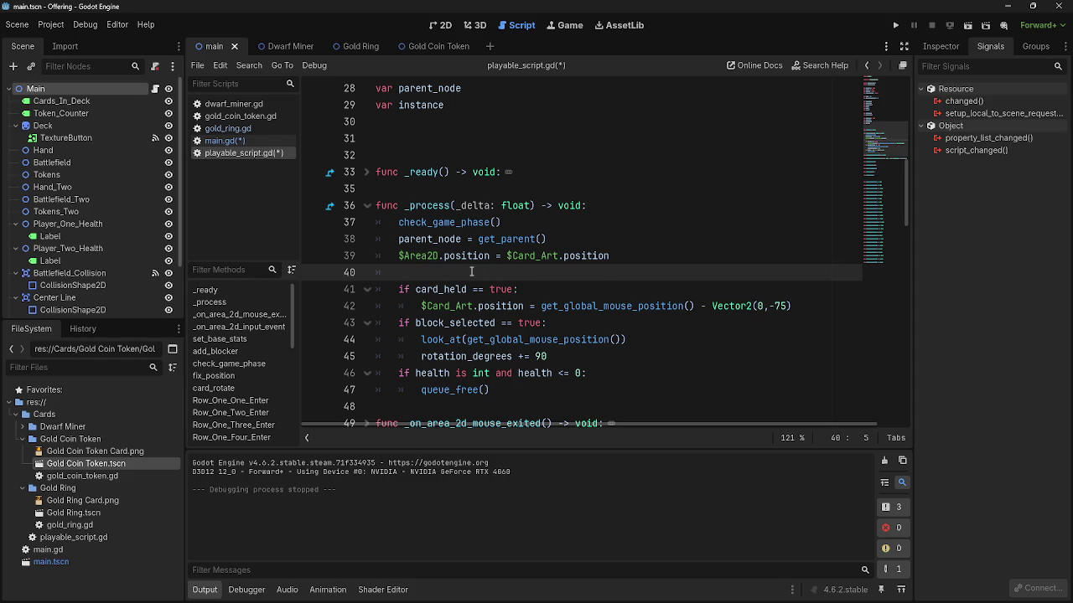
double_click(471, 258)
left_click(522, 276)
double_click(480, 257)
double_click(591, 258)
left_click(577, 276)
double_click(589, 259)
left_click(574, 272)
double_click(593, 256)
left_click(577, 271)
double_click(578, 257)
left_click(567, 273)
double_click(576, 259)
left_click(569, 273)
double_click(578, 258)
left_click(570, 272)
double_click(576, 258)
left_click(569, 272)
left_click(587, 255)
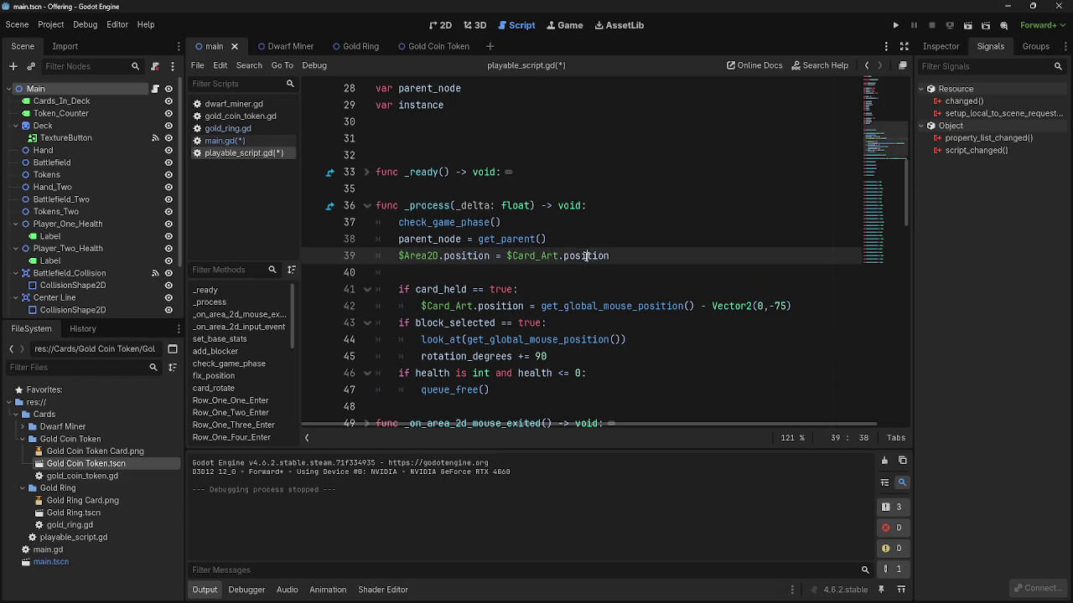
left_click(574, 272)
left_click(258, 143)
- Save the scripts and review the game_phase == 5 and == 12 checks in main.gd
key("ctrl+s")
scroll(576, 312, "up", 2)
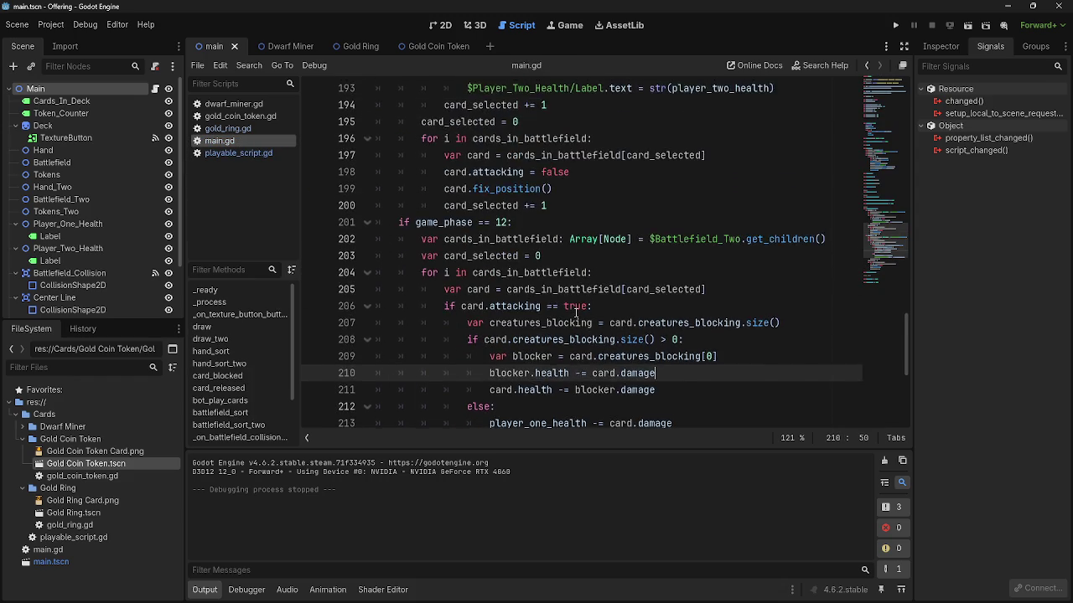
scroll(576, 312, "up", 7)
left_click(555, 295)
left_click(545, 322)
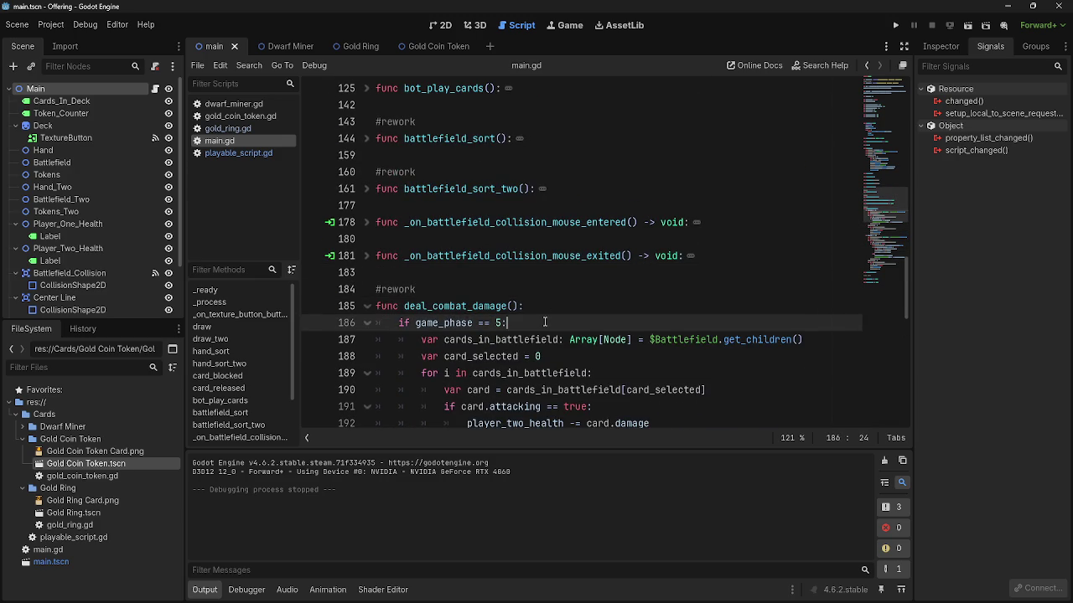
left_click(543, 307)
left_click(544, 320)
scroll(545, 321, "down", 9)
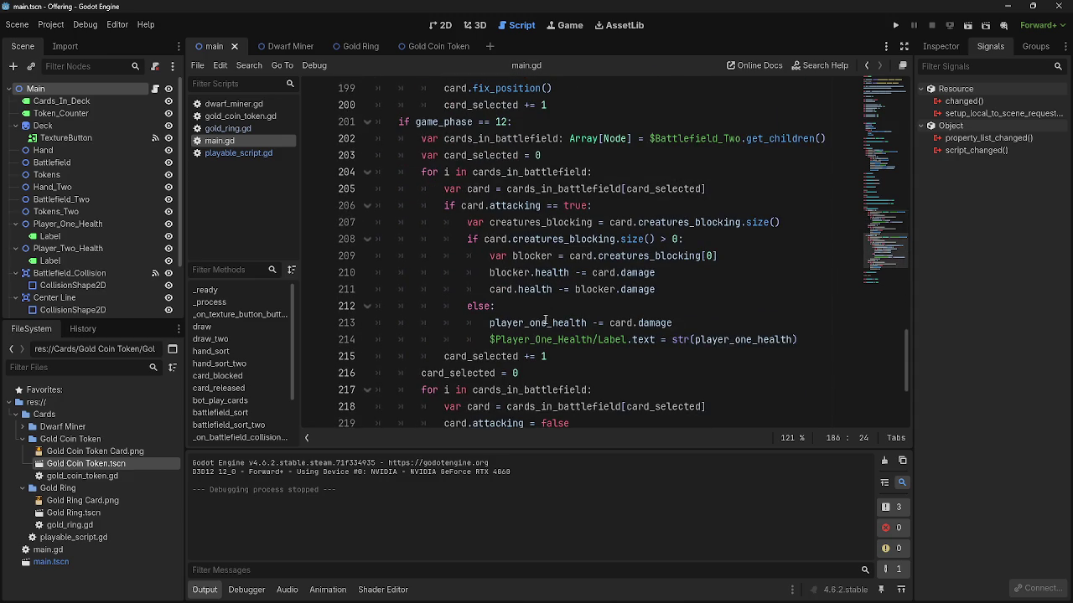
left_click(510, 121)
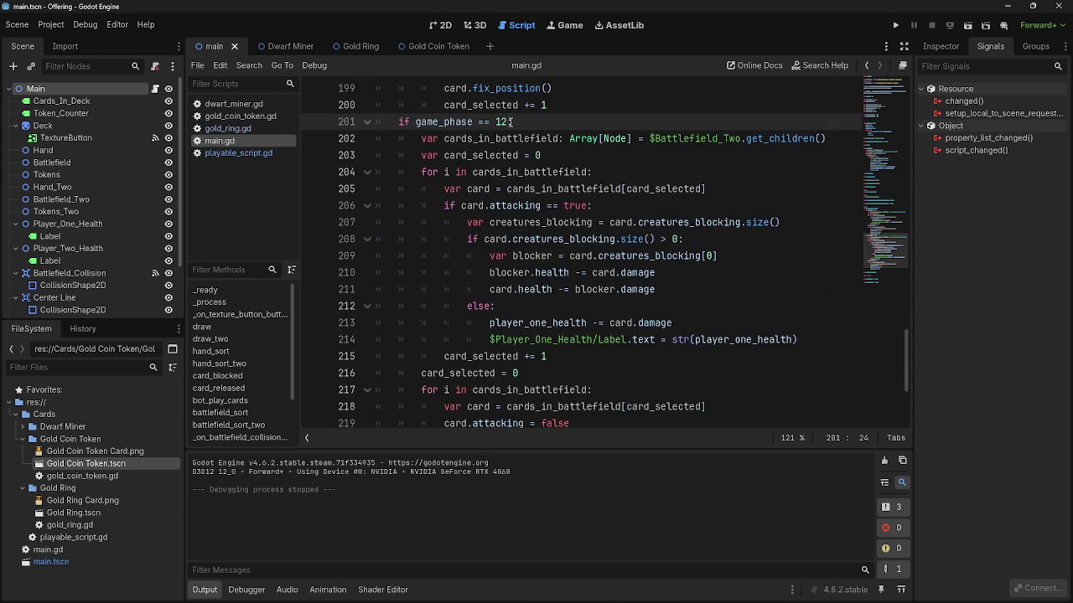
- Go back to playable_script.gd and scroll down to its _process function
scroll(505, 185, "down", 3)
scroll(505, 185, "up", 4)
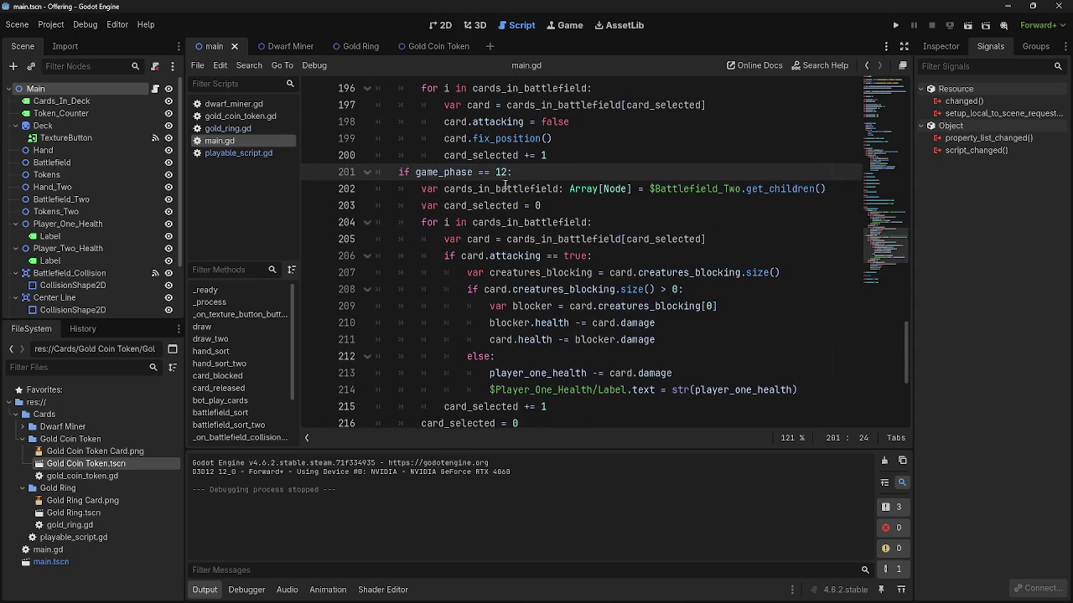
scroll(830, 190, "up", 5)
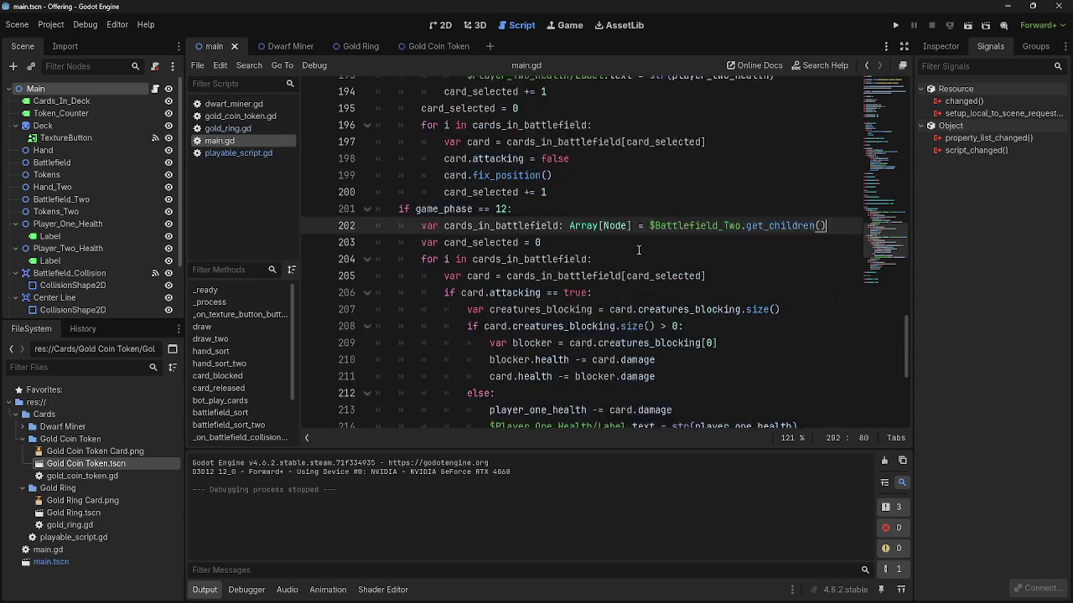
left_click(239, 153)
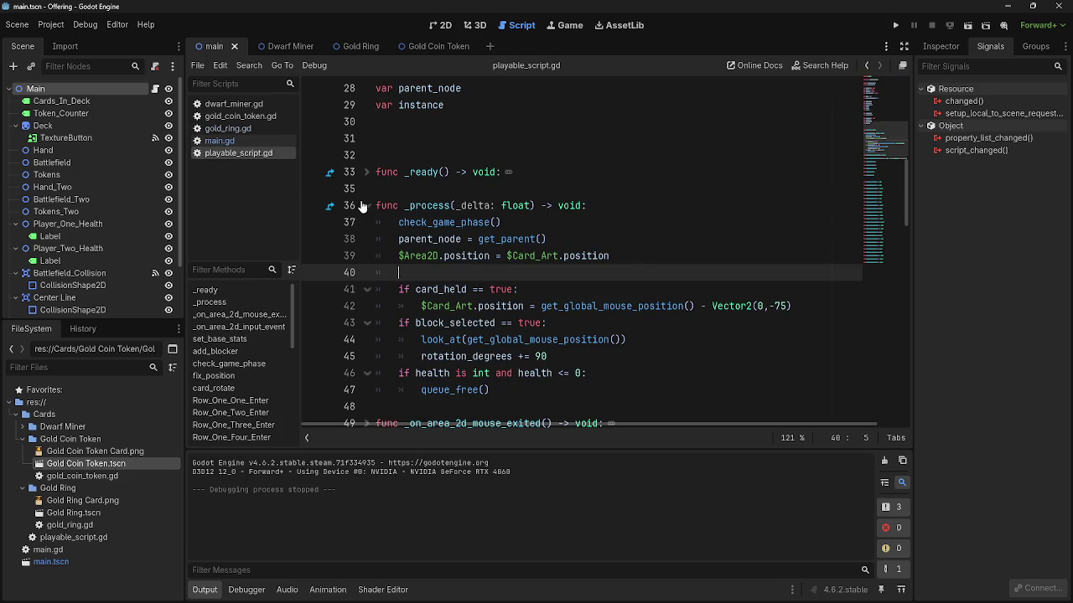
scroll(81, 188, "down", 3)
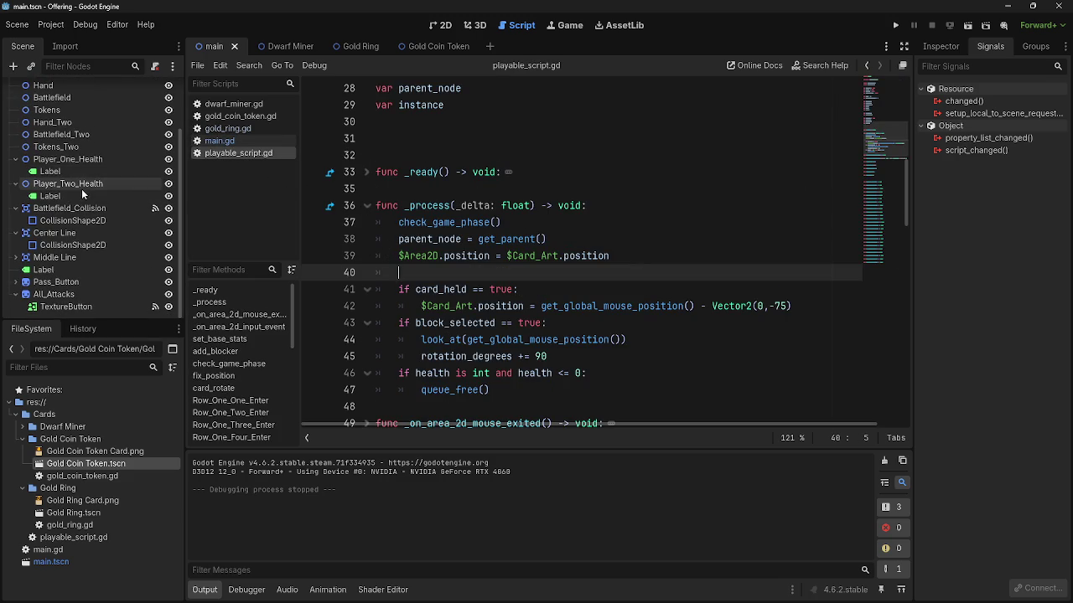
- Drag the Dwarf Miner's Health node into line 40 to write $Card_Art/Health.text = health
left_click(282, 47)
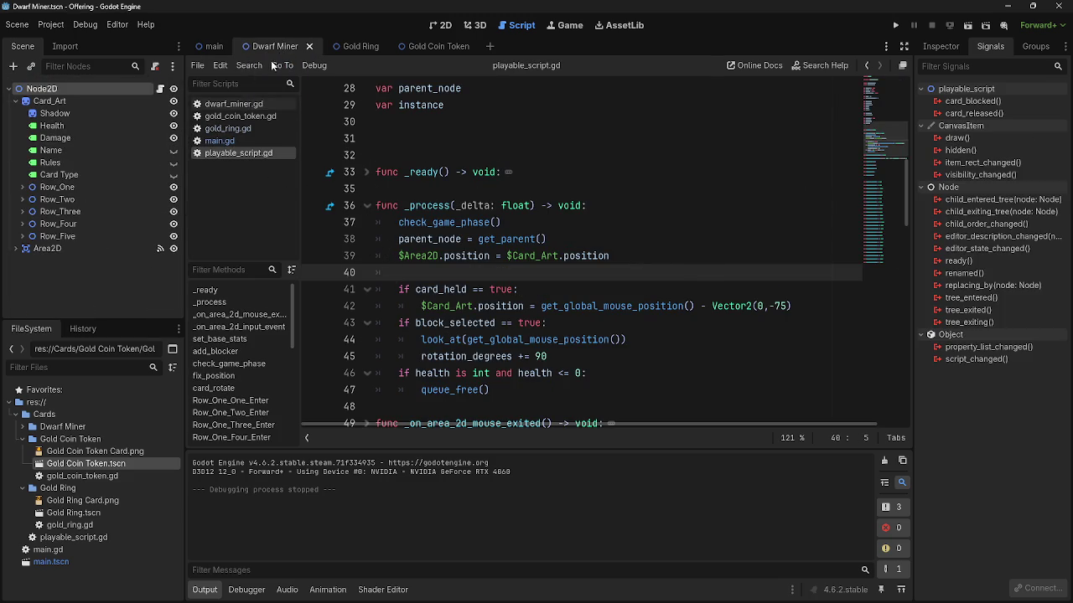
left_click(64, 128)
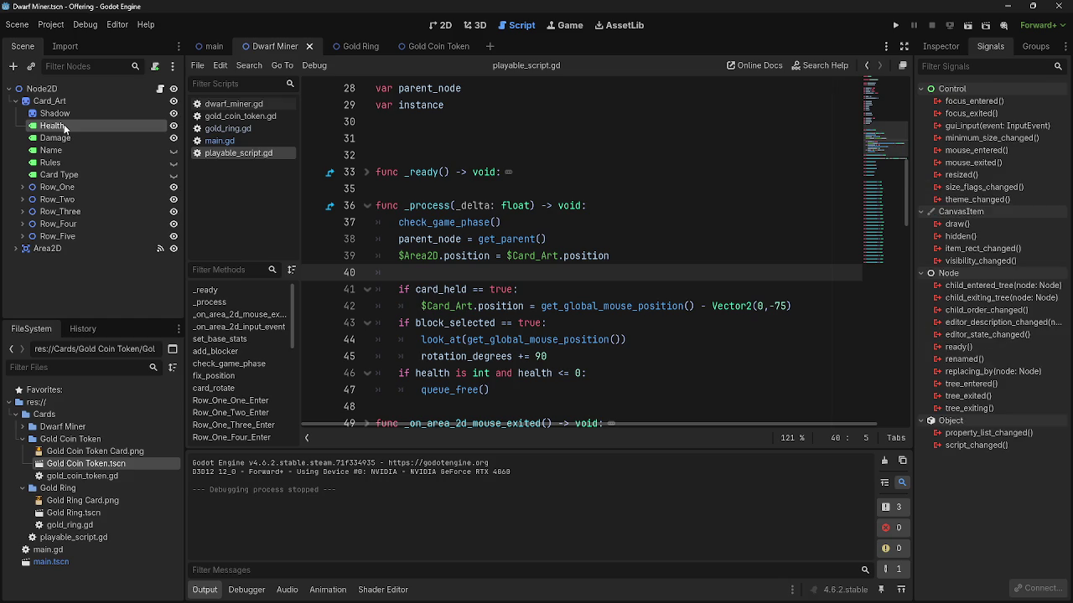
mouse_move(64, 128)
left_mouse_down()
mouse_move(204, 199)
mouse_move(517, 273)
left_mouse_up()
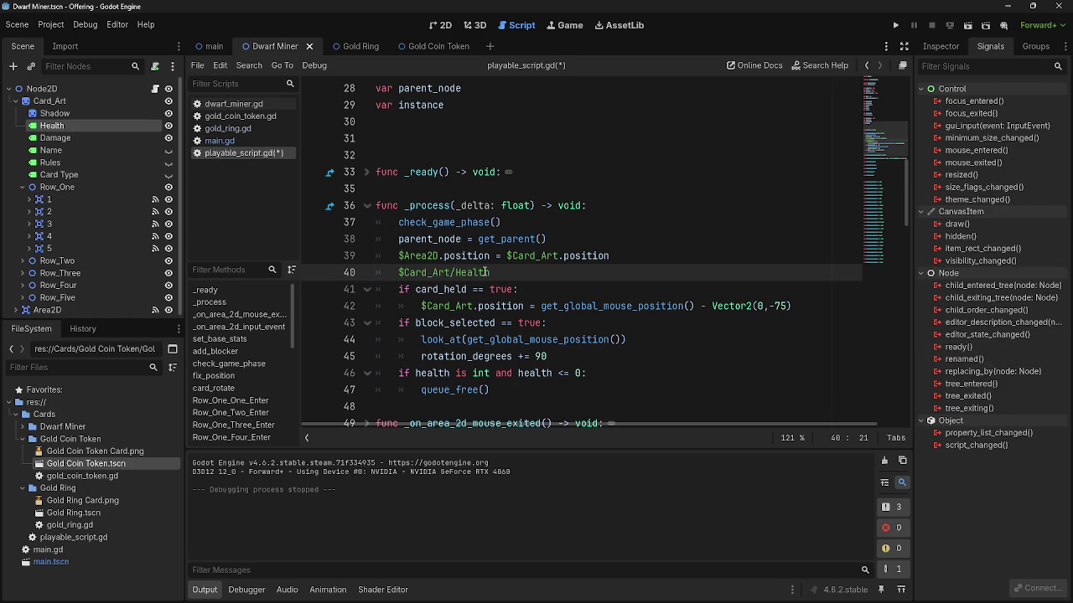
left_click(517, 273)
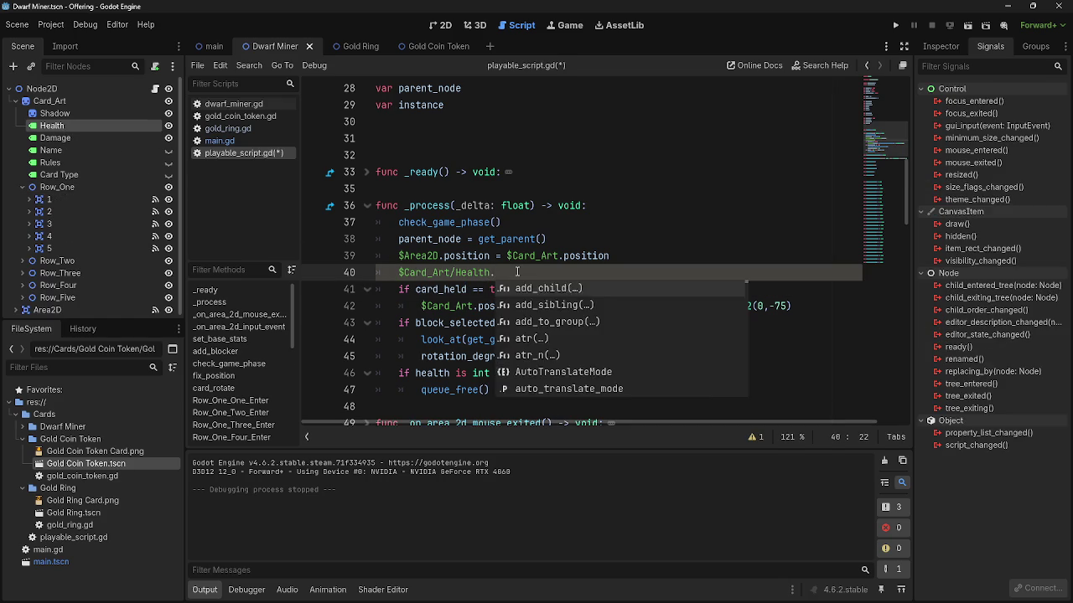
key("BackSpace")
type(".str =")
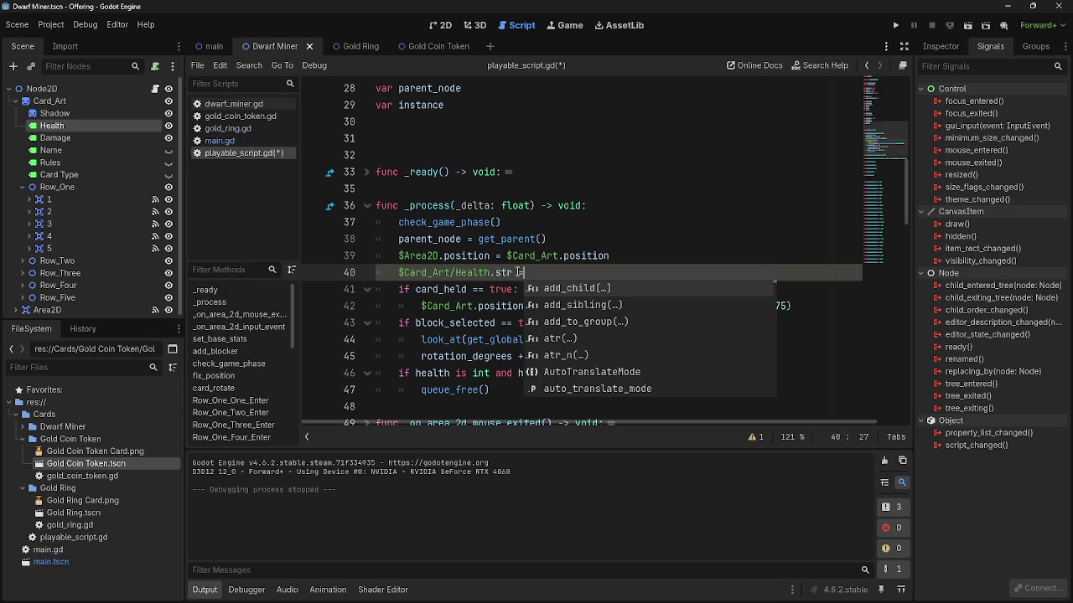
key("BackSpace")
key("BackSpace")
key("BackSpace")
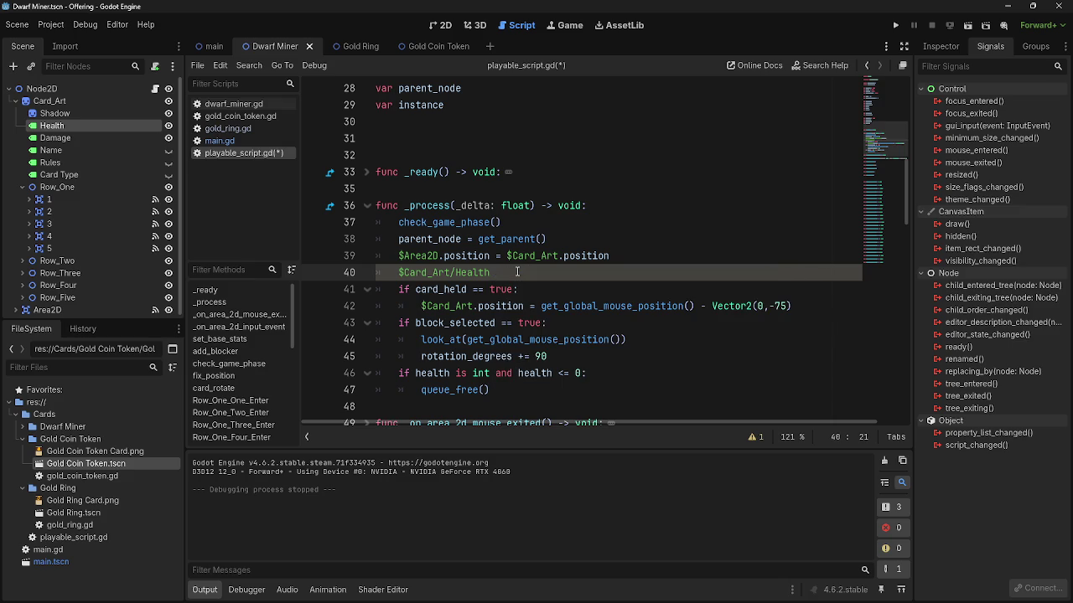
type(".e")
key("BackSpace")
type("text = ")
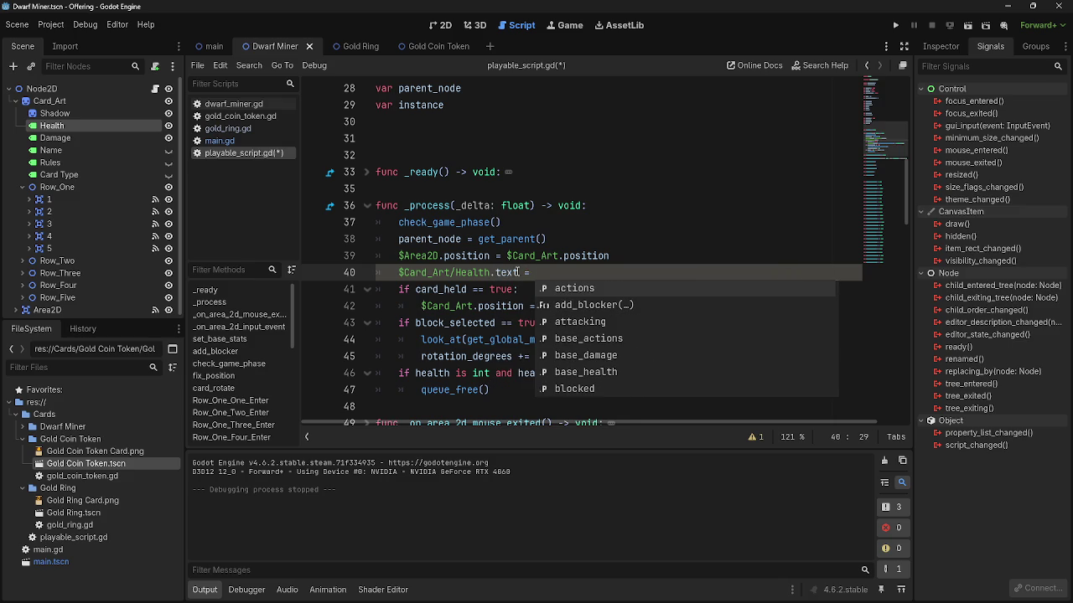
type("health")
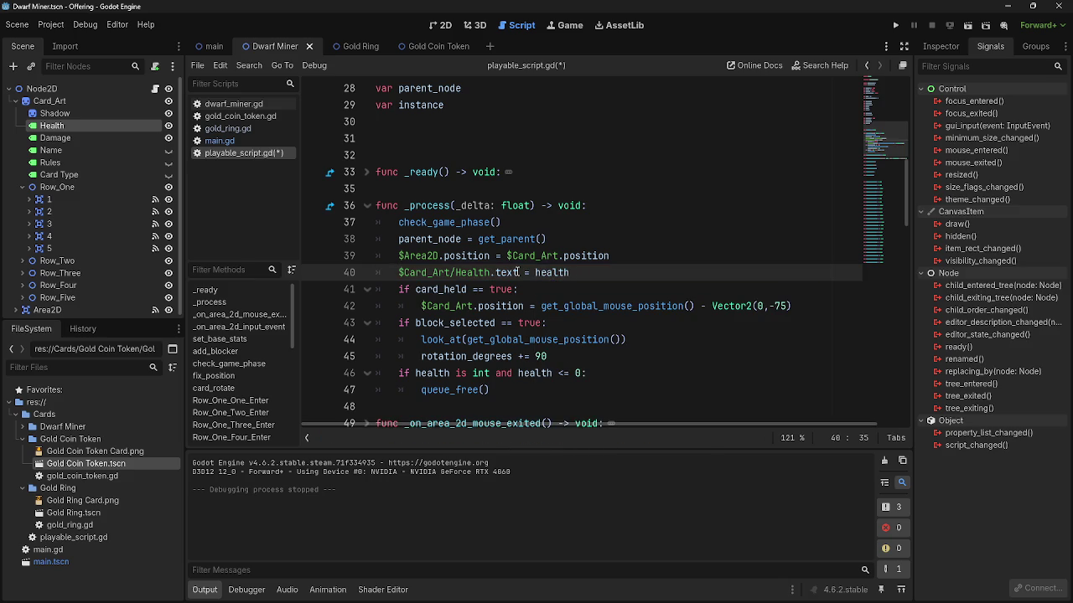
- Try adding the Damage node reference on a new line, then undo it
key("Return")
mouse_move(54, 137)
left_mouse_down()
mouse_move(515, 282)
mouse_move(501, 287)
mouse_move(38, 186)
mouse_move(57, 141)
mouse_move(647, 258)
mouse_move(501, 294)
left_mouse_up()
key("ctrl+z")
scroll(507, 293, "up", 8)
- Run the game with F5, then change line 40's value to str.health and rerun
key("F5")
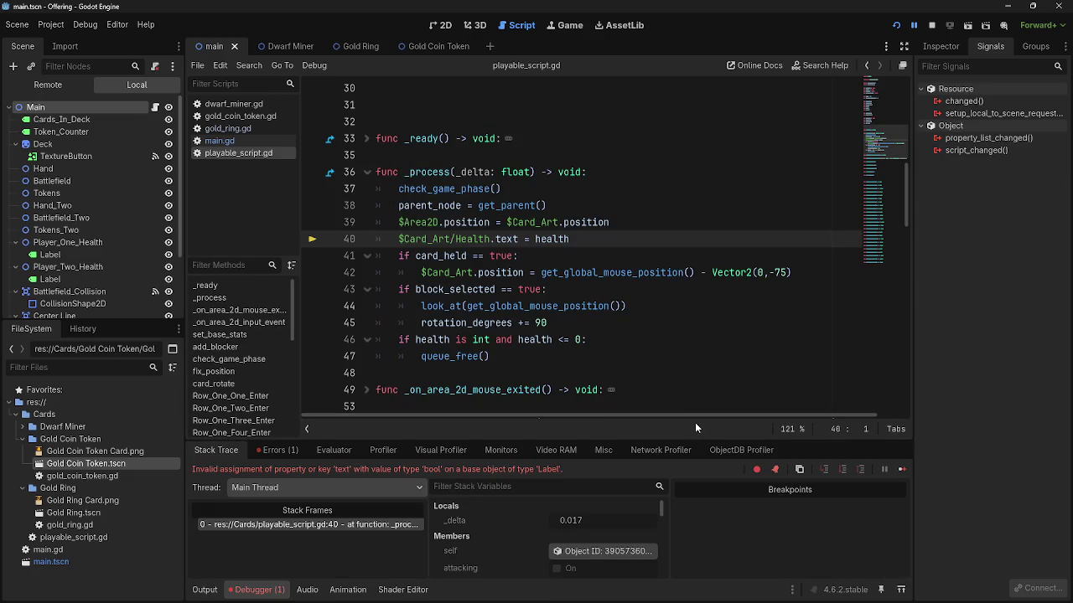
double_click(462, 240)
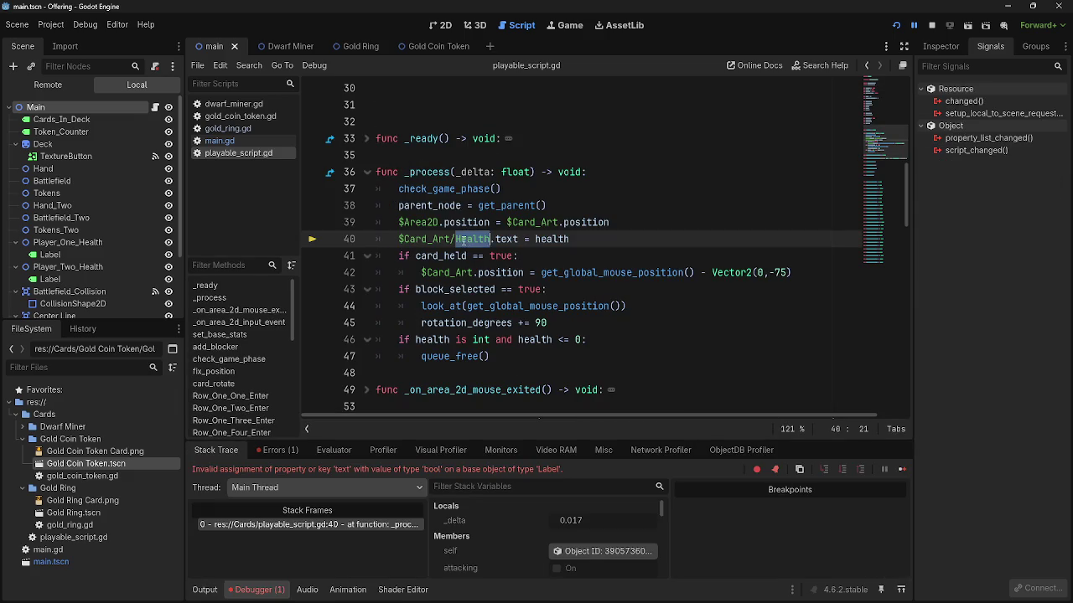
left_click(535, 240)
type("str")
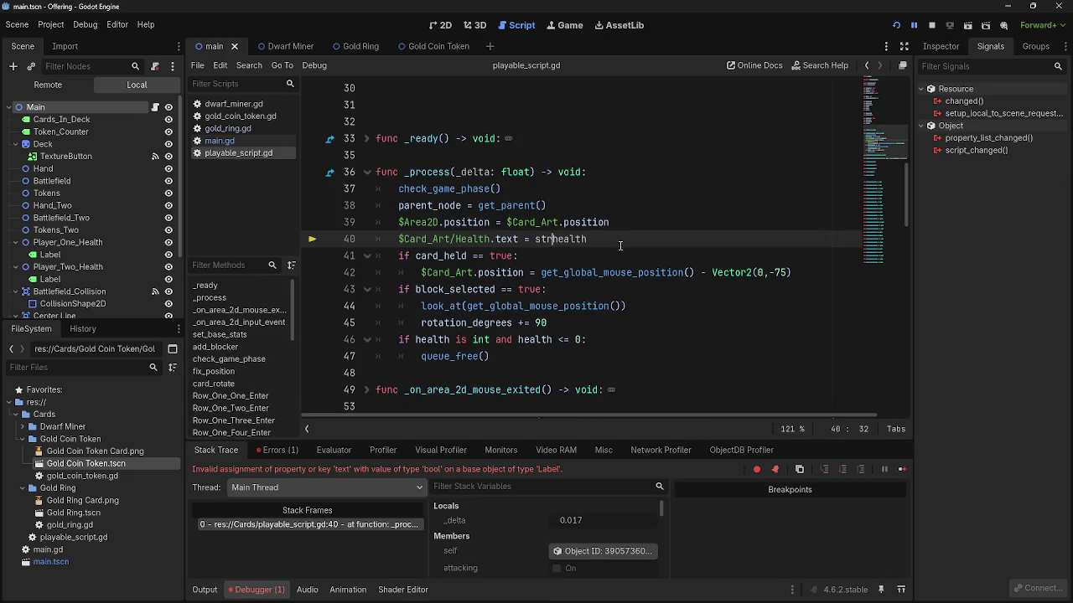
type(".")
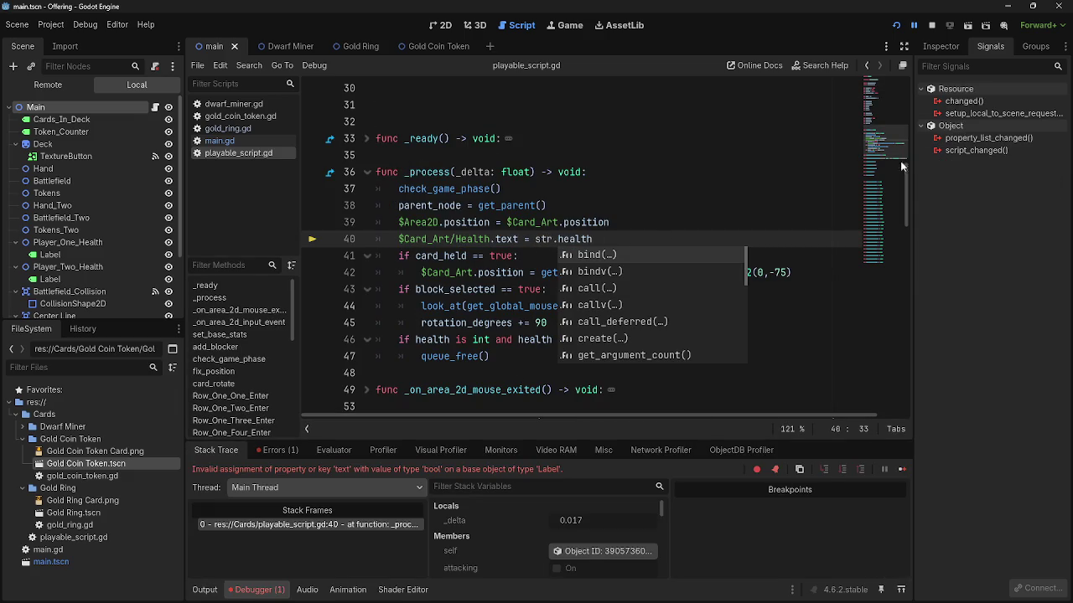
left_click(896, 25)
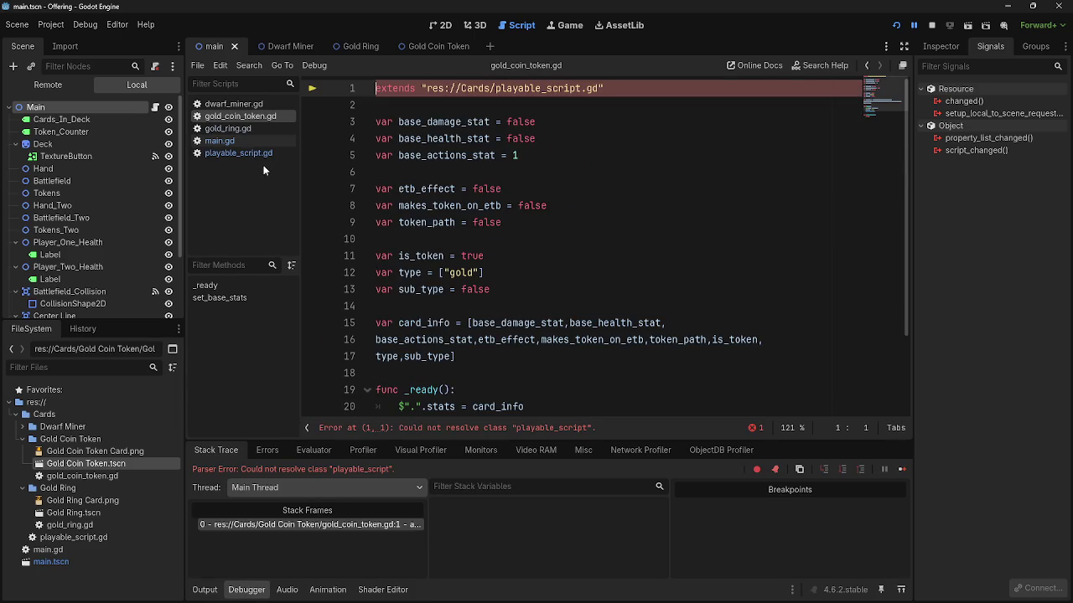
- Look through main.gd and gold_ring.gd, then inspect str and health on playable_script.gd line 40
left_click(228, 141)
left_click(231, 153)
left_click(233, 130)
left_click(238, 154)
left_click(557, 241)
double_click(557, 240)
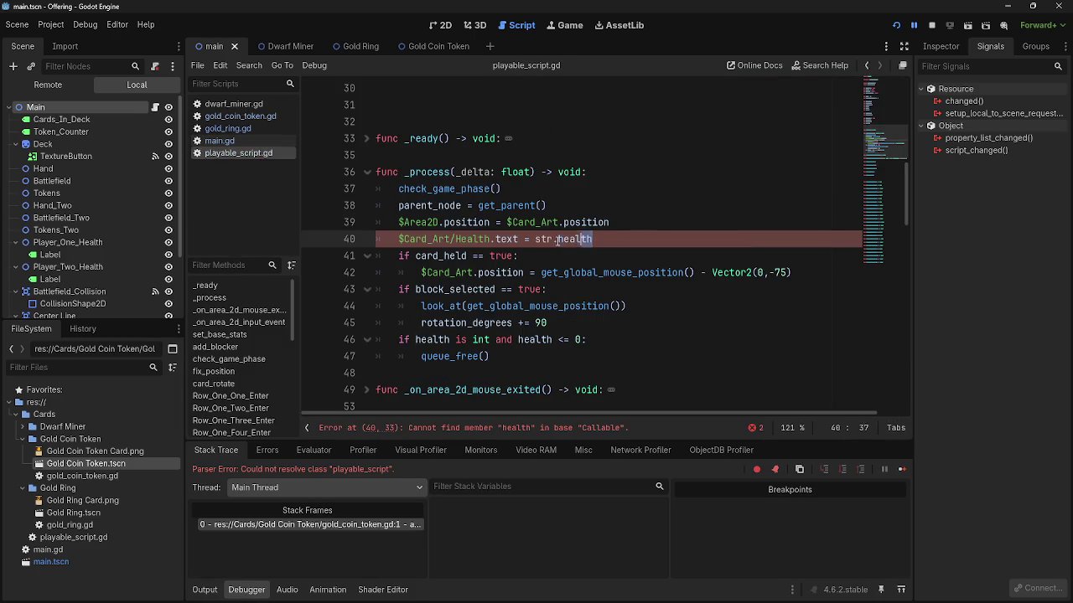
double_click(551, 241)
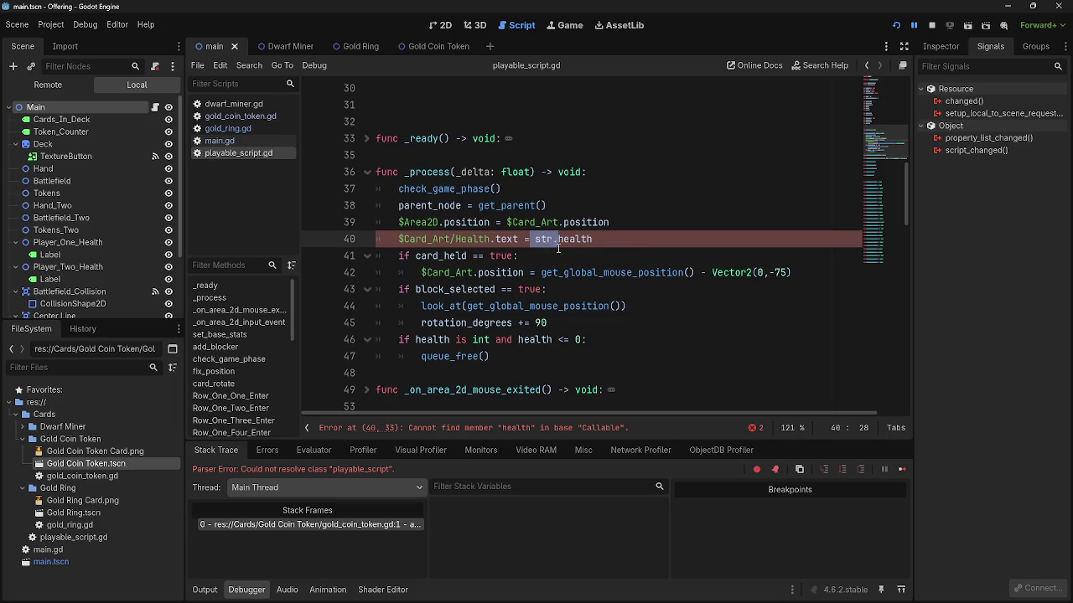
key("alt+Tab")
key("alt+Tab")
key("alt+Tab")
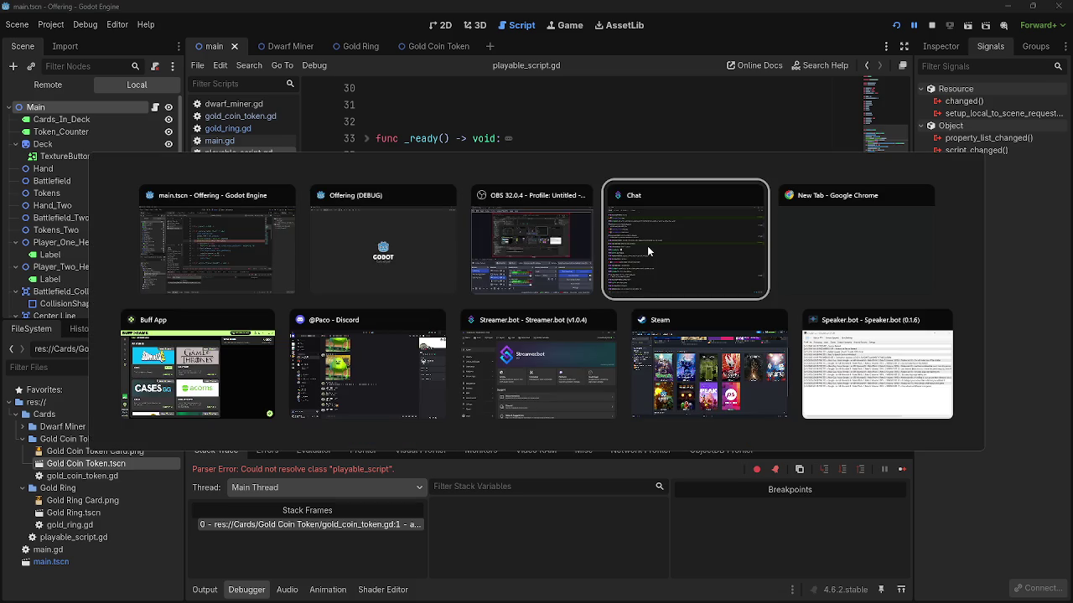
left_click(280, 231)
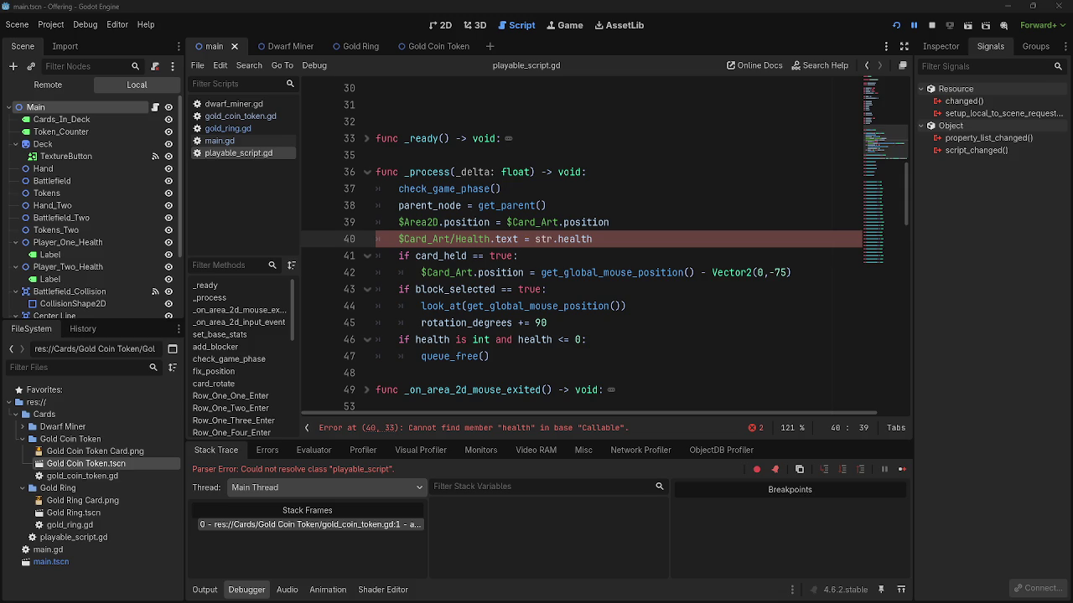
- Rewrite line 40 as $Card_Art/Health.text = str(health) and run the game with F5
left_click(560, 240)
key("shift+Left")
type("(")
key("End")
type(")")
left_click(569, 240)
key("BackSpace")
key("BackSpace")
key("End")
key("F5")
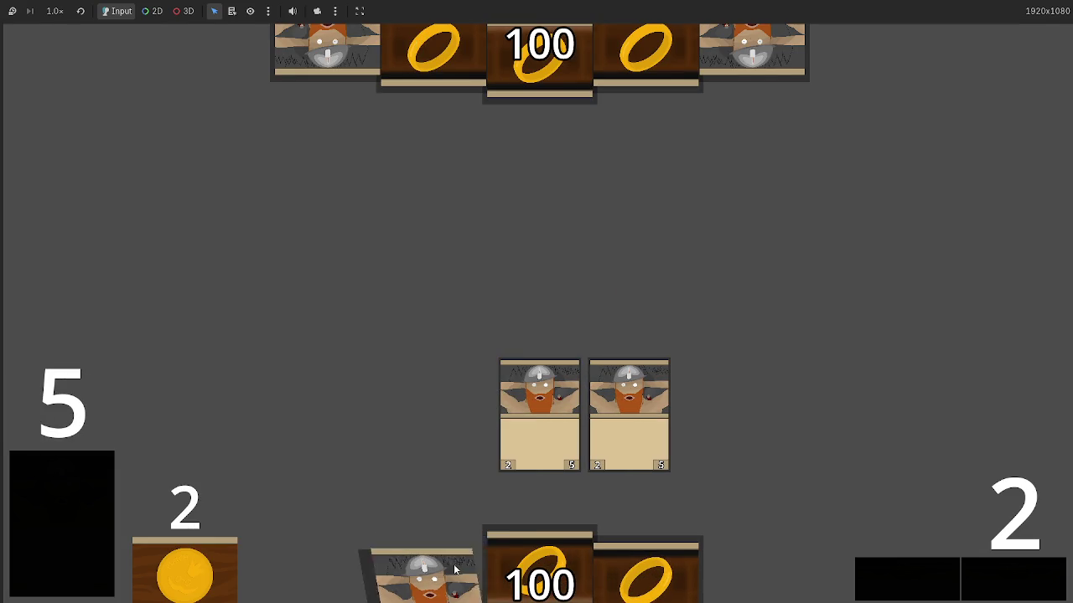
mouse_move(648, 469)
left_mouse_down()
mouse_move(642, 383)
mouse_move(716, 413)
left_mouse_up()
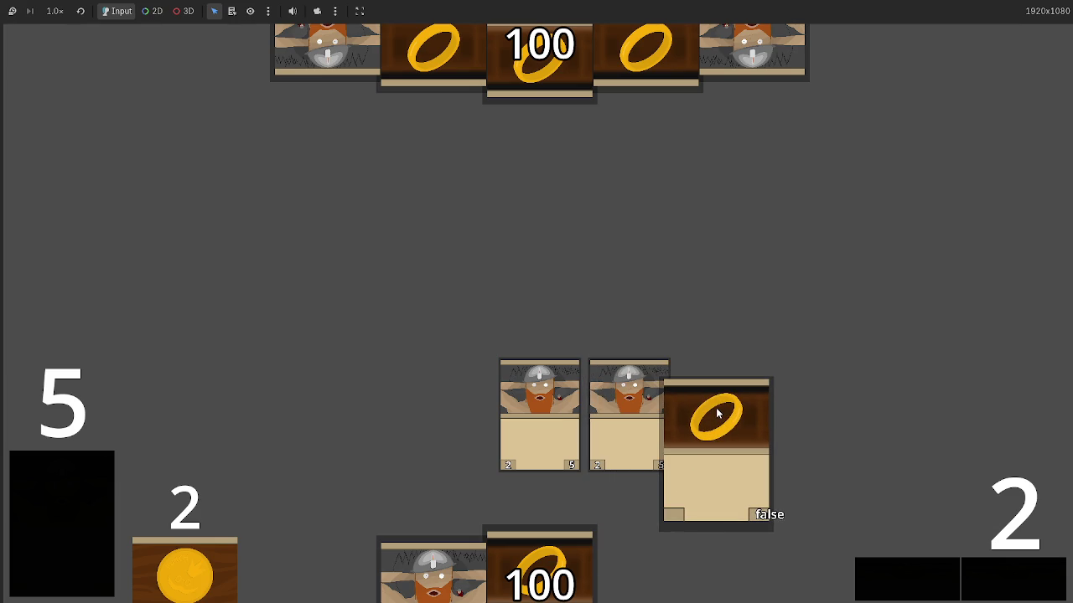
- Drop the ring card on the battlefield and advance through the turn's phases
left_click_drag(716, 412, 717, 412)
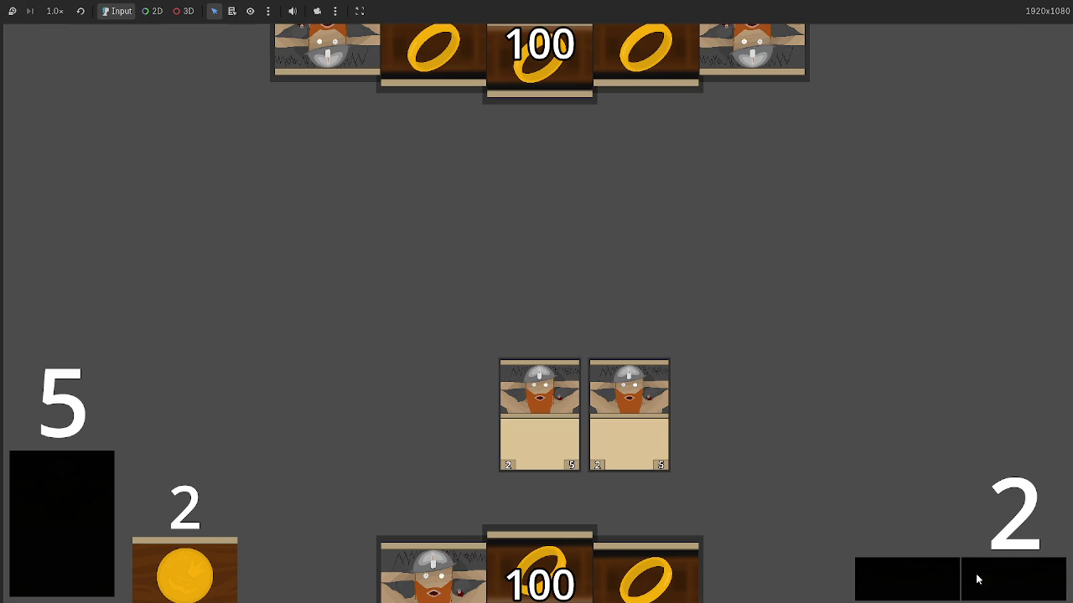
left_click(1007, 582)
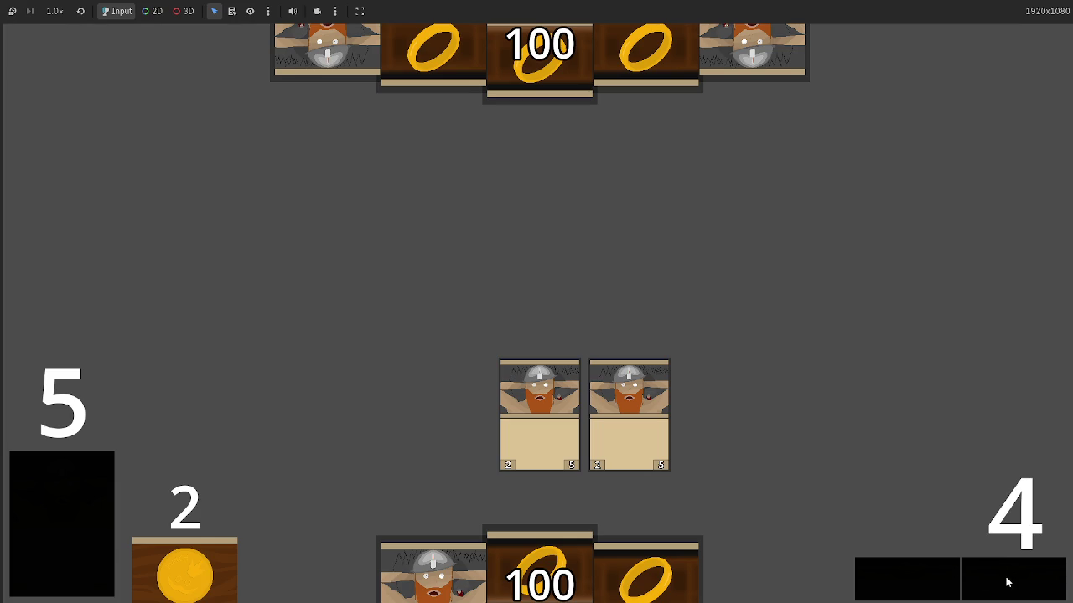
left_click(1007, 582)
left_click(1008, 582)
left_click(1007, 582)
left_click(1007, 582)
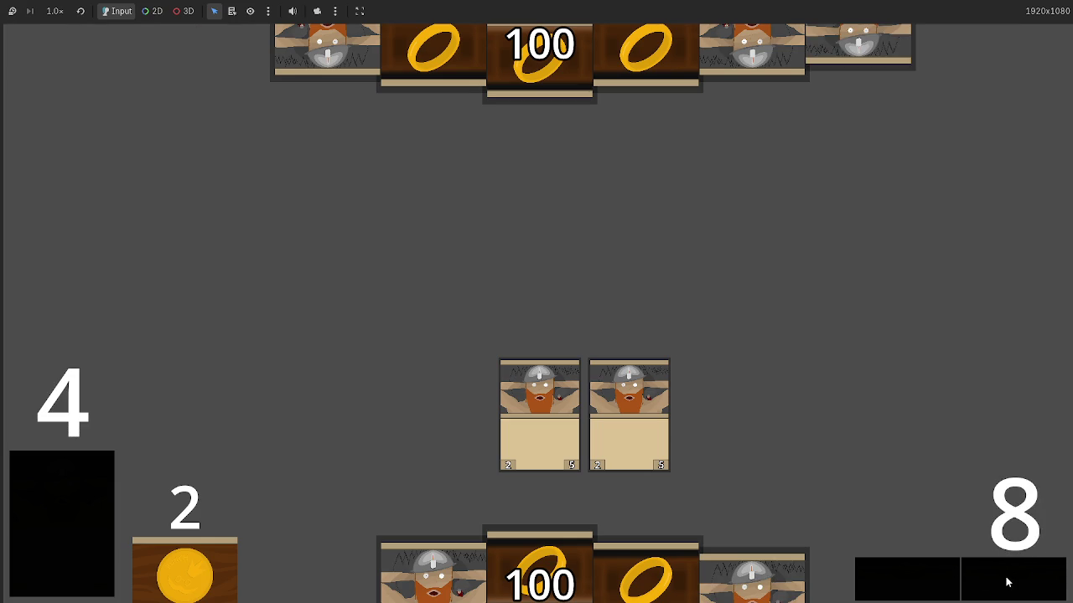
left_click(1008, 583)
left_click(1007, 583)
left_click(1008, 582)
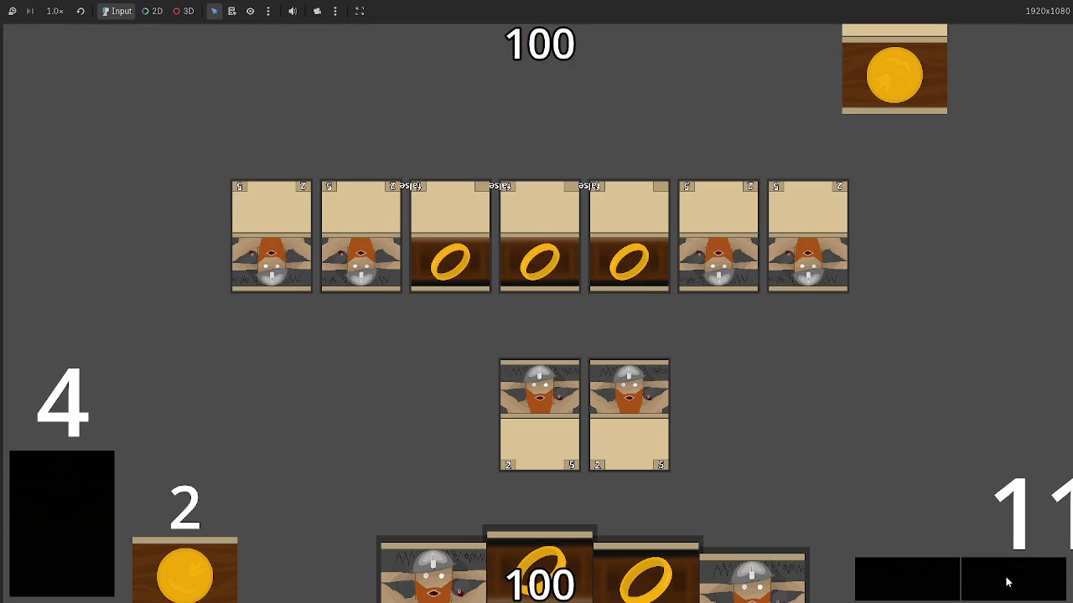
- Advance into the next turn, drawing a ring card, then return to the editor
left_click(1008, 583)
left_click(1007, 581)
left_click(1007, 580)
left_click(1008, 577)
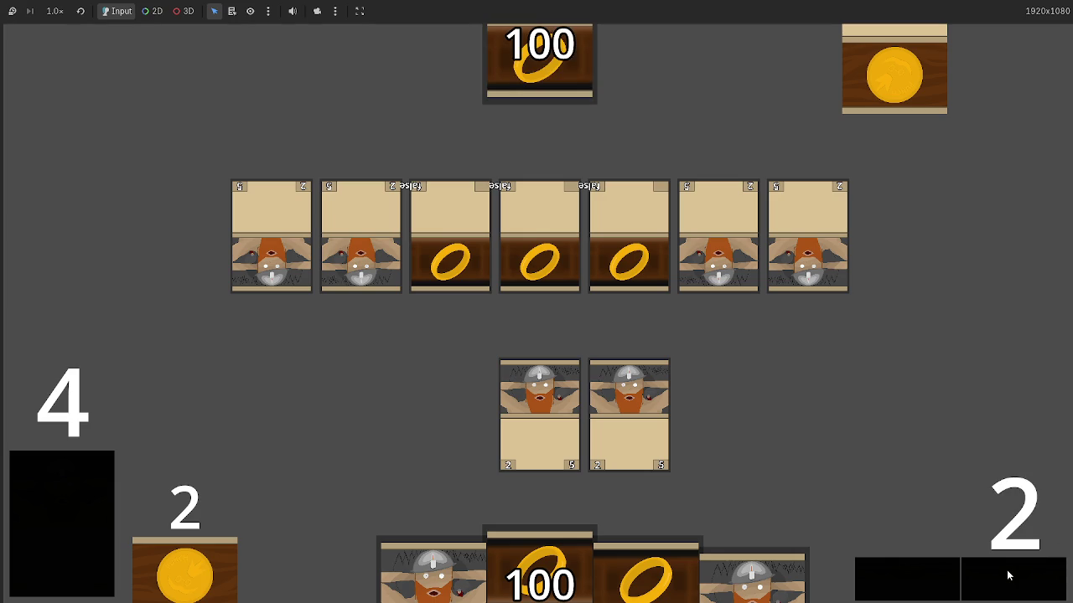
left_click(1008, 575)
left_click(1008, 576)
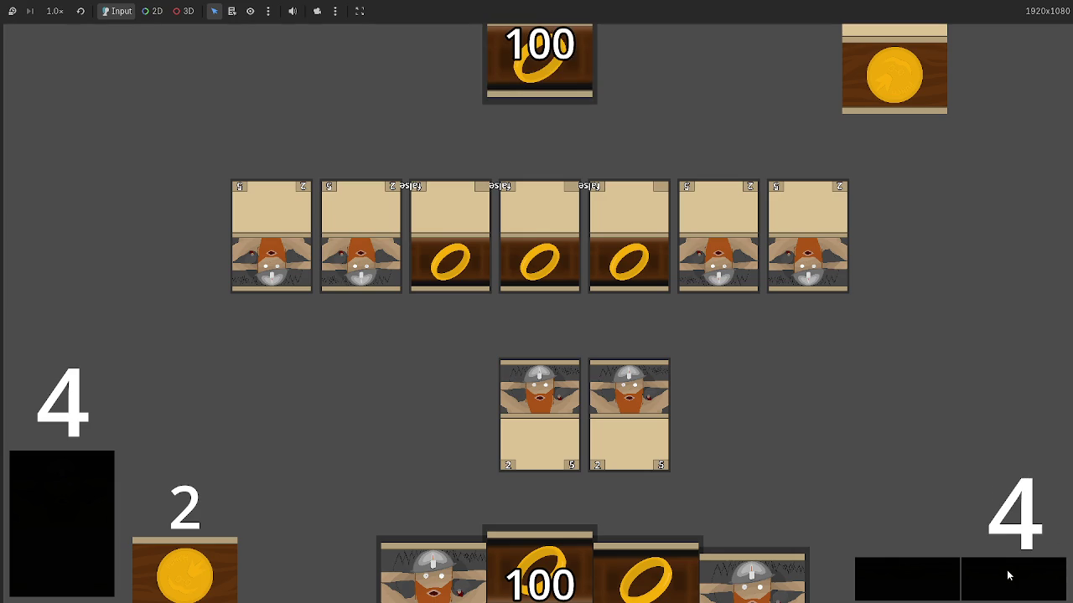
left_click(1008, 576)
left_click(1008, 576)
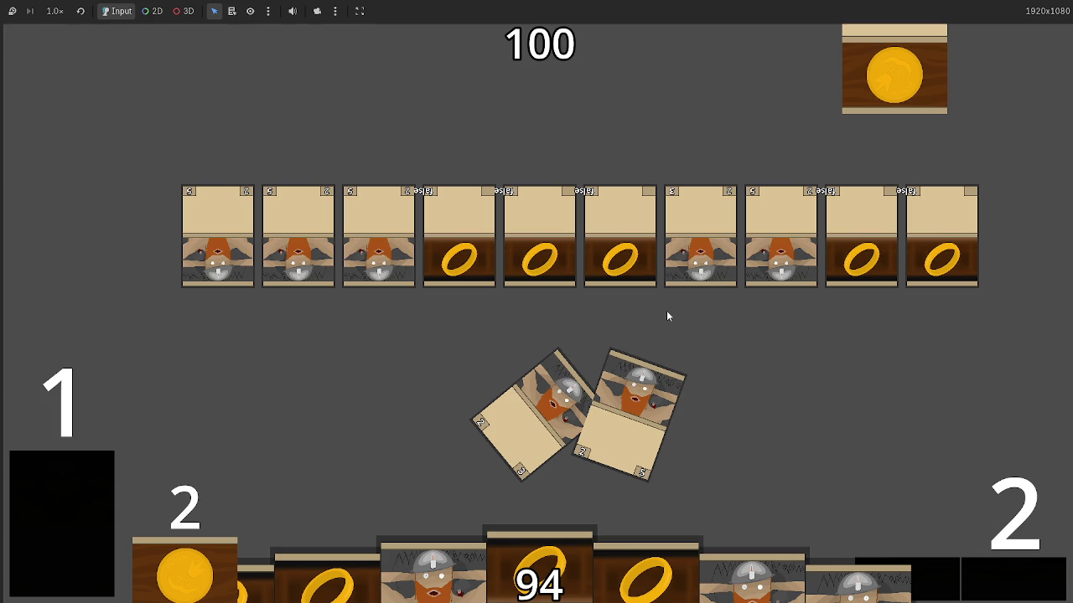
key("alt+Tab")
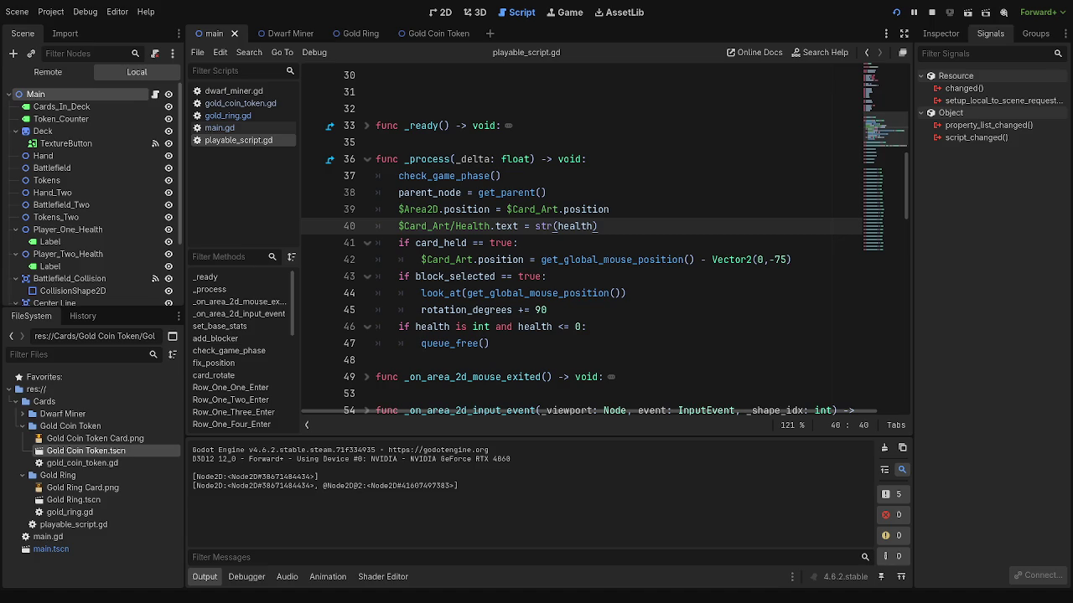
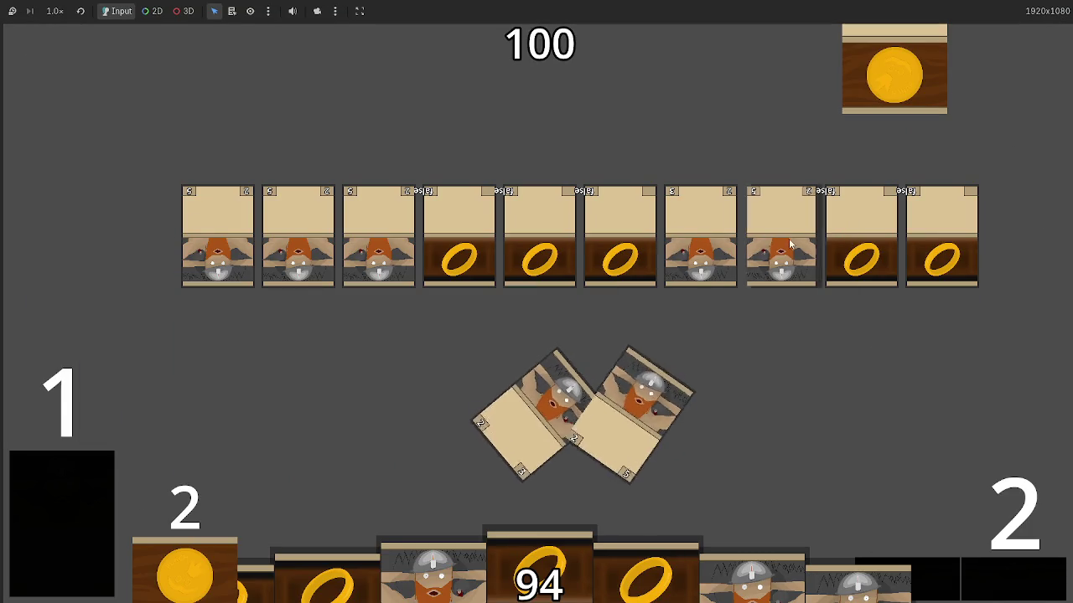
- Step the running card game through phase 12 combat damage and past it, then stop the game
left_click(1010, 580)
left_click(1010, 580)
left_click(1010, 580)
left_click(1010, 580)
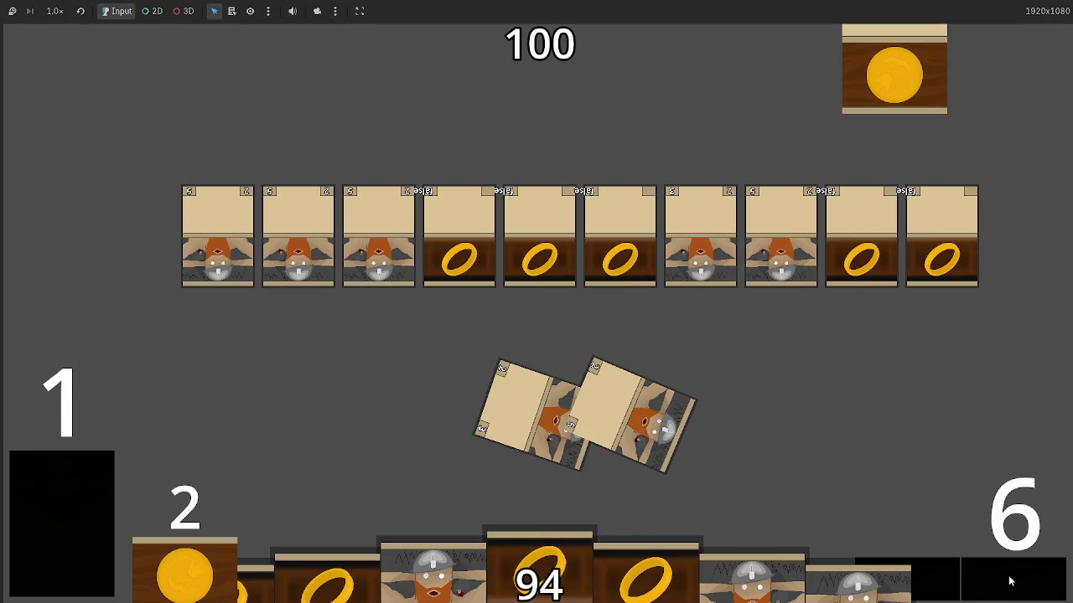
left_click(1010, 581)
left_click(1010, 581)
left_click(1010, 580)
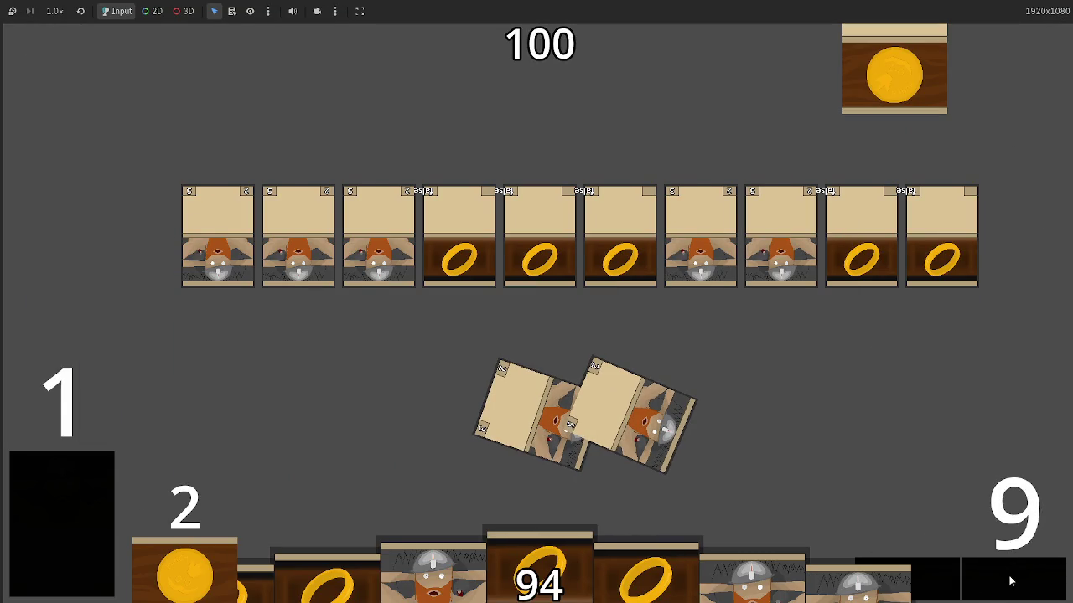
left_click(1010, 580)
left_click(1010, 580)
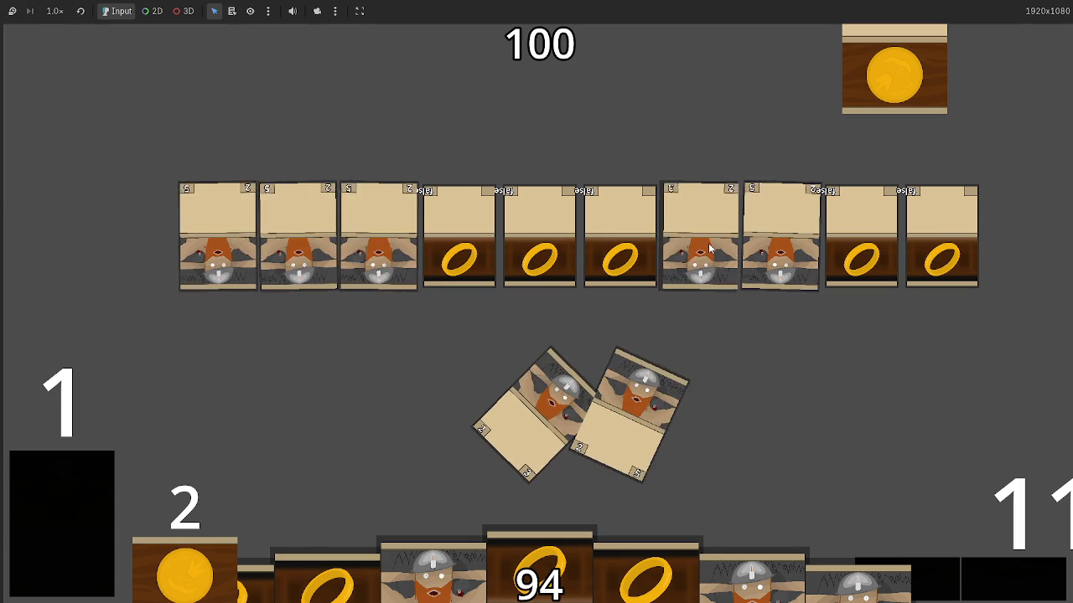
left_click(1009, 589)
left_click(1010, 586)
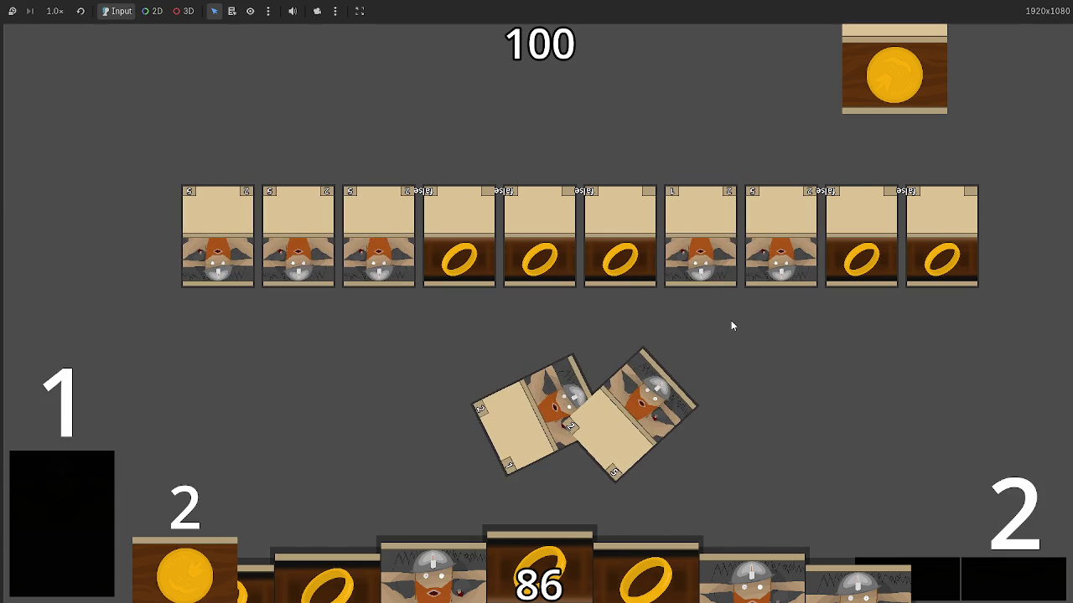
key("F8")
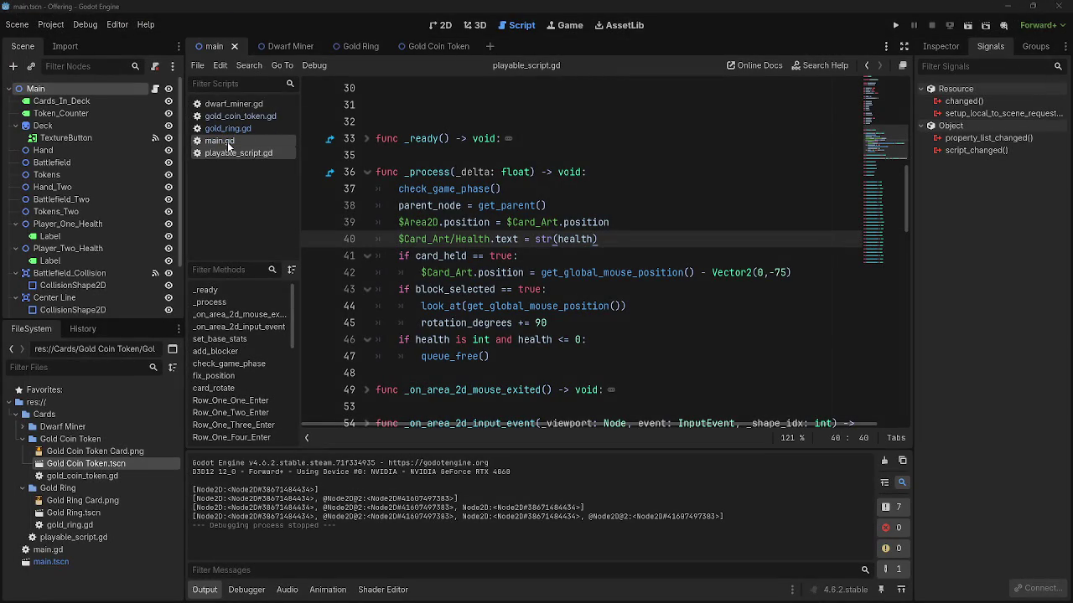
- Open main.gd and review the blocking check around lines 202–208
left_click(222, 141)
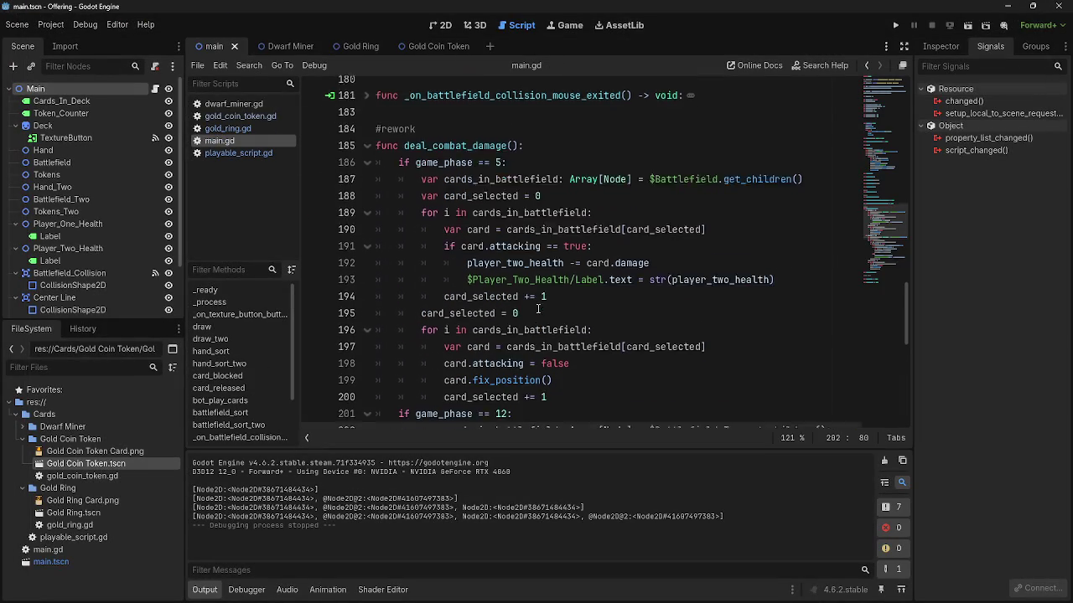
scroll(543, 262, "down", 3)
left_click(834, 289)
triple_click(413, 289)
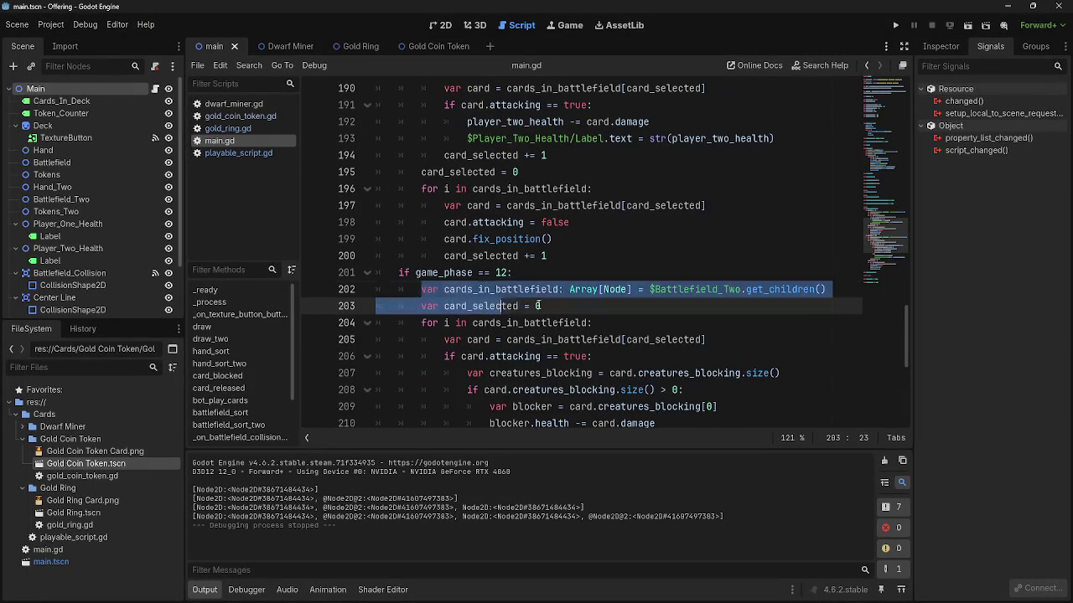
key("Down")
scroll(477, 292, "down", 2)
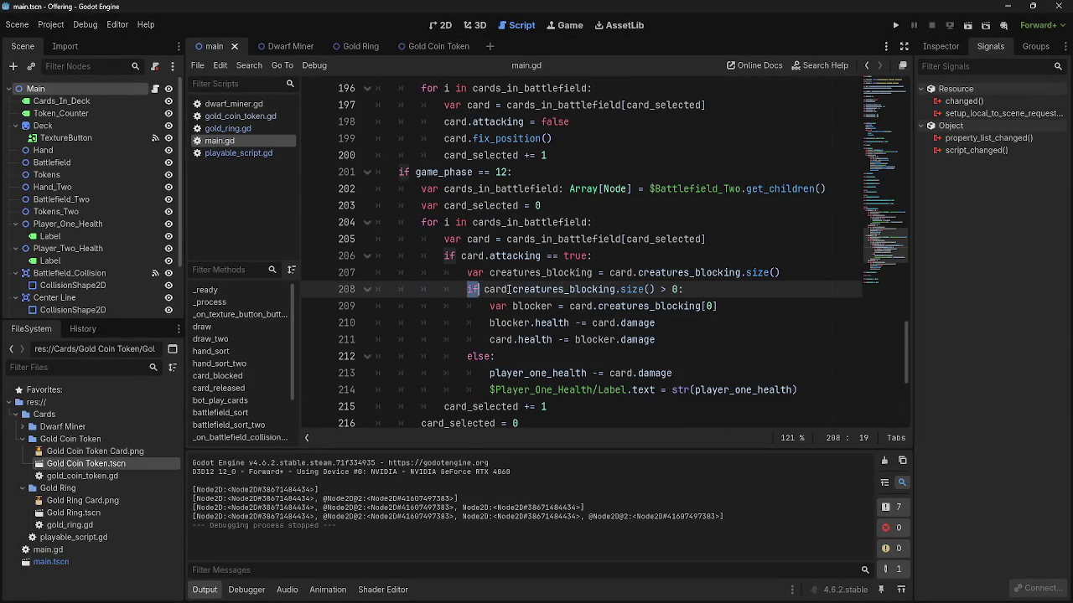
double_click(633, 289)
left_click(678, 290)
- Delete line 207, 'var creatures_blocking = card.creatures_blocking.size()', from deal_combat_damage
mouse_move(421, 188)
left_mouse_down()
mouse_move(423, 205)
mouse_move(641, 253)
left_mouse_up()
left_click(641, 253)
double_click(429, 223)
double_click(482, 255)
double_click(517, 255)
double_click(518, 272)
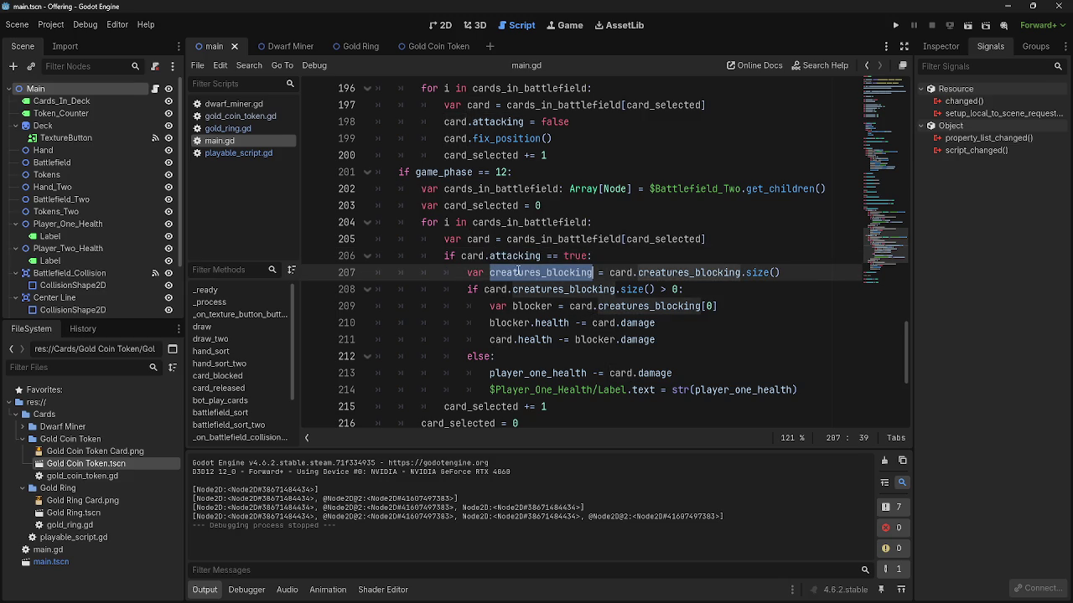
left_click_drag(781, 272, 402, 273)
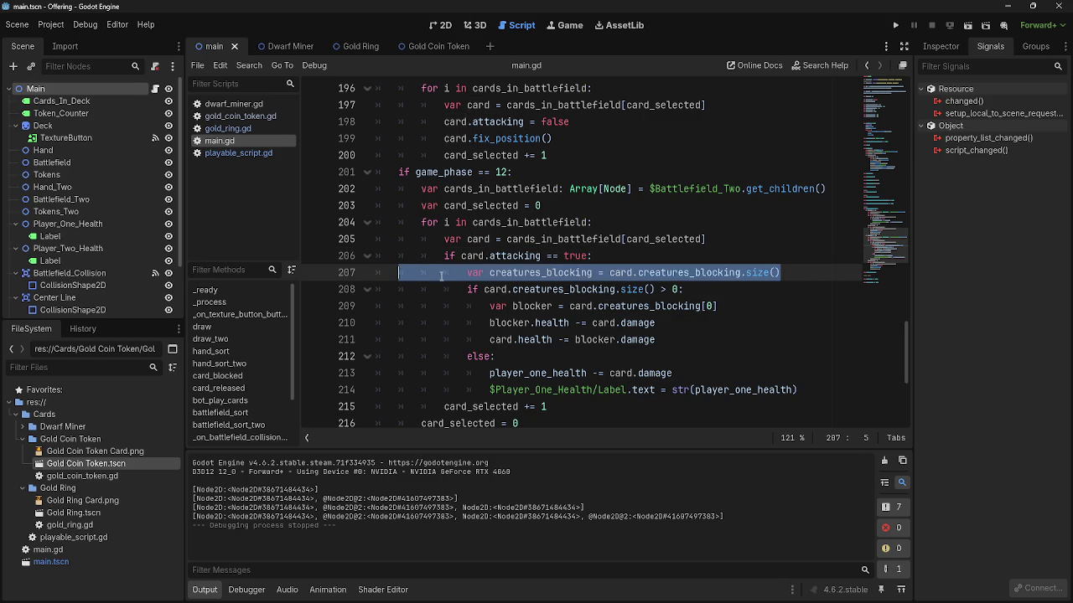
key("BackSpace")
key("BackSpace")
key("BackSpace")
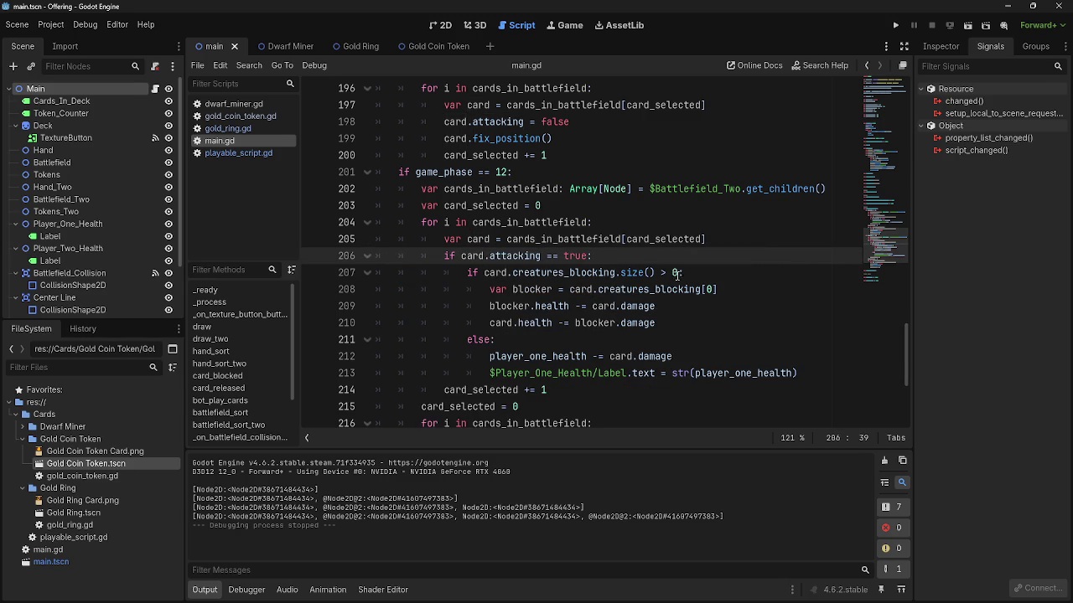
- Review the blocking check on lines 206–208 and glance at the other open windows
left_click(677, 273)
left_click_drag(668, 273, 661, 272)
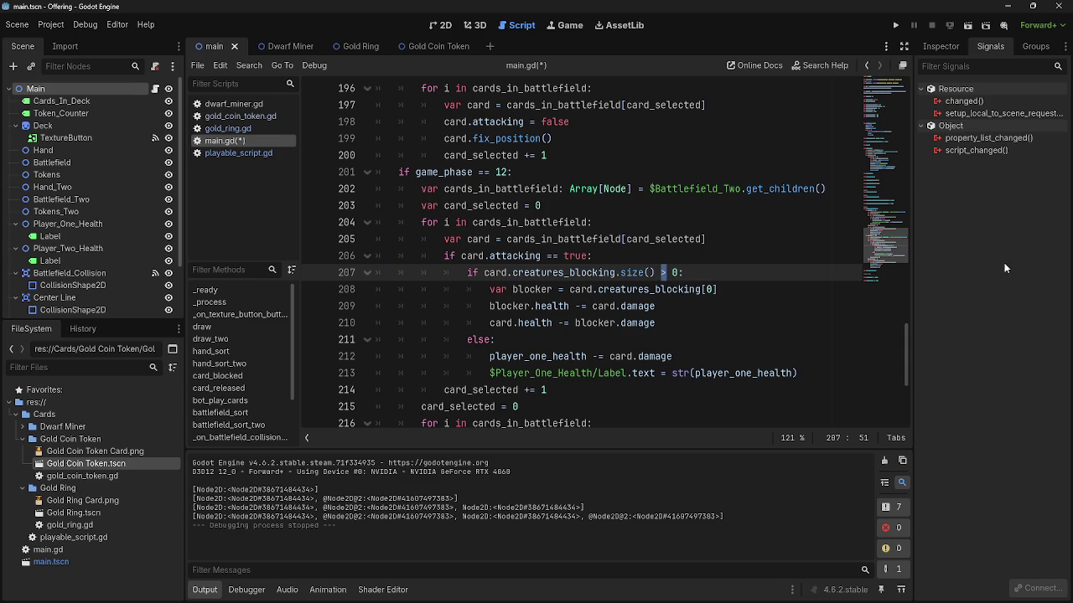
left_click(719, 266)
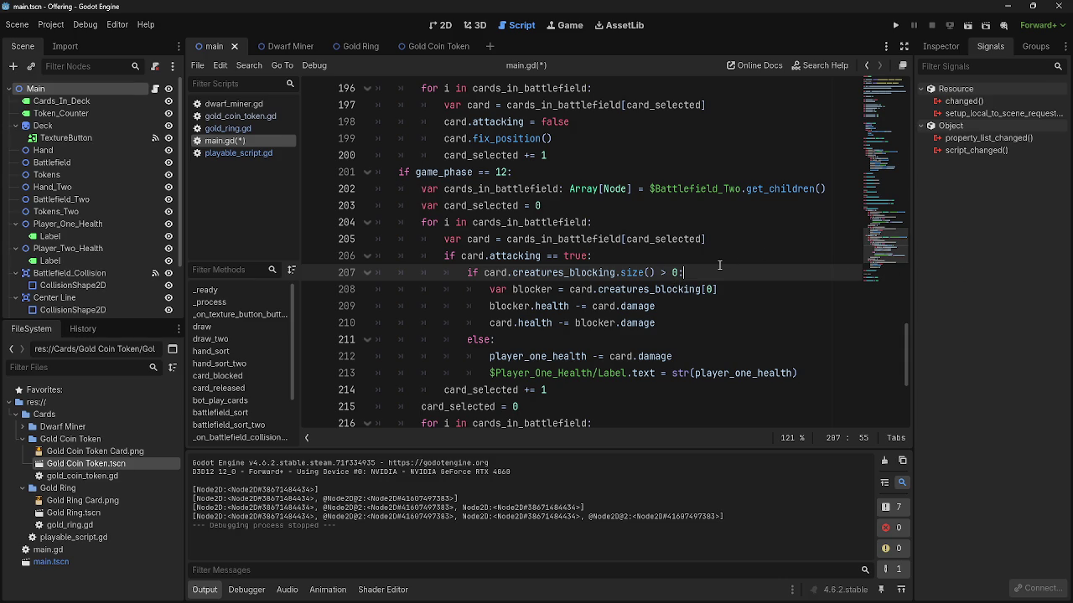
key("Up")
key("Down")
key("Up")
key("Down")
key("Up")
key("Down")
key("Up")
key("Down")
key("alt+Tab")
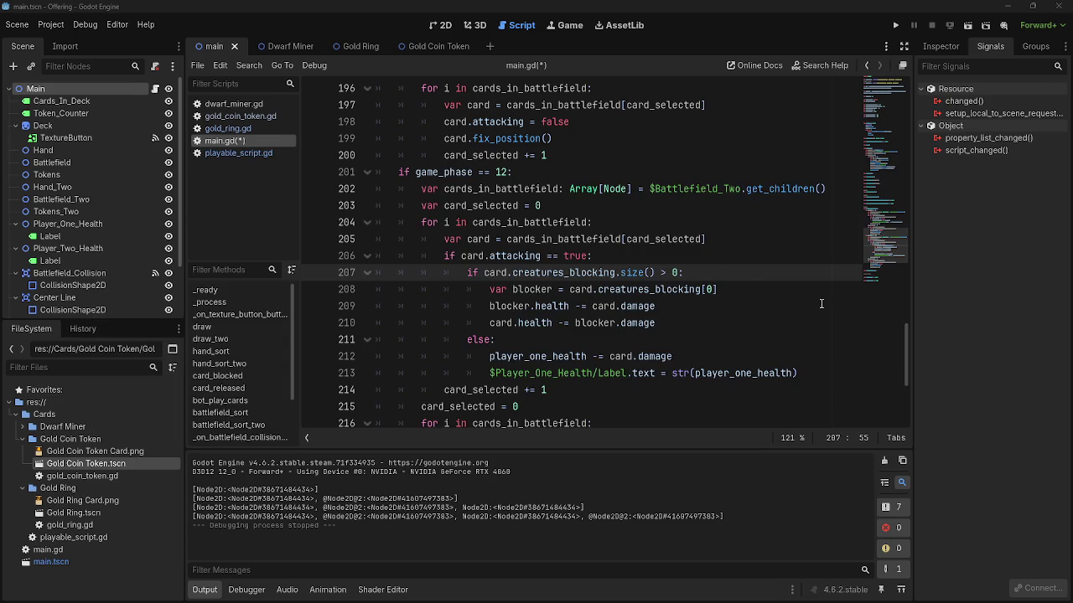
key("alt+Tab")
key("alt+Tab")
key("alt+Tab")
key("alt+Tab")
key("alt+Tab")
left_click(759, 284)
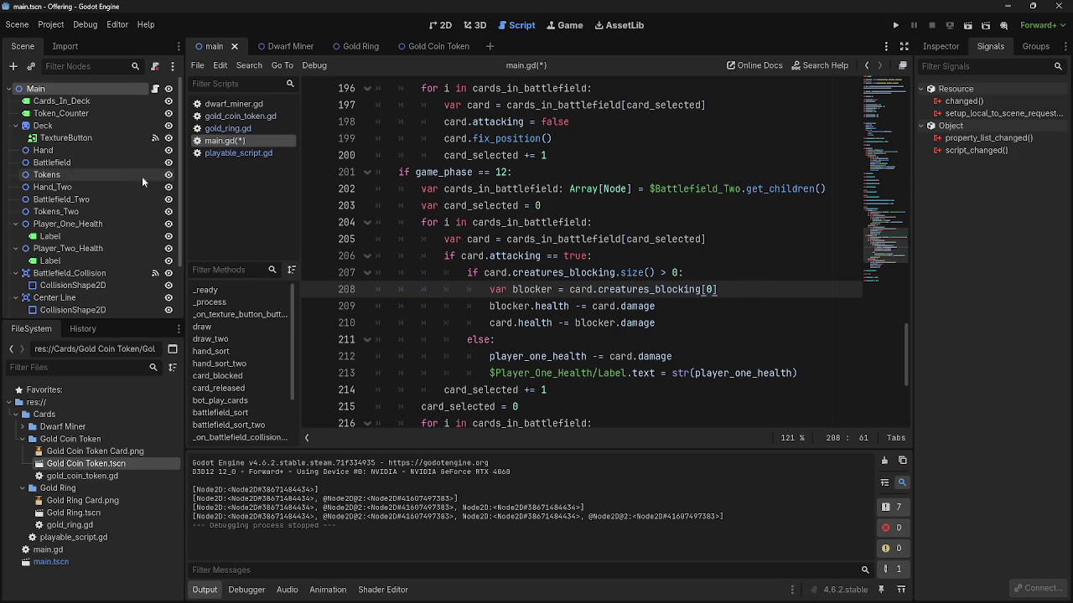
- In playable_script.gd's add_blocker, delete the print(creatures_blocking) debug line
left_click(226, 152)
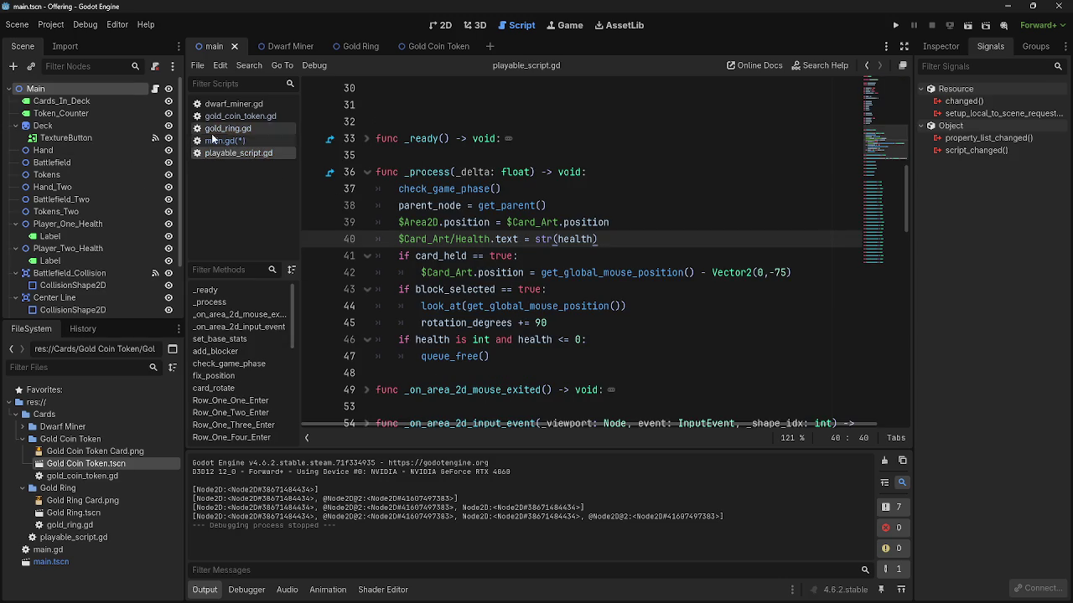
scroll(517, 332, "down", 8)
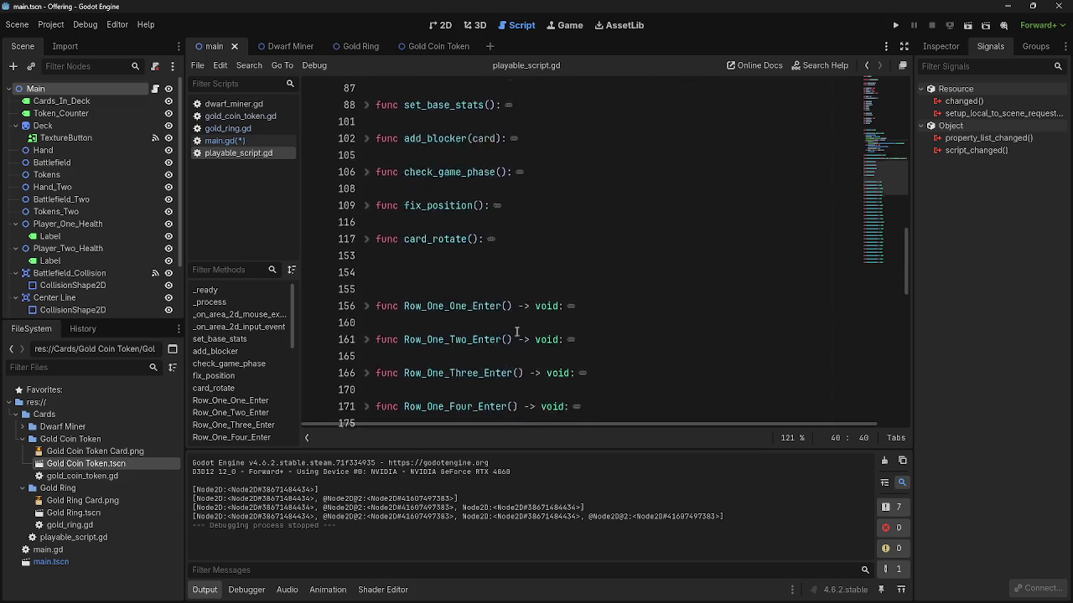
scroll(517, 333, "up", 2)
left_click(367, 239)
left_click(590, 280)
mouse_move(590, 279)
left_mouse_down()
mouse_move(373, 256)
mouse_move(349, 272)
left_mouse_up()
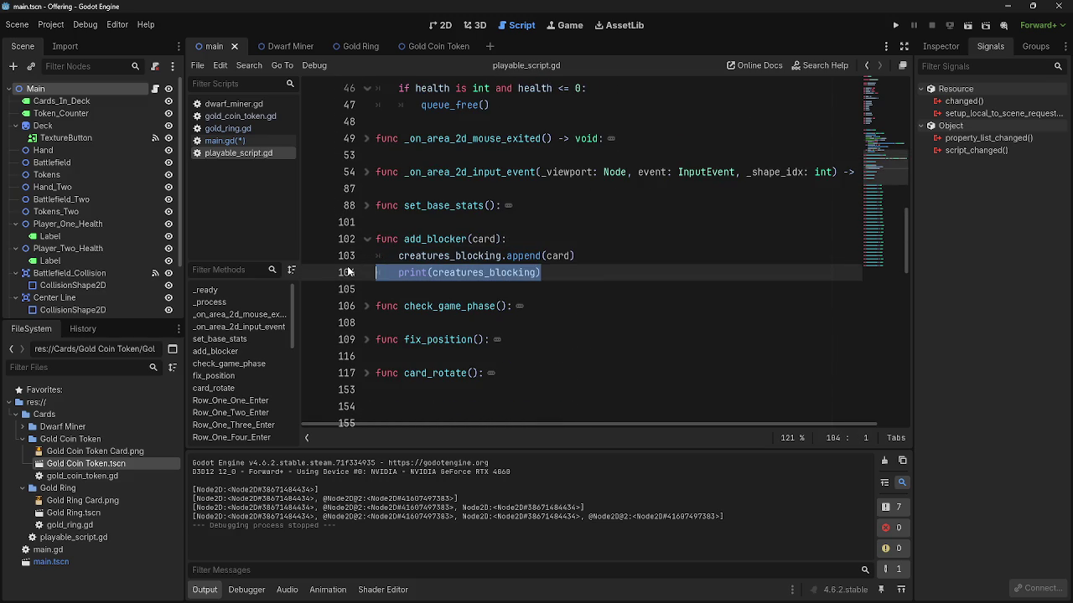
key("BackSpace")
- Return to main.gd with the caret at the end of line 207
left_click(223, 140)
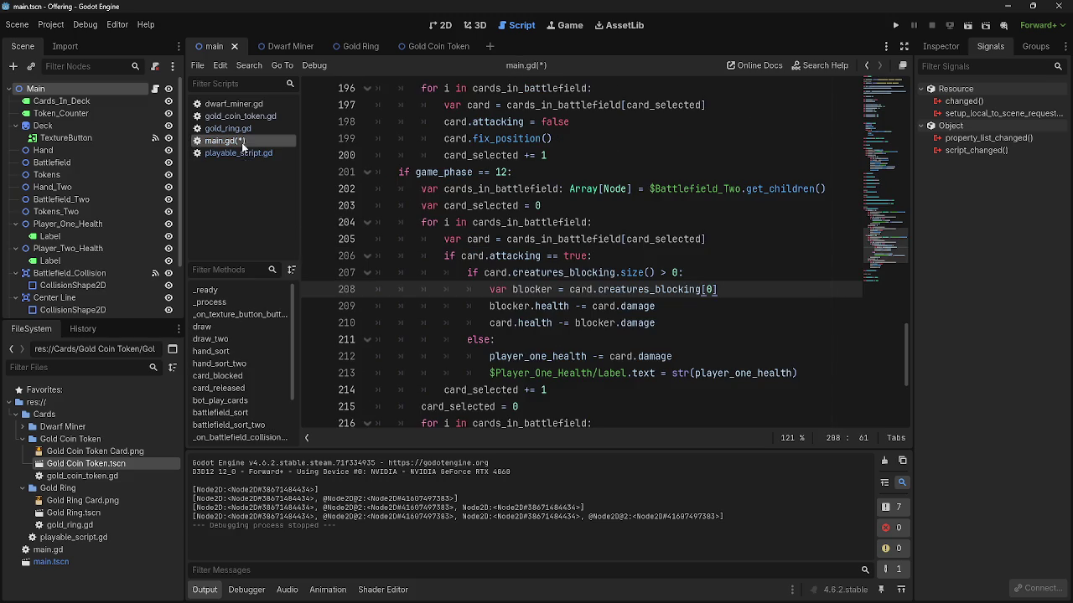
left_click(727, 276)
left_click(729, 290)
left_click(729, 271)
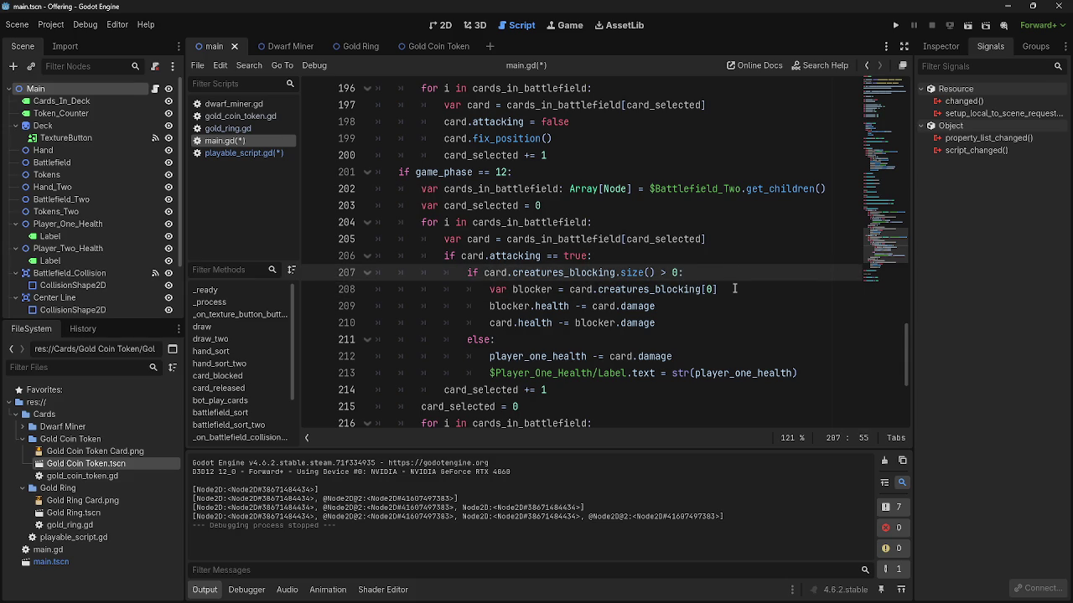
- Add a new line 208 loop header 'for i in card.creatures_blocking:'
key("Return")
type("for ")
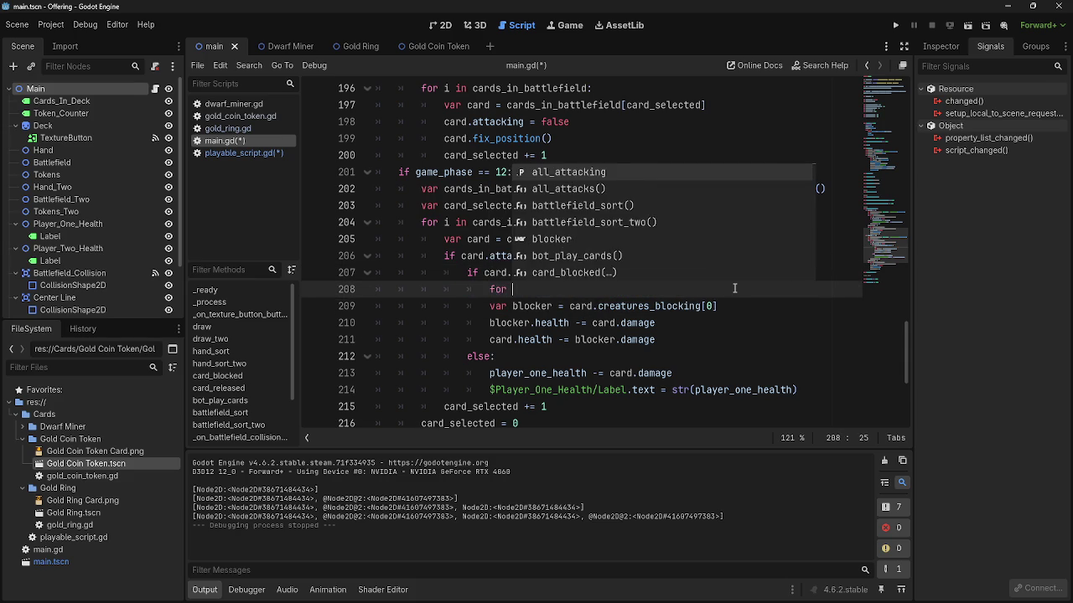
type("card_bl")
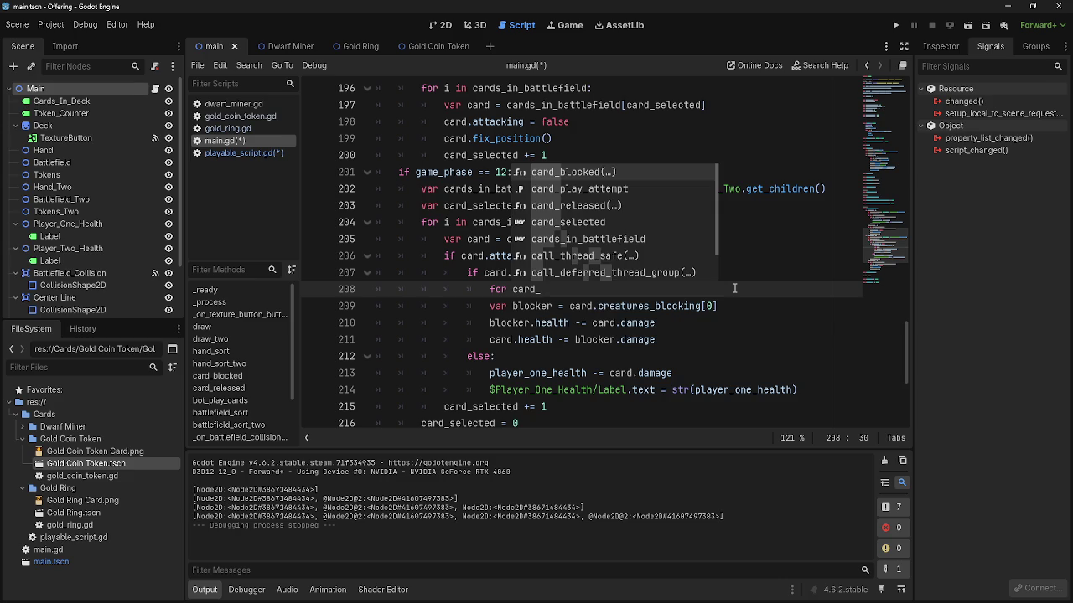
key("BackSpace")
key("BackSpace")
key("BackSpace")
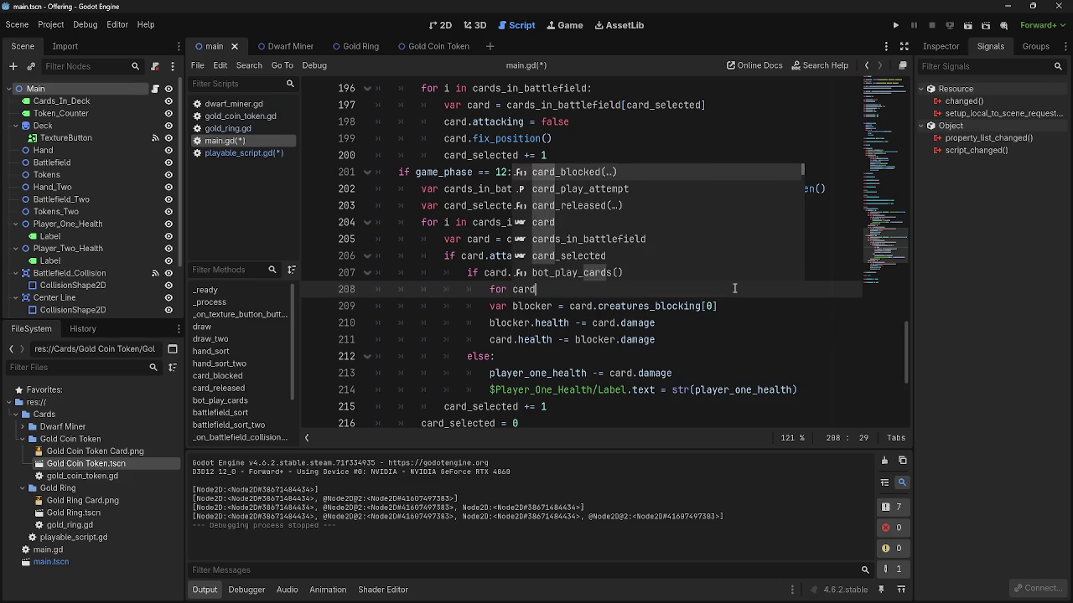
type(".creatu")
key("BackSpace")
key("BackSpace")
key("BackSpace")
type("i in ")
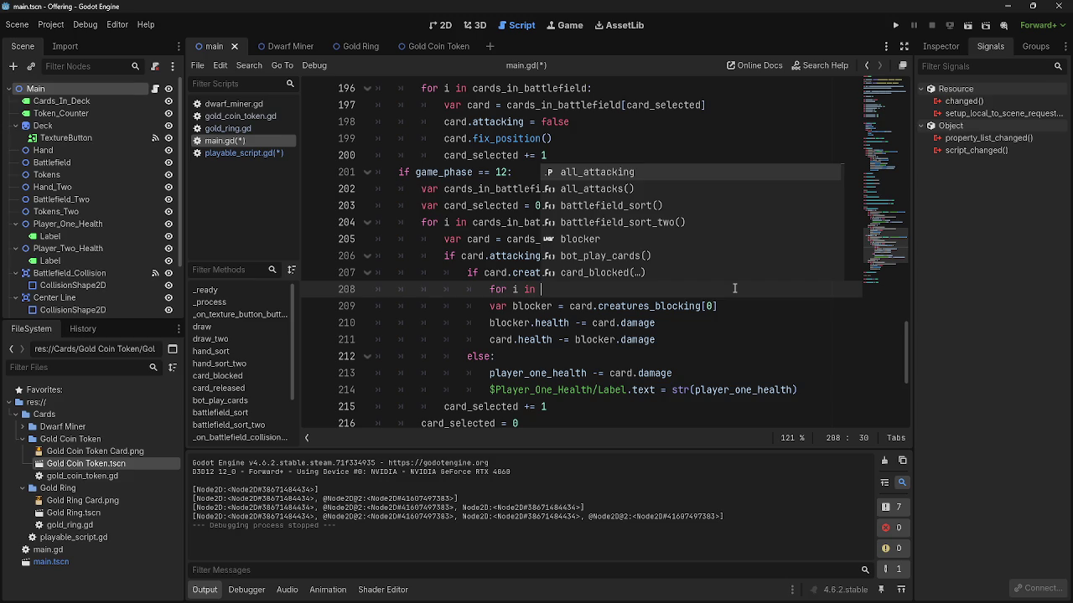
type("card.creatures")
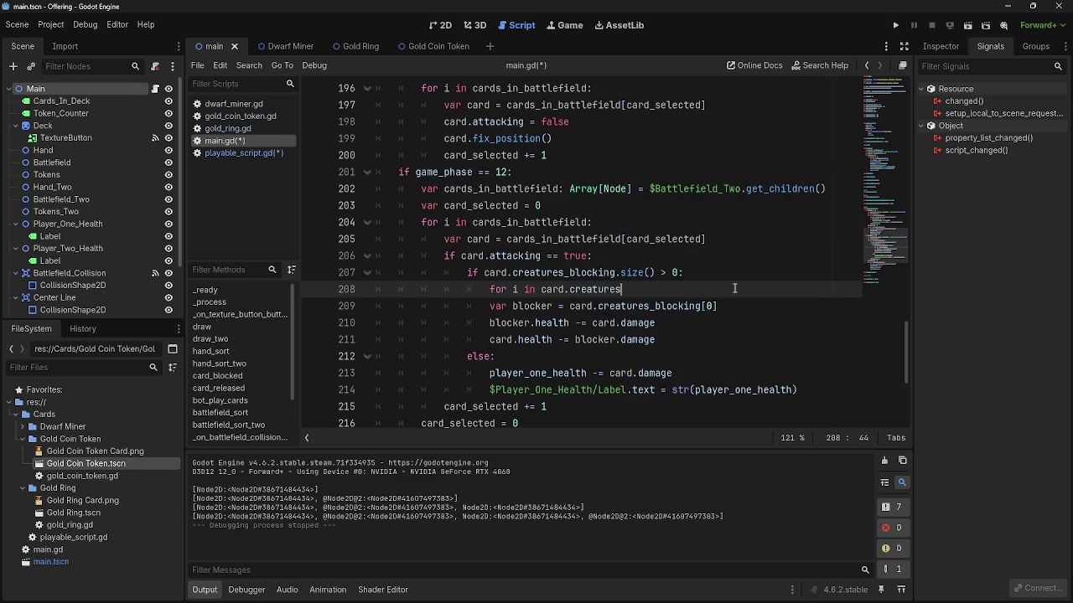
type("_blocking")
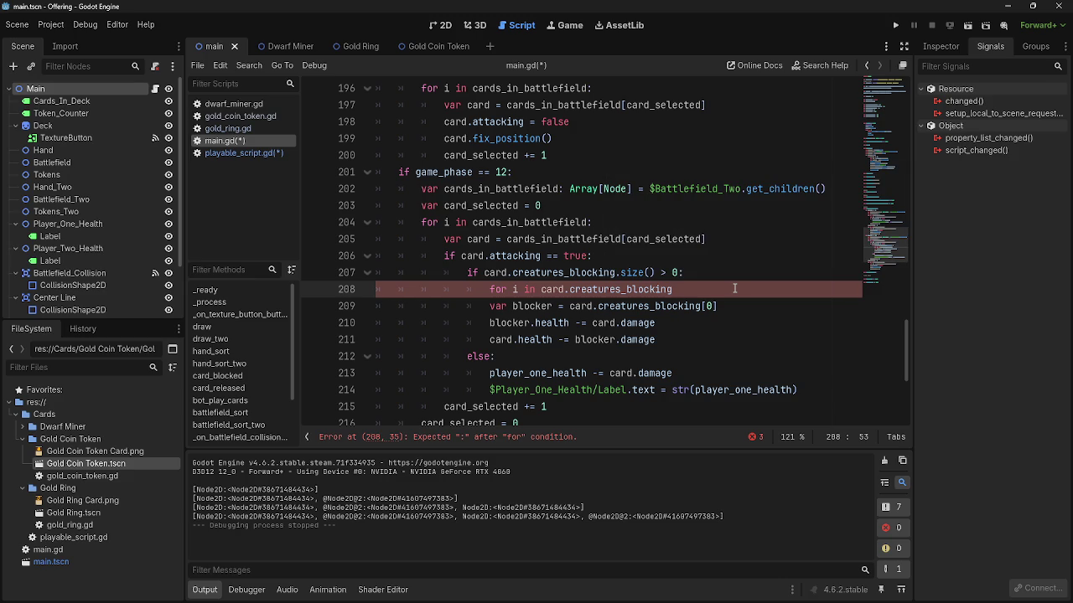
type(":")
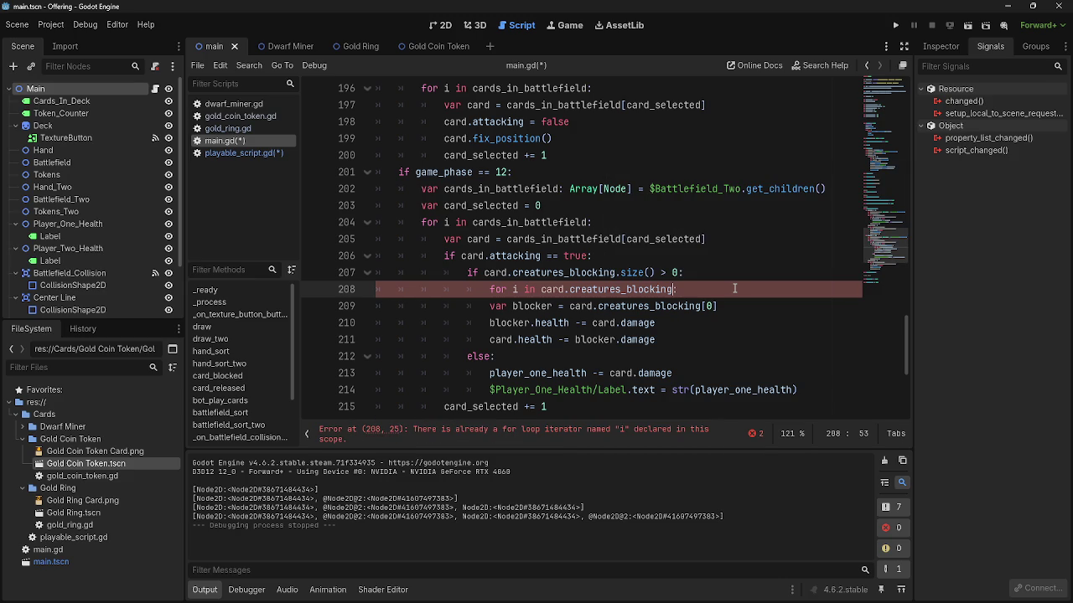
- Inspect the error reported for the new loop on line 208, then bring up the Roulette browser window
left_click(592, 434)
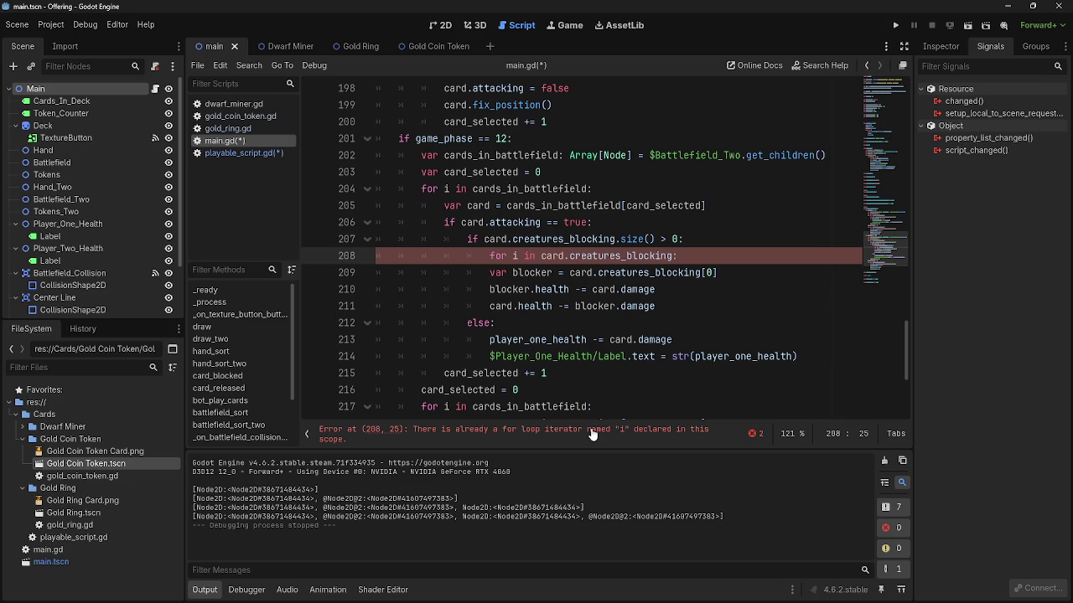
left_click_drag(434, 431, 712, 432)
left_click(718, 436)
left_click(449, 188)
left_click_drag(421, 188, 625, 186)
left_click(490, 256)
key("shift+End")
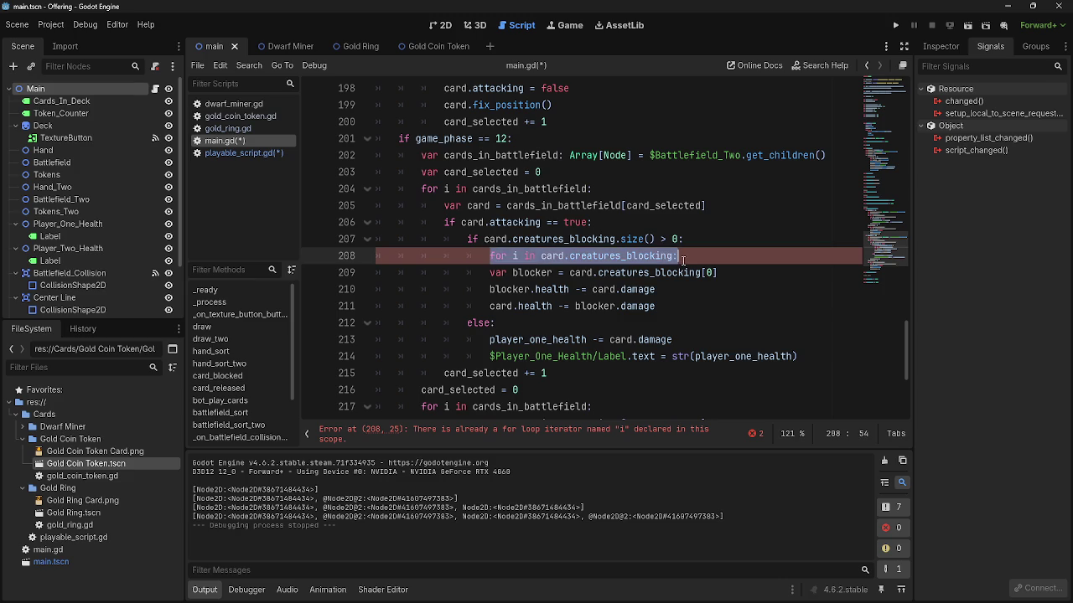
key("End")
left_click(518, 257)
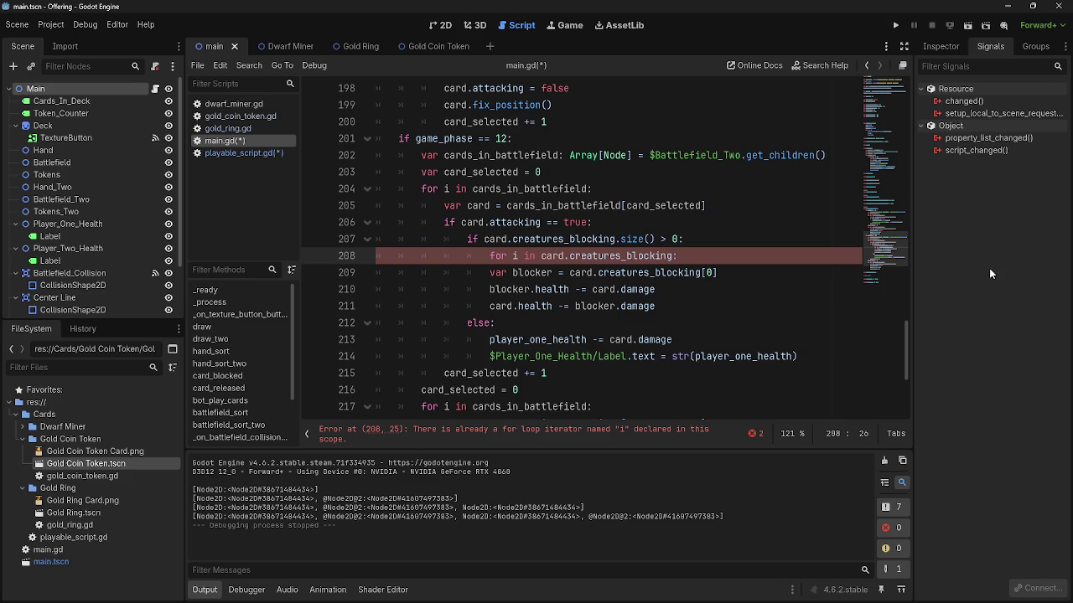
key("alt+Tab")
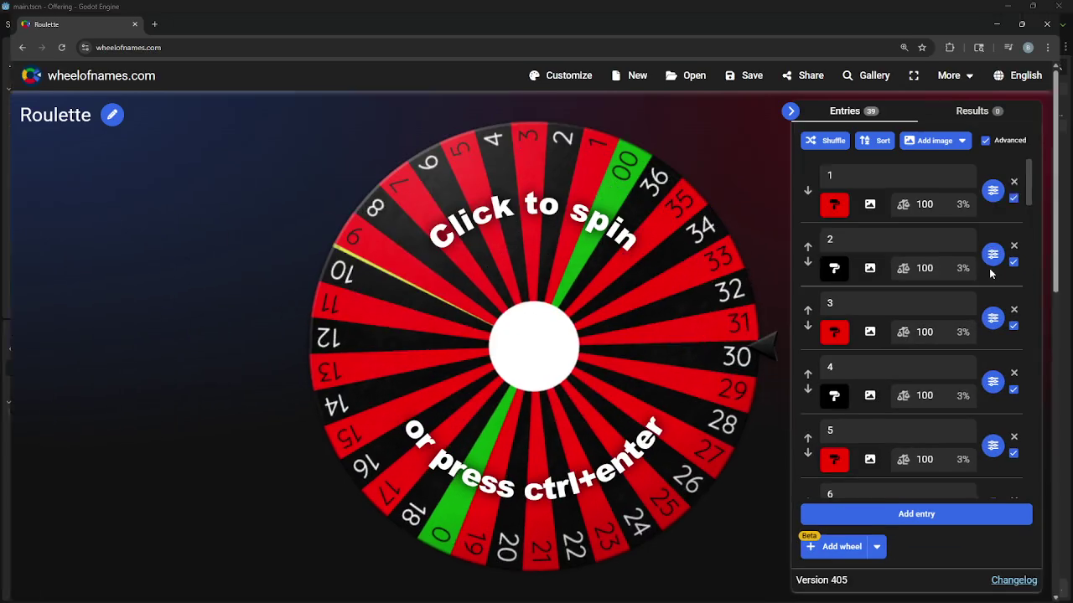
- Spin the Roulette wheel with Ctrl+Enter and return to the Godot editor
key("ctrl+Return")
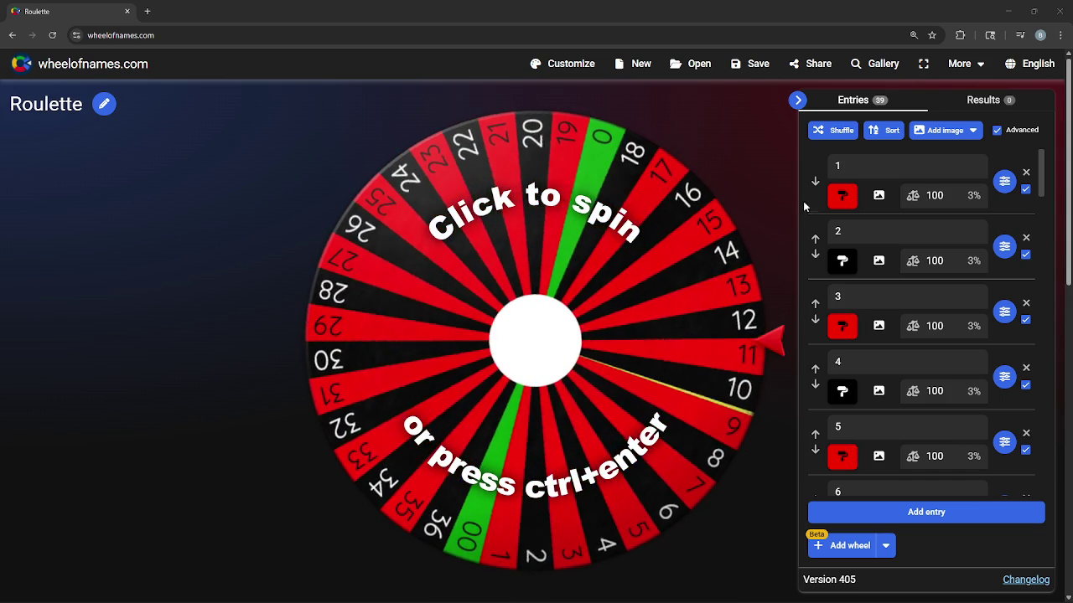
left_click(1007, 10)
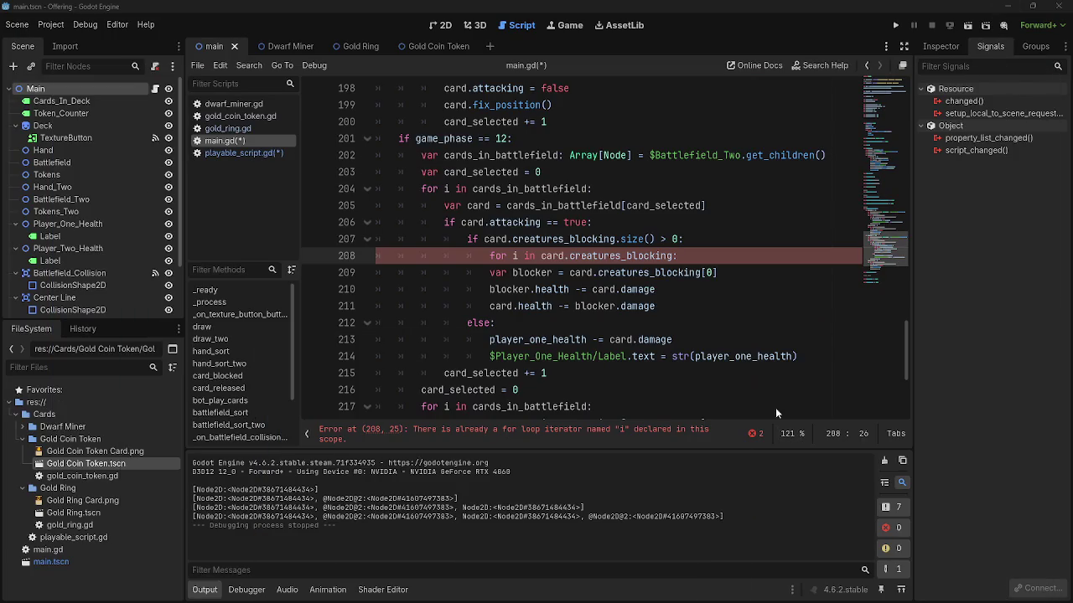
- Rename line 208's loop iterator from i to j
left_click(700, 259)
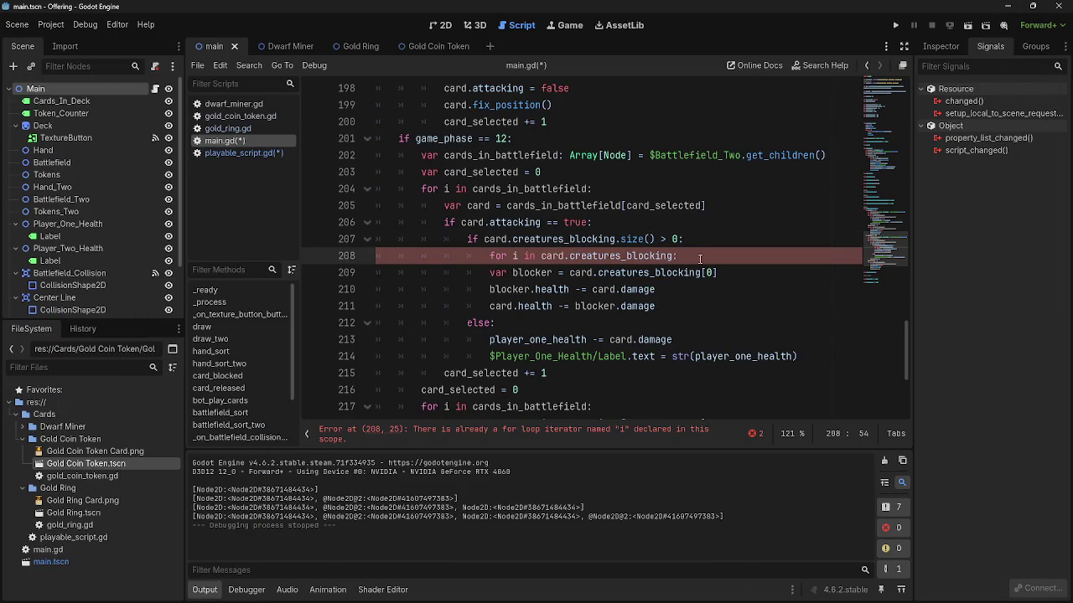
key("alt+Tab")
key("Escape")
left_click(517, 257)
double_click(517, 257)
type("j")
- Indent the blocker damage lines under the j loop and run the game to test
left_click(797, 256)
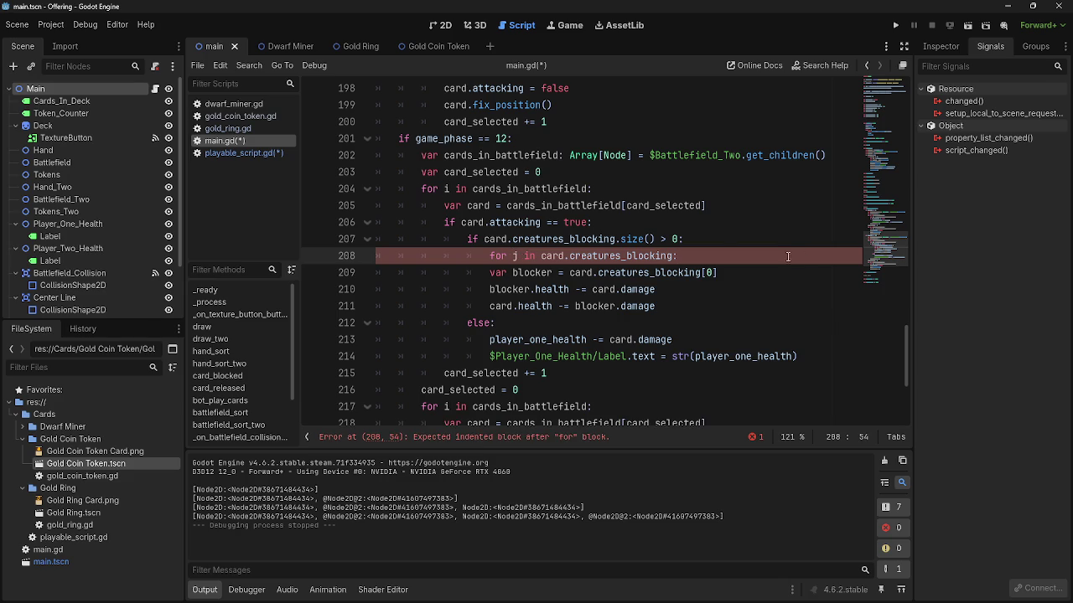
left_click(490, 273)
left_click(729, 314, "shift")
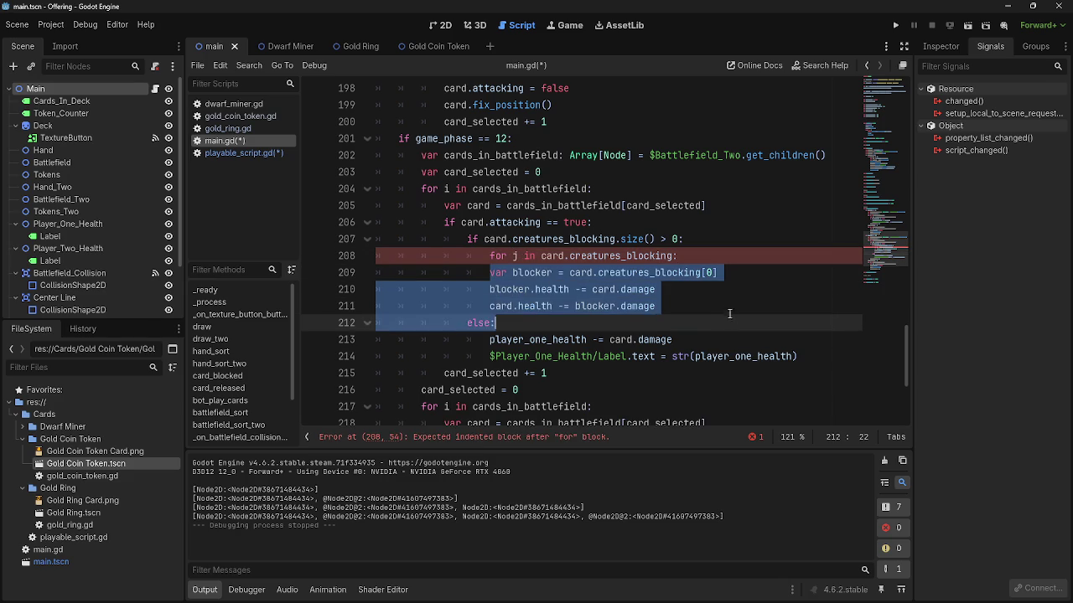
key("shift+Up")
key("Tab")
left_click(726, 272)
left_click(726, 258)
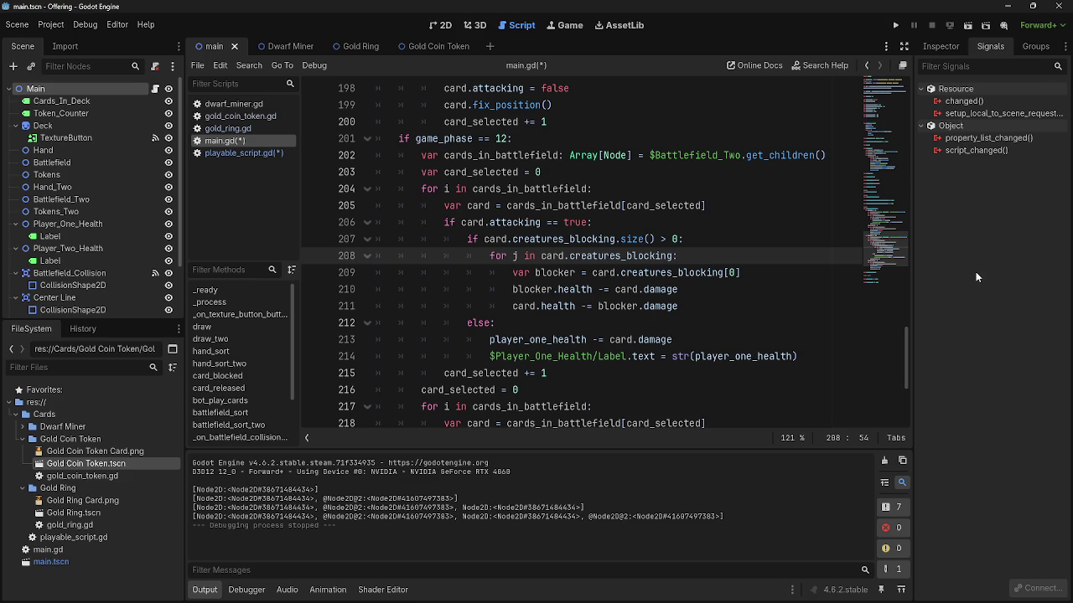
key("alt+Tab")
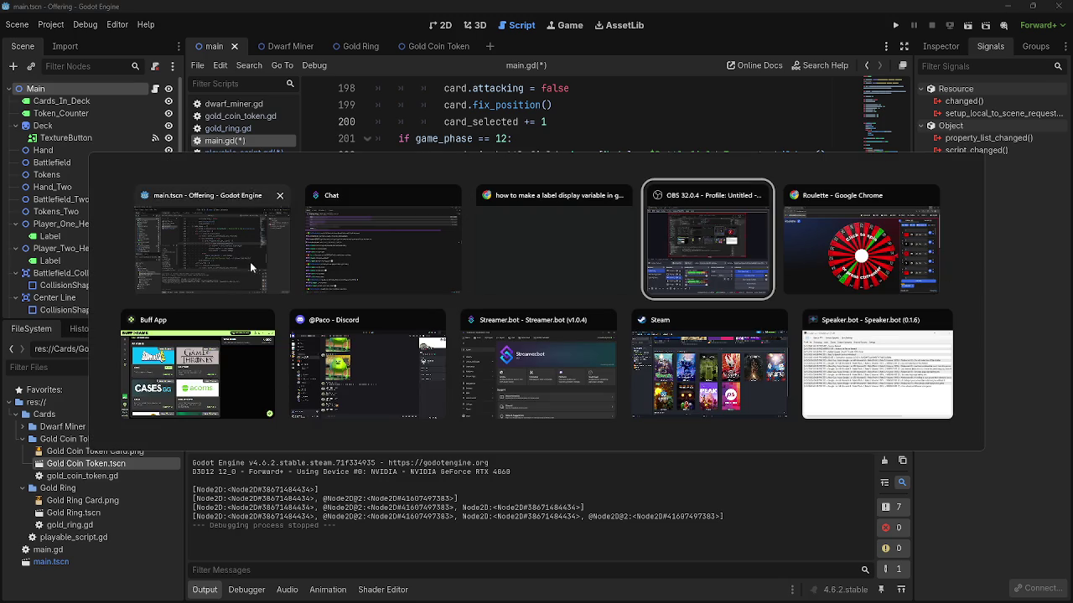
left_click(895, 25)
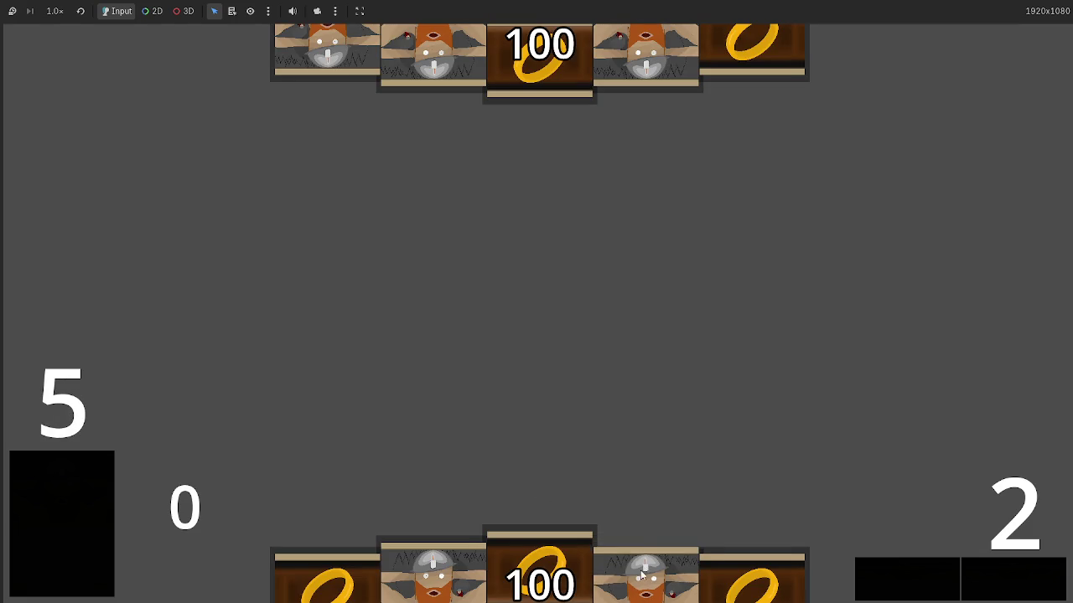
- Play two dwarf cards and advance the phases into the combat damage step
left_click_drag(646, 570, 539, 415)
mouse_move(645, 570)
left_mouse_down()
mouse_move(601, 385)
mouse_move(628, 415)
left_mouse_up()
left_click(1012, 581)
left_click(1006, 583)
left_click(1006, 583)
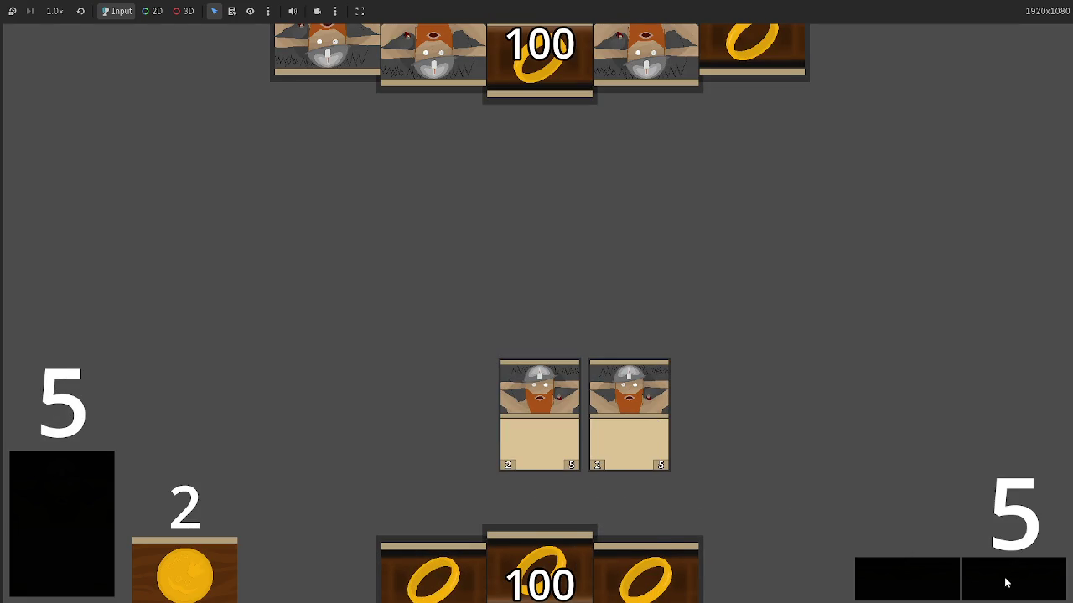
left_click(1006, 582)
left_click(1007, 582)
left_click(1006, 582)
left_click(1006, 582)
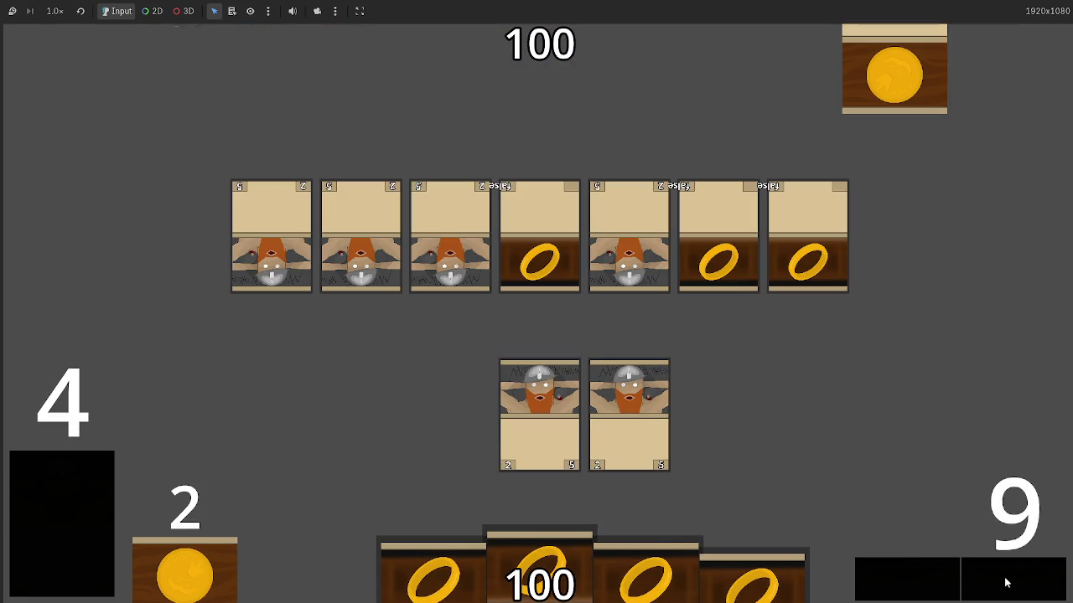
left_click(1007, 582)
left_click(1007, 582)
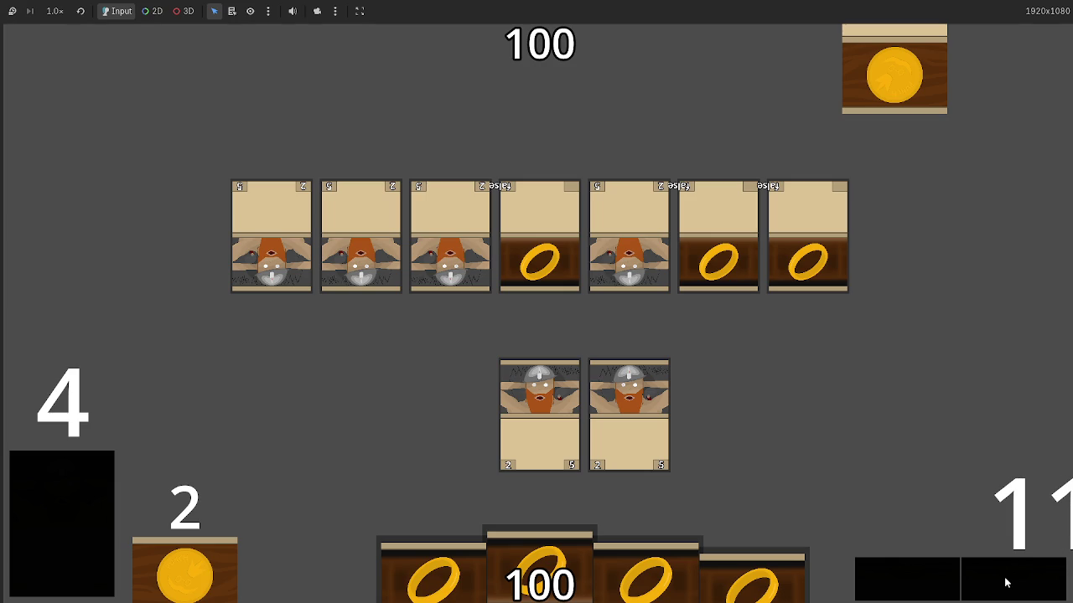
left_click(1006, 583)
left_click(1006, 583)
left_click(990, 582)
left_click(990, 583)
left_click(990, 582)
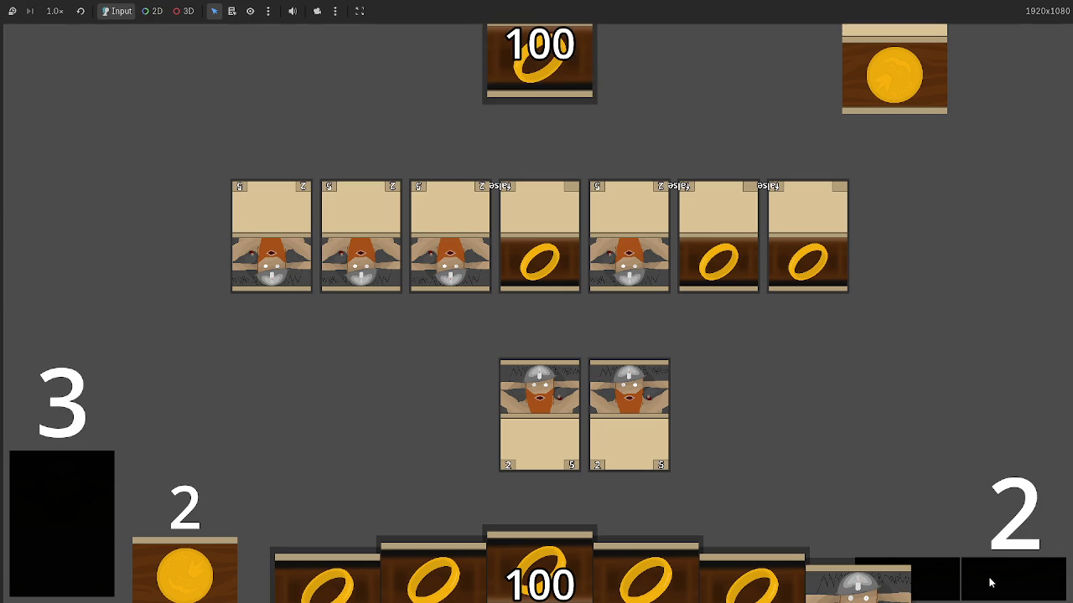
left_click(990, 583)
left_click(990, 583)
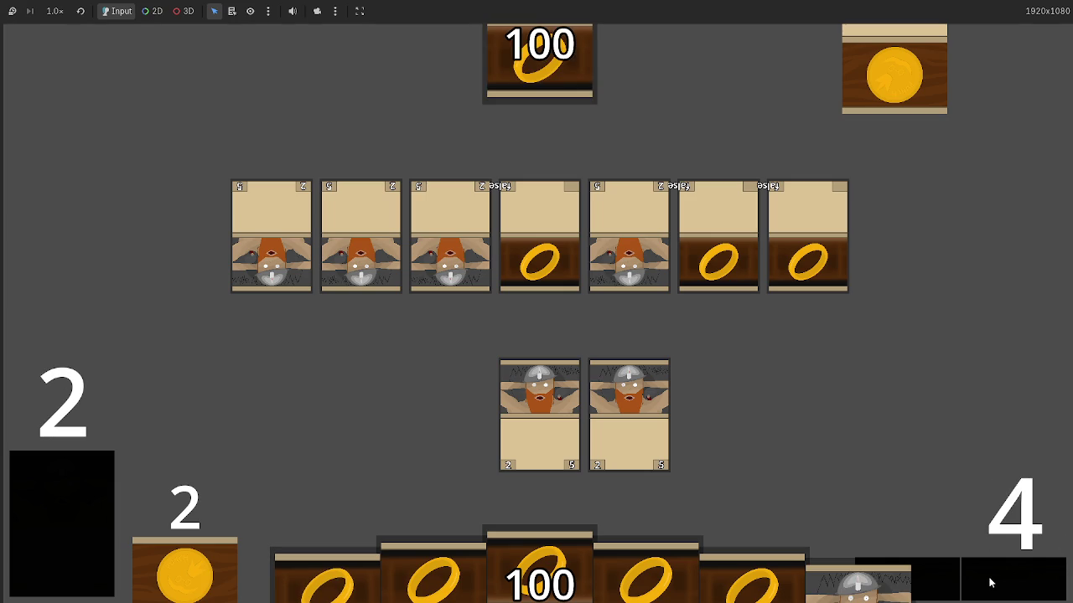
left_click(990, 582)
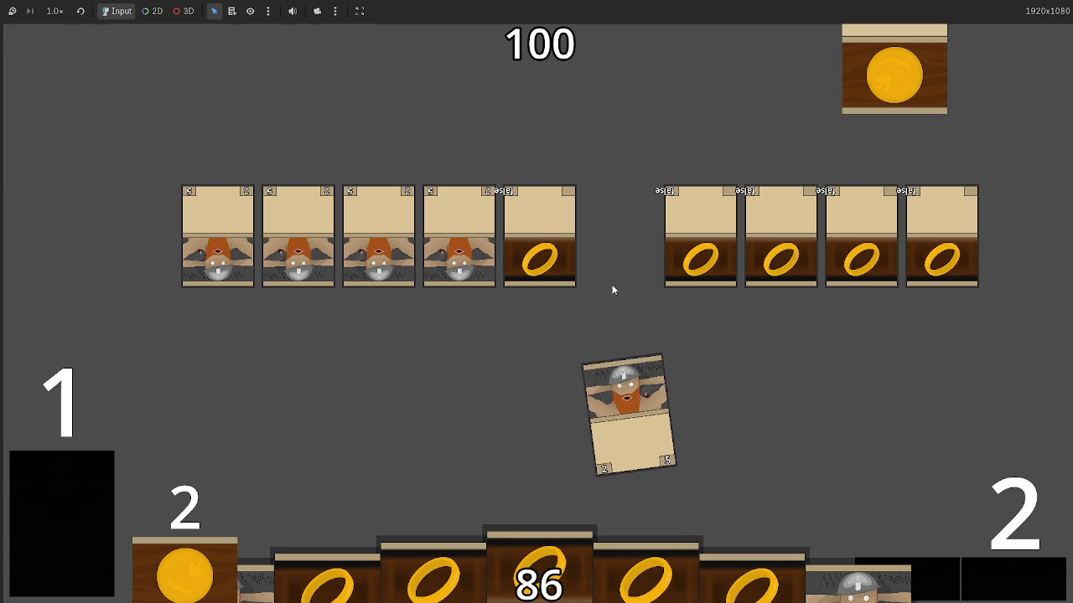
- Stop the game and open playable_script.gd
key("F8")
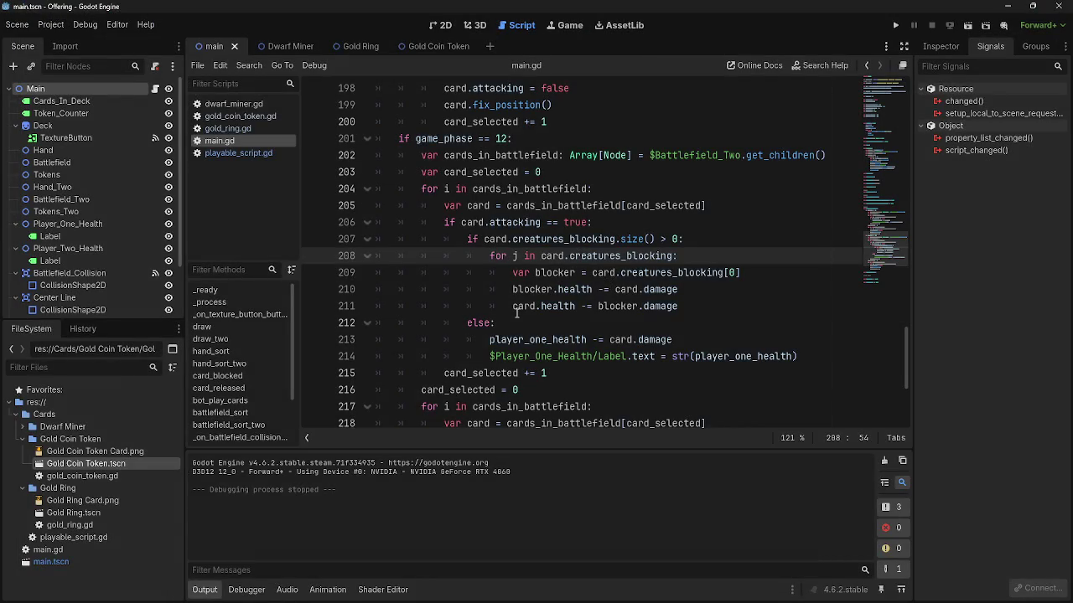
left_click(222, 130)
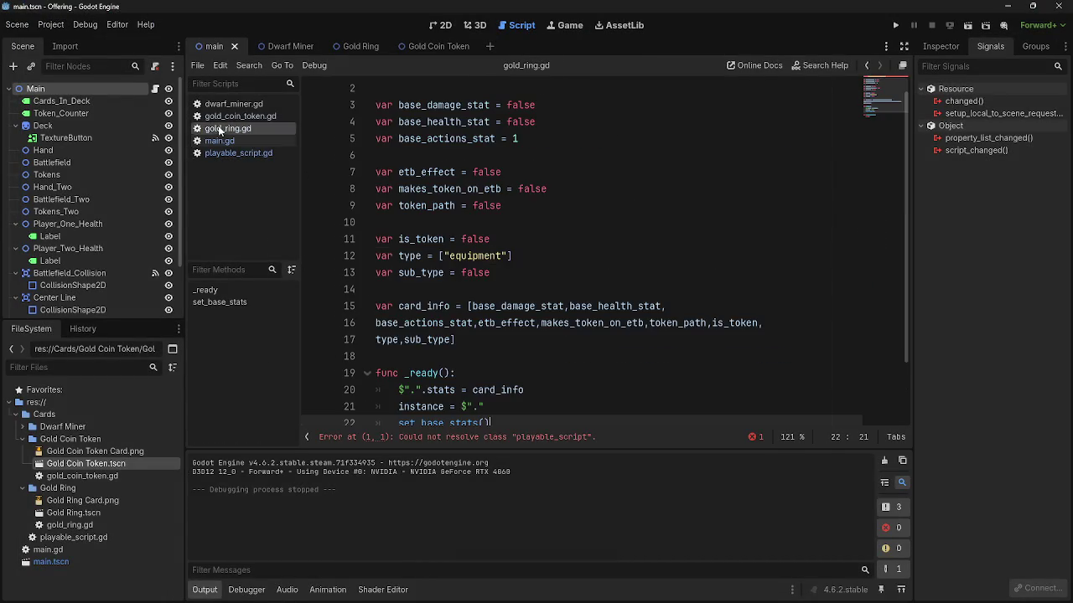
left_click(216, 153)
scroll(506, 299, "up", 10)
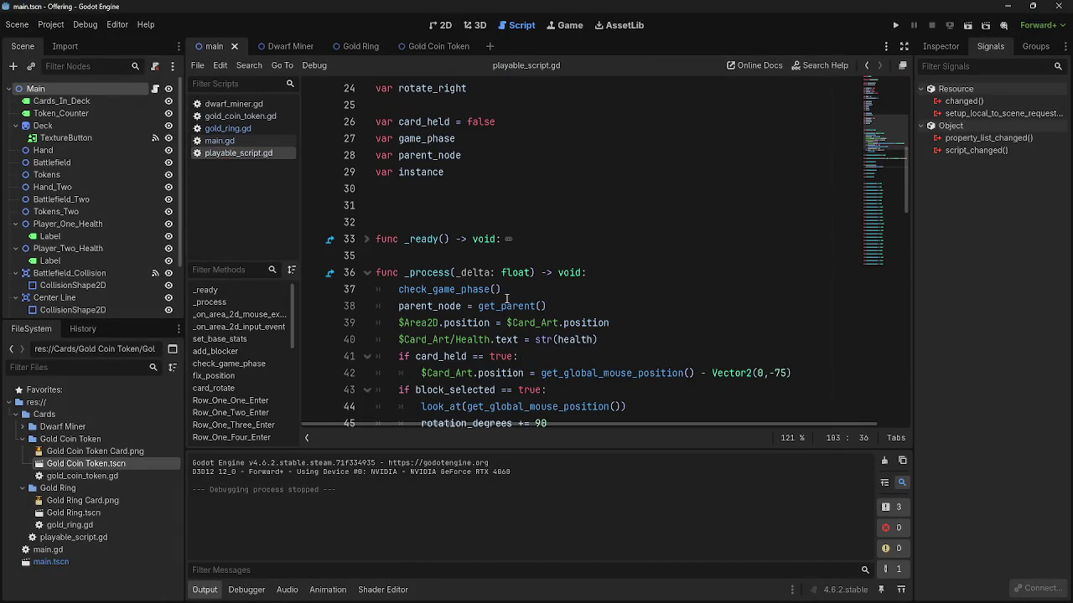
- Insert a new line 40 after line 39 and start an 'if stats[' condition
scroll(506, 300, "down", 1)
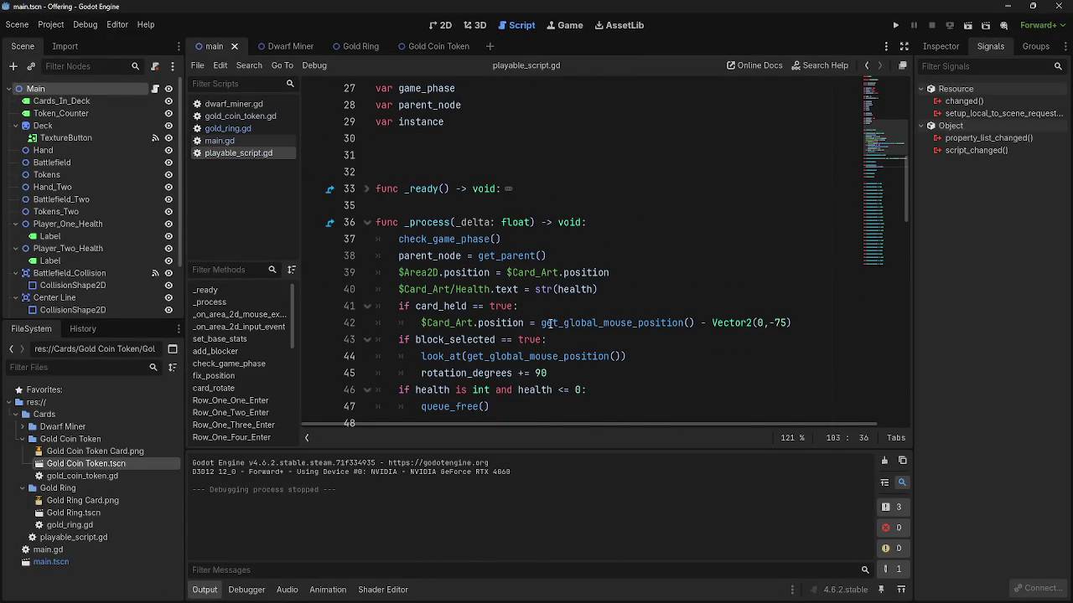
scroll(506, 299, "down", 1)
left_click(640, 225)
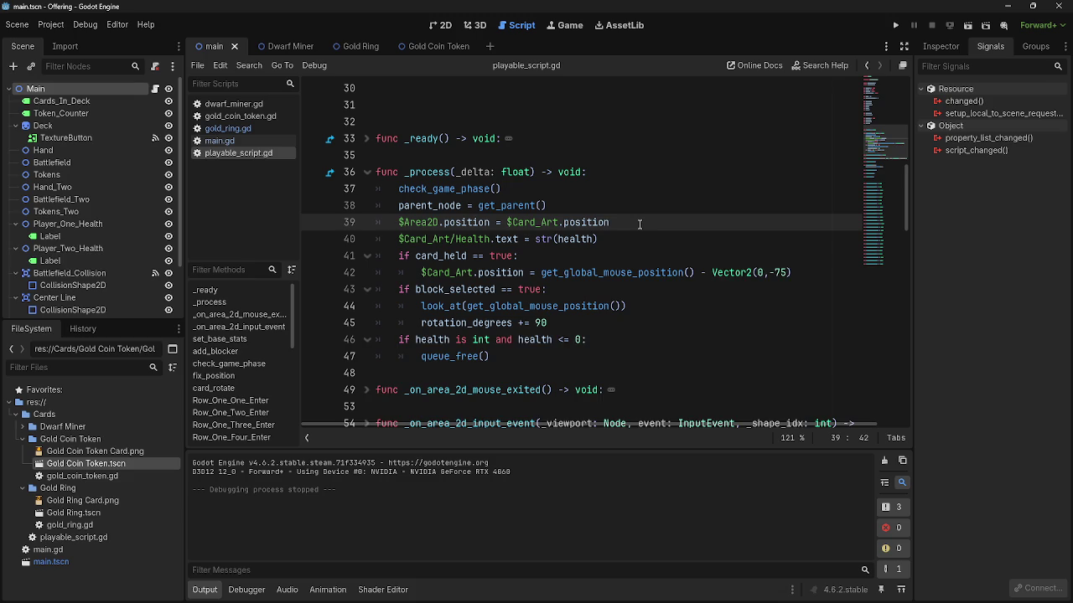
key("Return")
type("if stats")
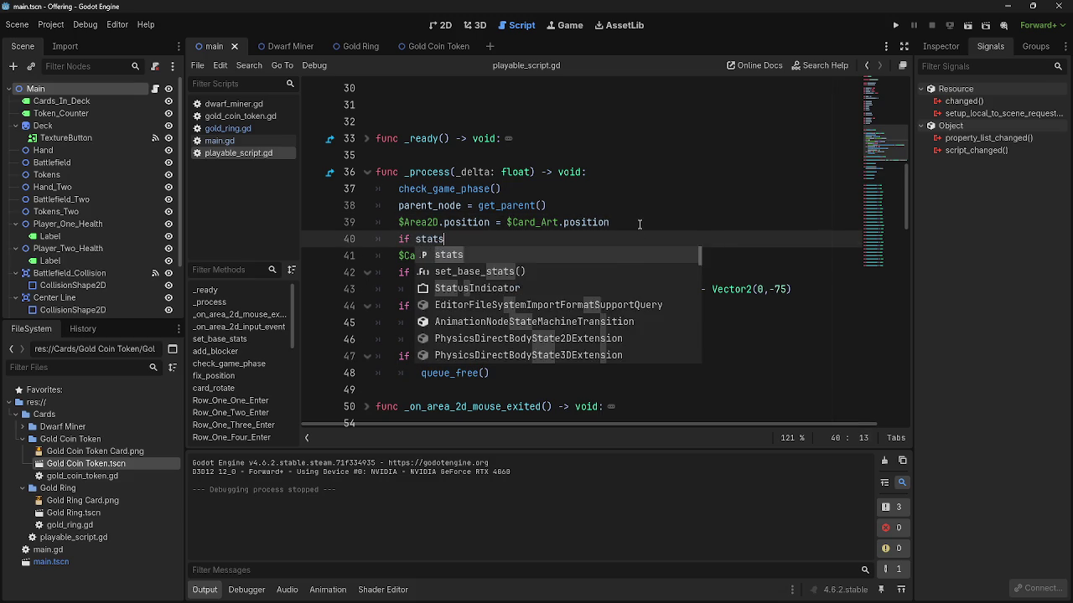
type("[")
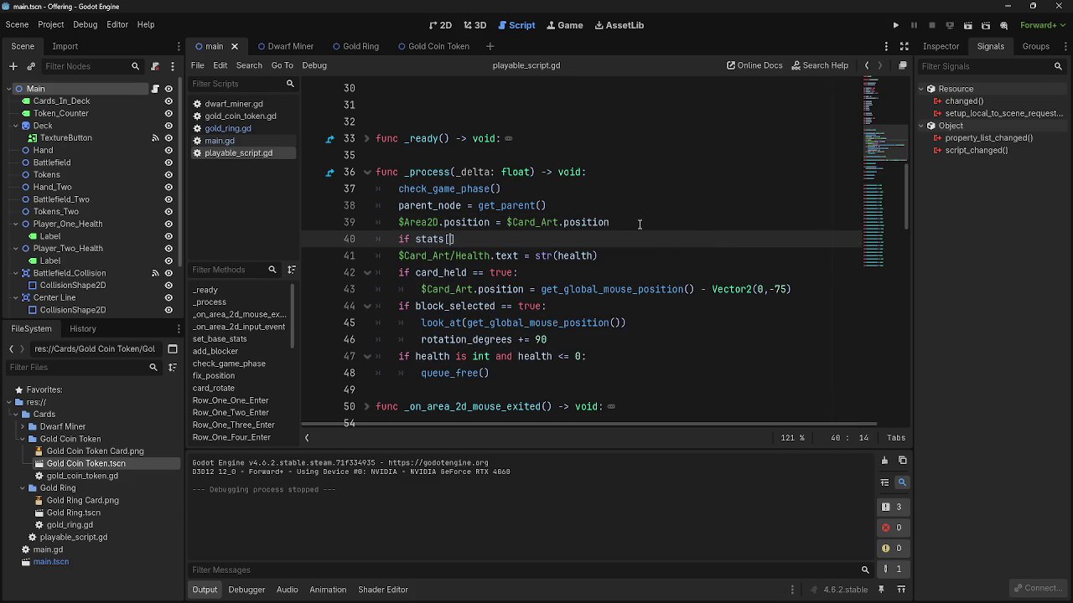
- Locate the existing stats[7].has("creature") check near line 59 and select it for reuse
scroll(639, 224, "down", 15)
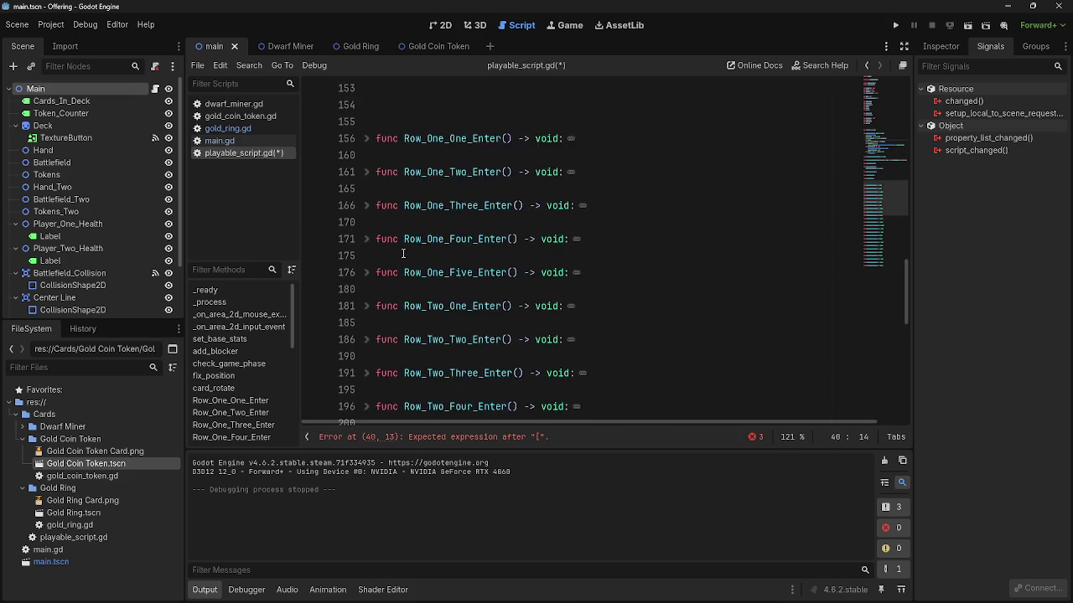
scroll(403, 253, "up", 6)
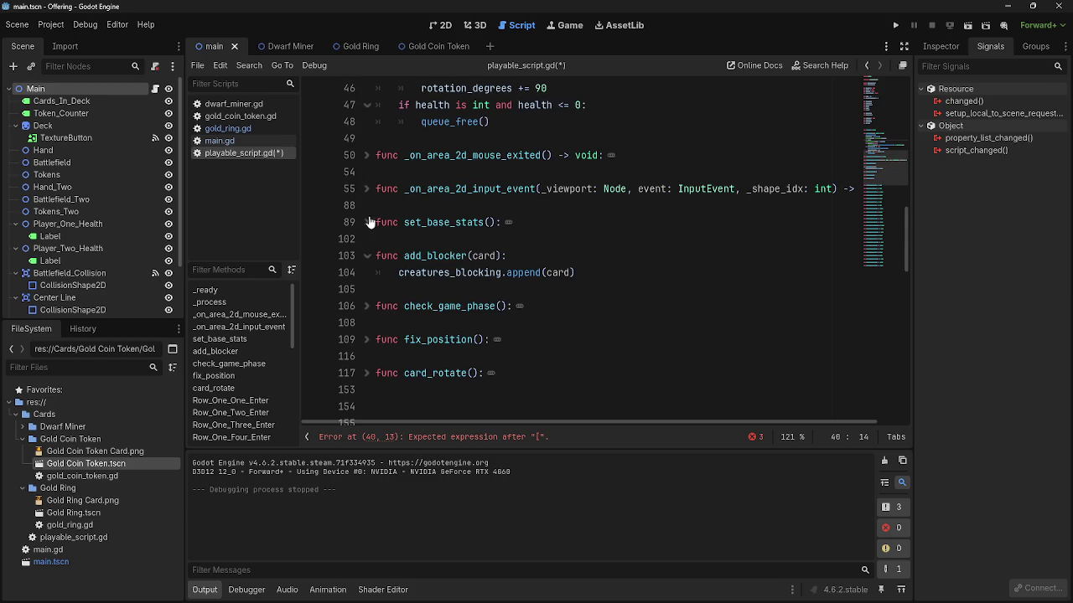
left_click(375, 156)
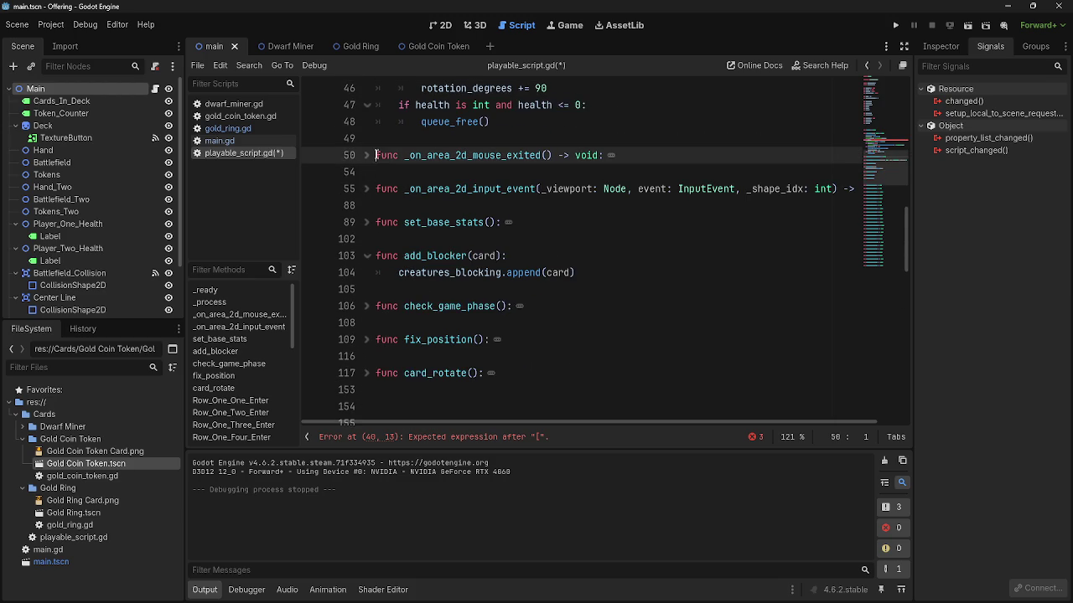
left_click(366, 222)
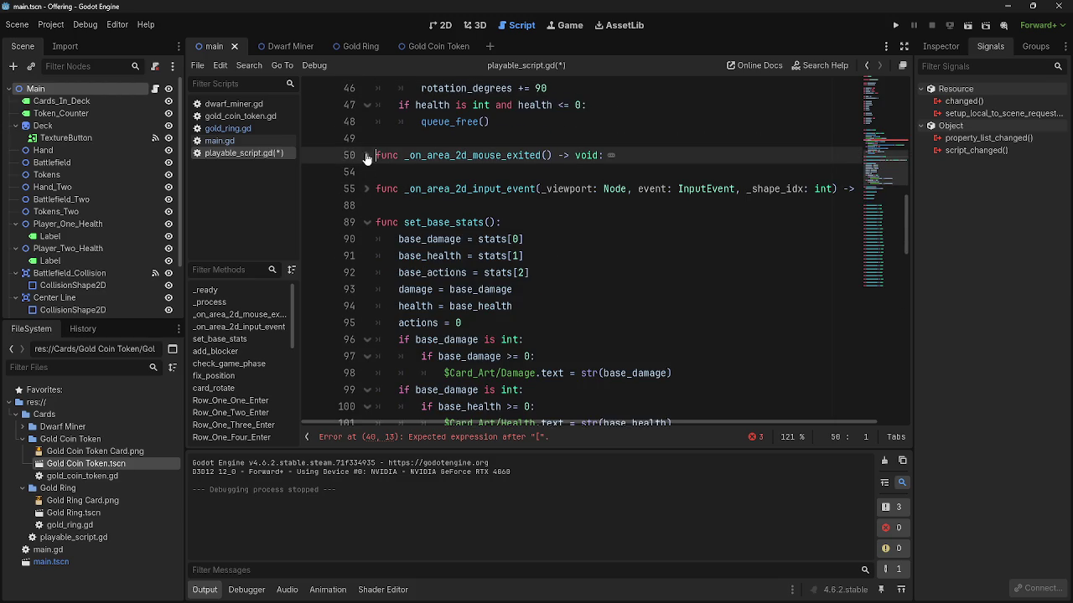
scroll(366, 158, "up", 3)
left_click(378, 306)
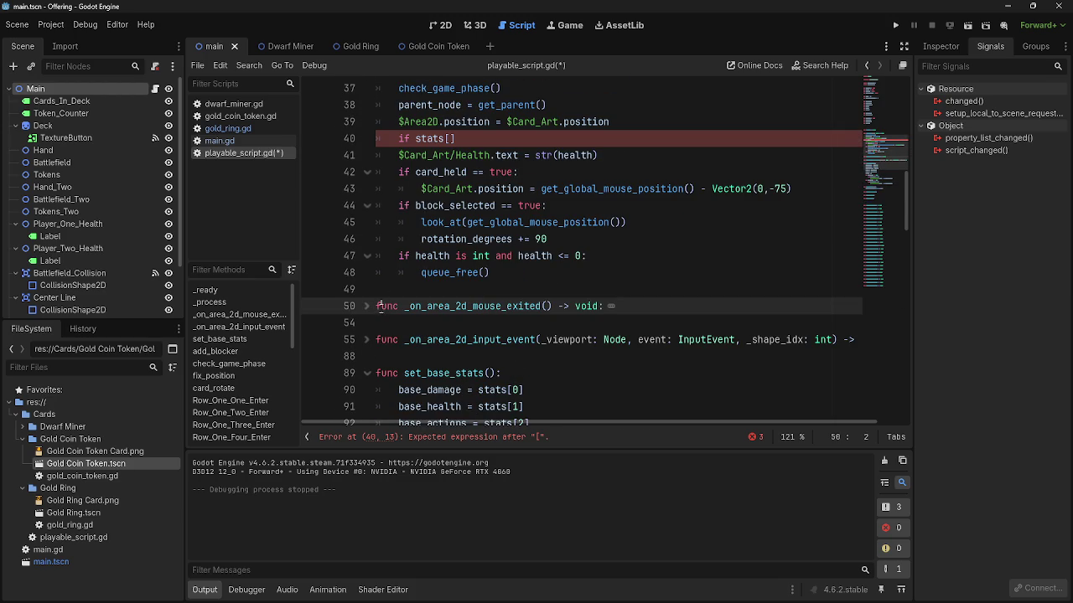
left_click(366, 305)
scroll(374, 310, "down", 2)
scroll(365, 298, "down", 2)
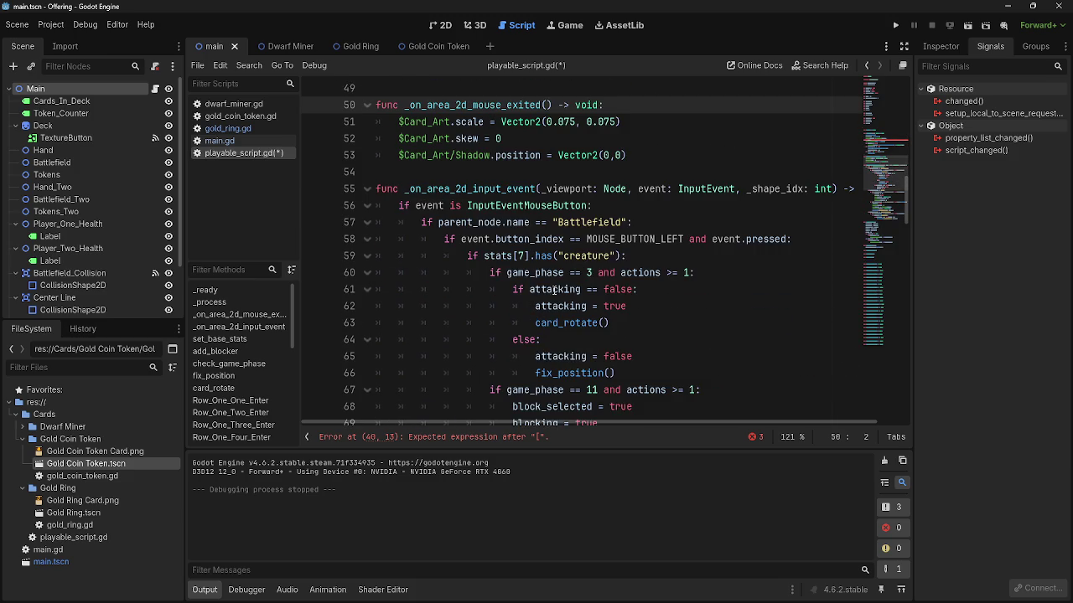
left_click(628, 256)
mouse_move(626, 256)
left_mouse_down()
mouse_move(467, 256)
mouse_move(416, 240)
left_mouse_up()
scroll(609, 303, "up", 2)
scroll(609, 303, "up", 5)
- Paste the creature check onto line 40, drop the doubled if, and indent line 41 under it
type("if stats[7].has(\"creature\"):")
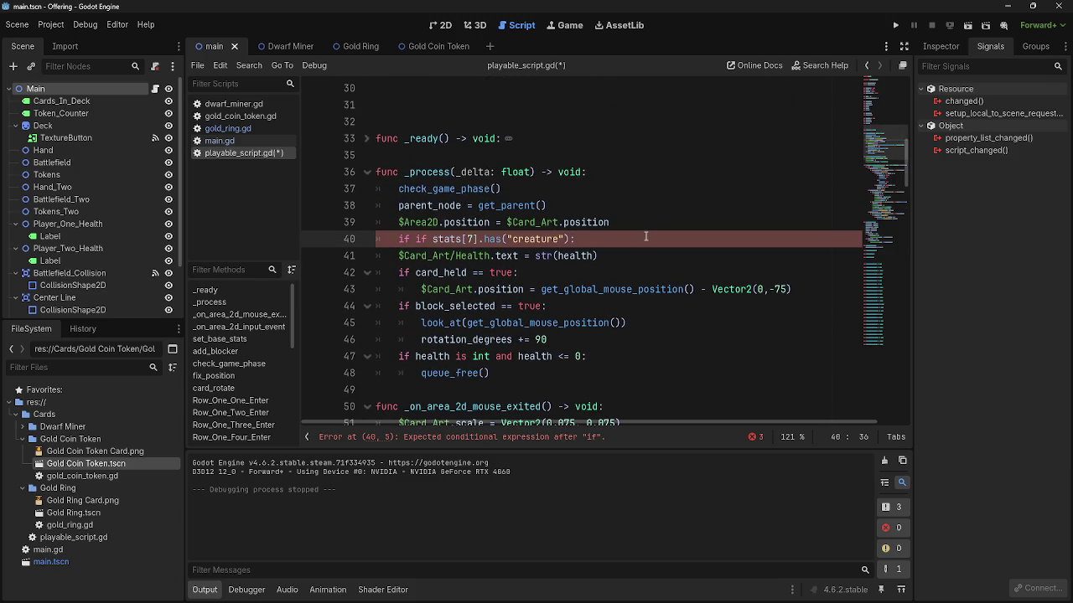
key("Home")
key("Right")
key("Right")
key("Delete")
key("Delete")
key("Delete")
key("Delete")
key("Delete")
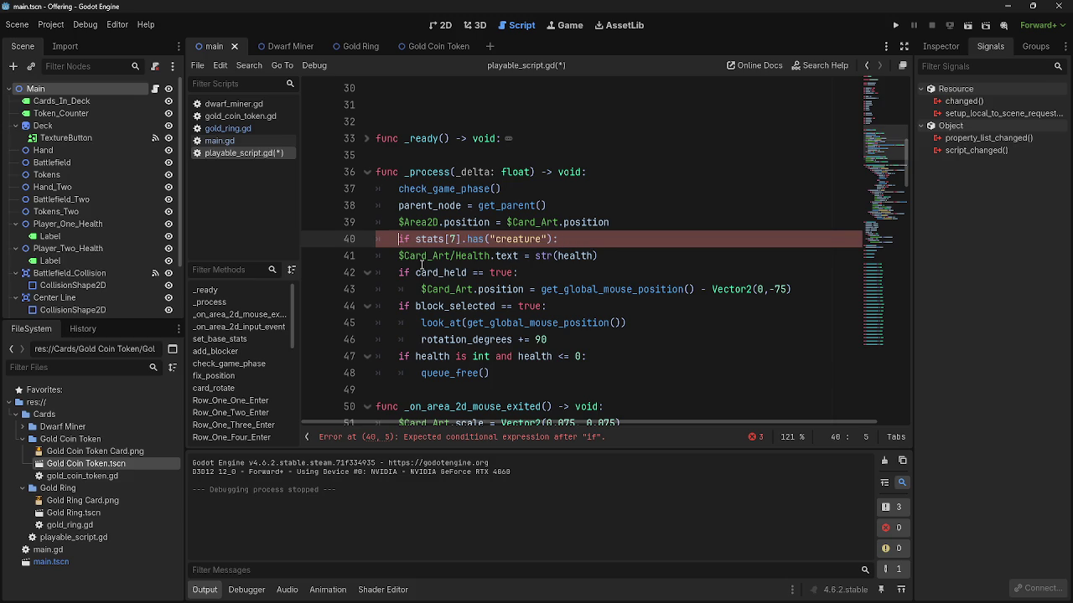
key("Down")
key("Home")
key("Tab")
key("End")
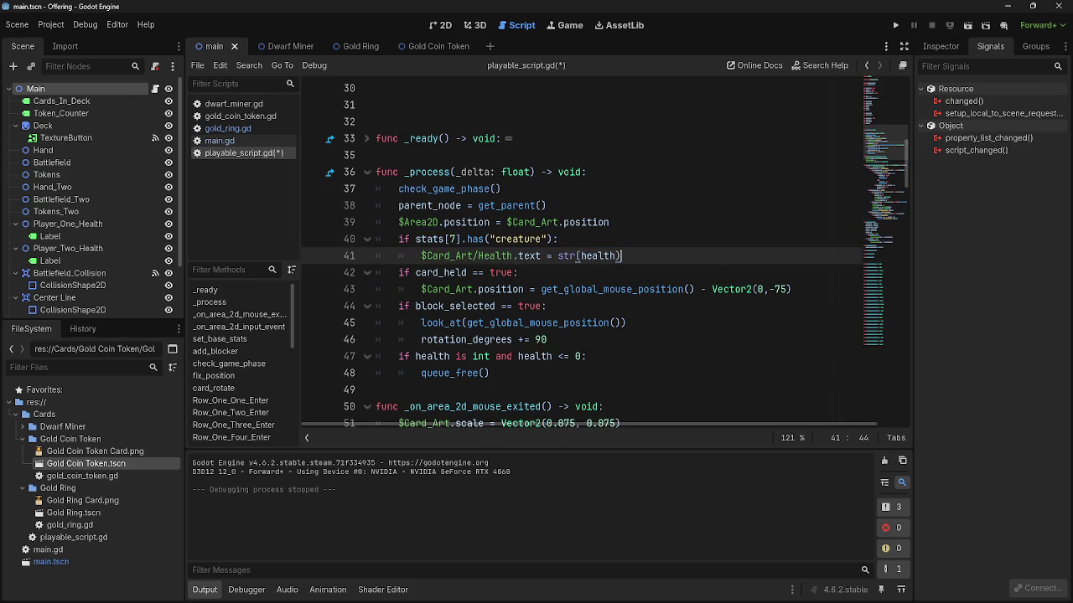
key("alt+Tab")
key("alt+Tab")
key("alt+Tab")
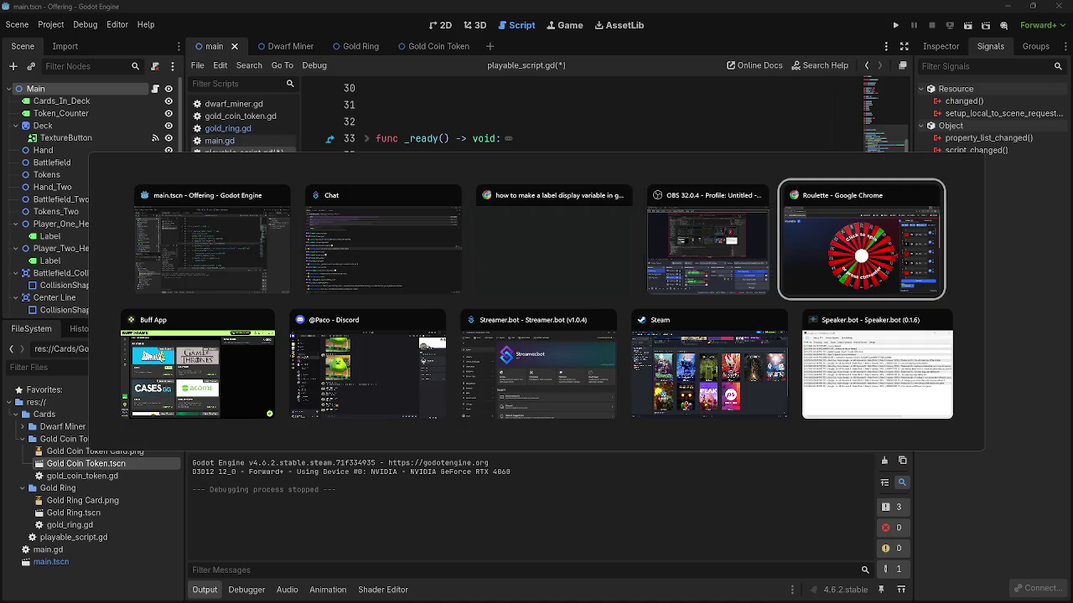
- Check the closed Twitch wheel prediction (Gold leading at 47%), then return to the Roulette tab
key("alt+Tab")
key("alt+Tab")
key("alt+Tab")
key("alt+Tab")
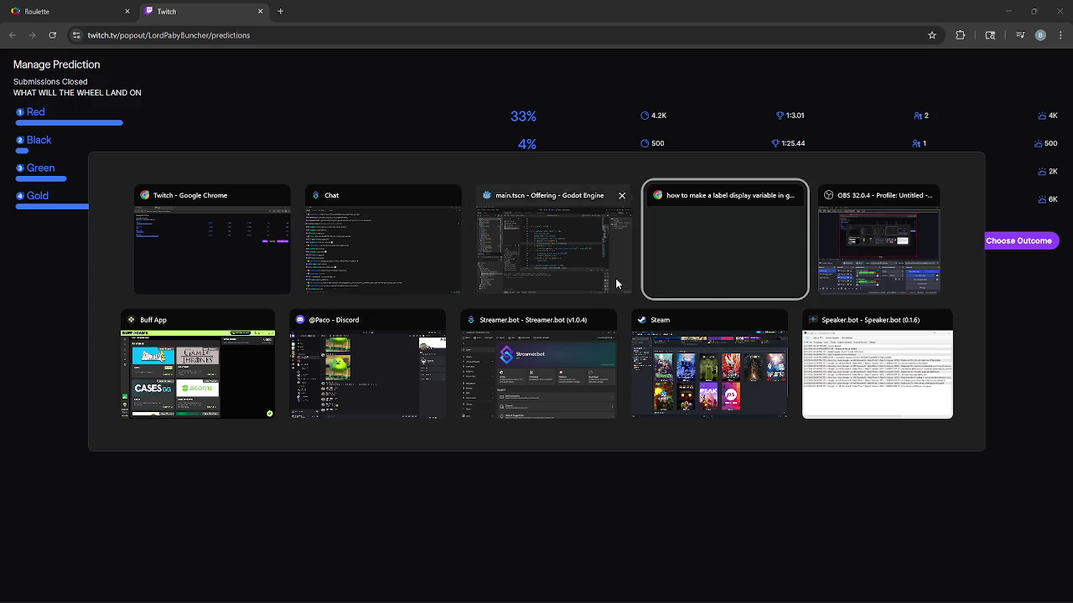
key("Escape")
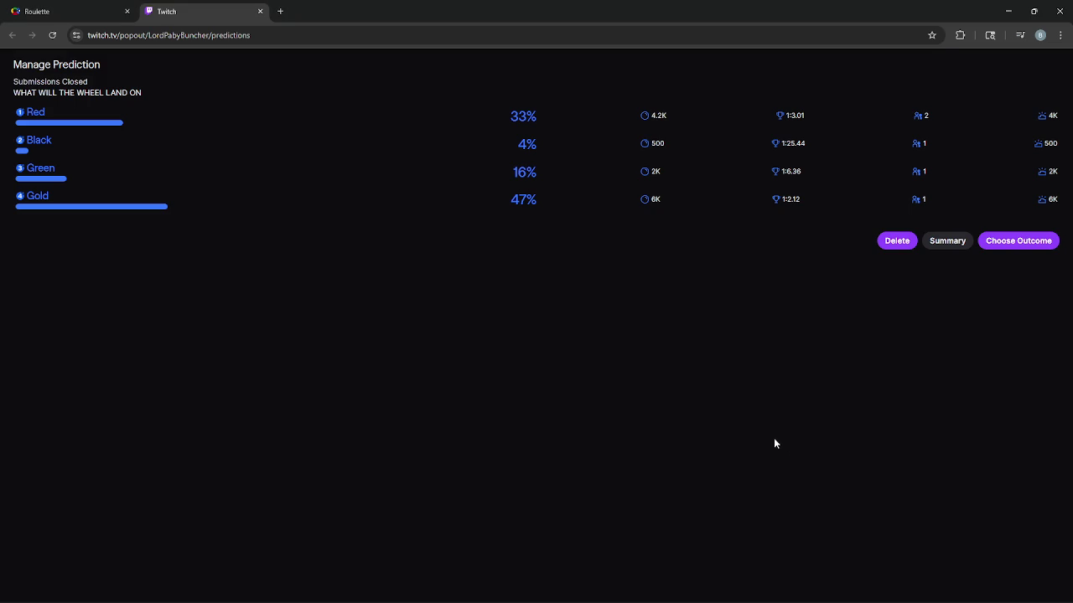
key("alt+Tab")
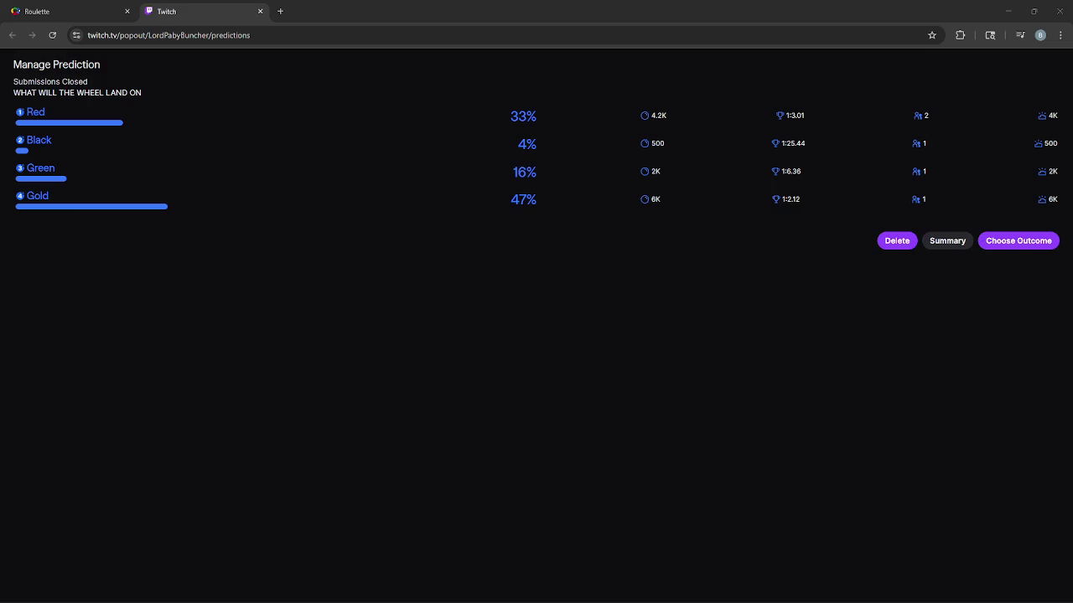
key("alt+Tab")
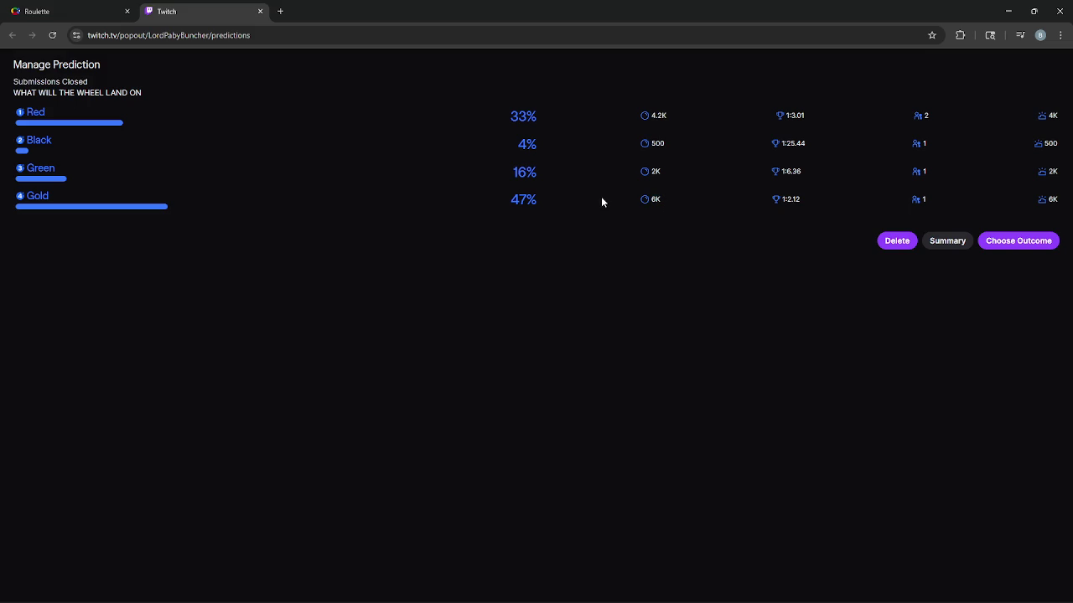
mouse_move(1045, 207)
left_click(90, 10)
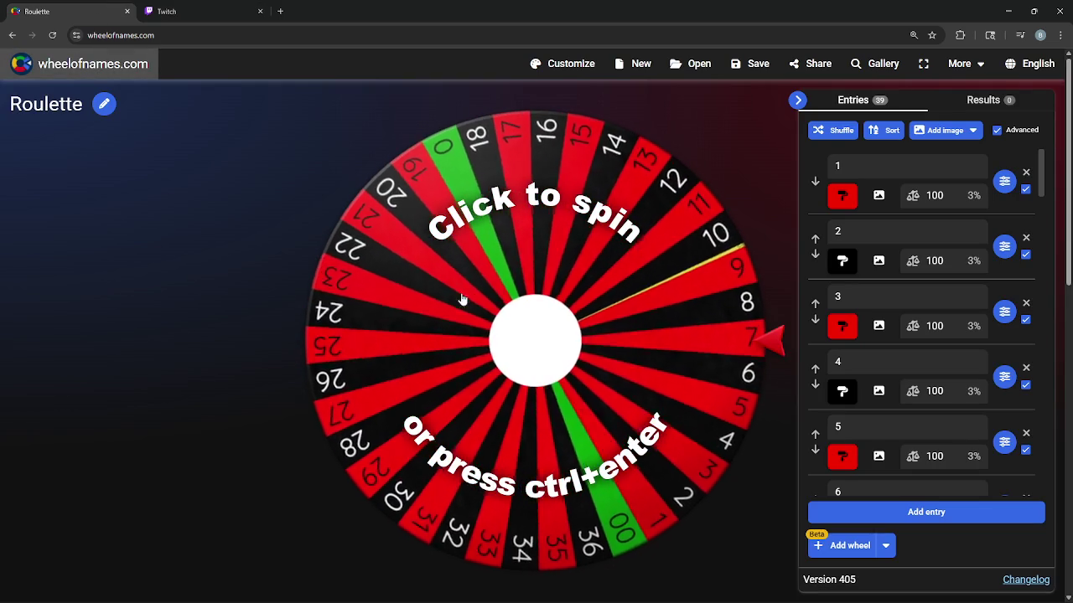
- Spin the 39-entry Roulette wheel
left_click(440, 278)
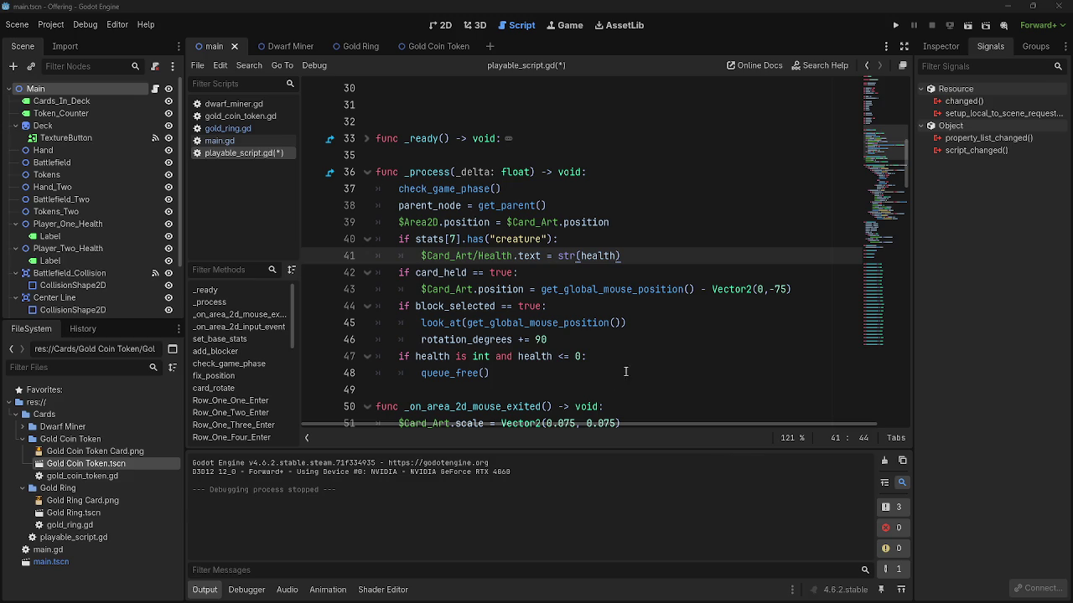
- Test-run the card game to check the card health labels, then stop it with F8
left_click(599, 289)
left_click(659, 255)
left_click(649, 273)
left_click(652, 260)
left_click(895, 28)
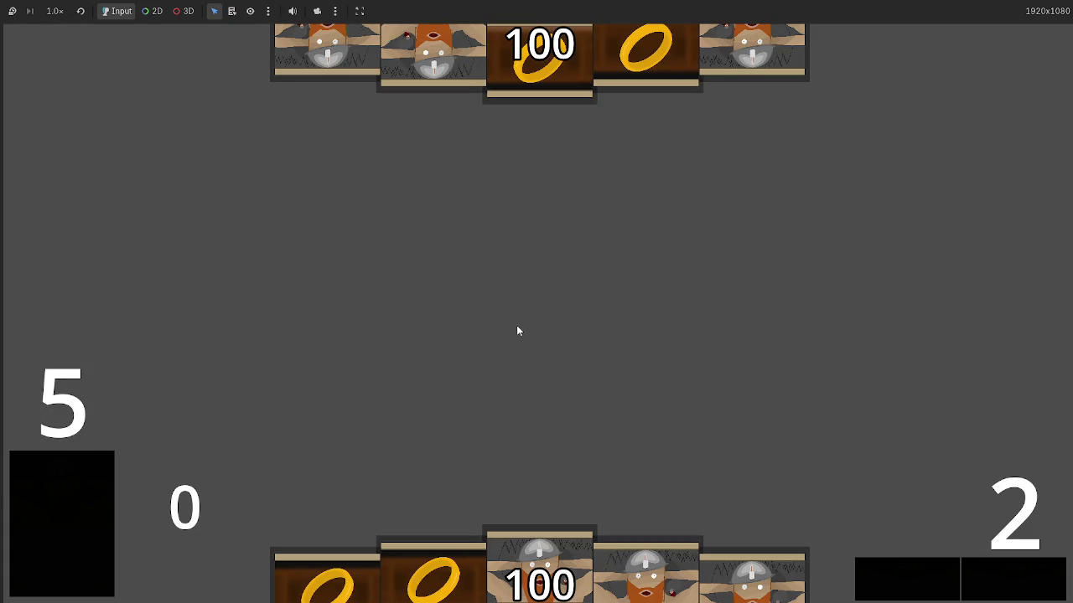
key("F8")
scroll(521, 345, "down", 1)
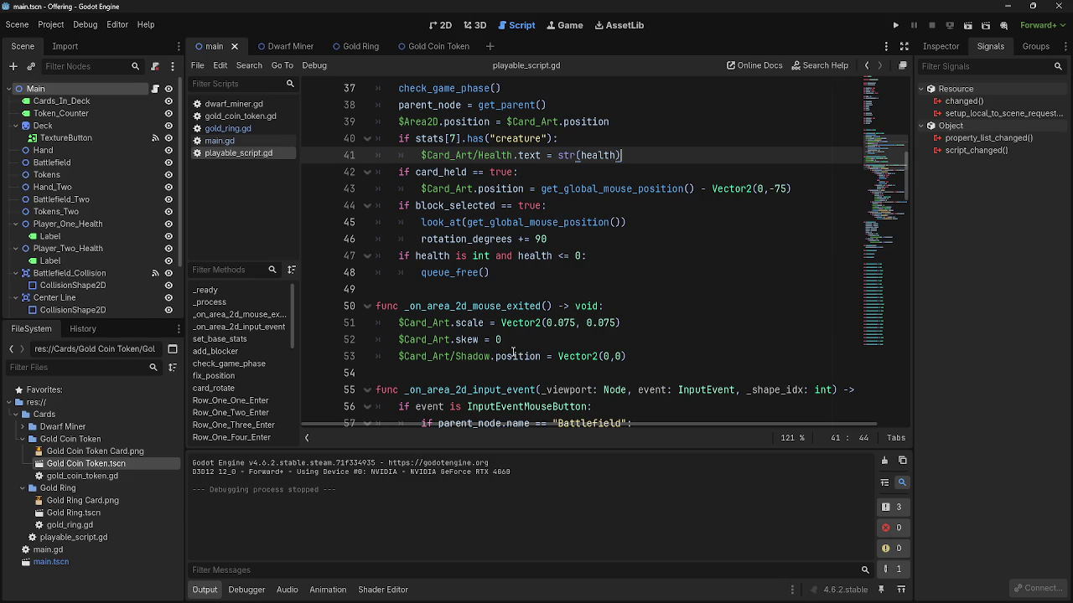
- Review the game_phase checks around lines 60–61 of _on_area_2d_input_event in playable_script.gd
scroll(513, 353, "down", 3)
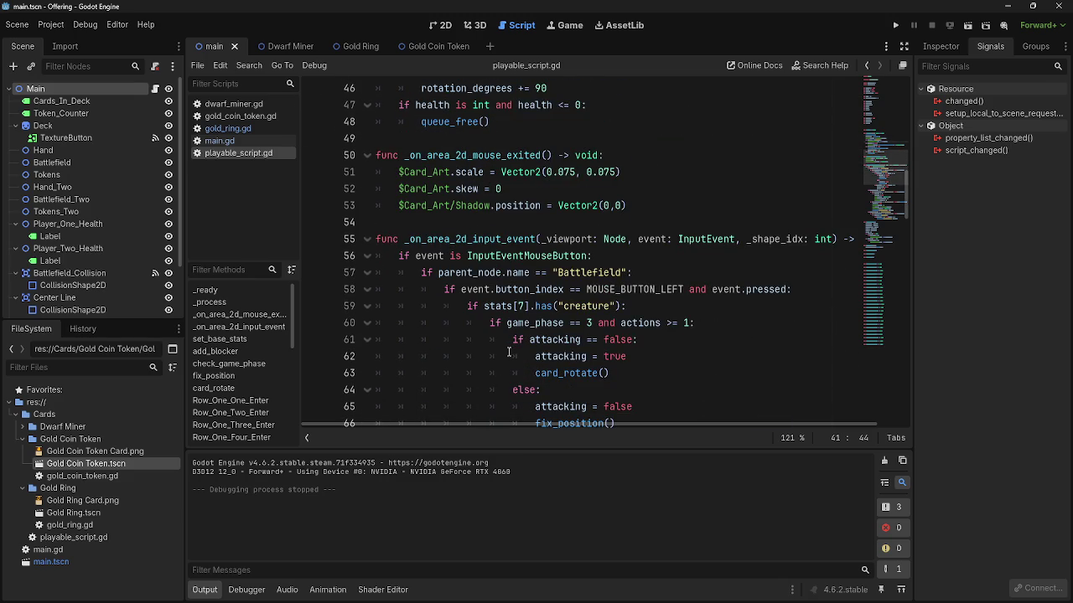
scroll(508, 352, "down", 3)
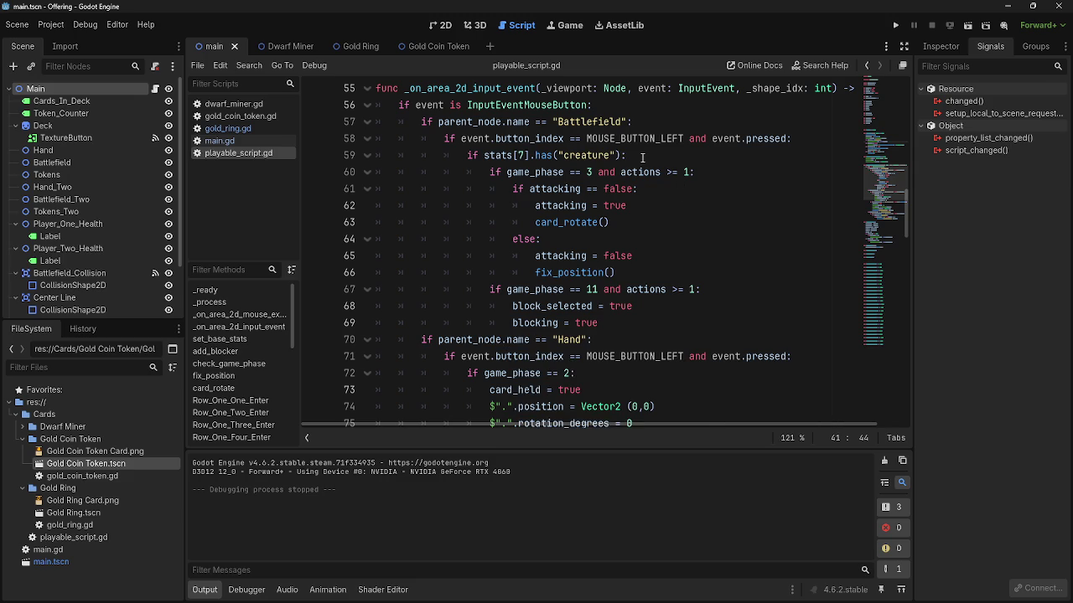
scroll(617, 216, "up", 3)
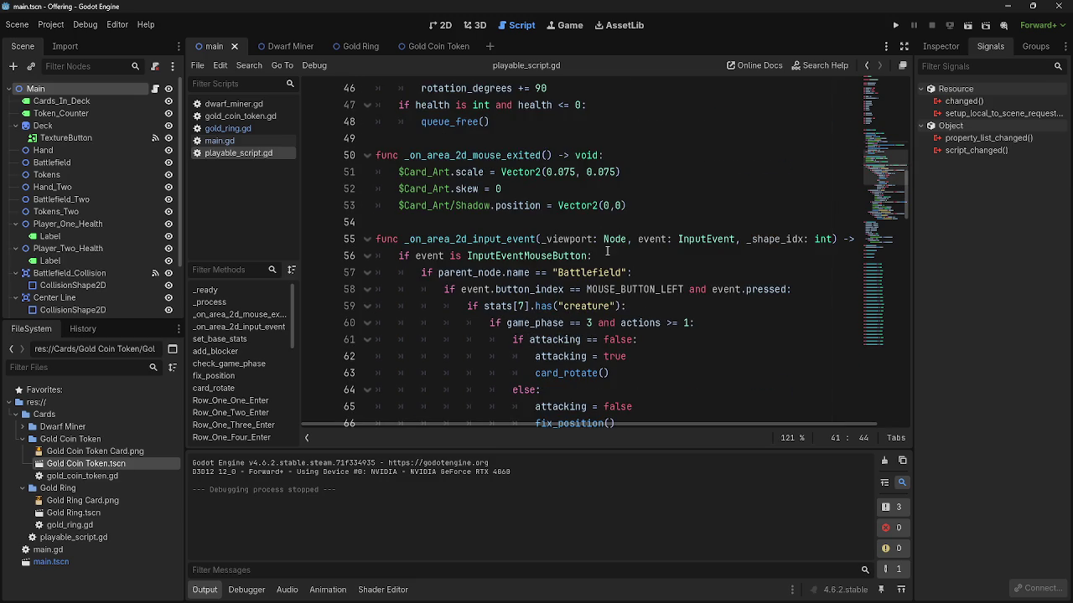
left_click(544, 323)
double_click(544, 322)
left_click(721, 338)
- Inspect the block handling near line 68, then switch to main.gd's deal_combat_damage code
scroll(690, 378, "down", 1)
scroll(690, 378, "down", 3)
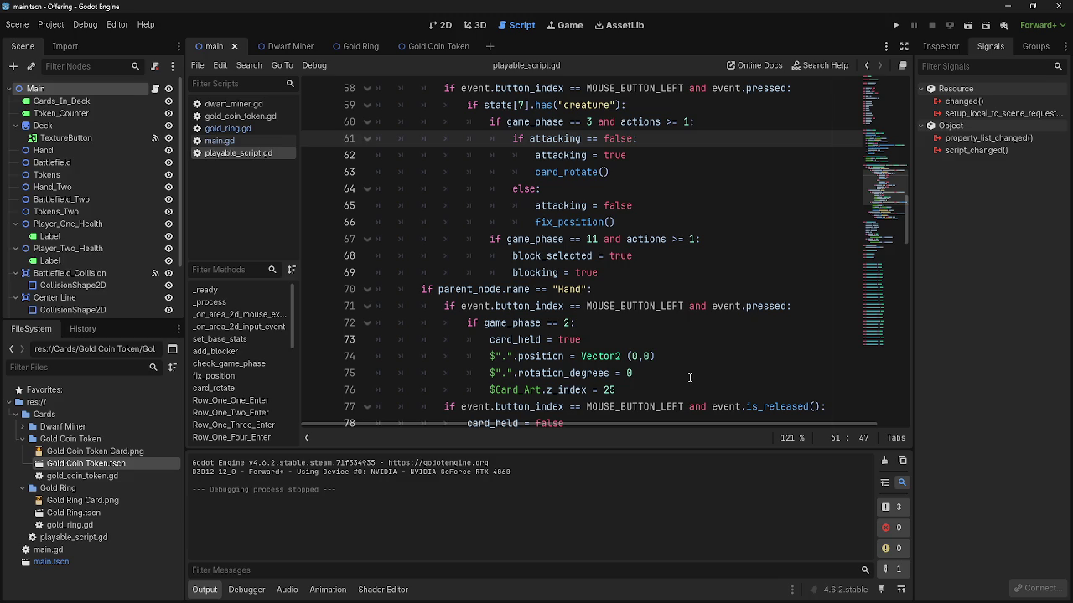
double_click(629, 256)
left_click(647, 273)
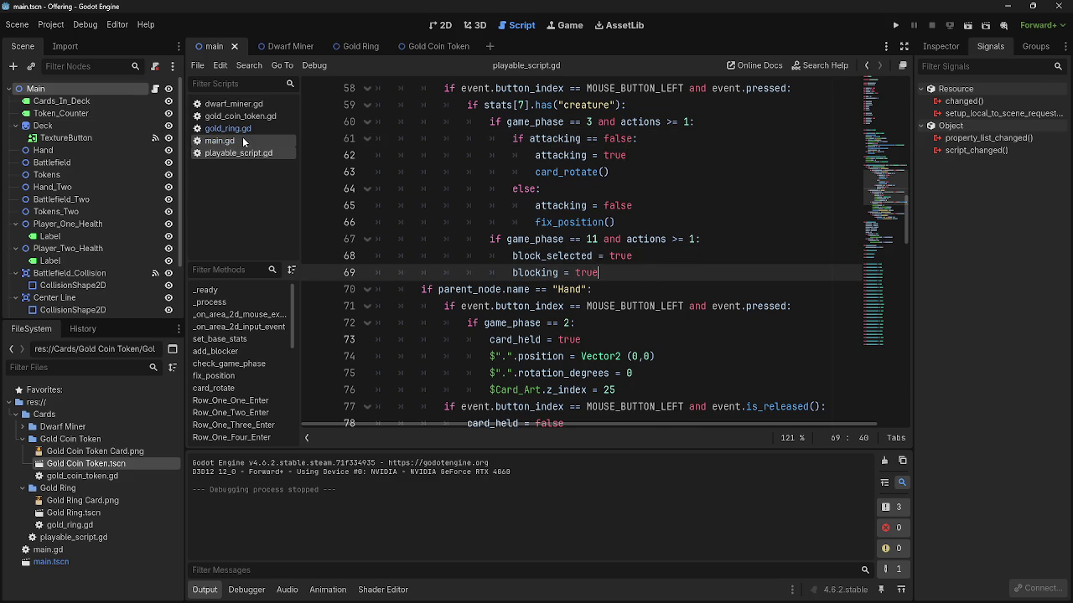
left_click(242, 138)
scroll(468, 289, "up", 7)
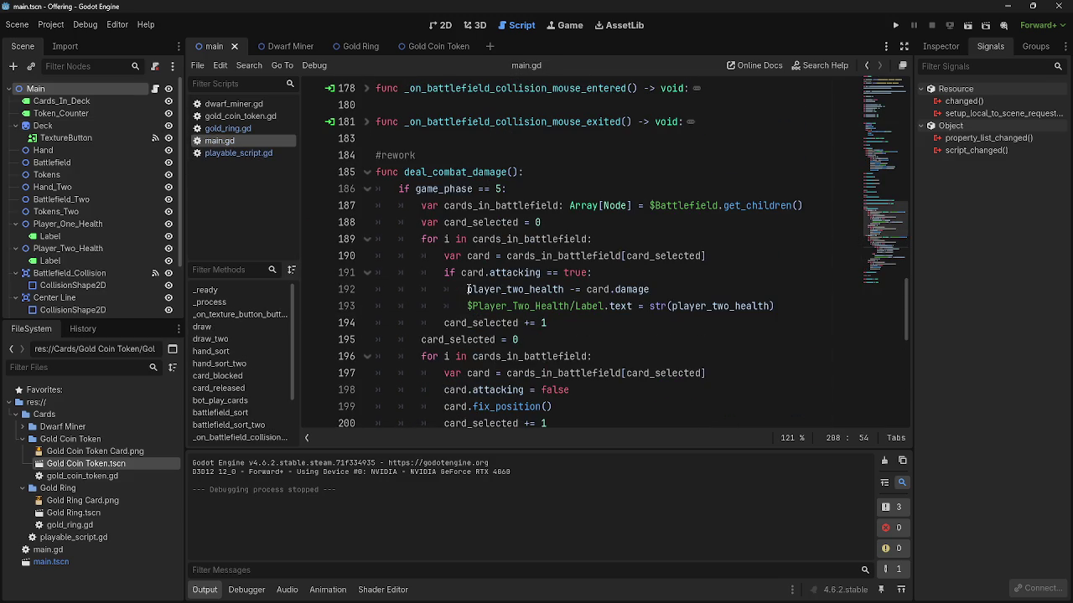
left_click(366, 168)
left_click(366, 168)
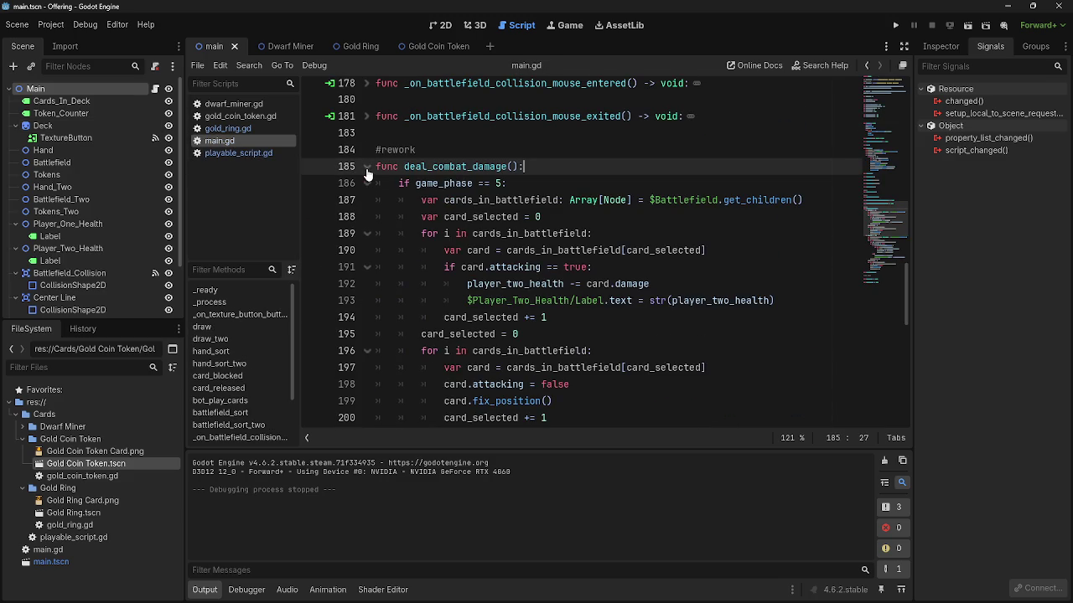
scroll(400, 304, "down", 5)
scroll(400, 303, "down", 5)
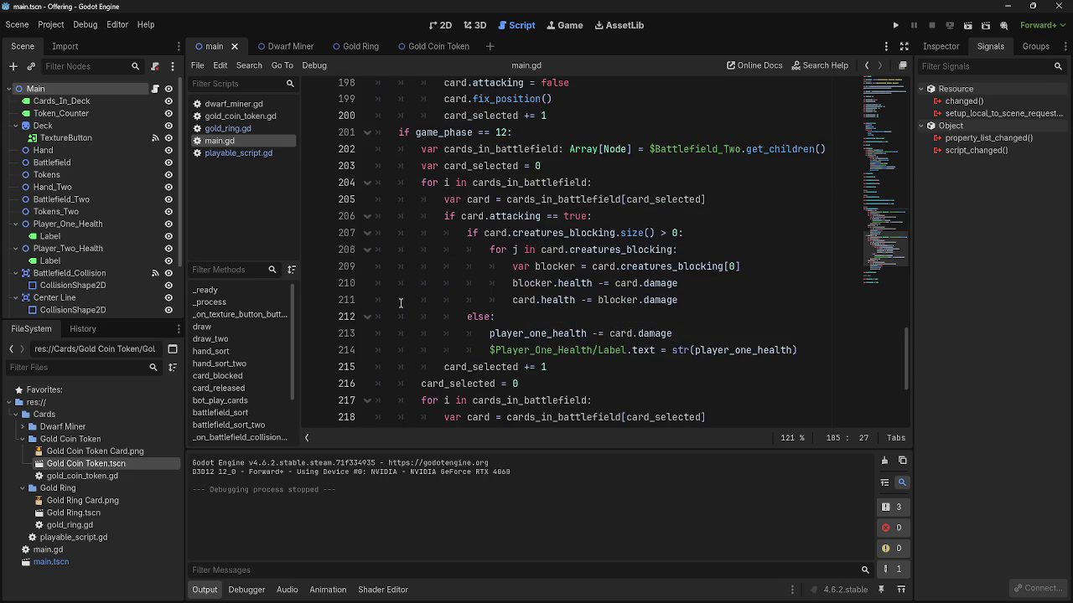
scroll(400, 304, "up", 3)
scroll(401, 303, "up", 3)
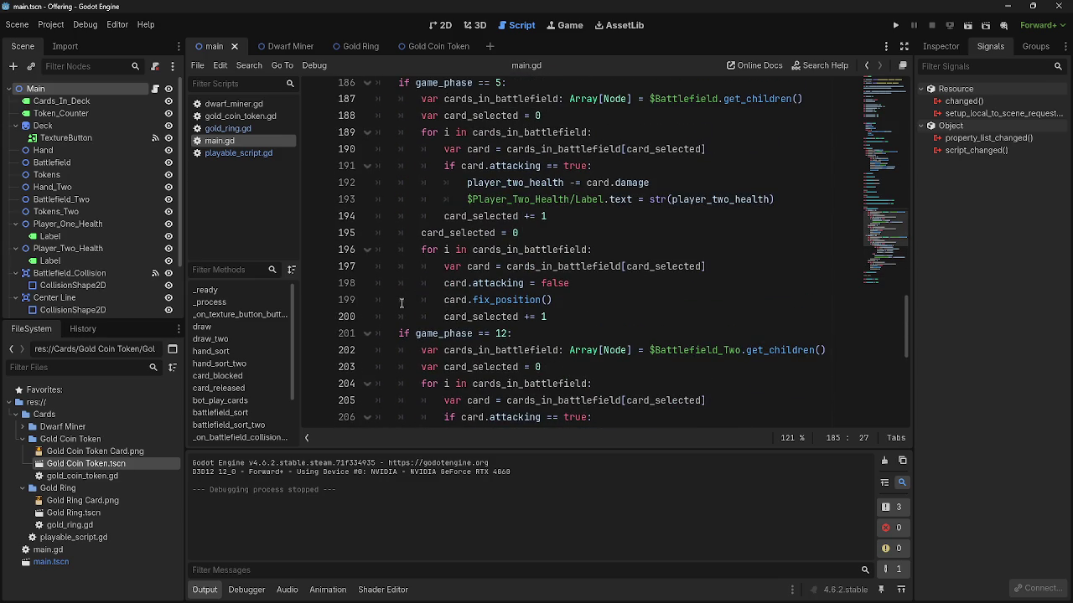
left_click(650, 253)
mouse_move(578, 317)
left_mouse_down()
mouse_move(377, 266)
mouse_move(377, 249)
left_mouse_up()
left_click(630, 315)
scroll(629, 268, "up", 1)
scroll(629, 269, "up", 2)
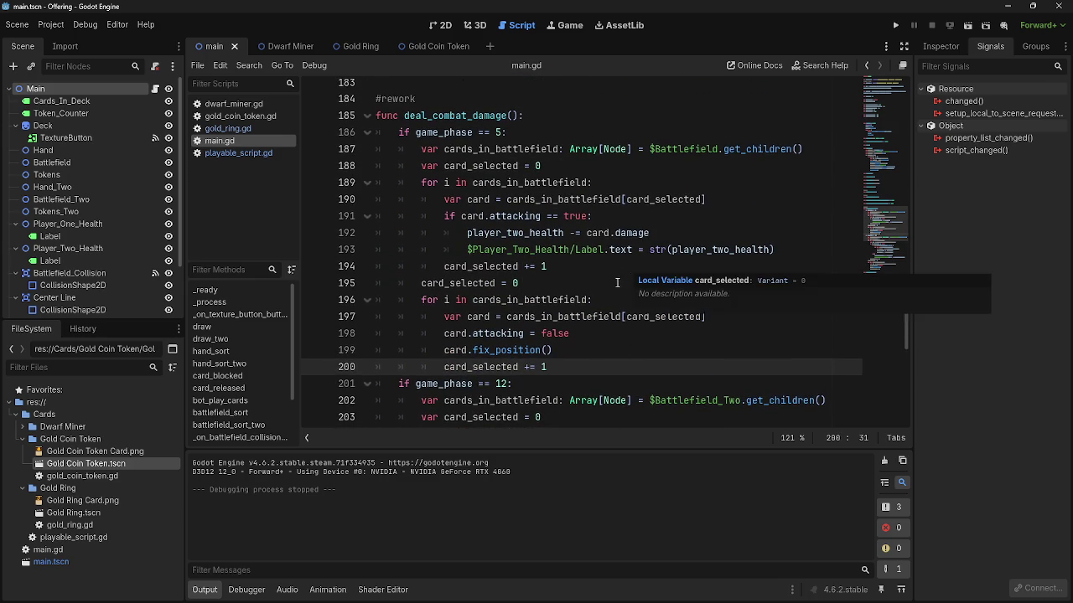
scroll(607, 291, "down", 3)
mouse_move(570, 316)
left_mouse_down()
mouse_move(365, 236)
mouse_move(355, 252)
left_mouse_up()
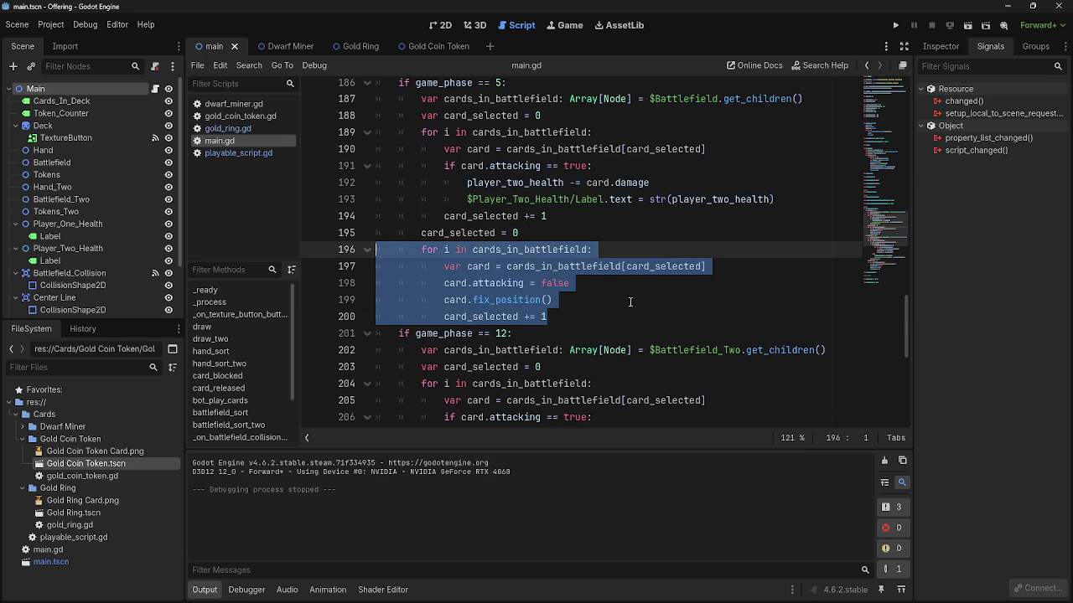
scroll(630, 302, "up", 3)
scroll(603, 285, "down", 6)
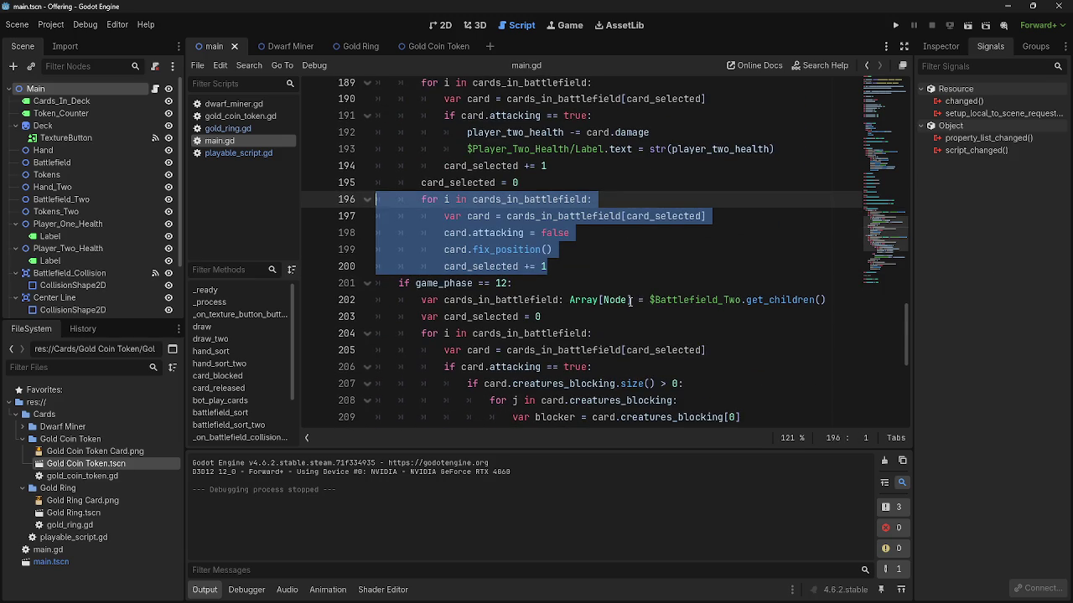
left_click(585, 265)
scroll(585, 265, "down", 6)
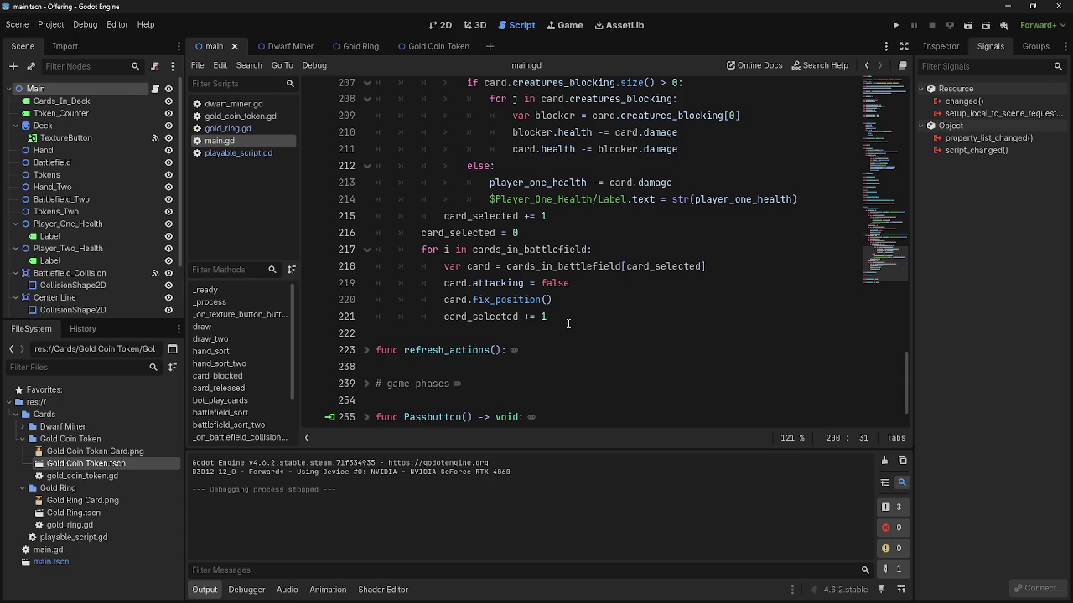
scroll(568, 324, "up", 3)
scroll(568, 324, "up", 2)
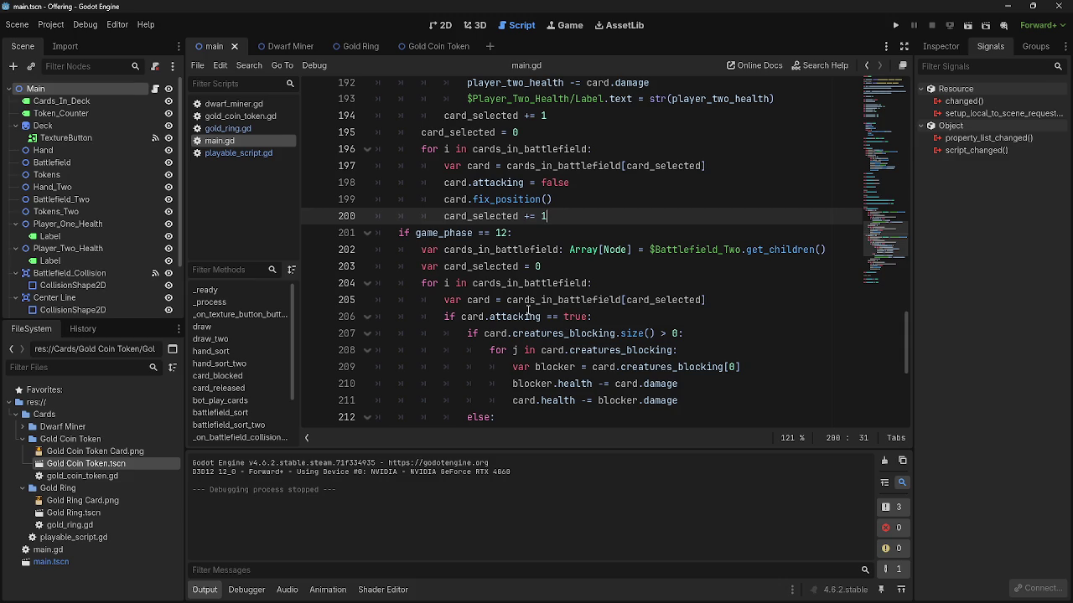
scroll(565, 251, "up", 3)
scroll(565, 250, "up", 1)
scroll(404, 126, "down", 1)
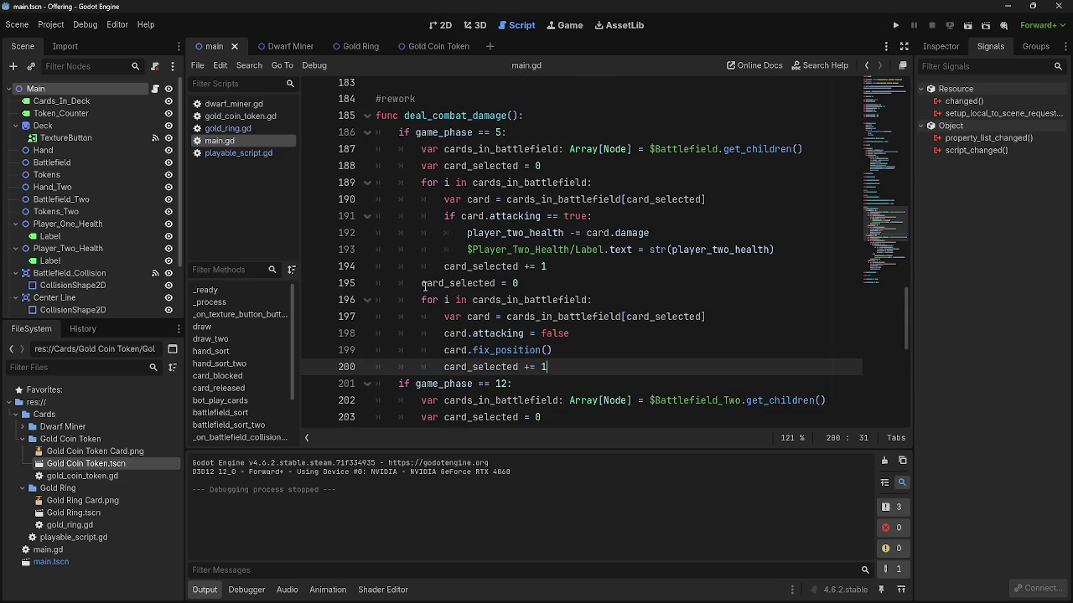
left_click(420, 300)
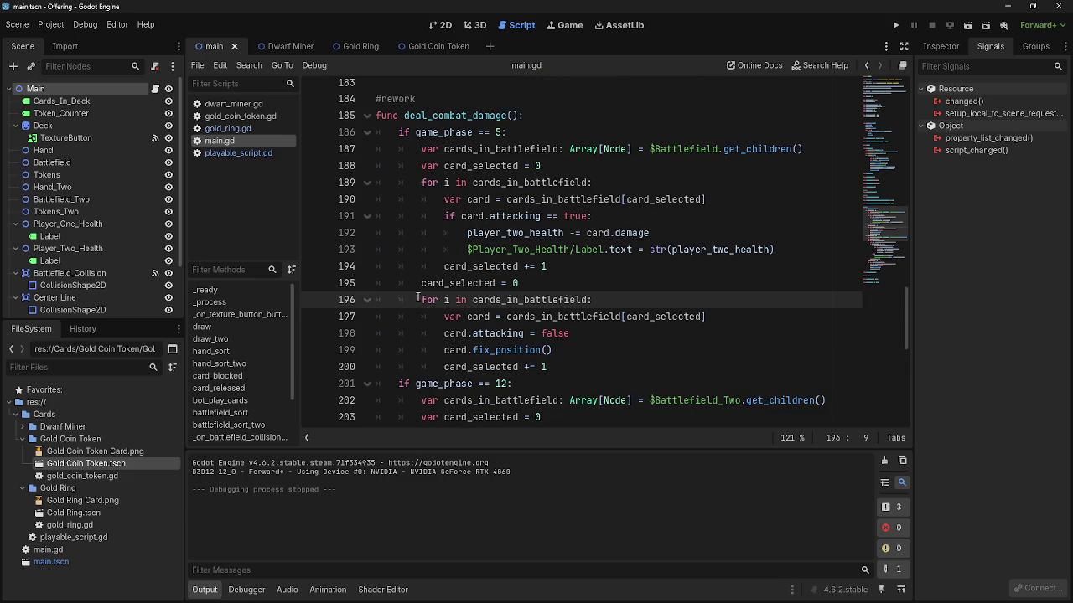
key("BackSpace")
left_click(428, 317)
key("BackSpace")
left_click(424, 337)
key("BackSpace")
left_click(400, 350)
key("BackSpace")
left_click(399, 367)
key("BackSpace")
left_click(400, 132)
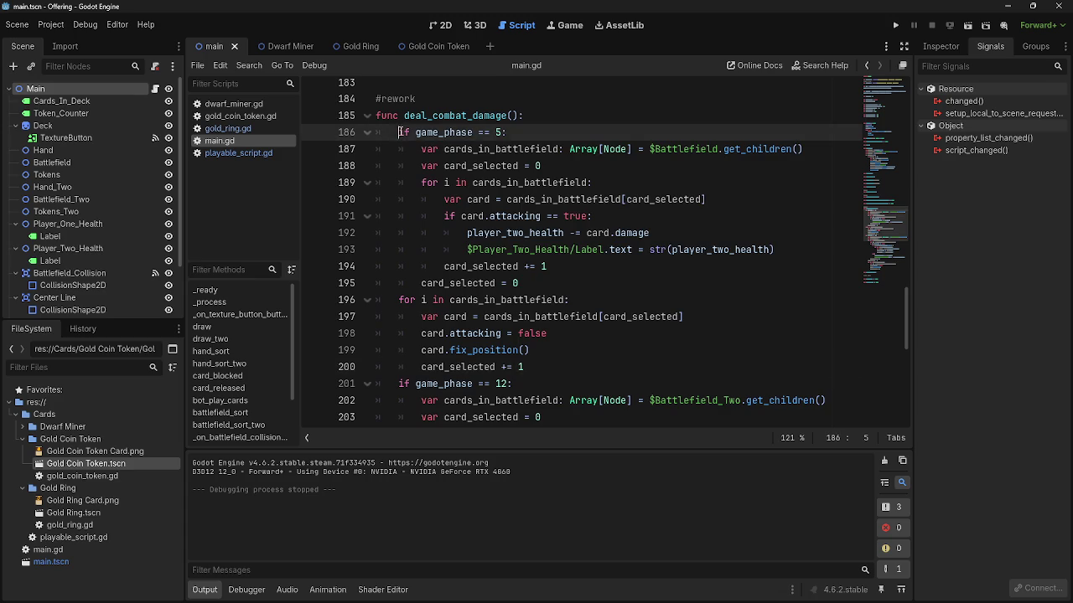
left_click_drag(399, 132, 557, 366)
left_click(557, 366)
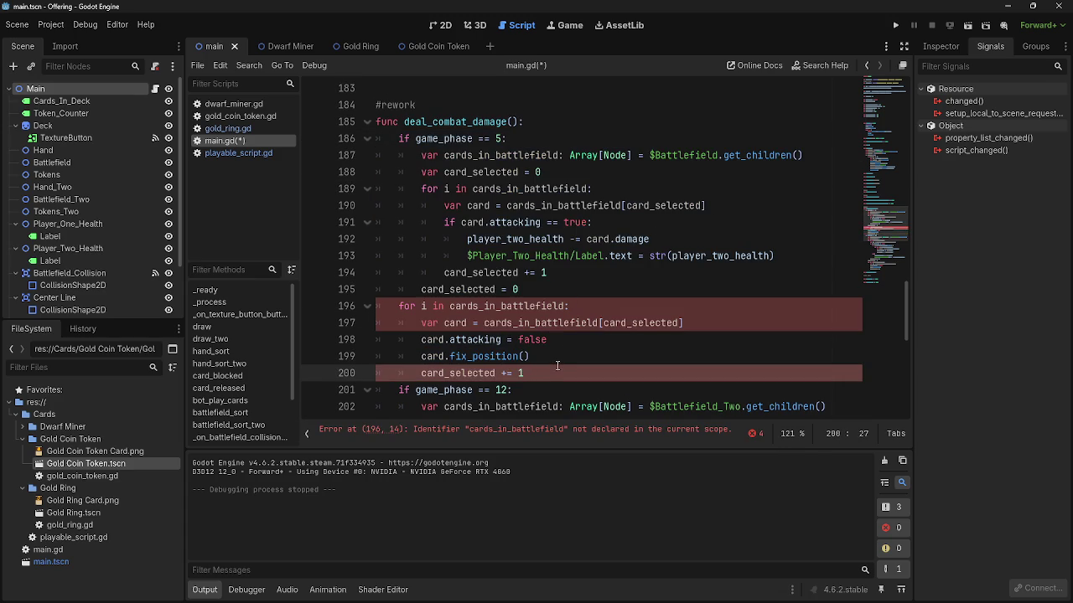
mouse_move(396, 306)
left_mouse_down()
mouse_move(536, 356)
mouse_move(549, 373)
left_mouse_up()
key("Tab")
left_click(553, 373)
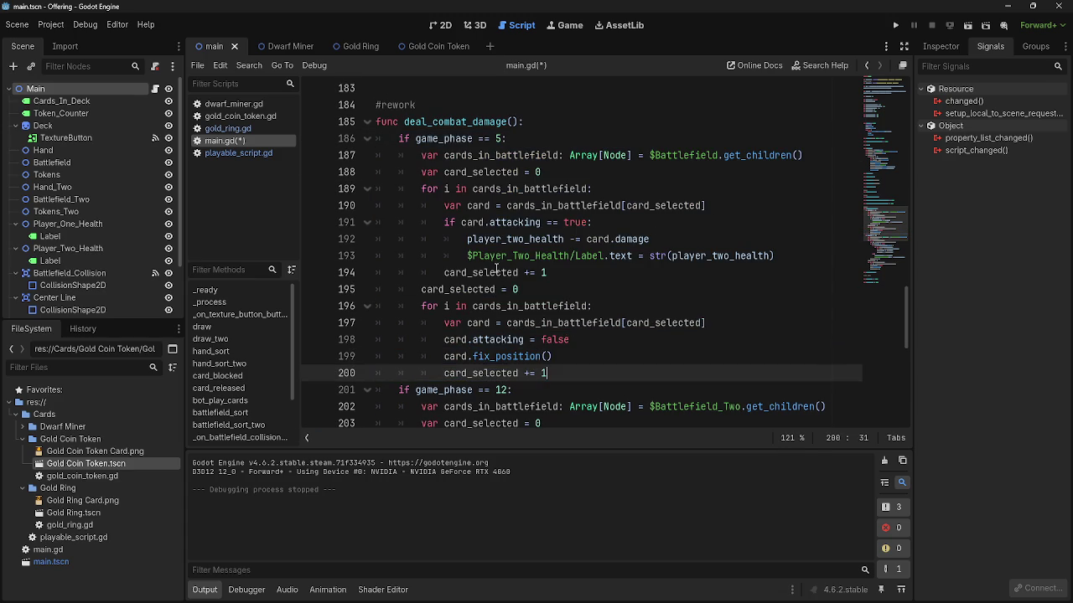
left_click(582, 295)
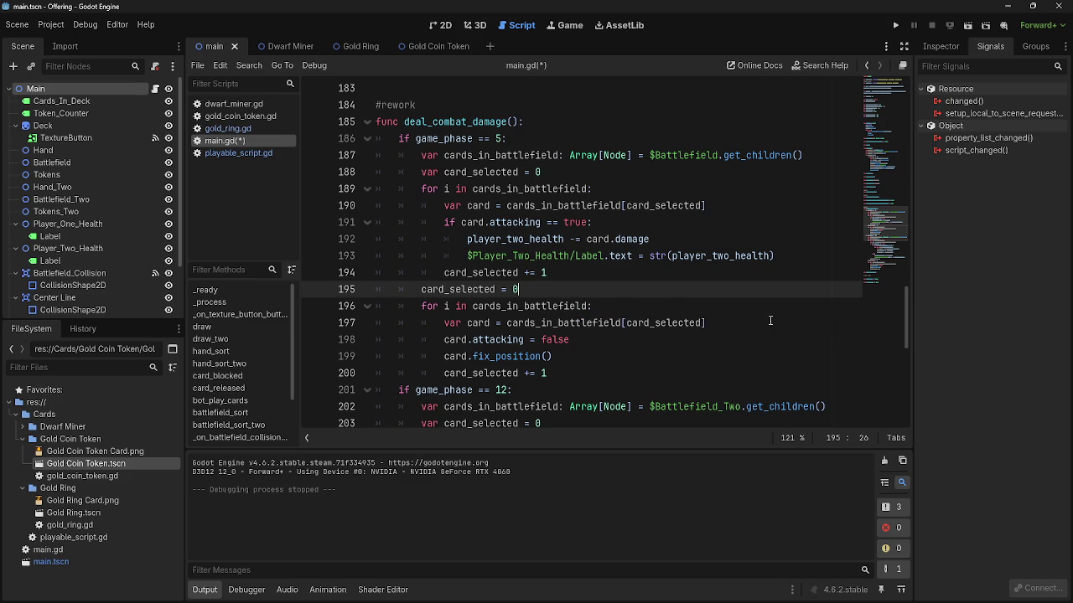
scroll(770, 320, "down", 7)
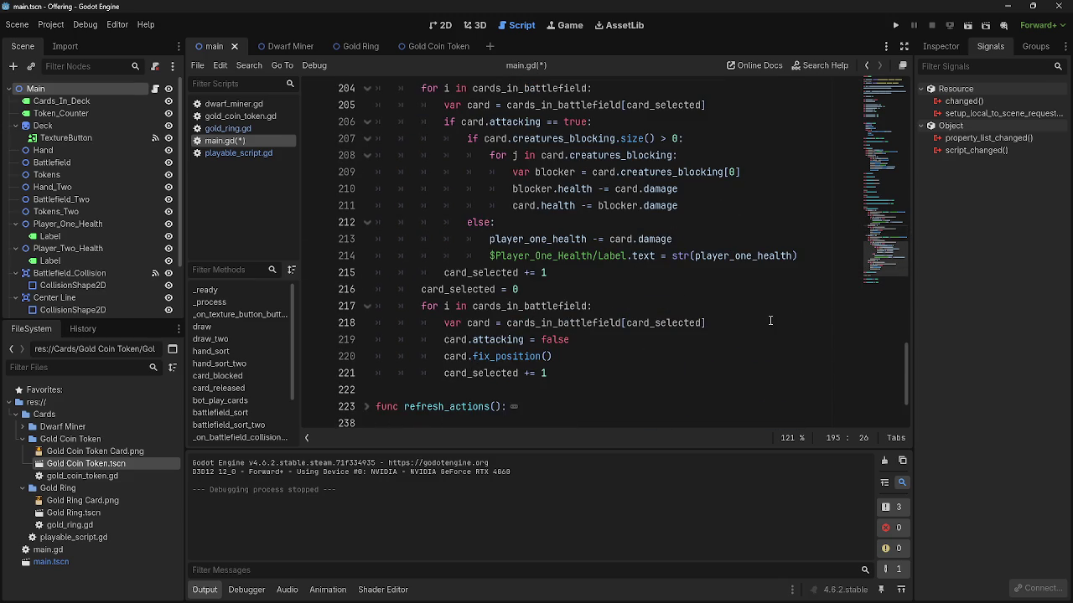
left_click(378, 408)
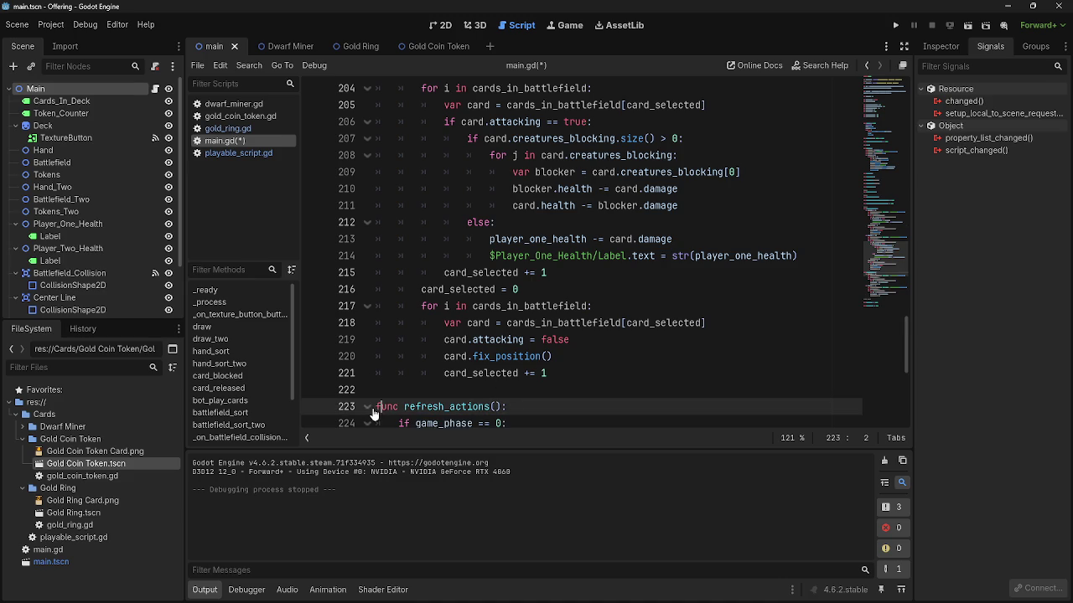
scroll(374, 414, "down", 1)
left_click(367, 357)
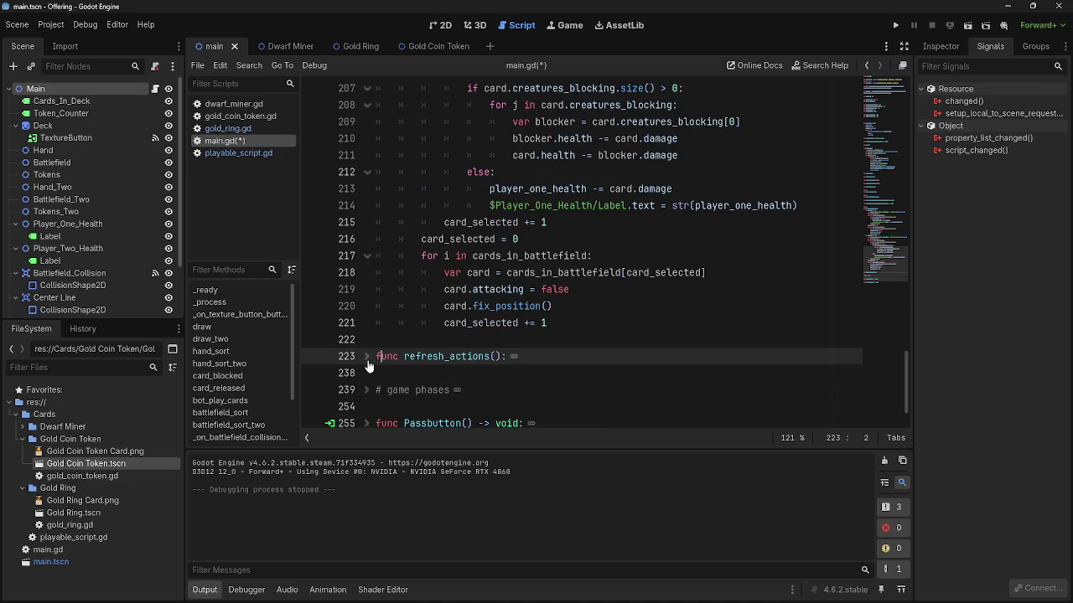
scroll(574, 364, "down", 1)
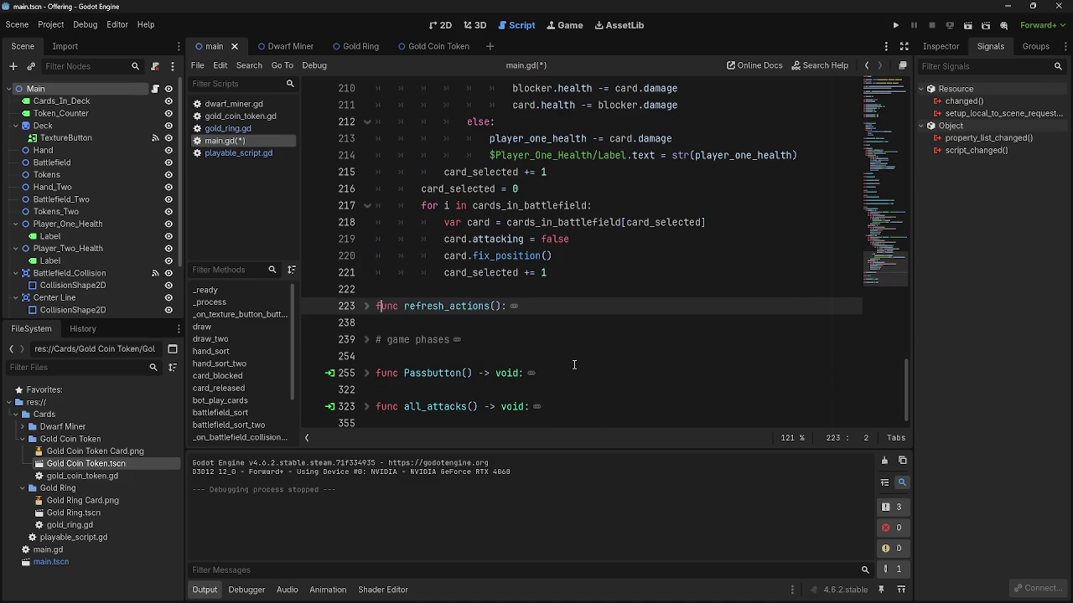
scroll(575, 365, "up", 3)
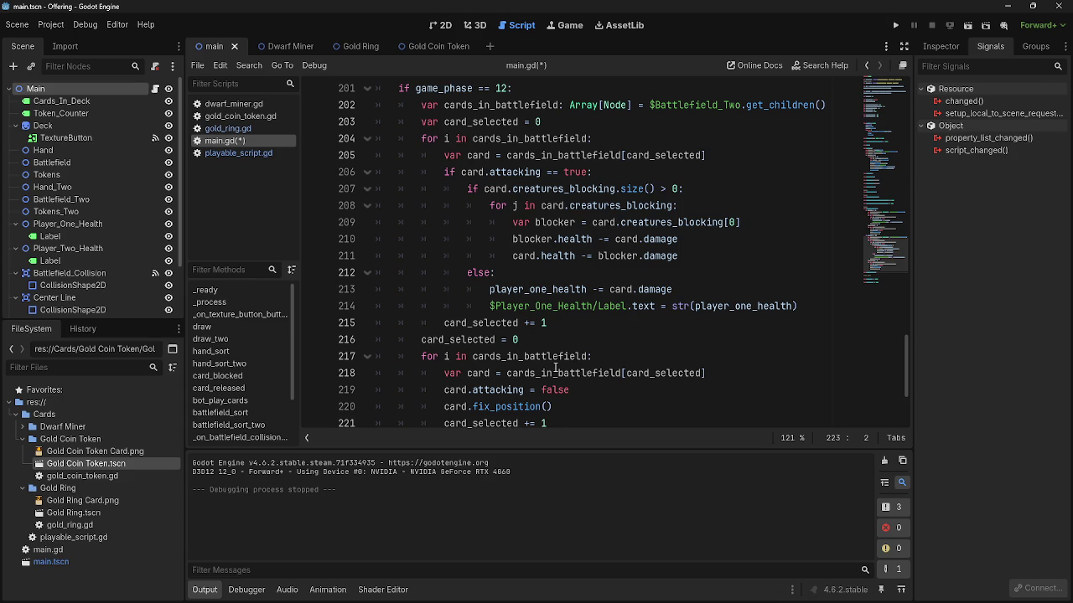
scroll(562, 352, "down", 2)
left_click(570, 324)
- Highlight card_selected to check where it is used in deal_combat_damage
double_click(489, 324)
left_click(579, 323)
double_click(663, 273)
left_click(618, 320)
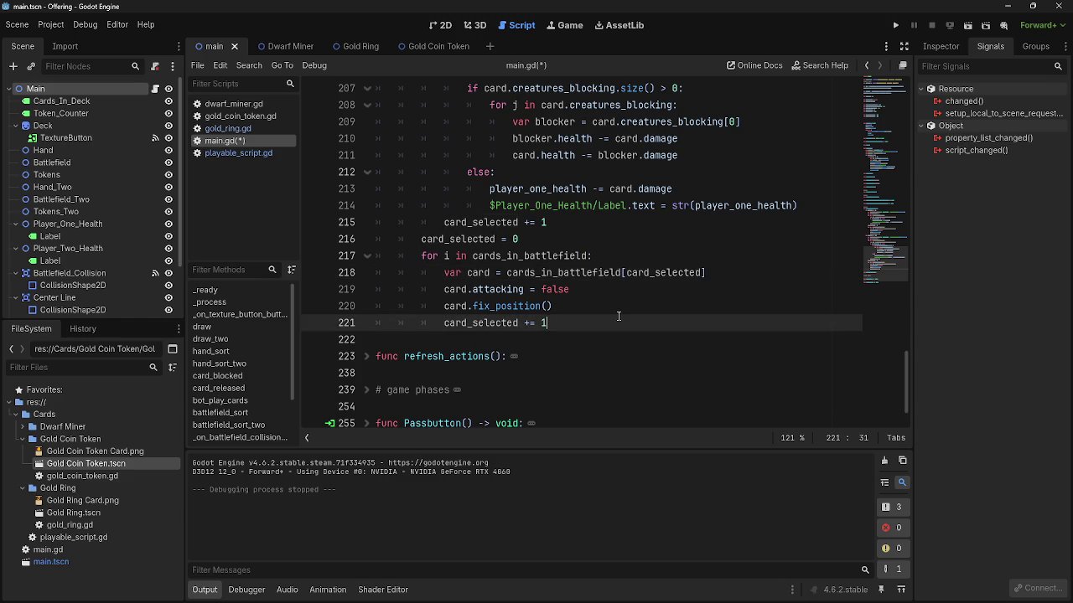
scroll(585, 356, "up", 3)
scroll(585, 357, "up", 5)
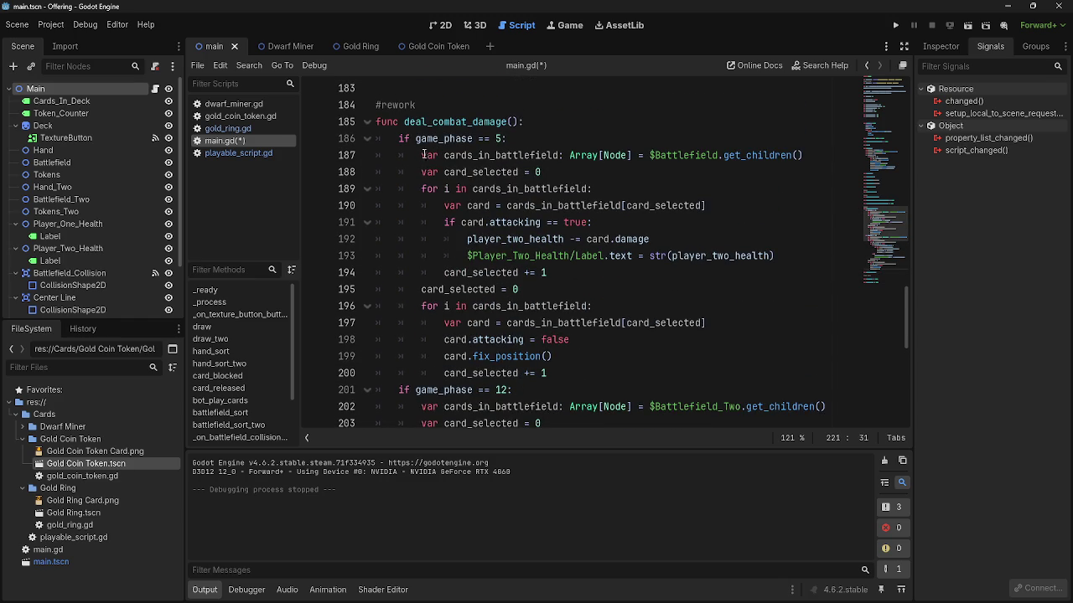
- Move the Battlefield get_children declaration up under the deal_combat_damage header
mouse_move(422, 155)
left_mouse_down()
mouse_move(827, 158)
mouse_move(421, 171)
mouse_move(443, 151)
mouse_move(501, 147)
left_mouse_up()
left_click(551, 121)
key("Return")
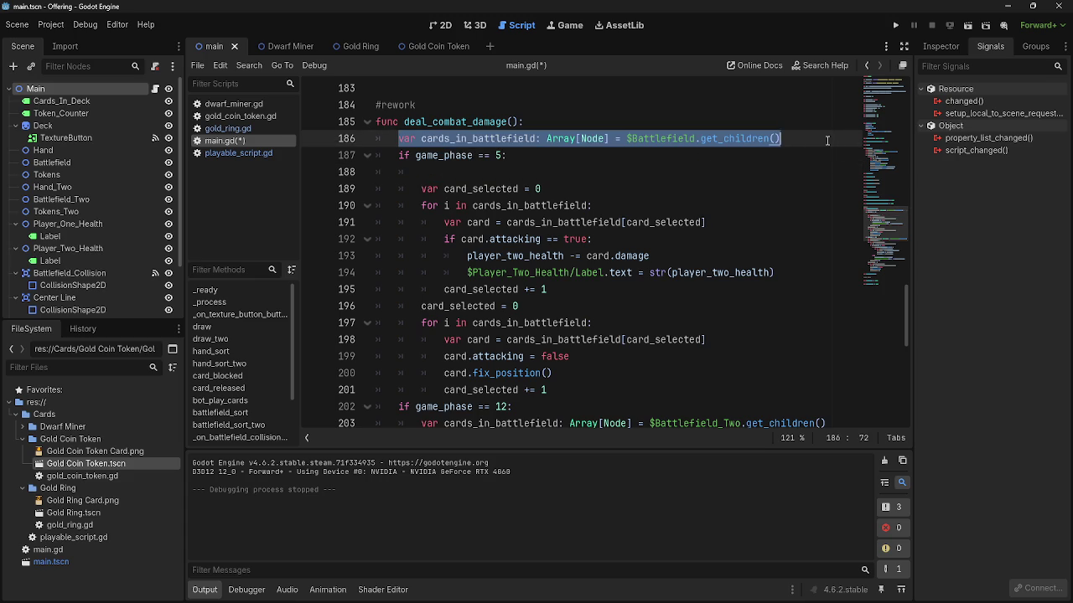
left_click(828, 139)
key("Return")
- Add the second Battlefield declaration at the top and rename it cards_in_battlefield_two
scroll(828, 142, "down", 3)
mouse_move(837, 289)
left_mouse_down()
mouse_move(422, 290)
mouse_move(453, 210)
mouse_move(496, 204)
mouse_move(457, 357)
left_mouse_up()
scroll(522, 239, "up", 3)
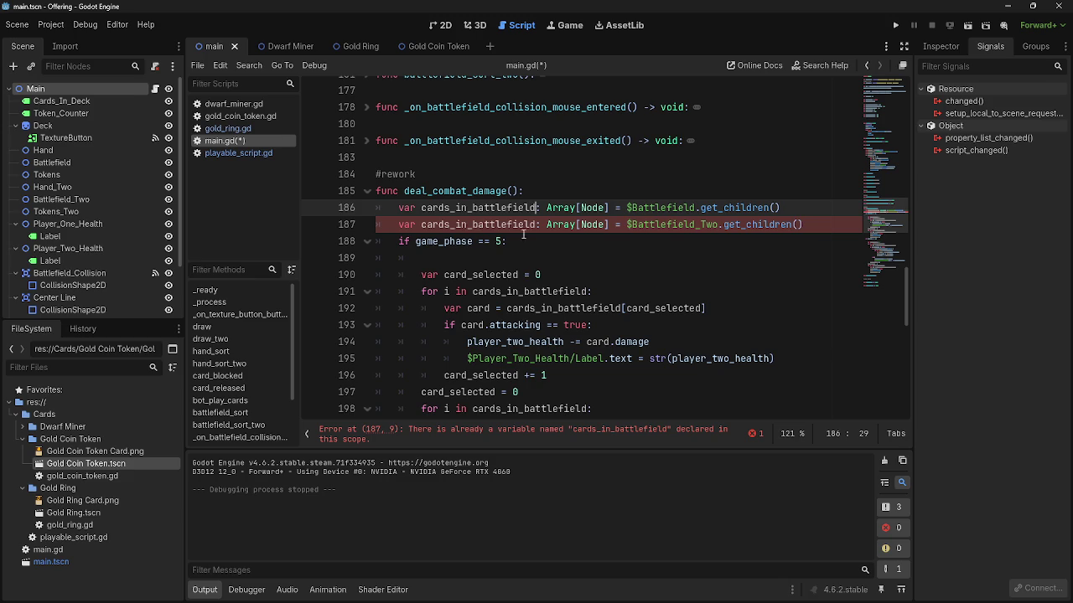
left_click(540, 223)
key("BackSpace")
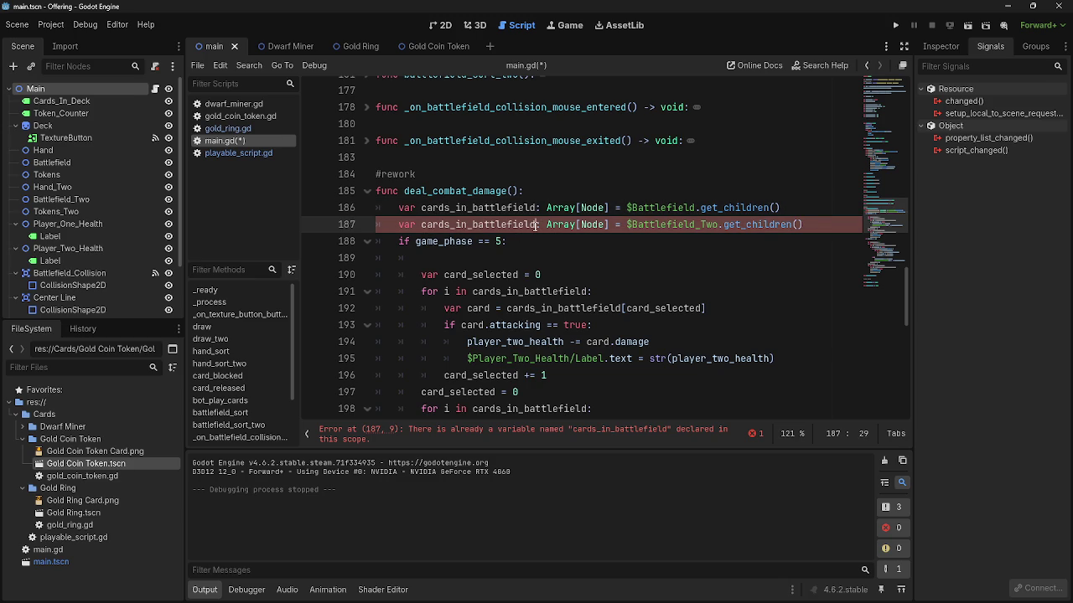
type("_two")
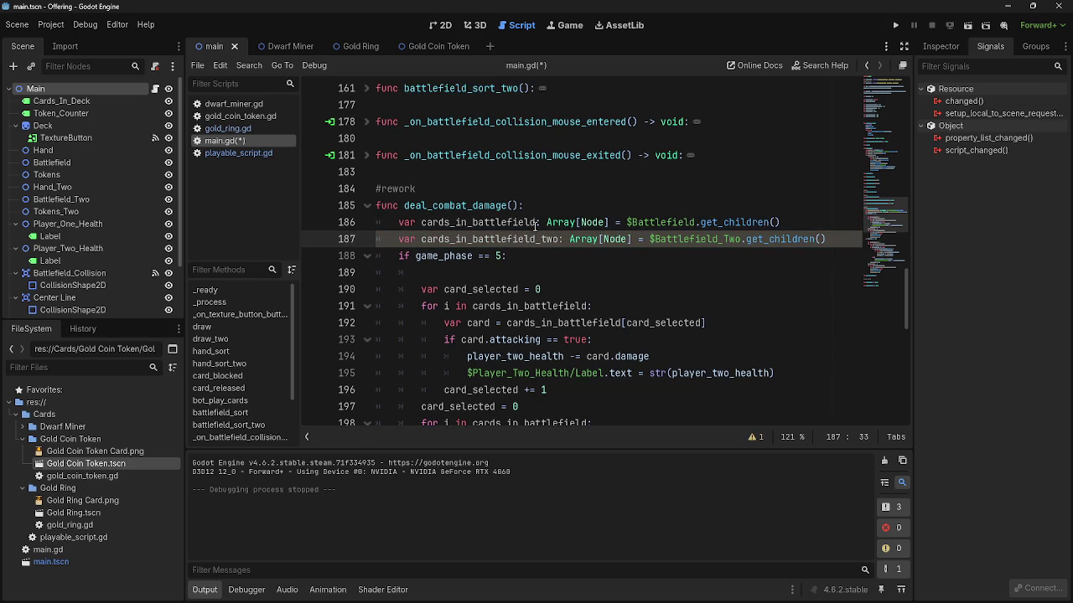
- Remove the leftover blank lines under the phase 5 and phase 12 checks
scroll(541, 225, "down", 2)
left_click(447, 171)
key("BackSpace")
key("BackSpace")
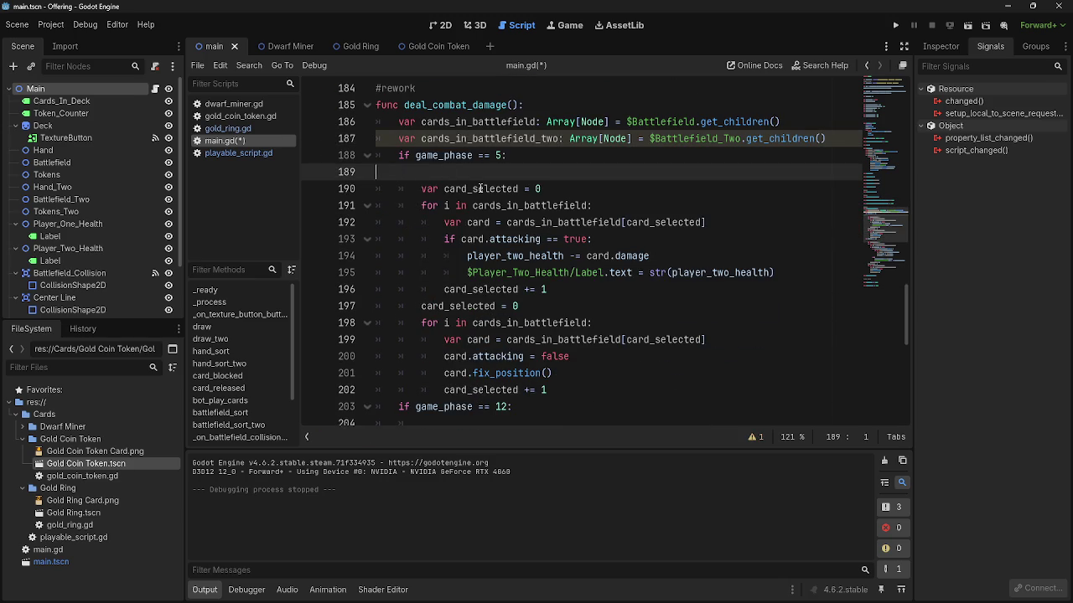
scroll(484, 191, "down", 3)
left_click(486, 256)
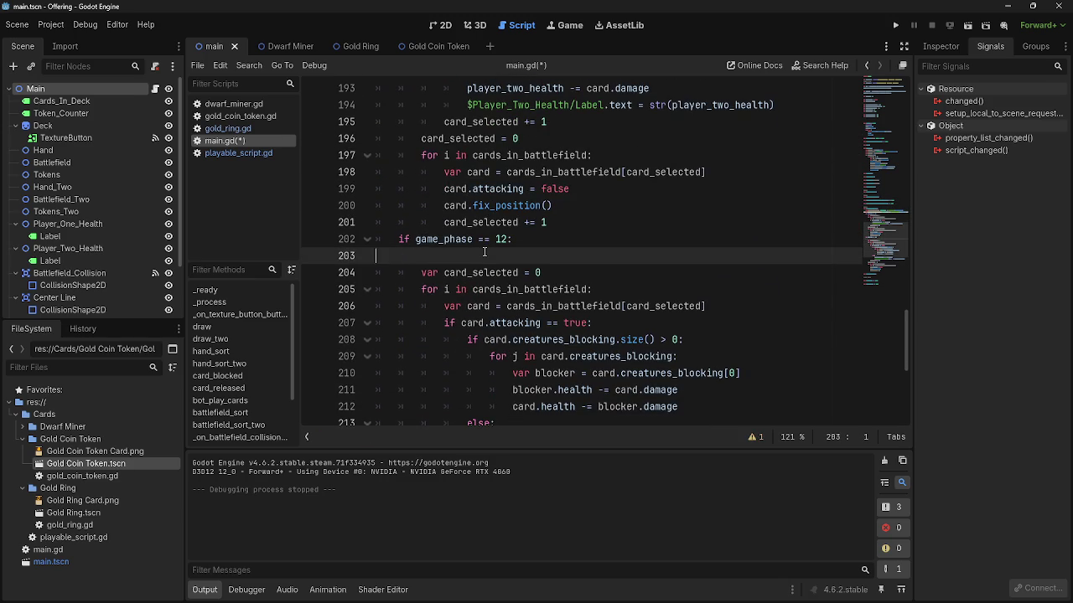
key("BackSpace")
key("BackSpace")
- Make the phase 12 loop and line 205 use cards_in_battlefield_two
left_click(589, 272)
type("_two")
left_click(630, 289)
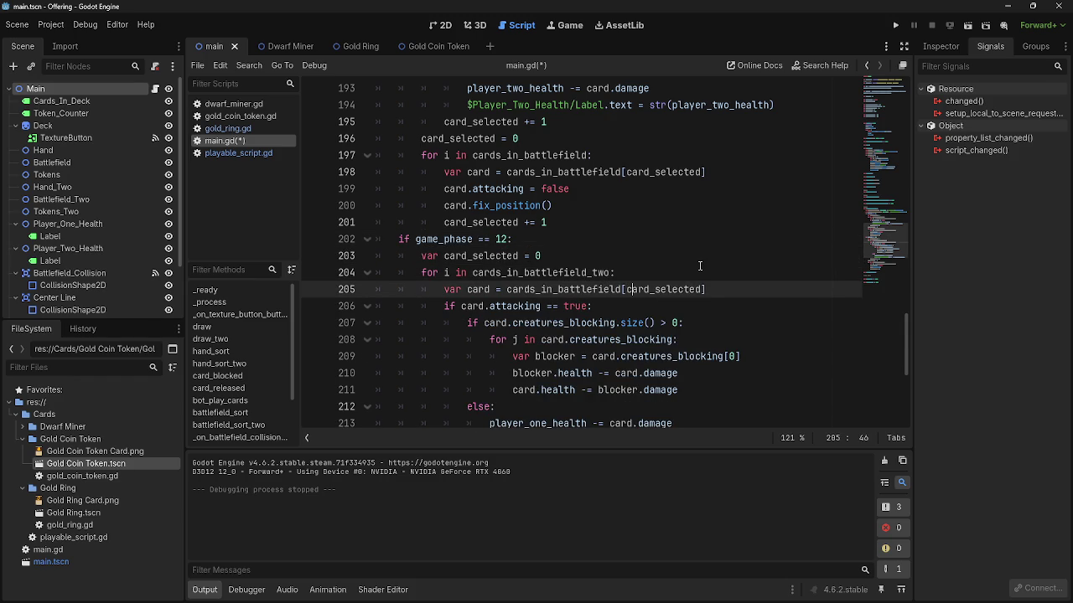
left_click_drag(614, 304, 617, 290)
left_click(621, 289)
type("_")
key("Return")
scroll(533, 308, "down", 1)
left_click_drag(521, 289, 742, 306)
left_click(755, 306)
scroll(760, 314, "down", 1)
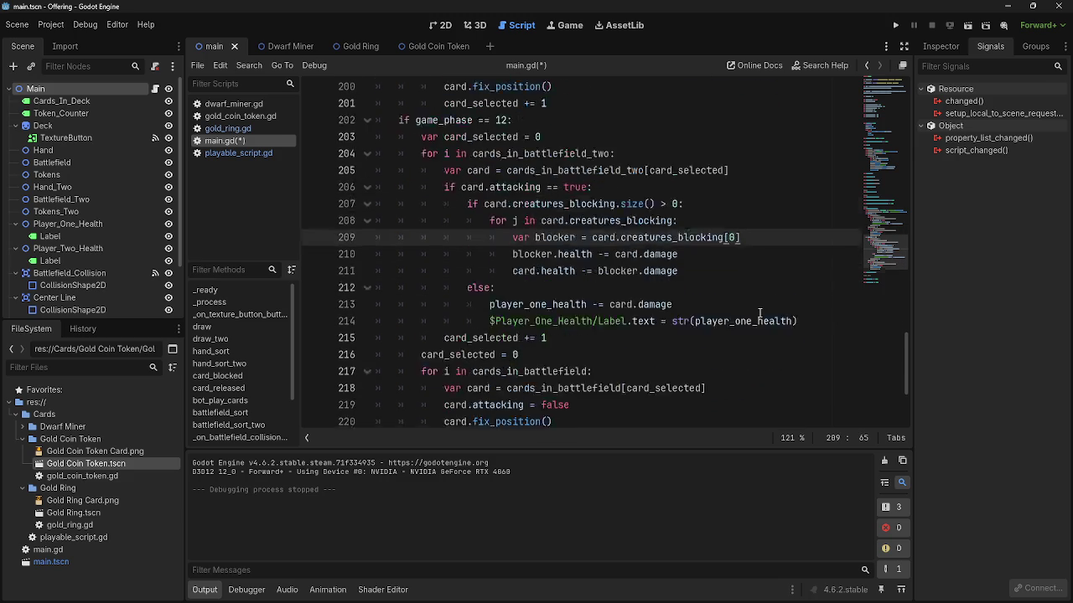
scroll(760, 313, "down", 1)
- Switch the reset loop and line 218 to cards_in_battlefield_two and verify the name
left_click(590, 340)
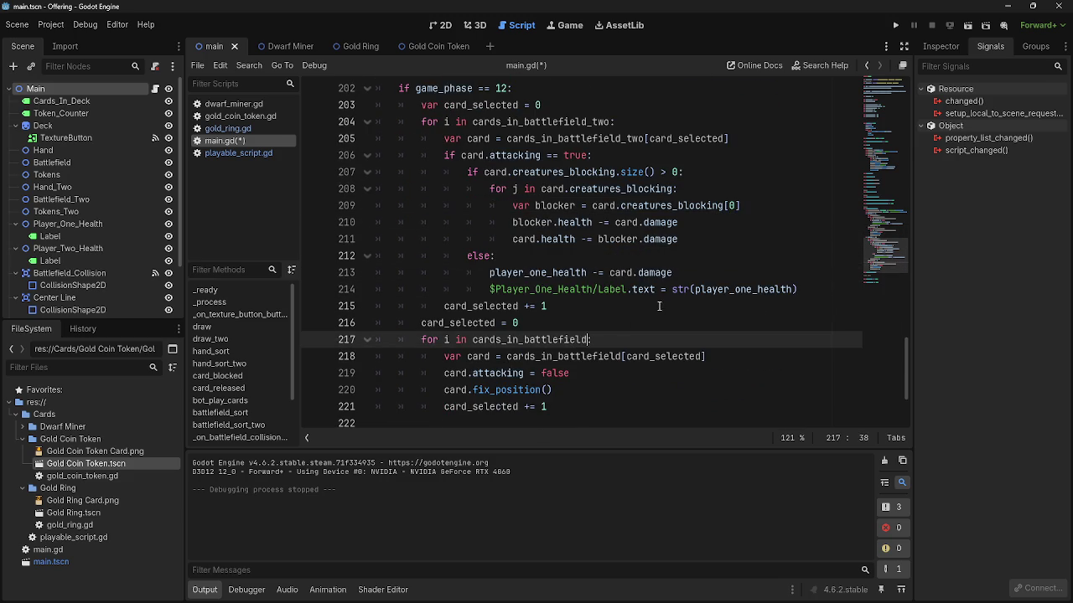
type("_two")
left_click(622, 356)
type("_t")
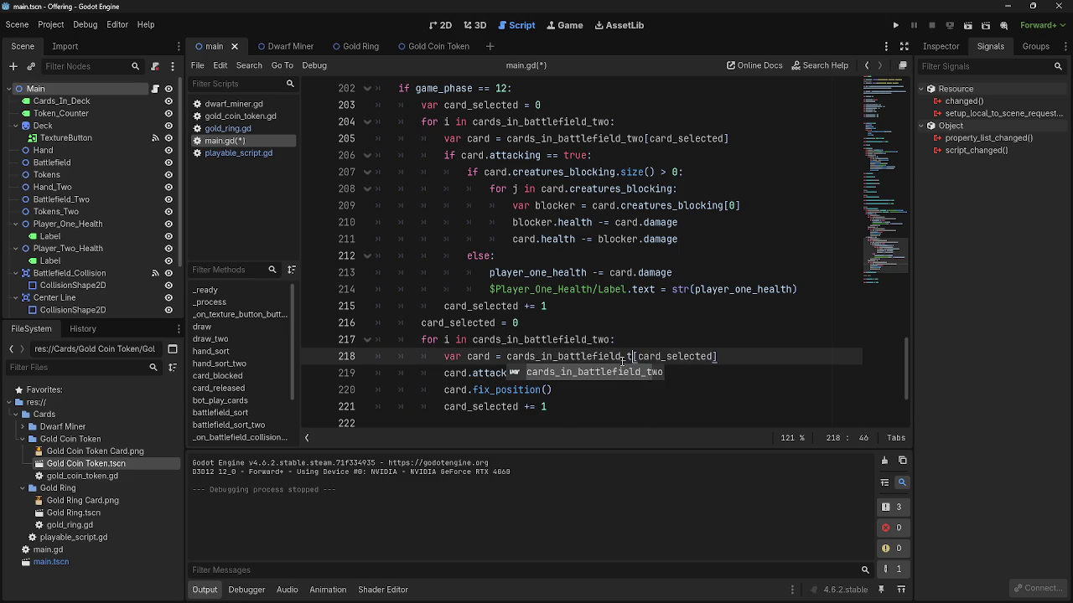
key("Return")
double_click(626, 359)
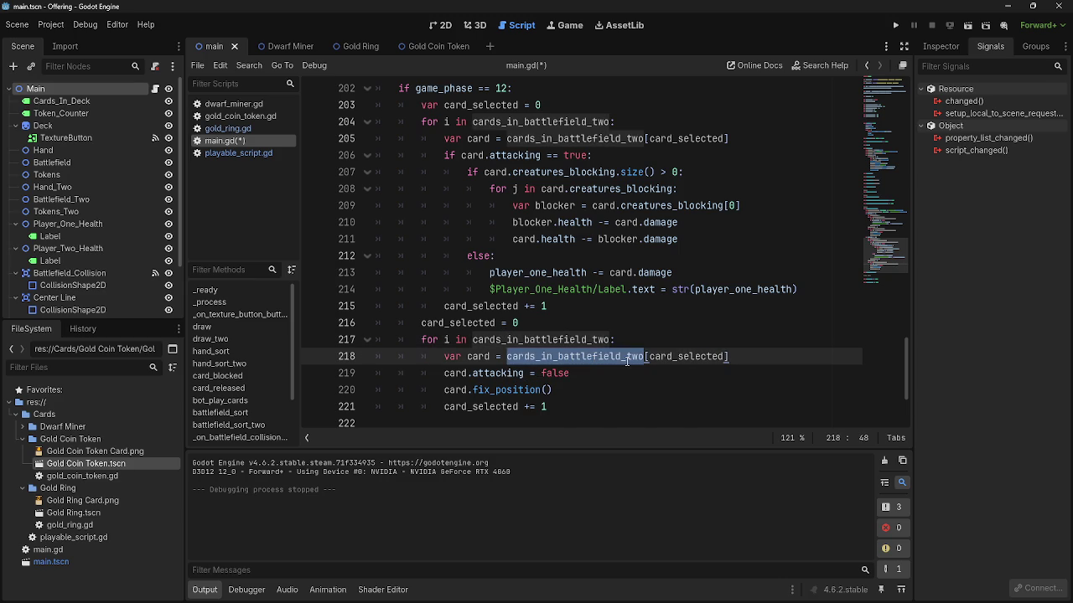
left_click_drag(621, 359, 507, 360)
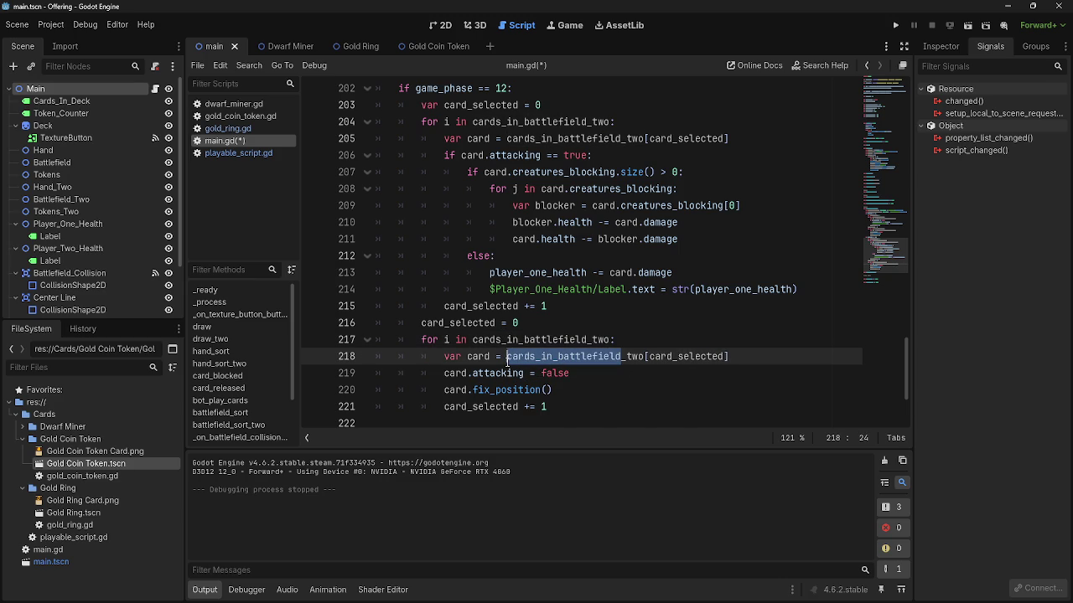
scroll(624, 381, "up", 7)
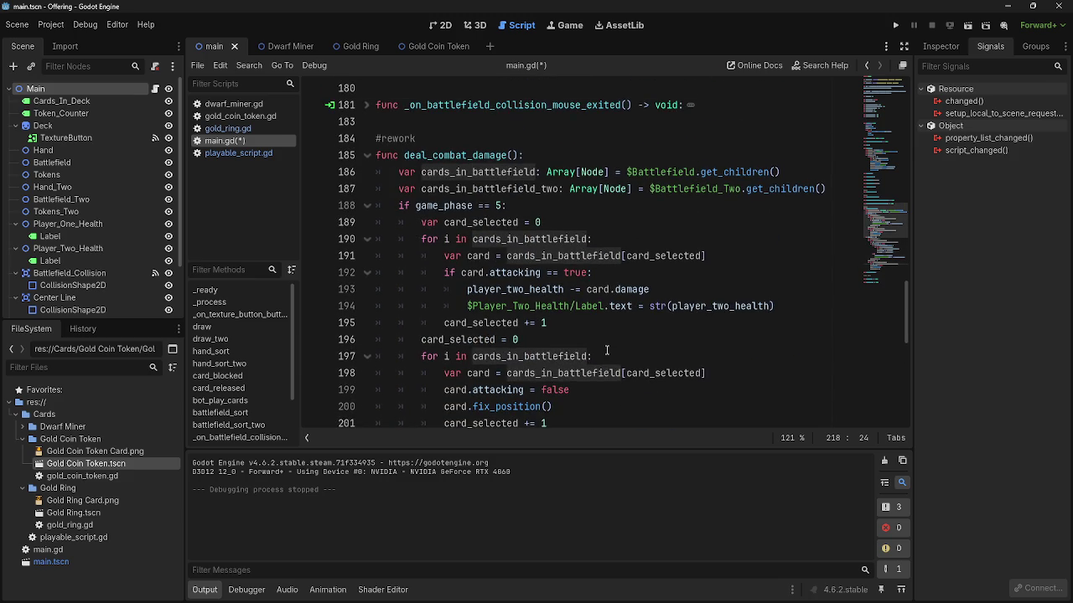
scroll(606, 351, "down", 1)
left_click(606, 351)
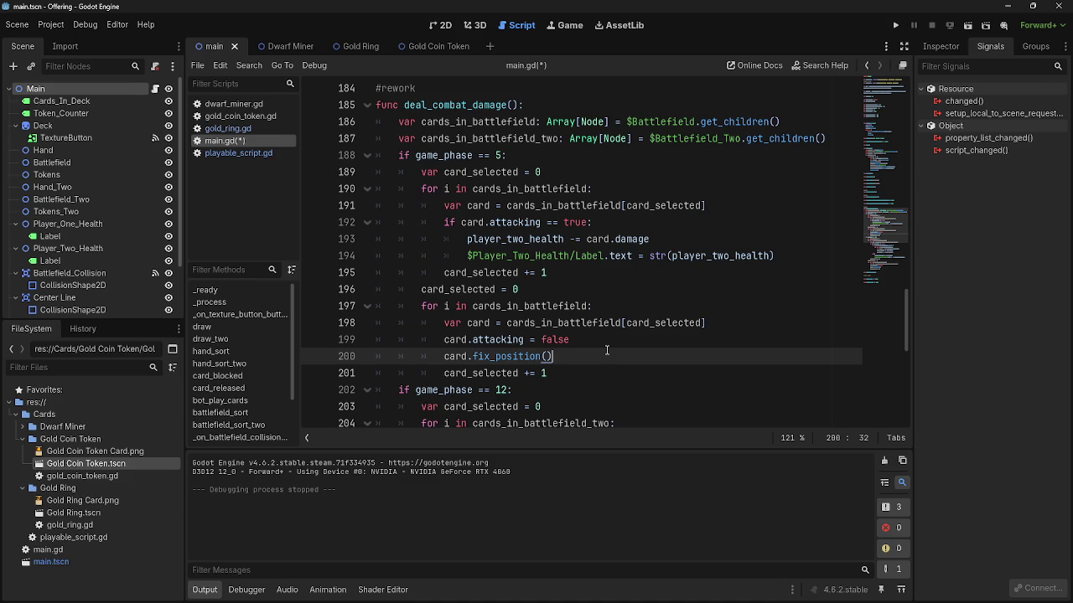
scroll(607, 350, "down", 8)
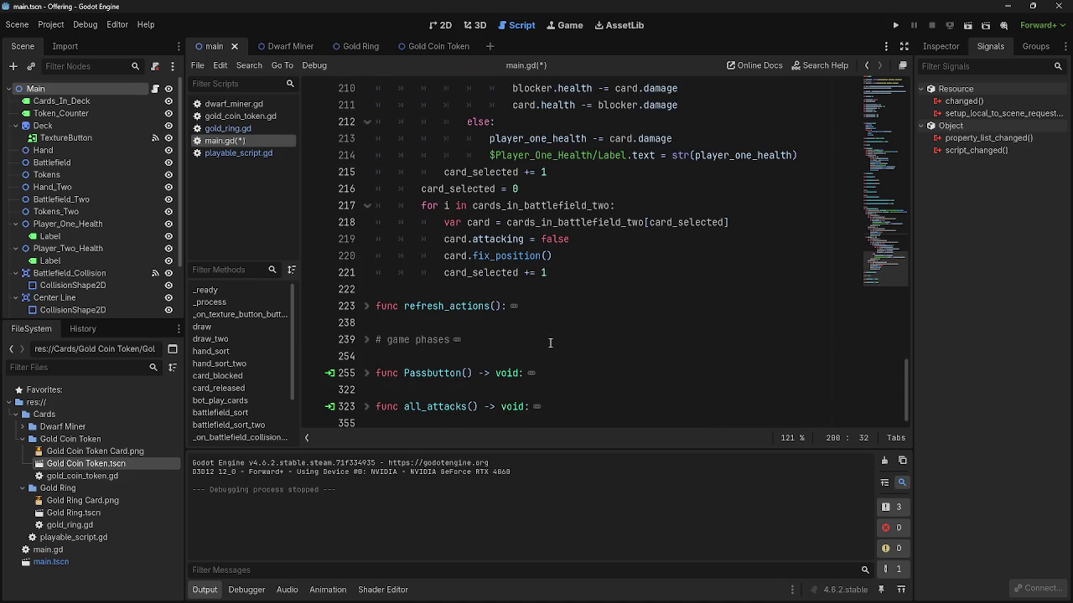
left_click(476, 348)
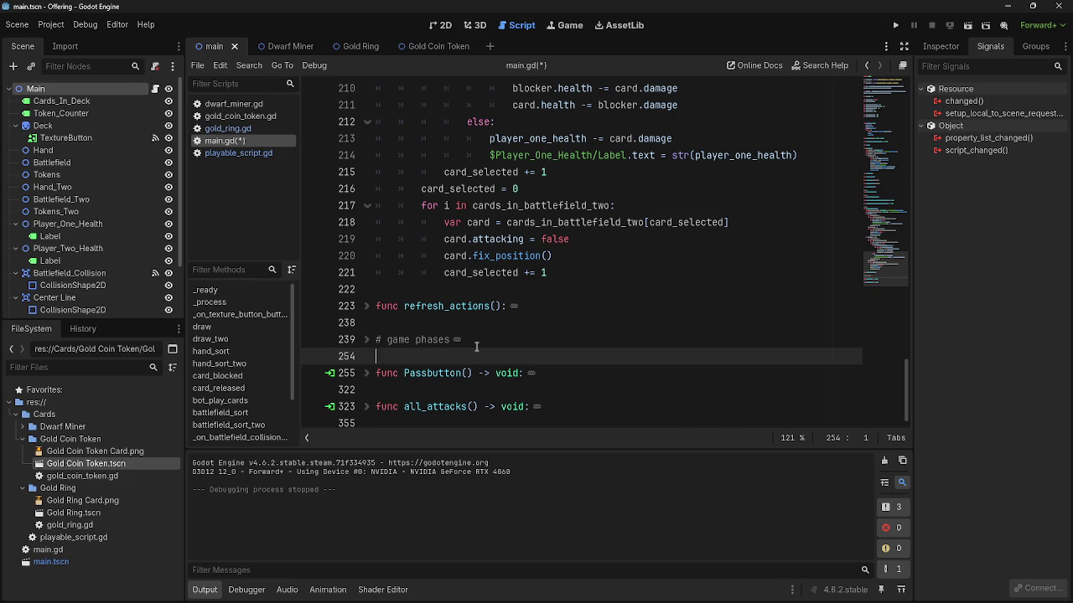
scroll(482, 348, "up", 4)
mouse_move(539, 599)
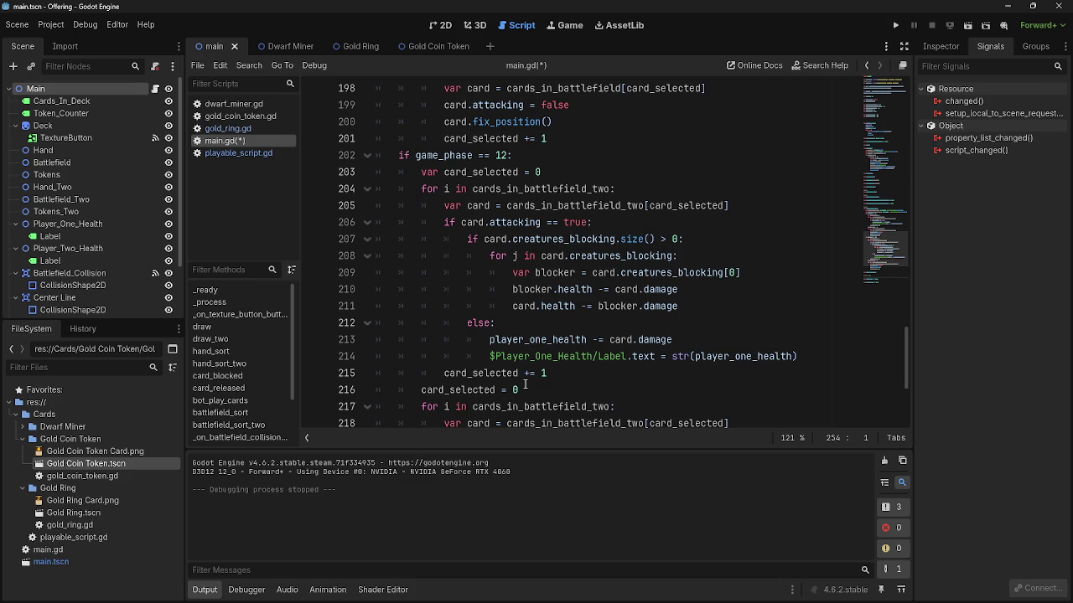
scroll(524, 384, "down", 2)
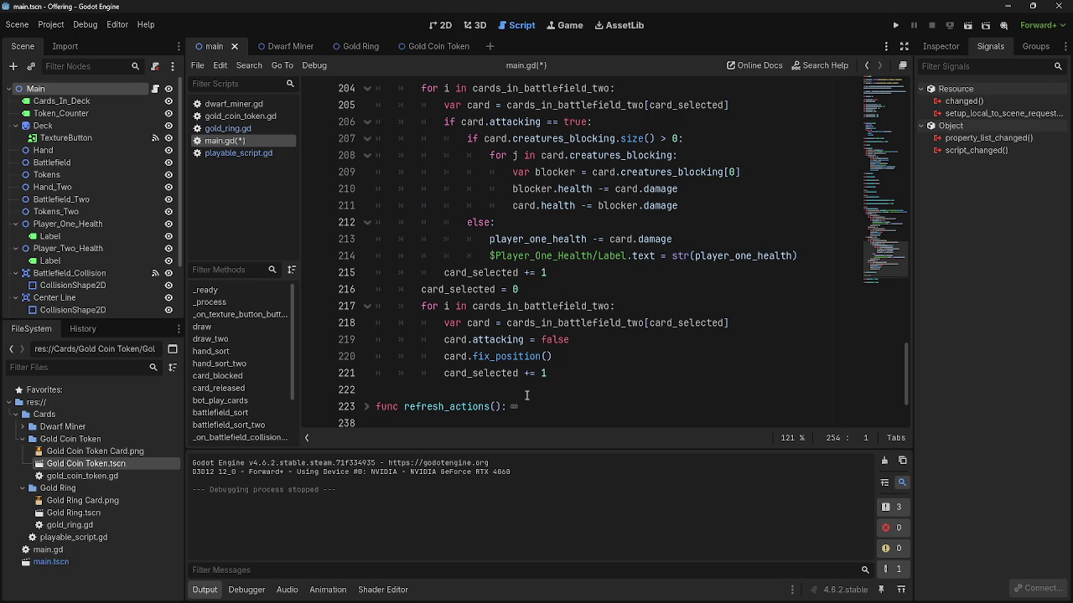
scroll(526, 394, "up", 5)
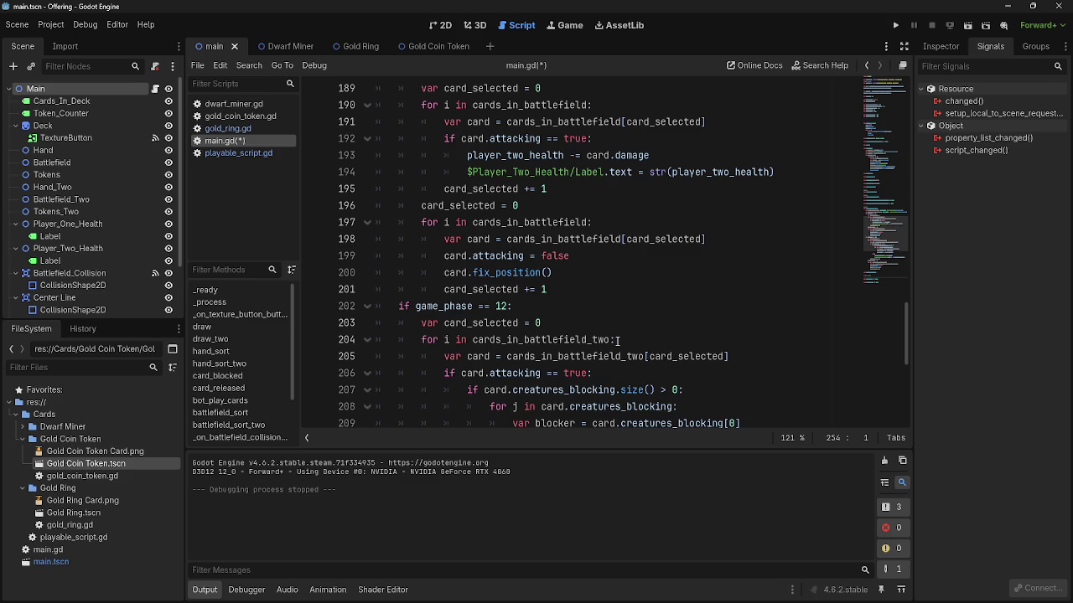
scroll(617, 340, "up", 5)
scroll(617, 339, "down", 5)
mouse_move(617, 339)
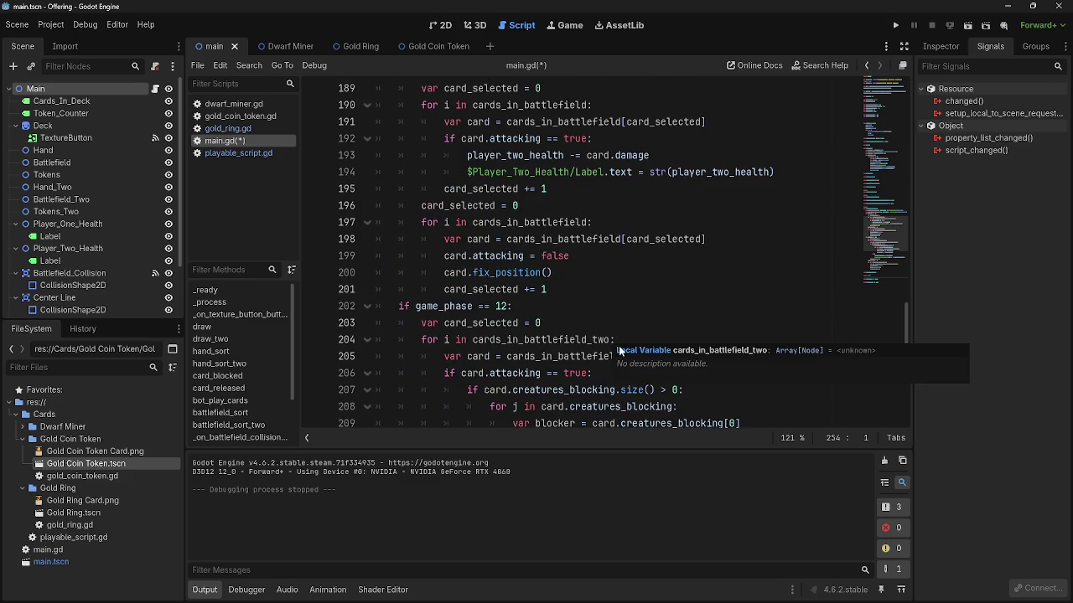
left_click(721, 277)
left_click(695, 319)
left_click(698, 308)
left_click(470, 306)
double_click(469, 306)
scroll(624, 310, "down", 3)
scroll(624, 310, "up", 5)
scroll(625, 310, "down", 2)
scroll(624, 310, "down", 1)
left_click(628, 260)
scroll(628, 260, "down", 4)
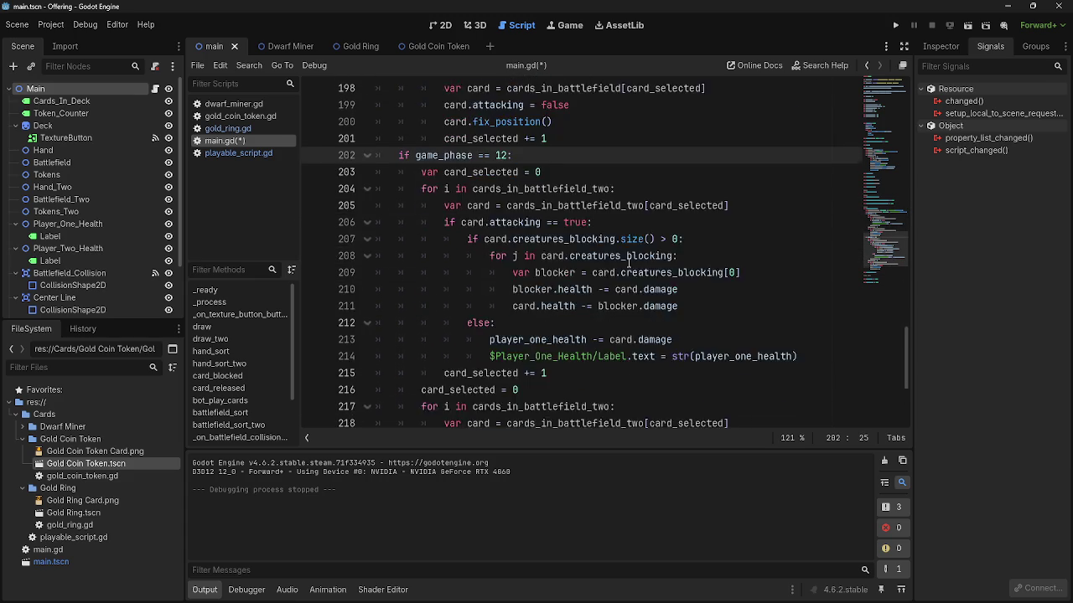
scroll(629, 262, "down", 1)
scroll(410, 276, "up", 8)
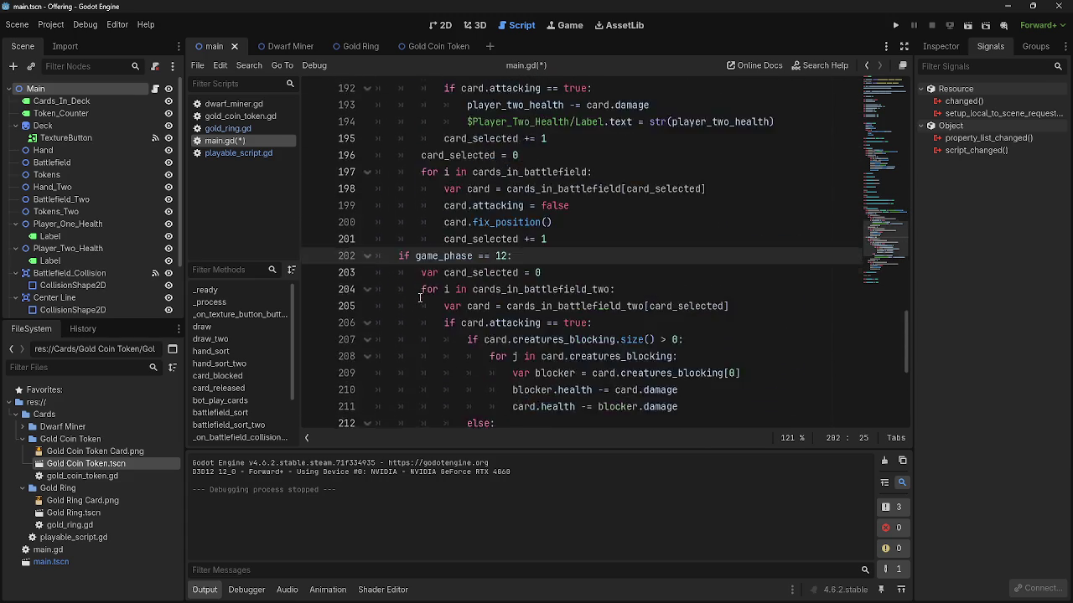
left_click(412, 322)
- Dedent the phase-5 reset loop body one indentation level
key("BackSpace")
left_click(422, 338)
key("BackSpace")
left_click(423, 356)
key("BackSpace")
left_click(423, 372)
key("BackSpace")
left_click(422, 388)
key("BackSpace")
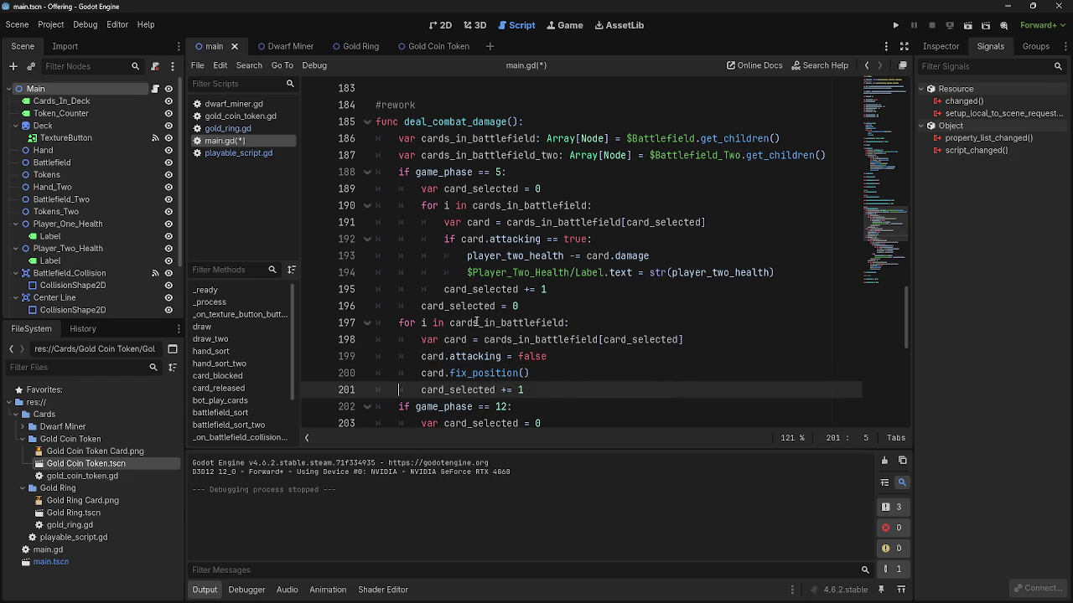
scroll(477, 321, "down", 2)
scroll(477, 321, "down", 6)
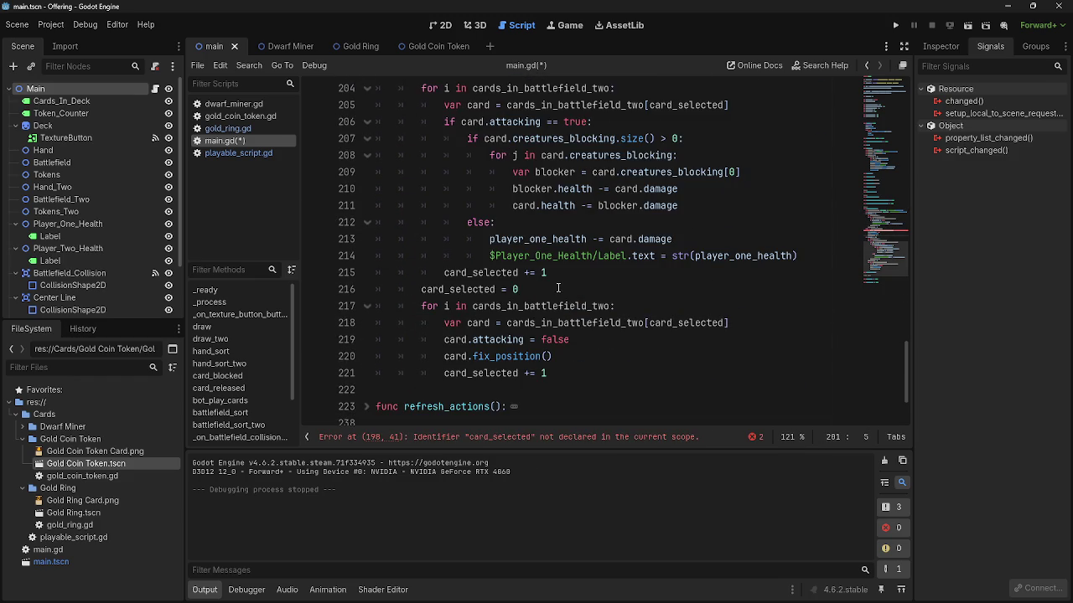
scroll(558, 288, "up", 5)
scroll(467, 252, "up", 1)
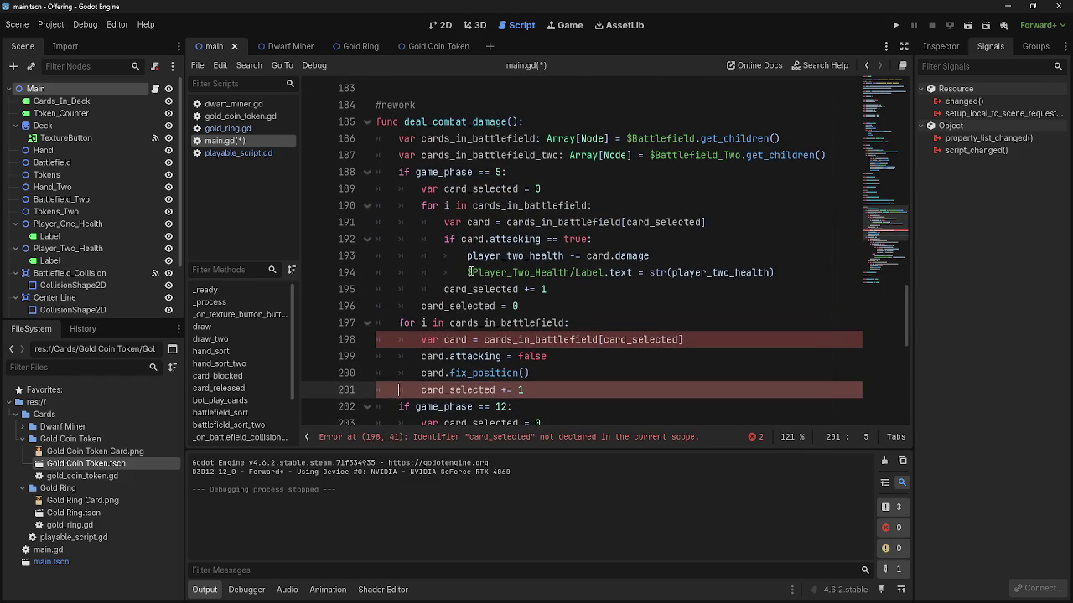
- Check card_selected on line 201 and undo to restore that line's indentation
double_click(488, 389)
left_click(561, 390)
left_click_drag(548, 397, 322, 393)
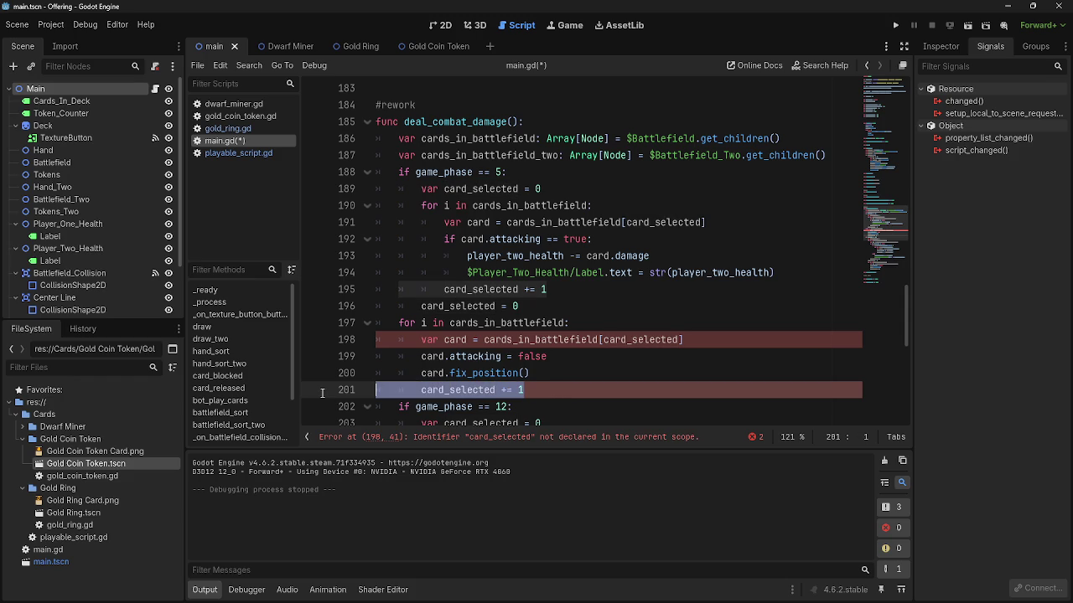
left_click(585, 316)
key("ctrl+z")
key("ctrl+z")
key("ctrl+z")
key("ctrl+z")
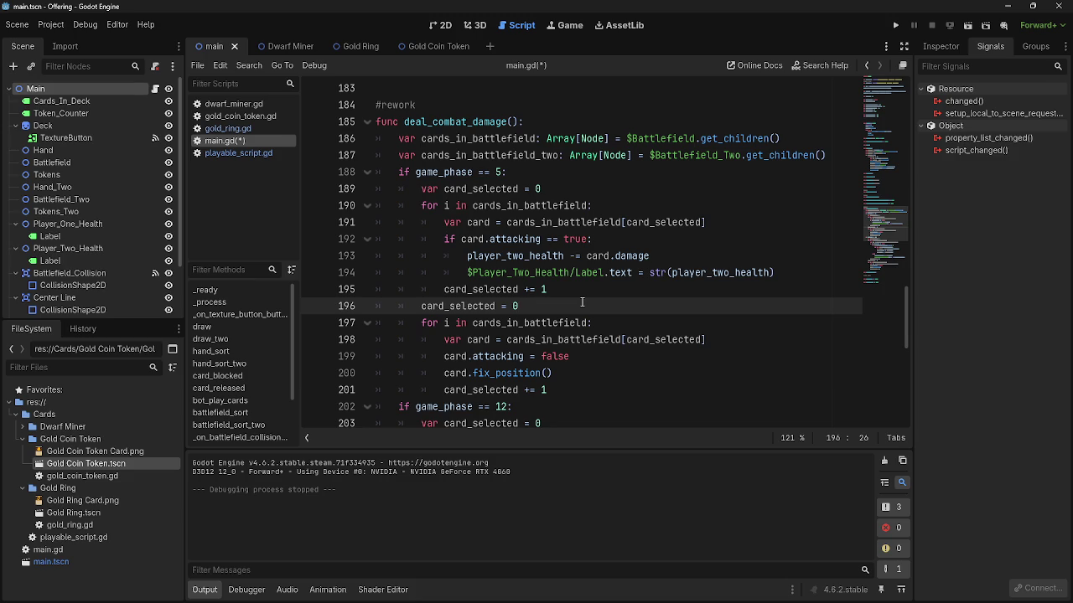
- Locate the phase-5 reset loop on lines 197–201 in deal_combat_damage
scroll(555, 238, "down", 3)
scroll(556, 238, "down", 7)
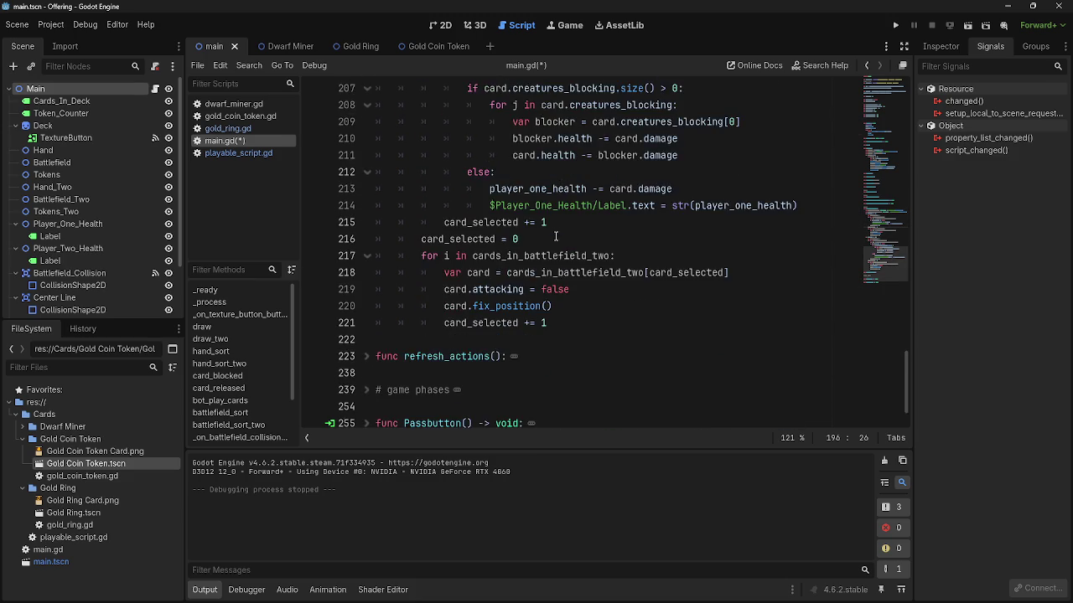
scroll(553, 222, "up", 4)
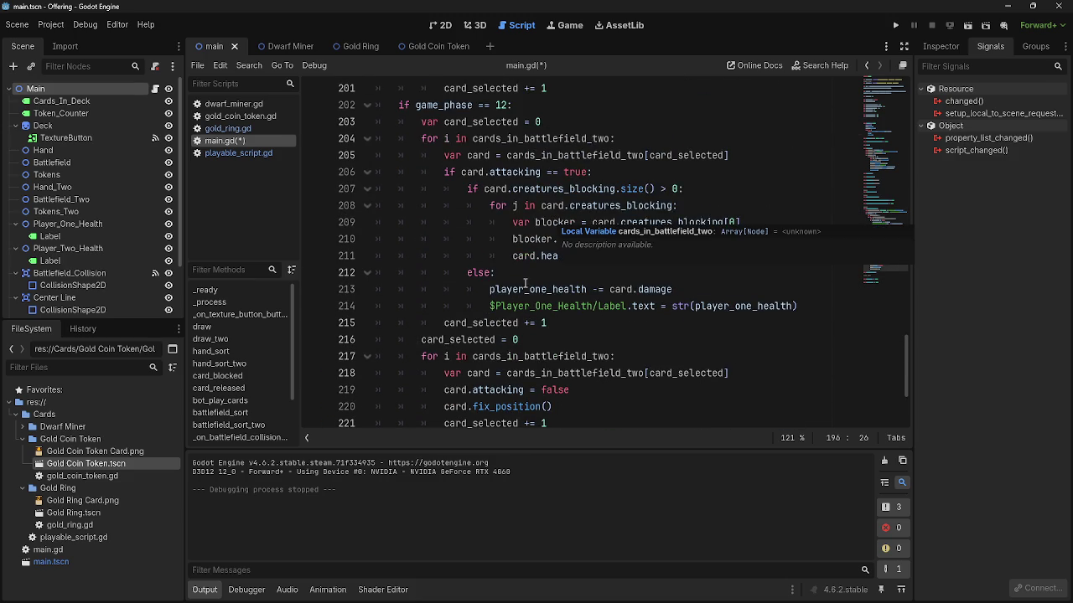
scroll(525, 283, "up", 3)
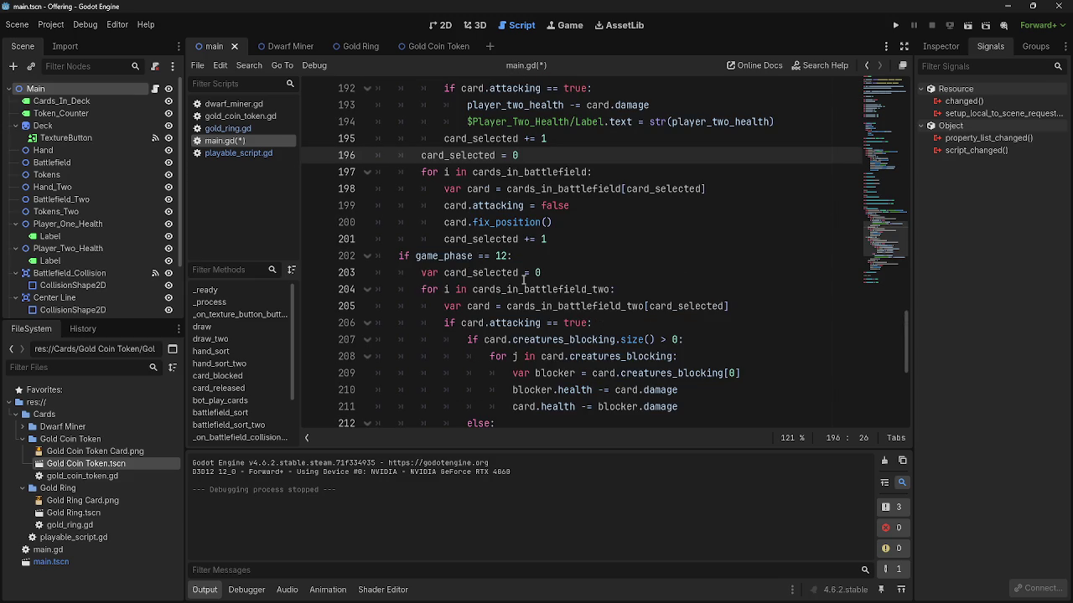
scroll(519, 131, "up", 3)
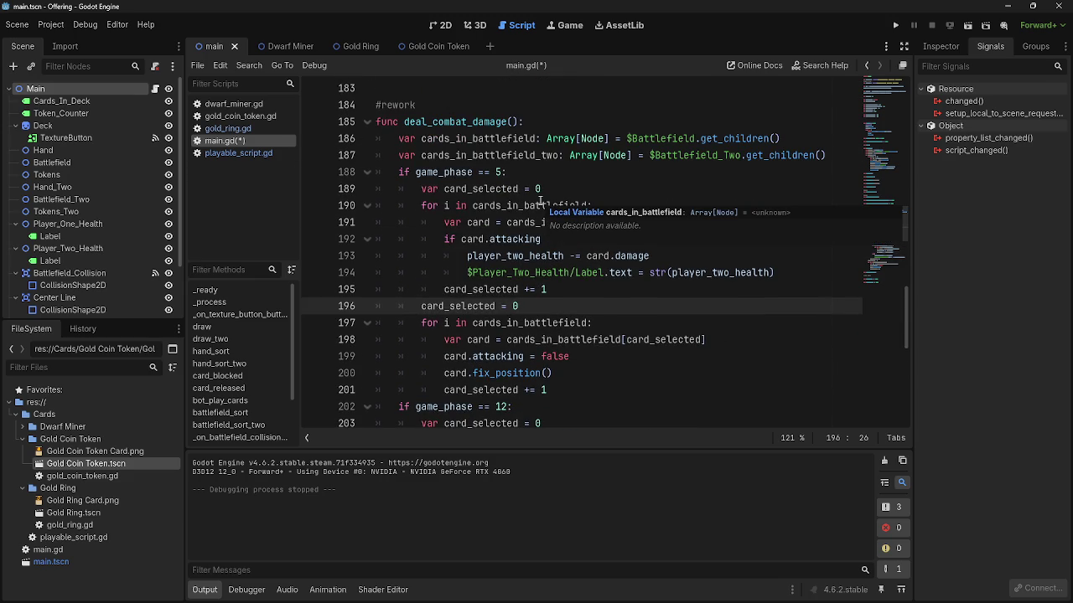
scroll(541, 201, "down", 2)
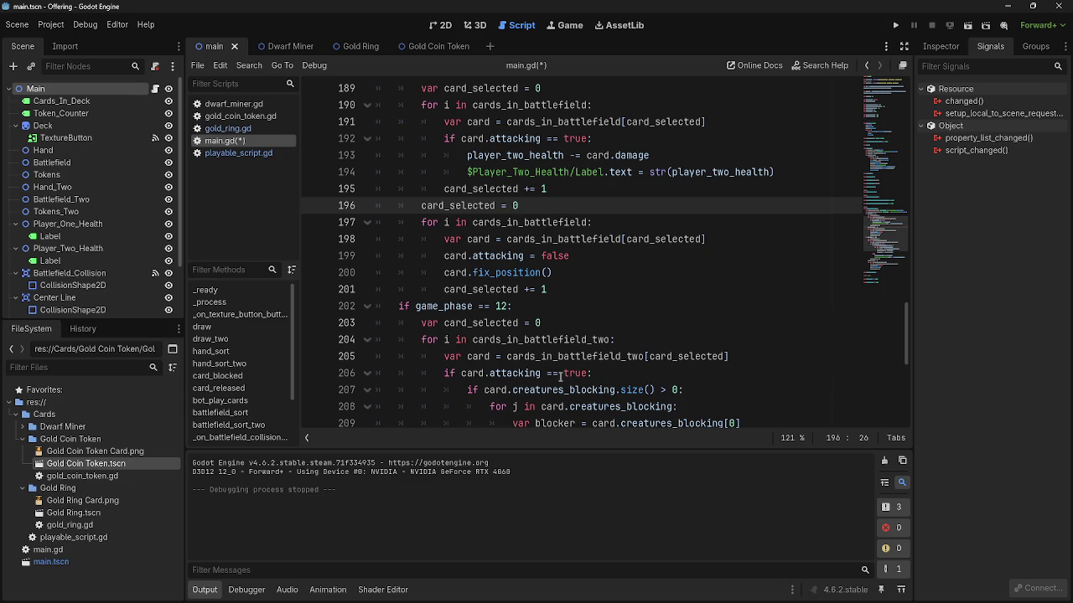
mouse_move(444, 237)
left_mouse_down()
mouse_move(386, 223)
mouse_move(642, 292)
mouse_move(382, 222)
mouse_move(413, 222)
left_mouse_up()
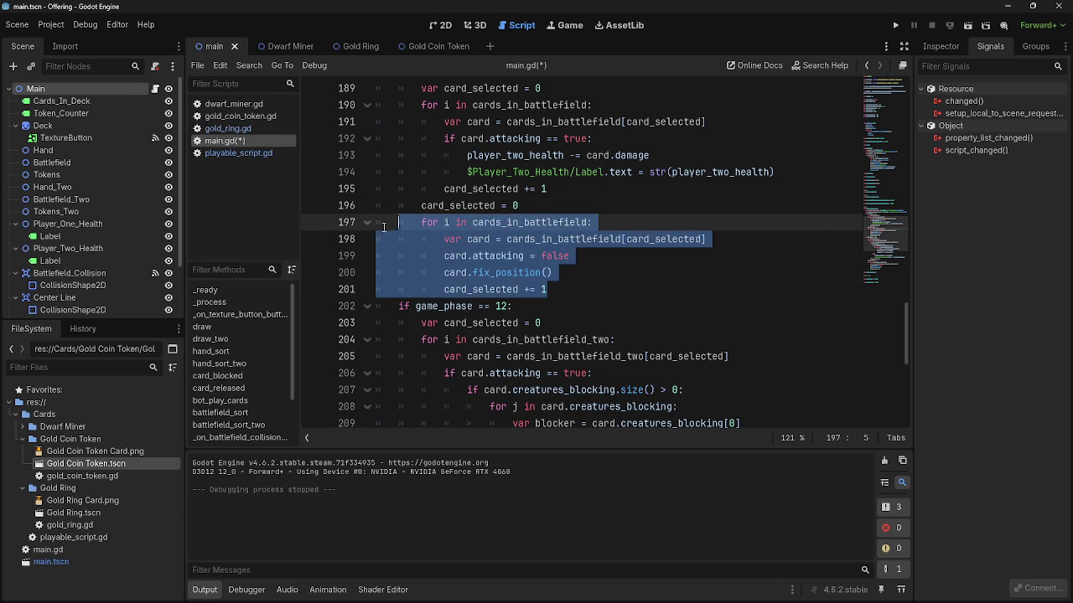
left_click(540, 256)
left_click(578, 289)
left_click(574, 258)
mouse_move(578, 288)
left_mouse_down()
mouse_move(436, 255)
mouse_move(416, 224)
left_mouse_up()
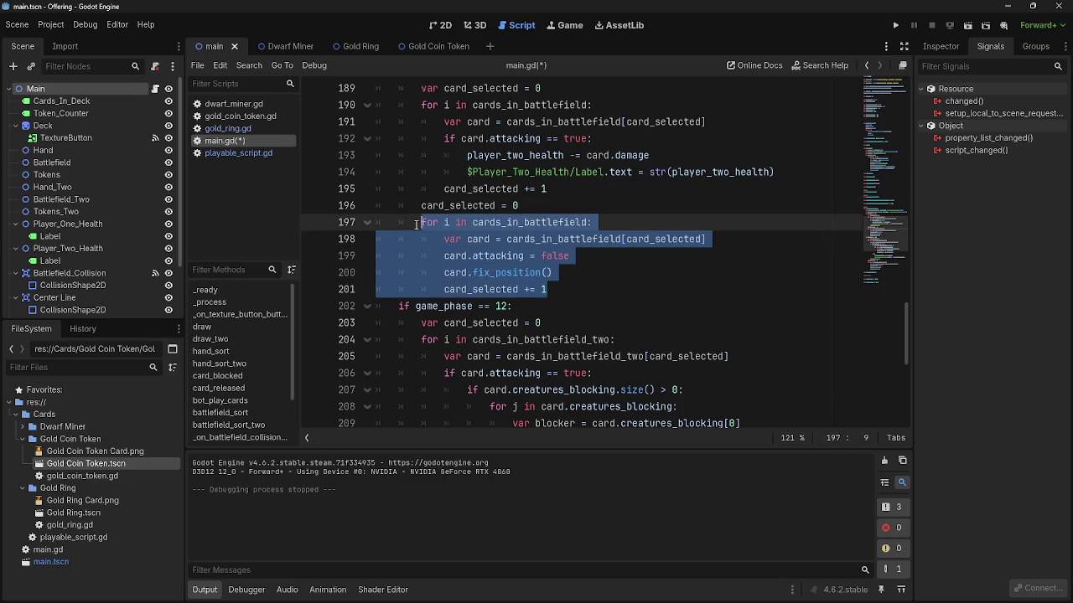
left_click(577, 266)
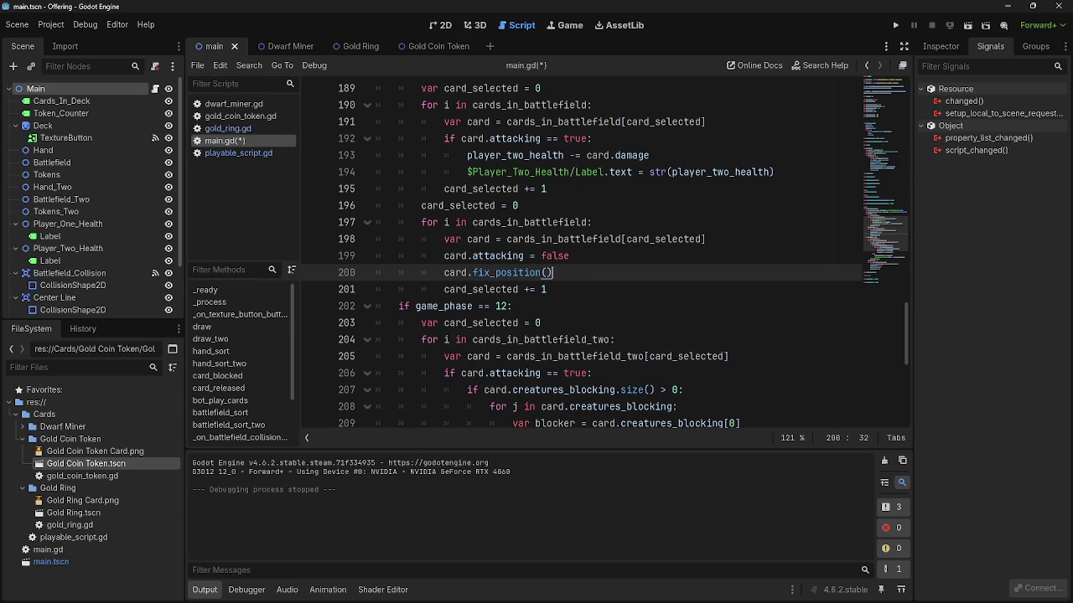
- Check the extent of the phase-5 reset lines 196–201 by reselecting them
key("Down")
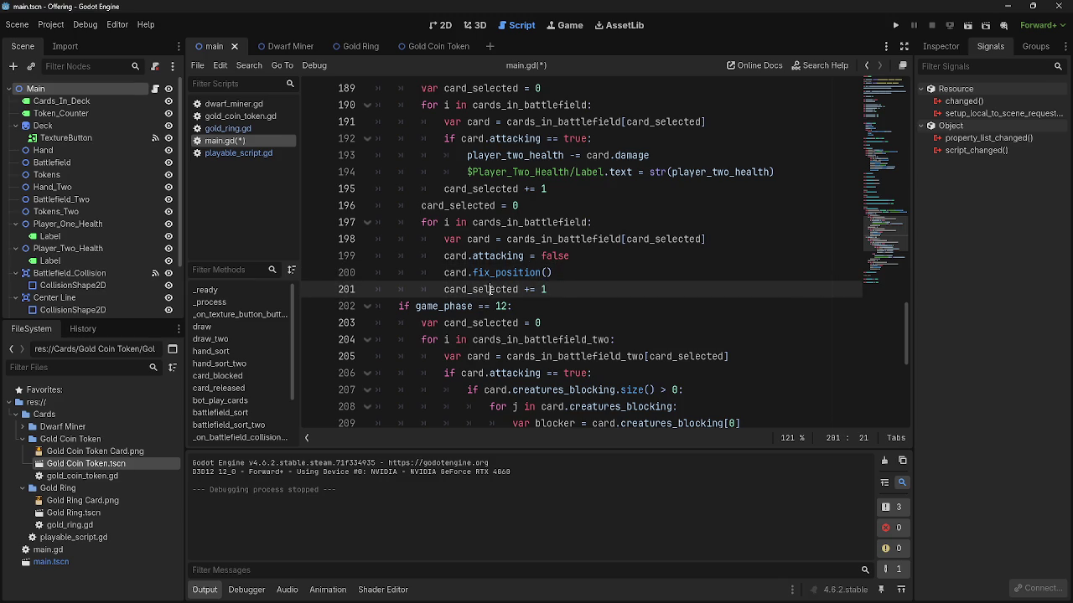
key("Up")
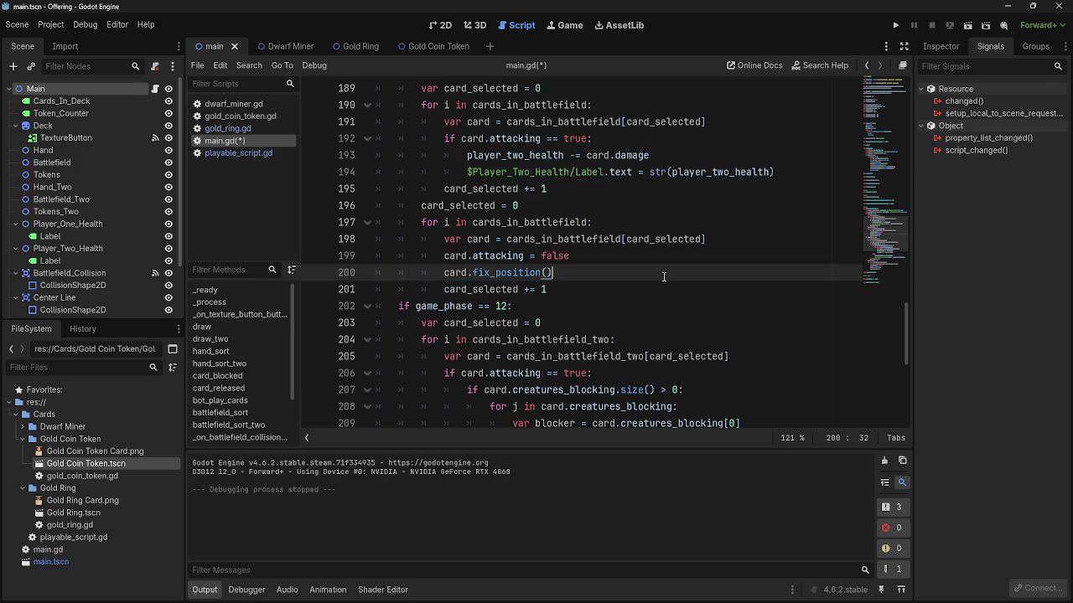
scroll(663, 277, "up", 2)
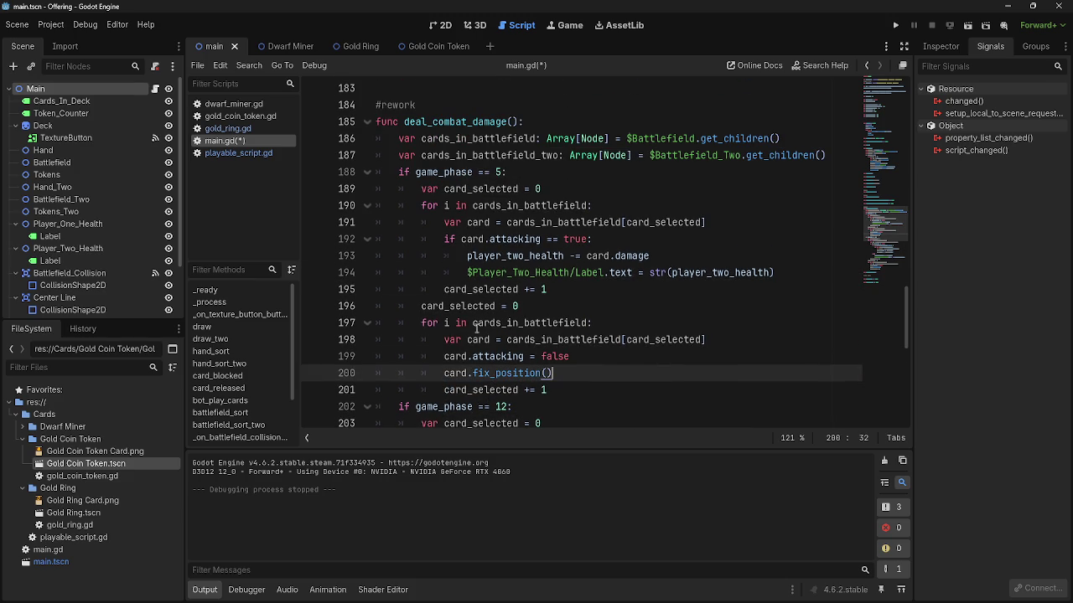
left_click_drag(419, 322, 592, 386)
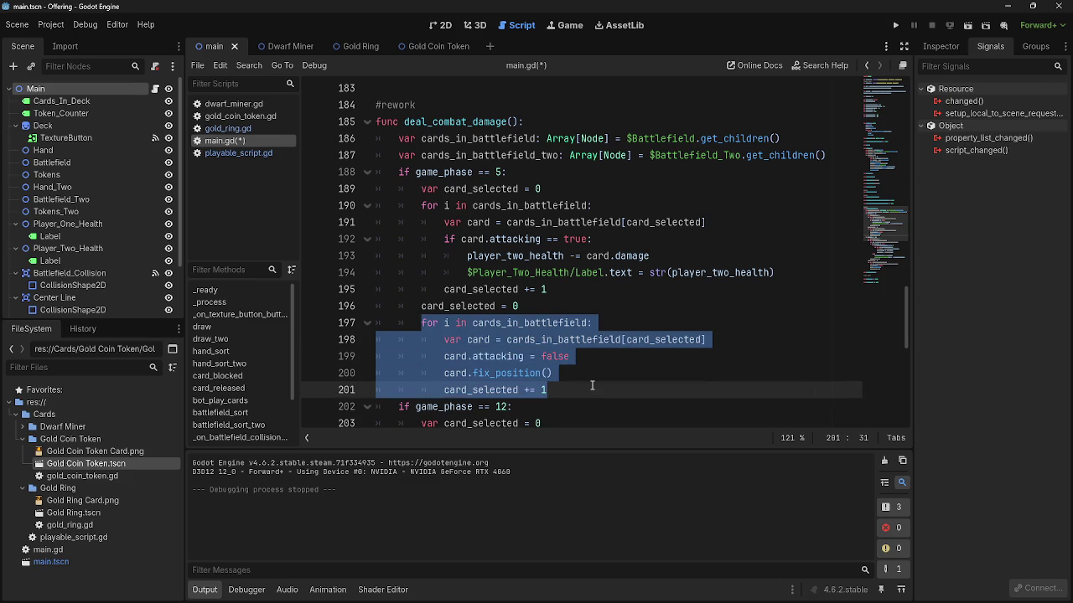
left_click_drag(597, 189, 599, 285)
left_click(585, 307)
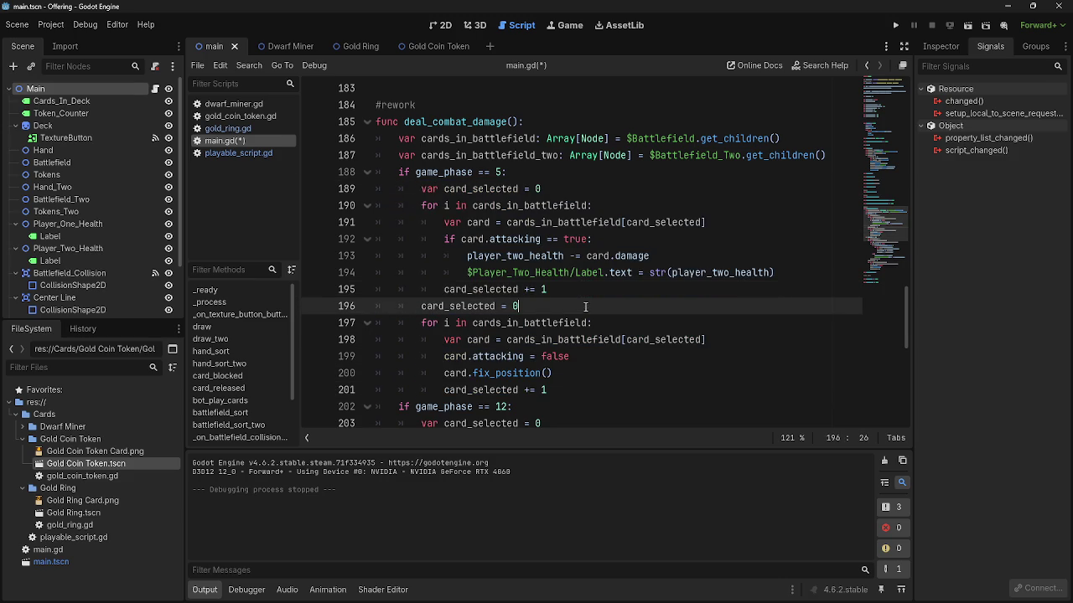
scroll(451, 338, "down", 1)
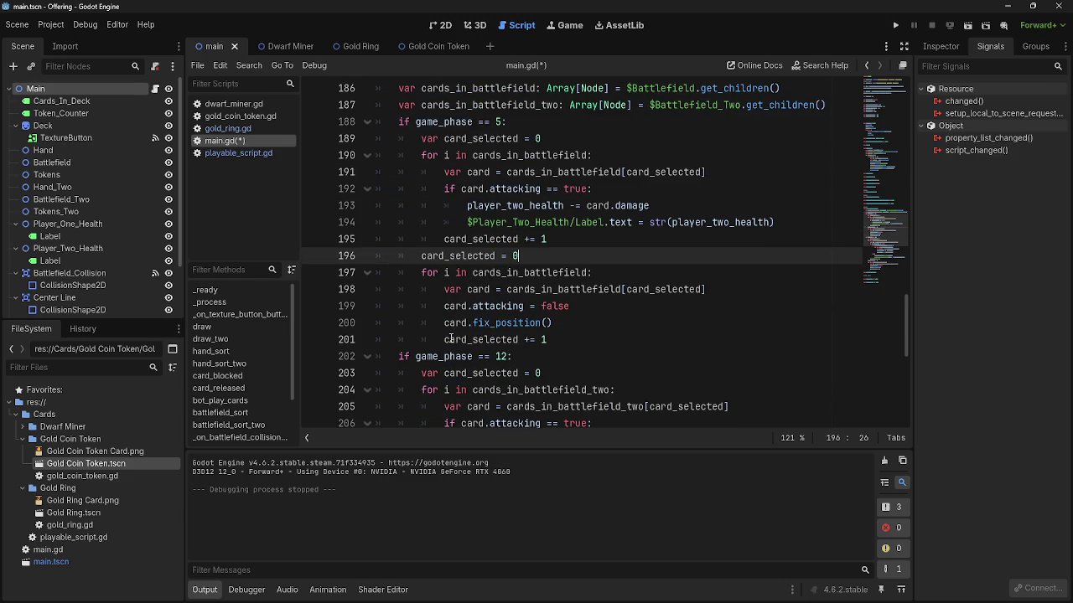
mouse_move(424, 273)
left_mouse_down()
mouse_move(453, 293)
mouse_move(600, 335)
left_mouse_up()
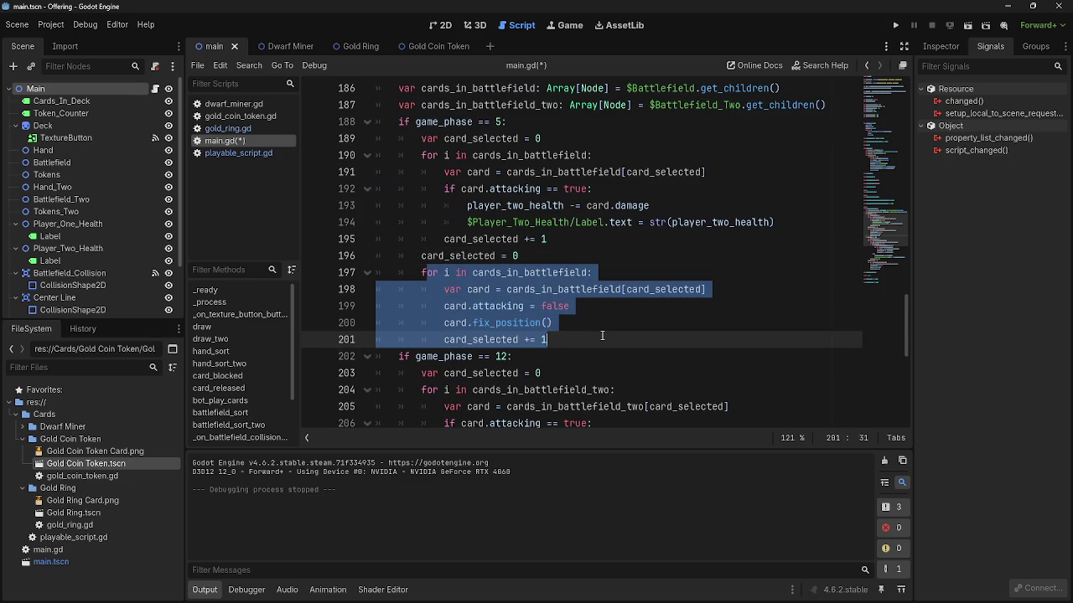
left_click(602, 336)
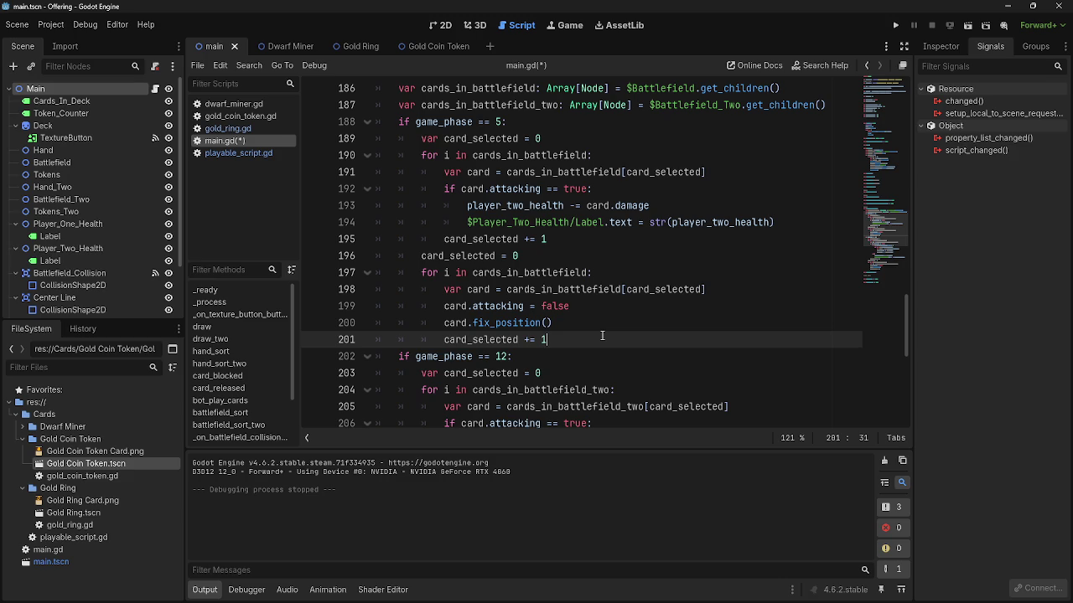
scroll(601, 336, "down", 5)
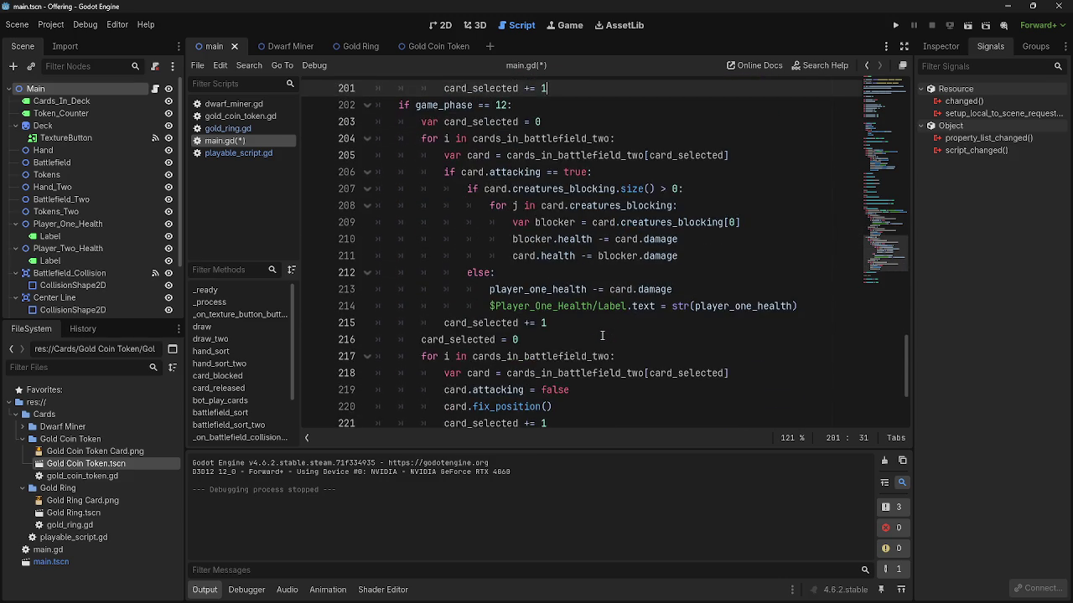
scroll(591, 327, "up", 2)
scroll(563, 292, "up", 1)
scroll(563, 292, "down", 4)
scroll(517, 320, "up", 6)
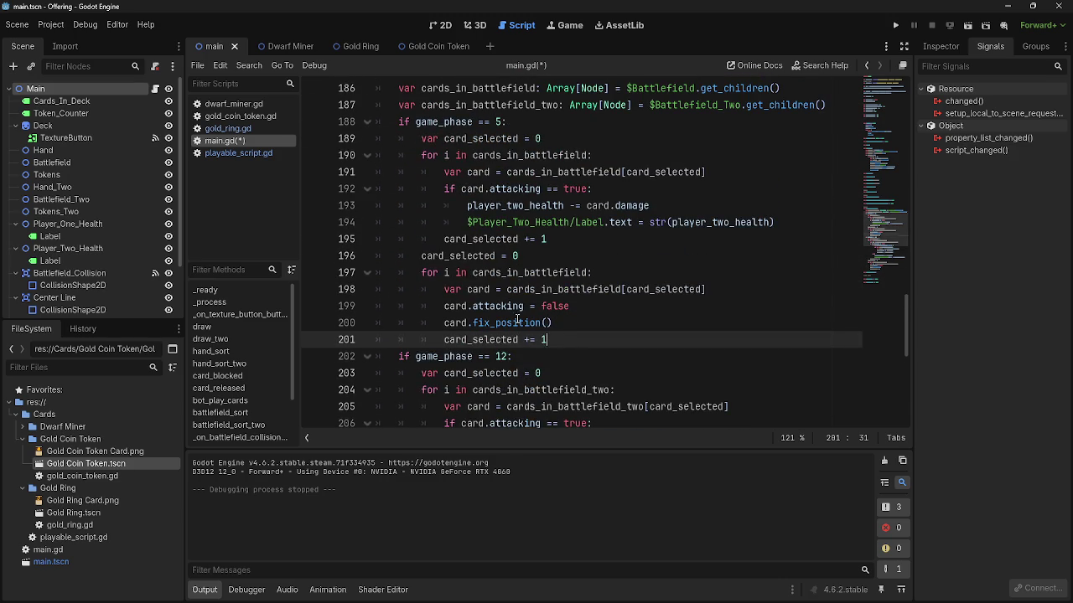
- Delete the phase-5 reset lines 196–201, leaving no extra blank line at 188
left_click_drag(548, 340, 365, 256)
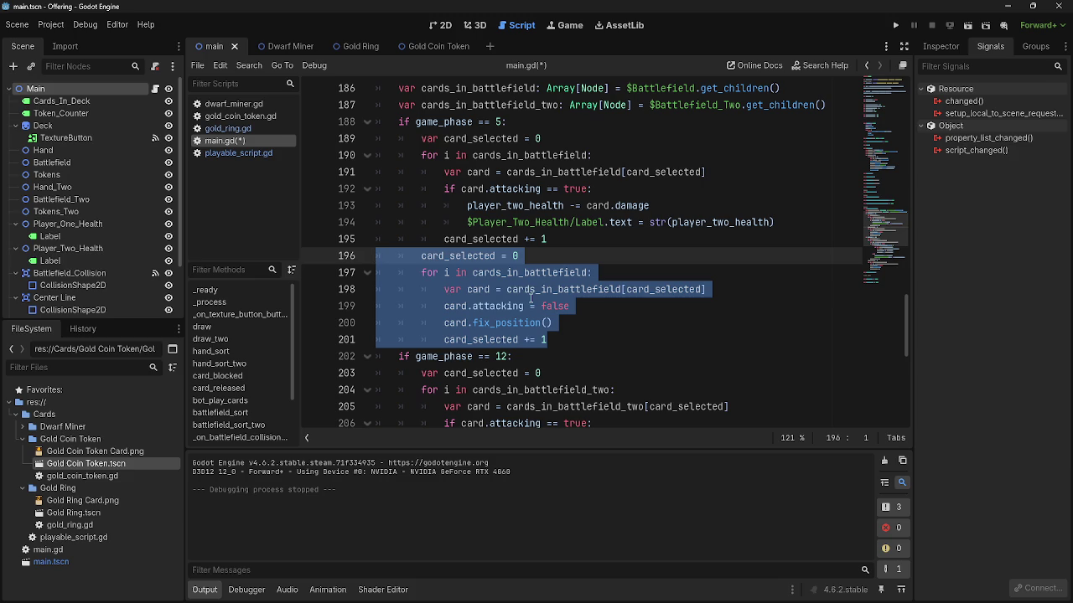
key("BackSpace")
key("BackSpace")
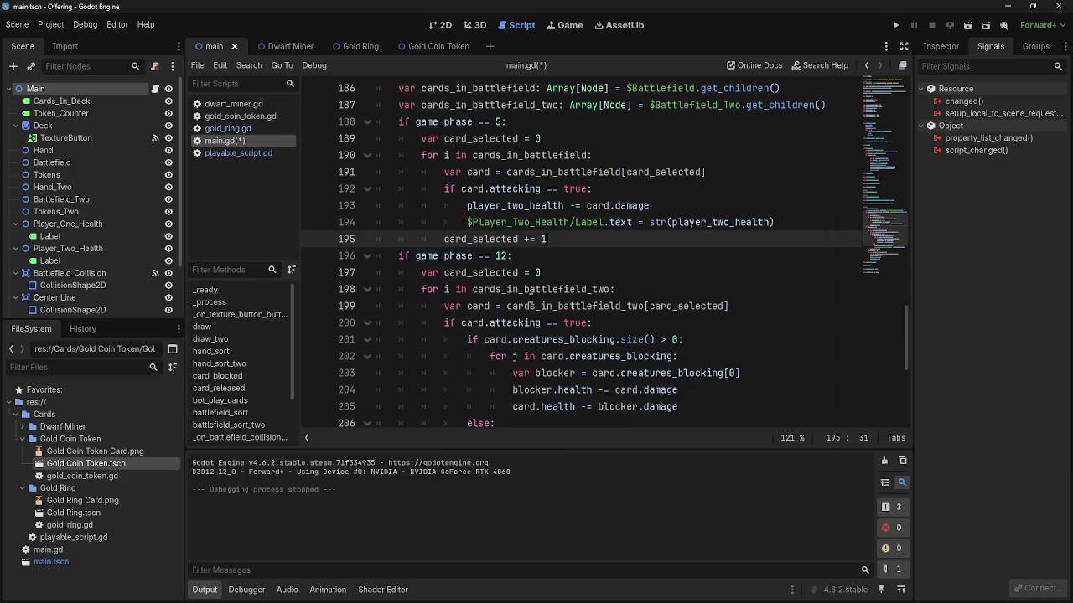
scroll(558, 193, "up", 1)
scroll(558, 193, "up", 1)
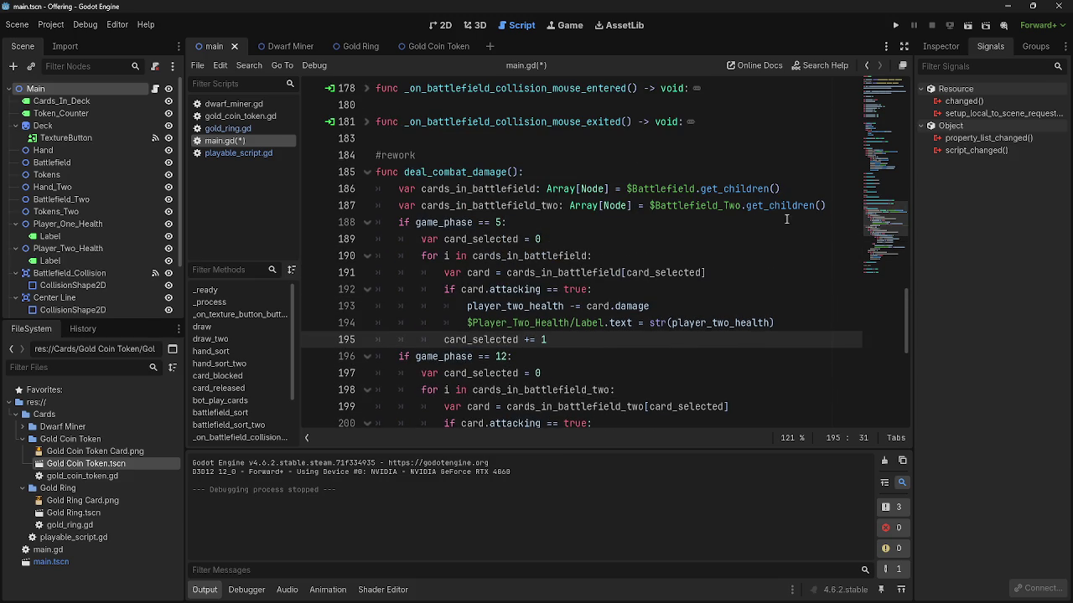
left_click(848, 205)
key("Return")
left_click(569, 372)
left_click(565, 356)
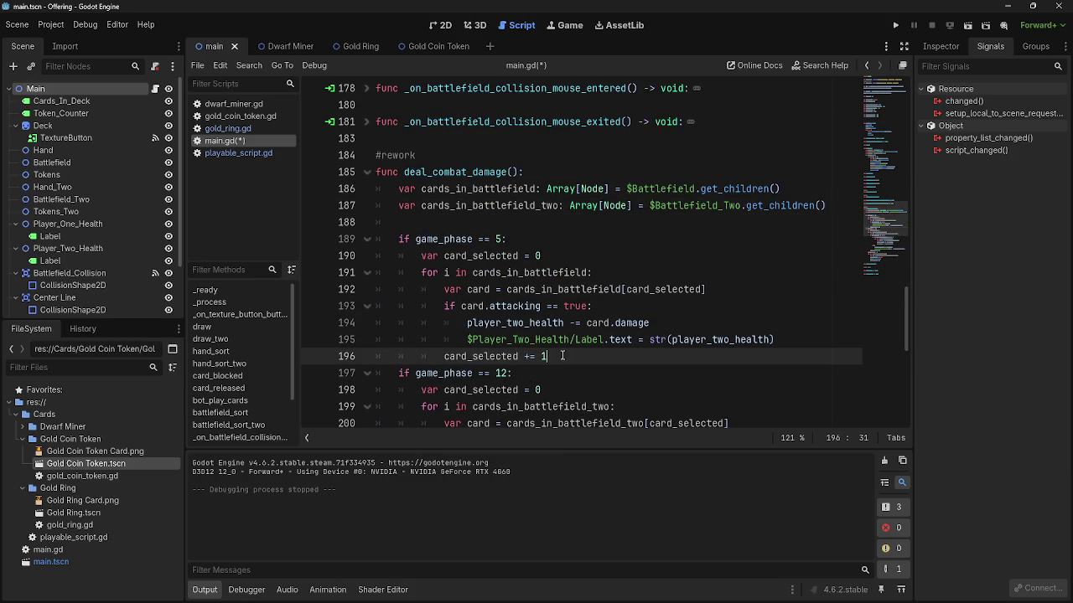
left_click(621, 225)
key("BackSpace")
key("BackSpace")
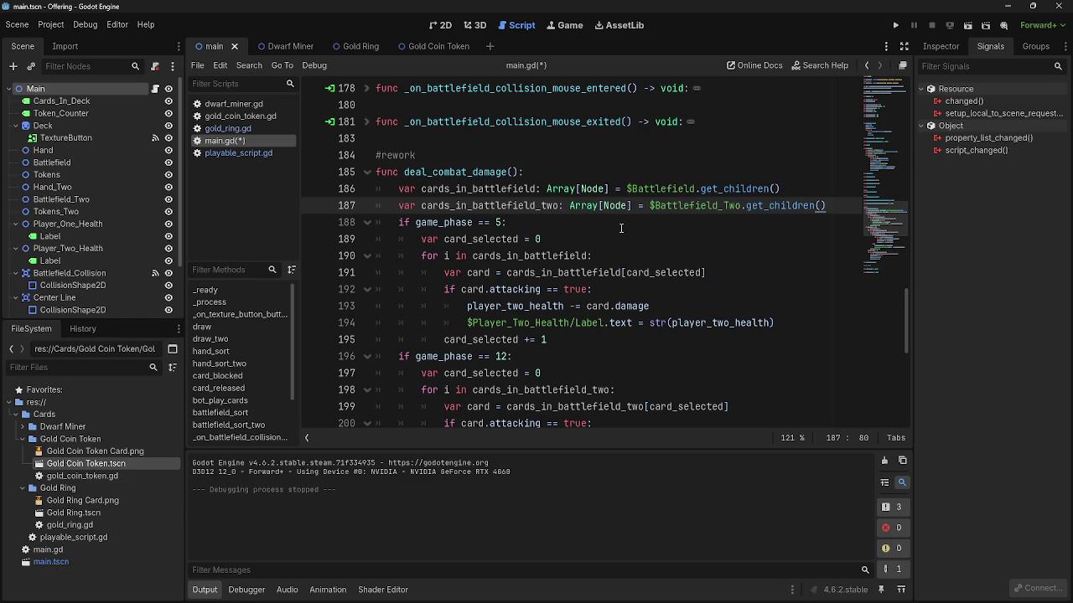
- Dedent the phase-12 reset loop on lines 211–215 one level
scroll(621, 228, "down", 8)
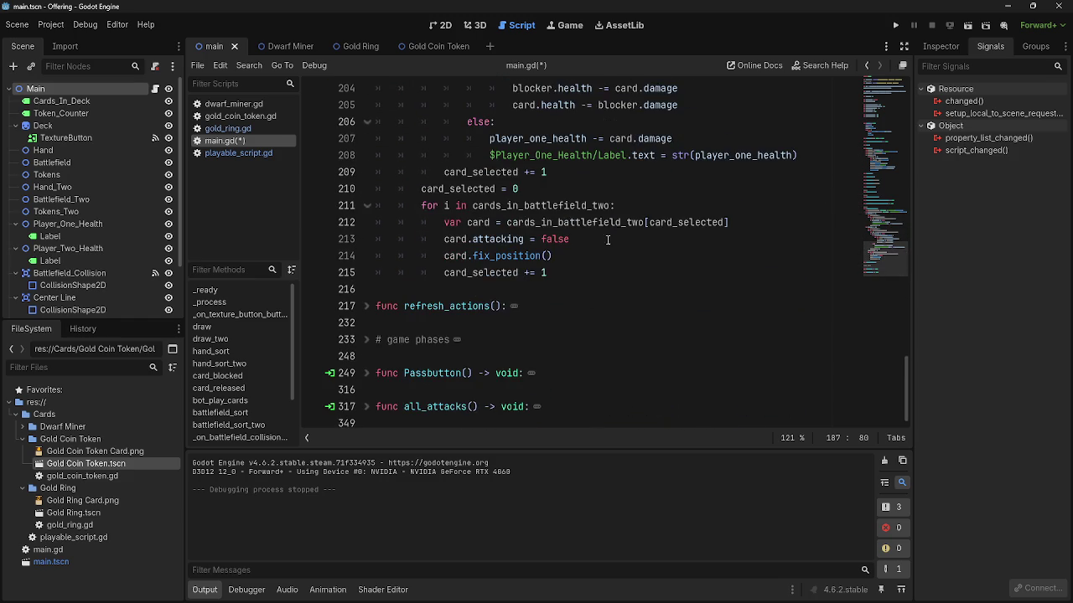
scroll(403, 303, "up", 2)
left_click(403, 306)
key("shift+Tab")
key("Down")
key("shift+Tab")
key("Down")
key("shift+Tab")
key("Down")
key("shift+Tab")
key("Down")
key("shift+Tab")
- Delete the card_selected lines 209–210, restore them, and reselect the card_selected = 0 line
left_click_drag(521, 290, 369, 272)
key("BackSpace")
key("BackSpace")
scroll(597, 306, "up", 1)
scroll(597, 306, "up", 3)
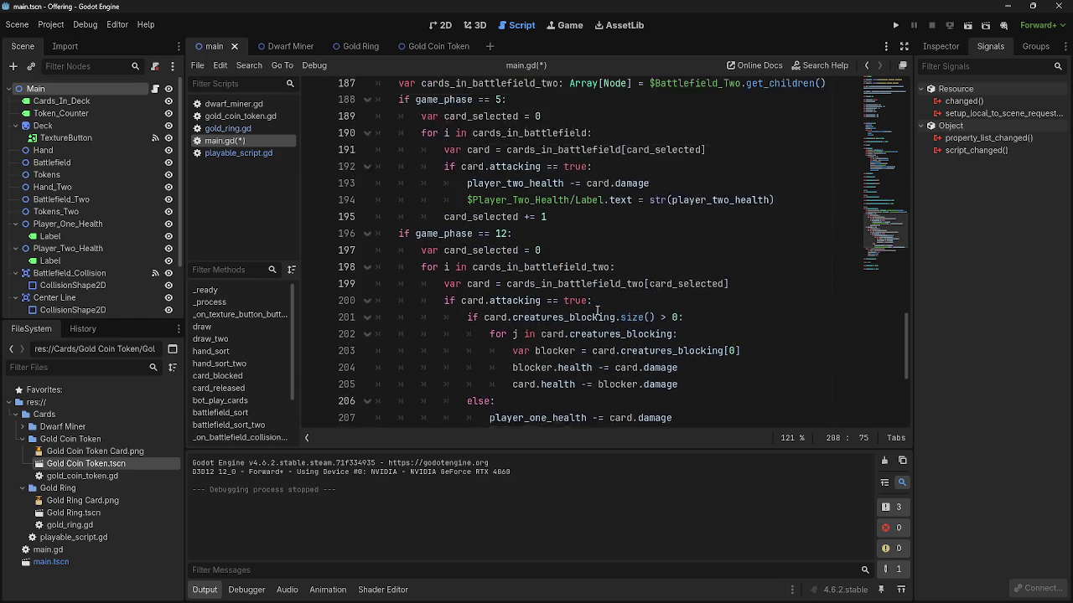
scroll(550, 295, "down", 5)
key("ctrl+z")
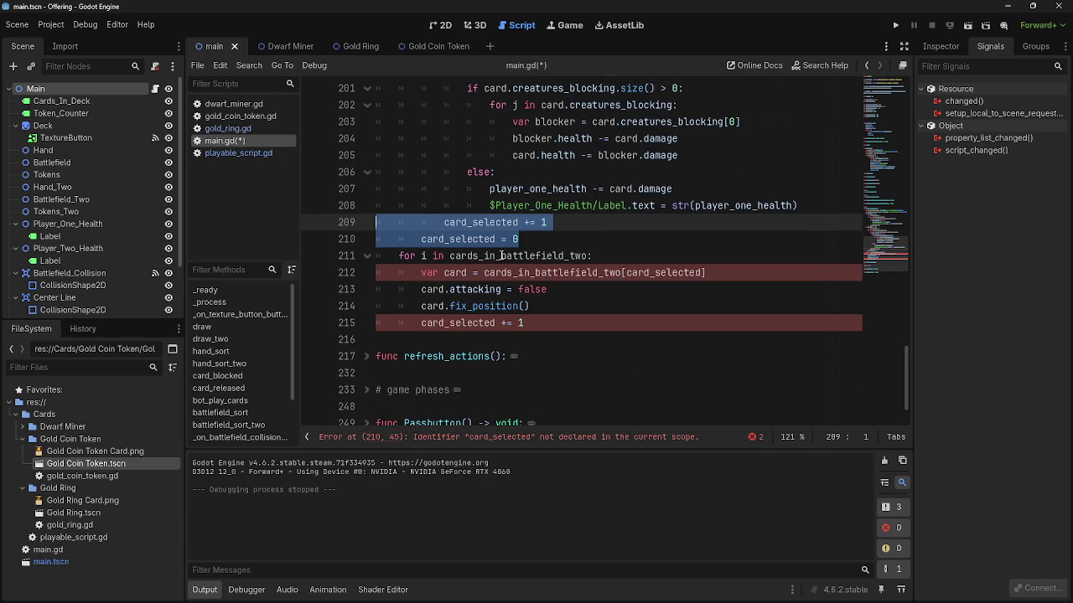
left_click_drag(527, 242, 374, 242)
key("BackSpace")
key("BackSpace")
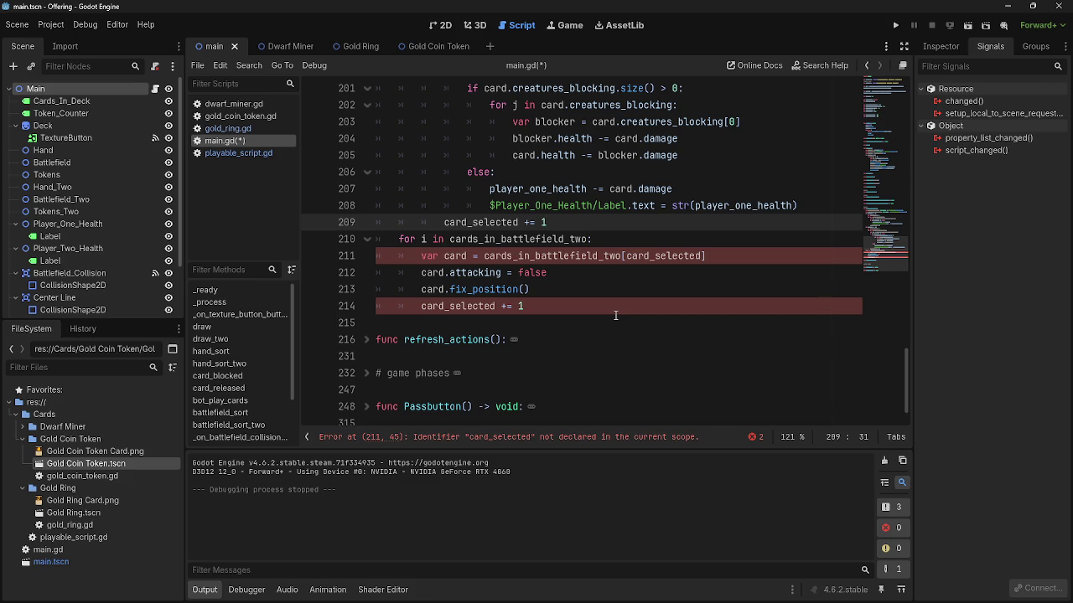
left_click_drag(615, 310, 397, 239)
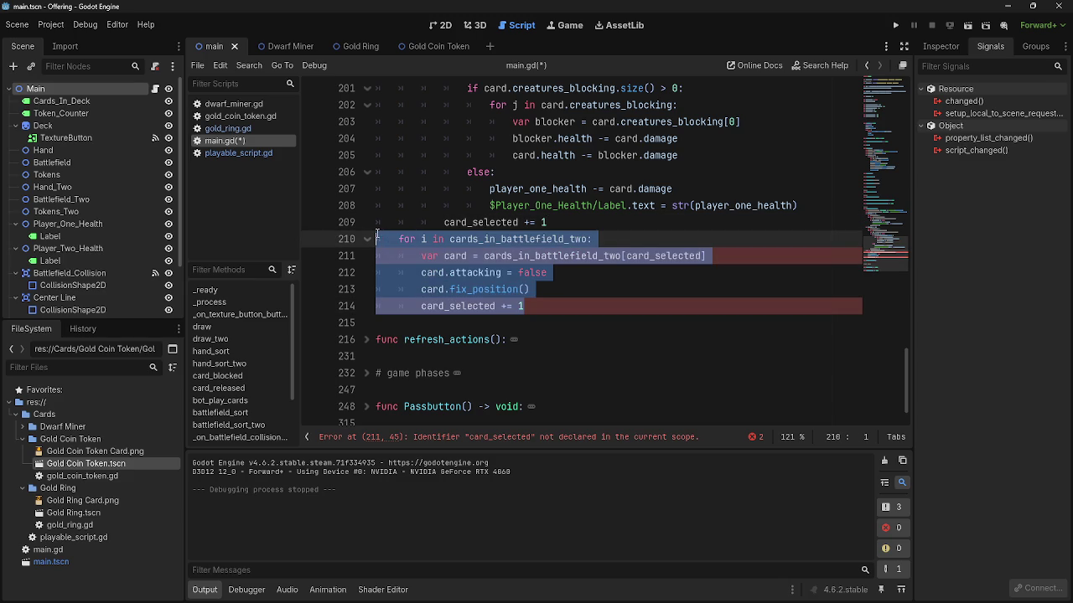
scroll(486, 268, "up", 8)
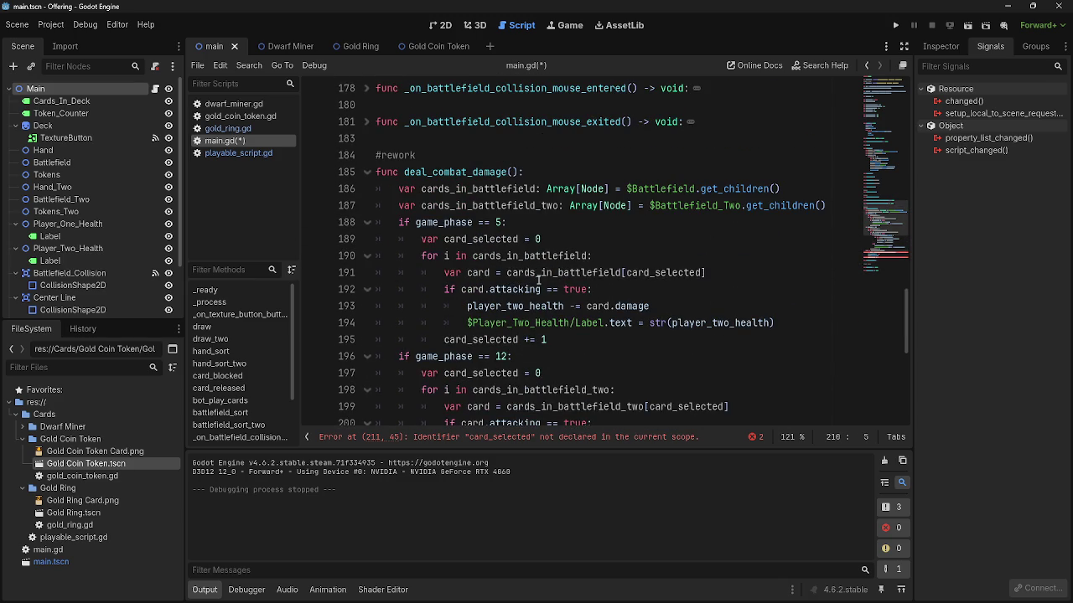
mouse_move(397, 190)
left_mouse_down()
mouse_move(781, 191)
mouse_move(828, 206)
left_mouse_up()
left_click(828, 206)
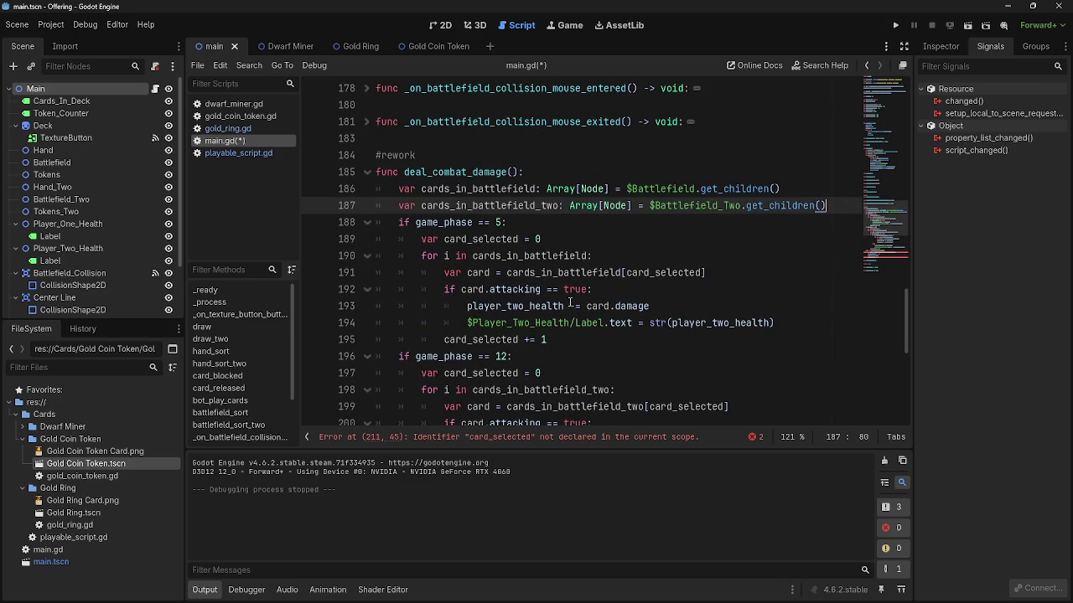
scroll(586, 306, "down", 2)
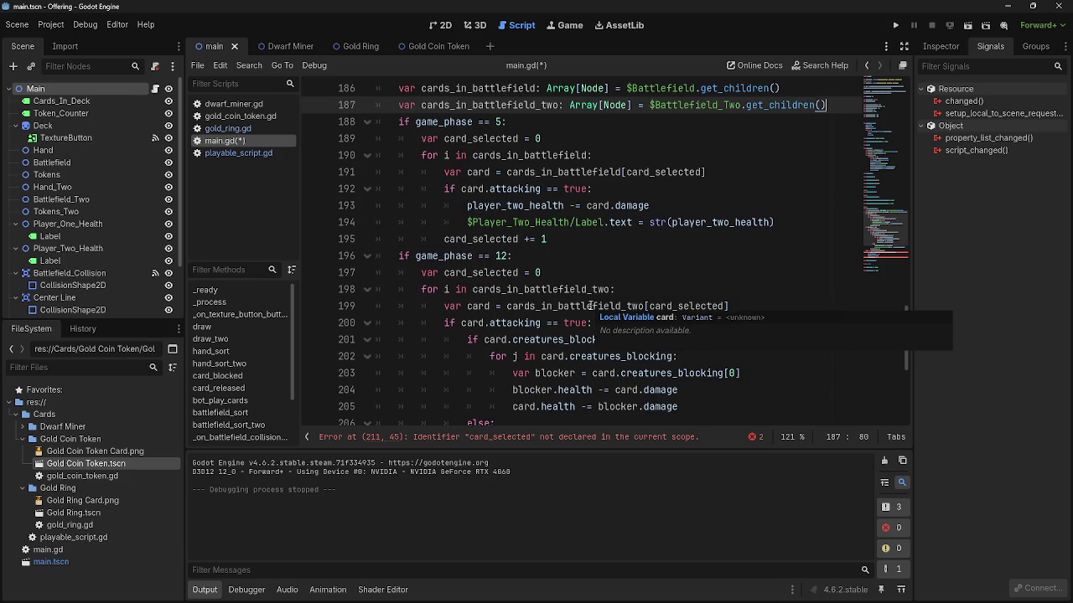
scroll(590, 306, "down", 5)
left_click(419, 257)
left_click(568, 301)
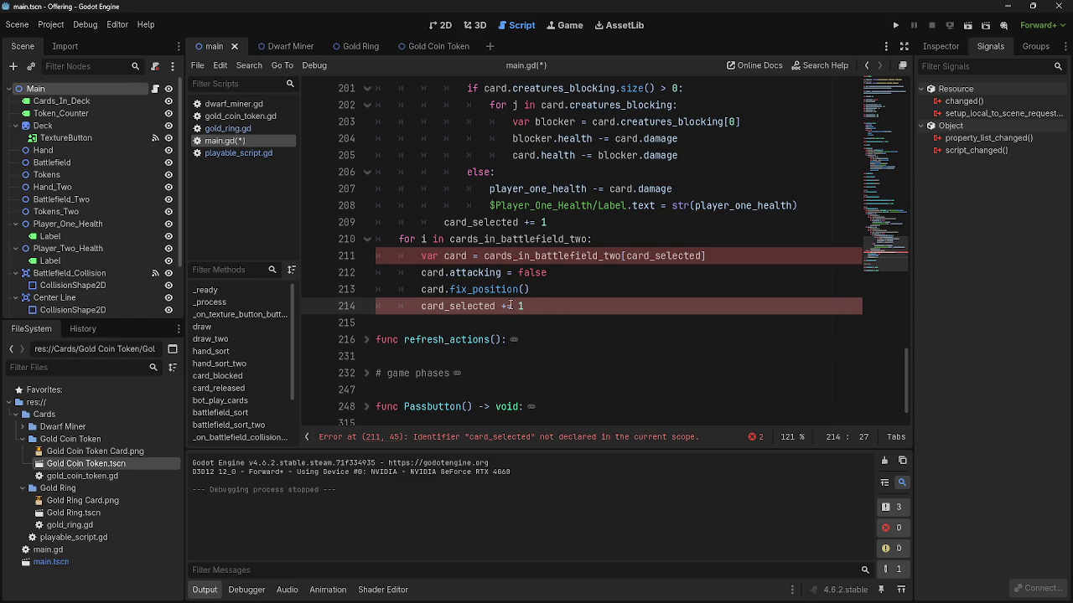
left_click(618, 245)
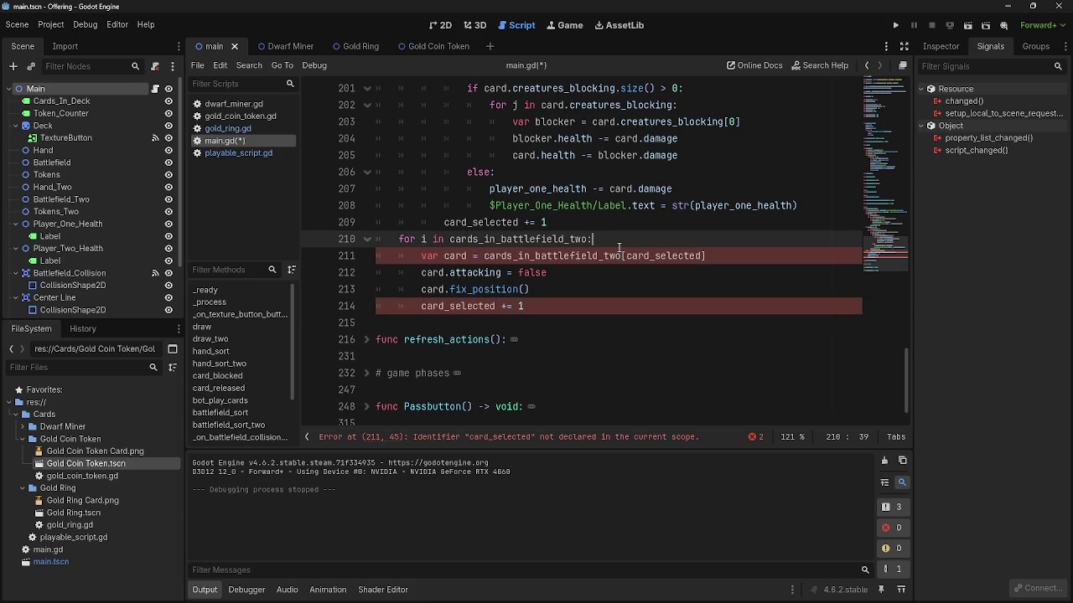
left_click_drag(744, 258, 420, 257)
left_click(421, 257)
left_click(565, 308)
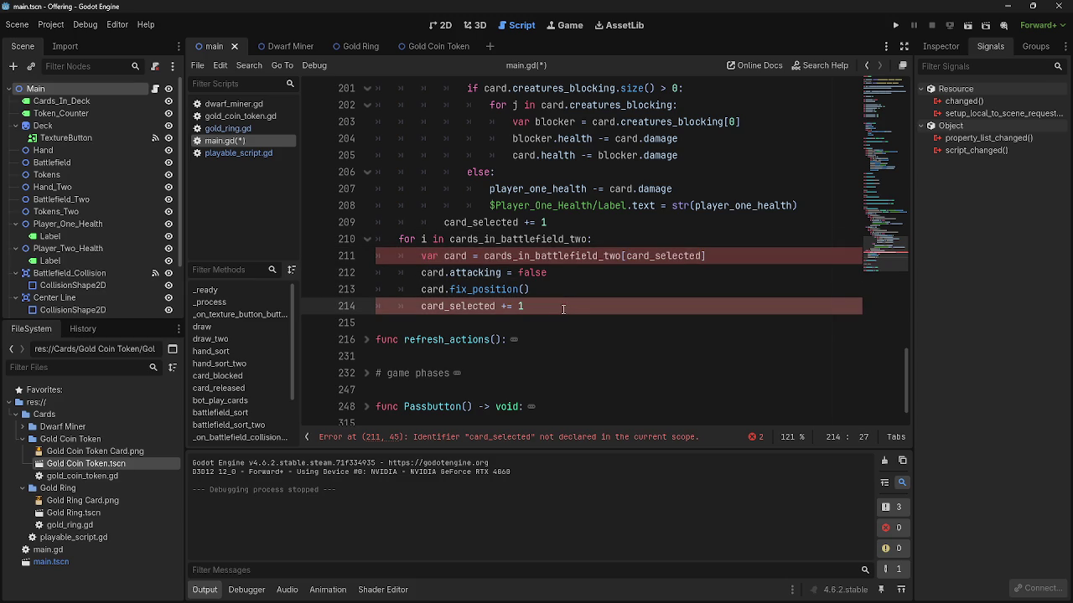
scroll(546, 308, "up", 1)
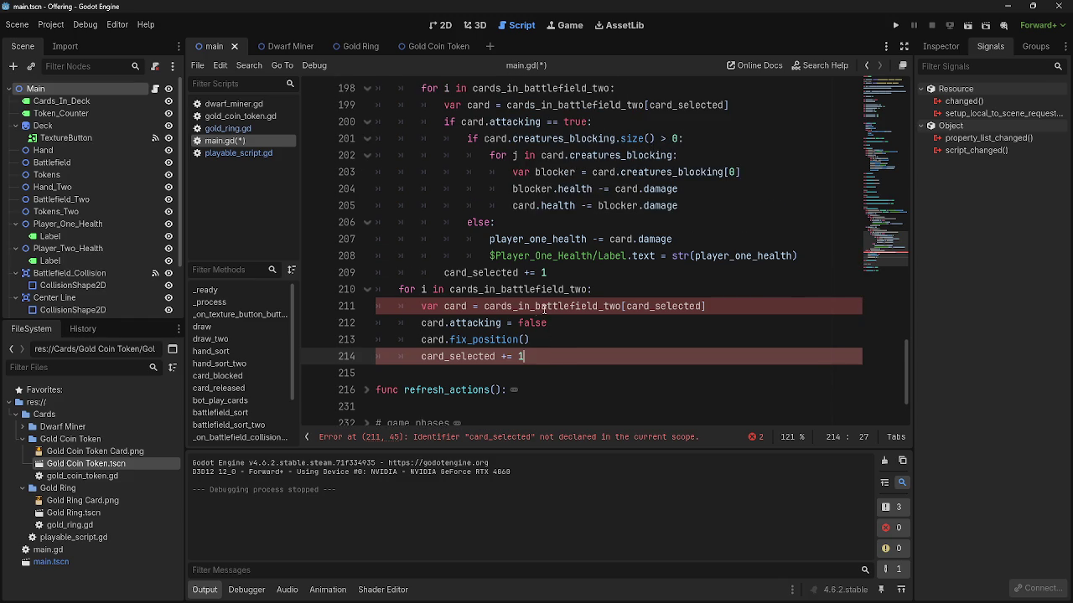
mouse_move(447, 307)
left_mouse_down()
mouse_move(399, 309)
mouse_move(412, 310)
left_mouse_up()
left_click(432, 307)
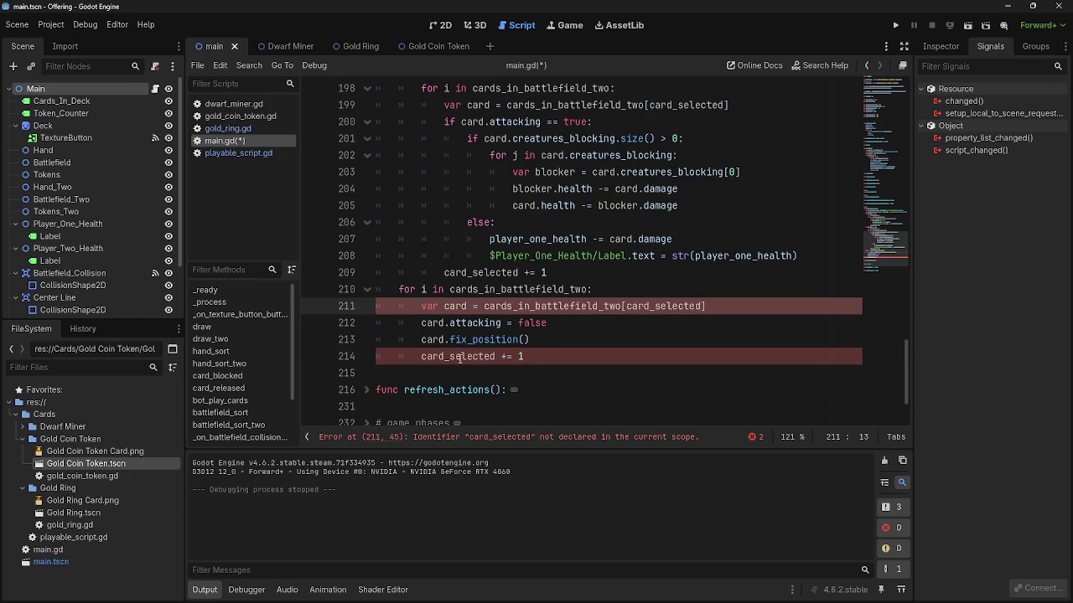
left_click(556, 307)
double_click(556, 306)
left_click(589, 328)
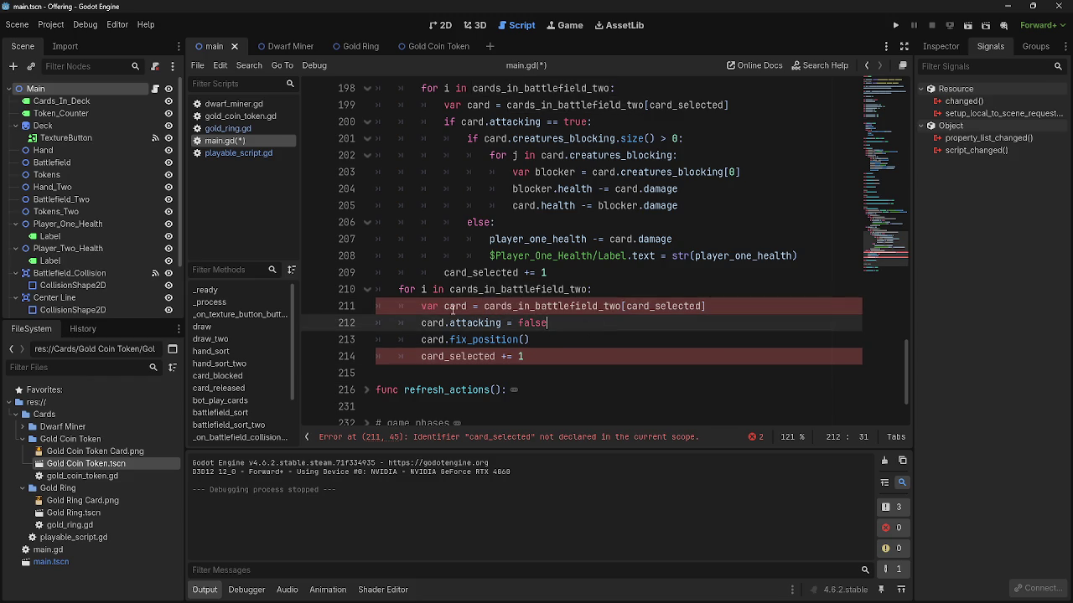
scroll(450, 310, "up", 5)
scroll(450, 310, "down", 8)
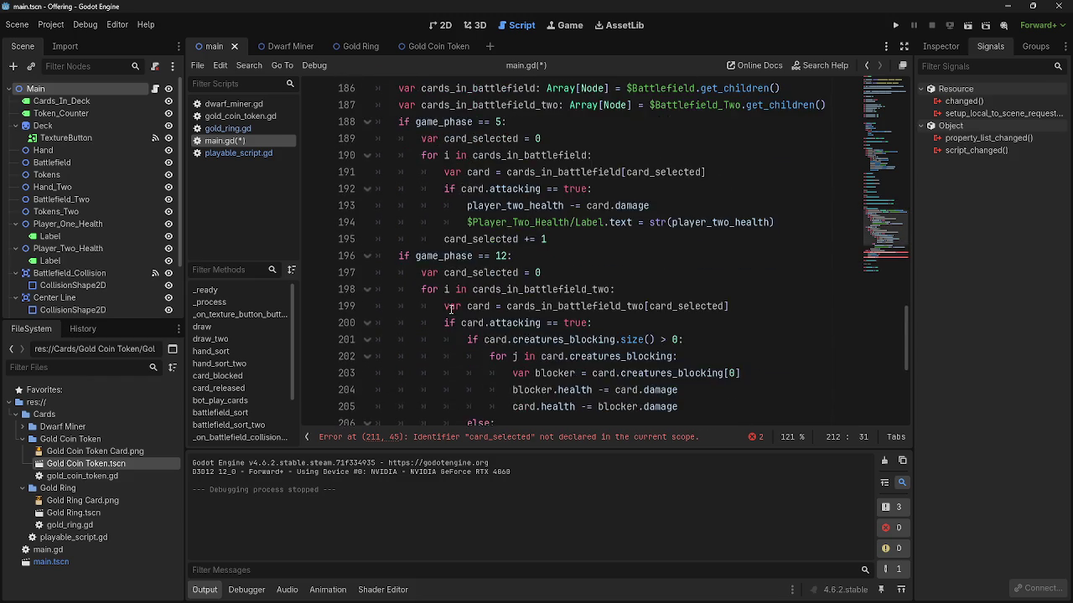
scroll(450, 310, "up", 1)
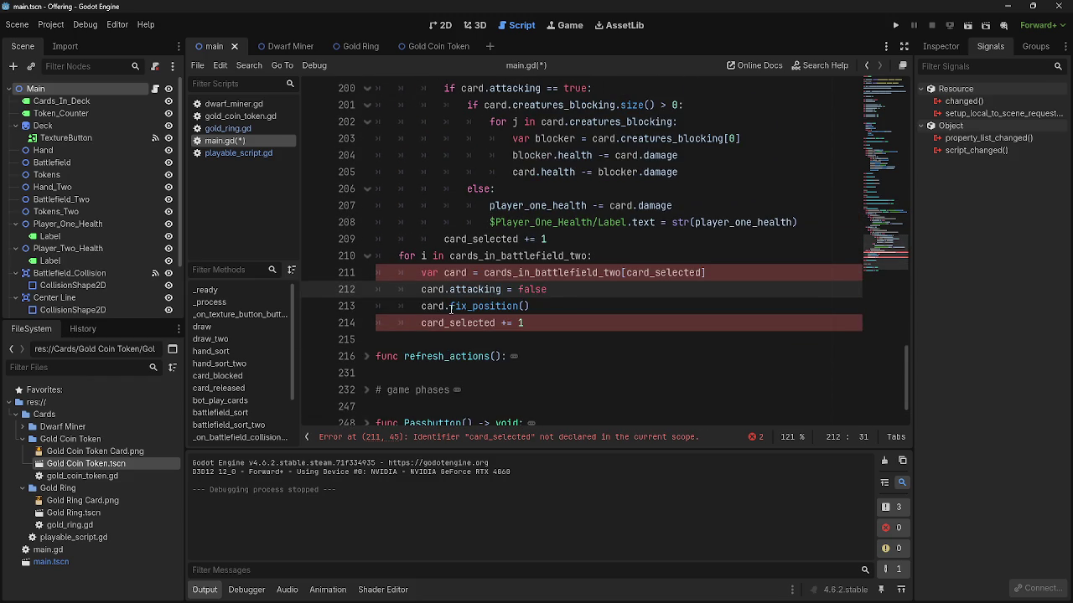
double_click(577, 275)
left_click(671, 273)
double_click(670, 273)
left_click(657, 261)
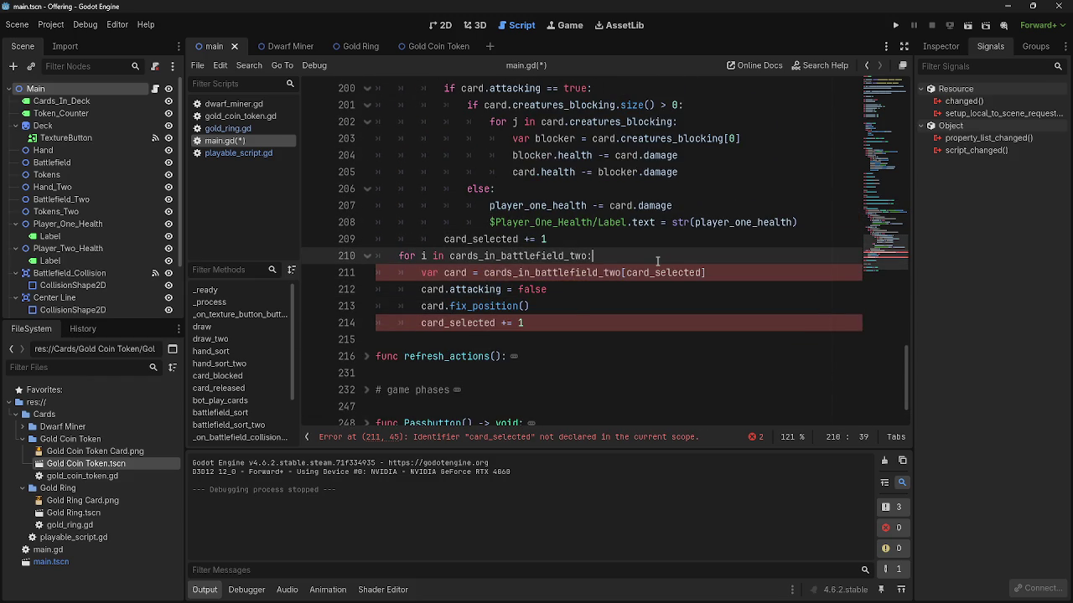
key("Return")
- On a new line above the final cards_in_battlefield_two loop, write 'var card_selected'
type("var c")
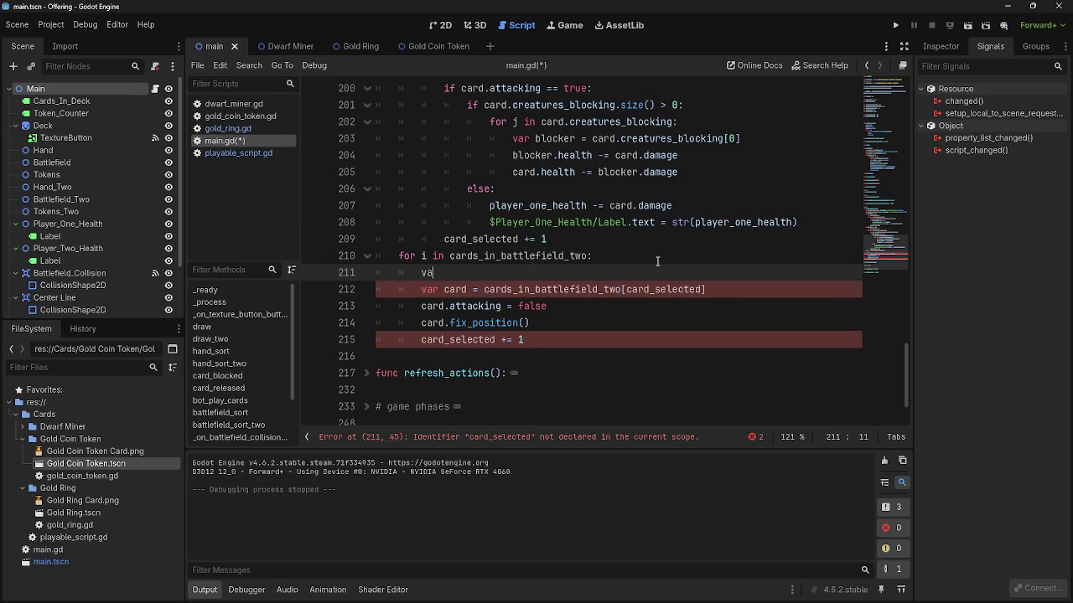
key("BackSpace")
key("BackSpace")
key("BackSpace")
scroll(658, 260, "up", 6)
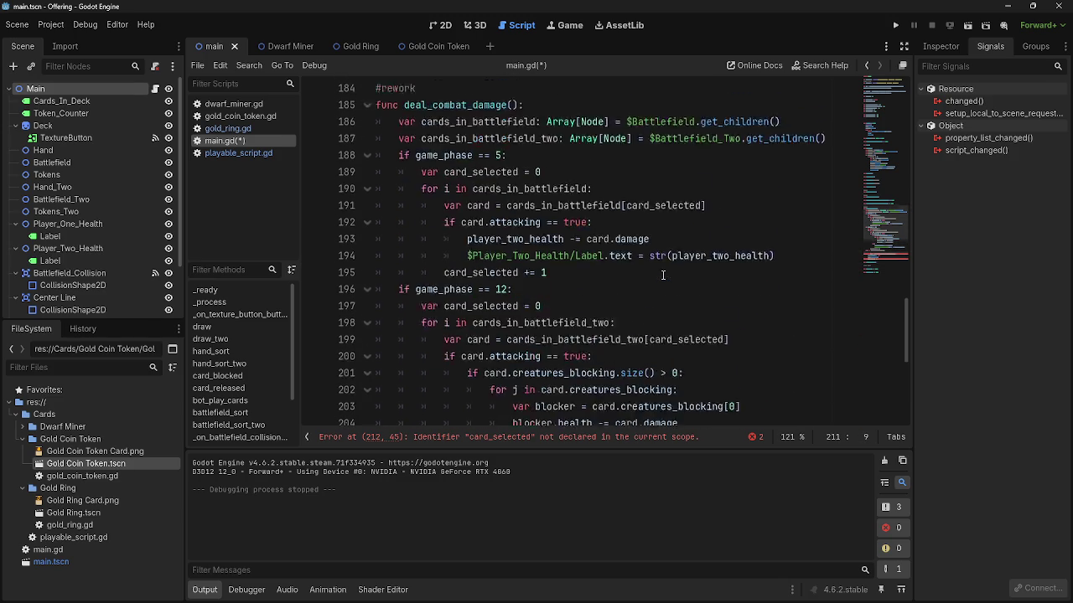
scroll(390, 296, "down", 4)
scroll(403, 292, "up", 4)
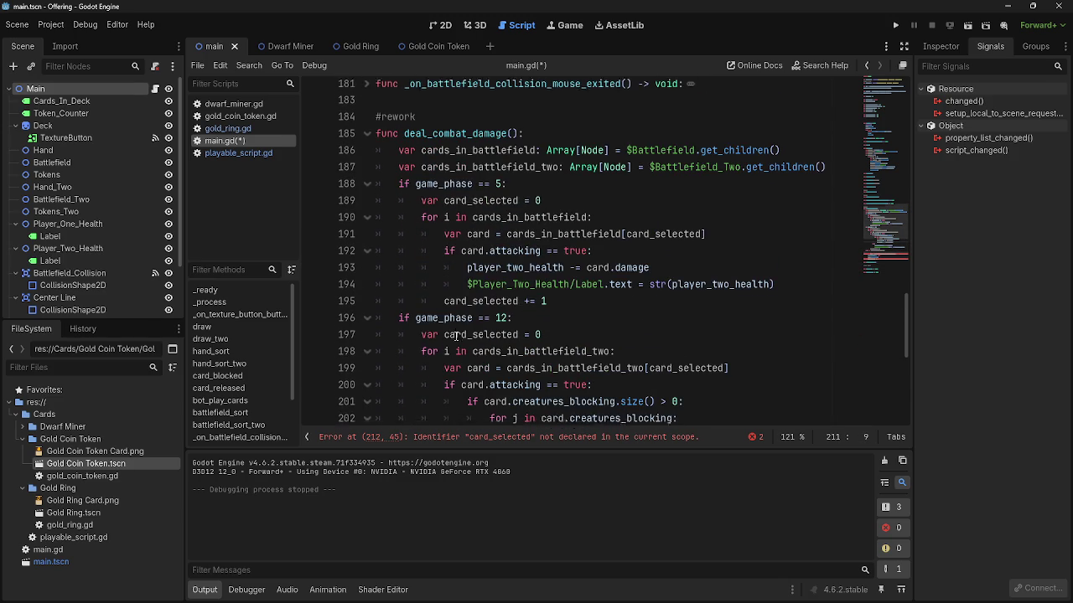
scroll(455, 337, "down", 5)
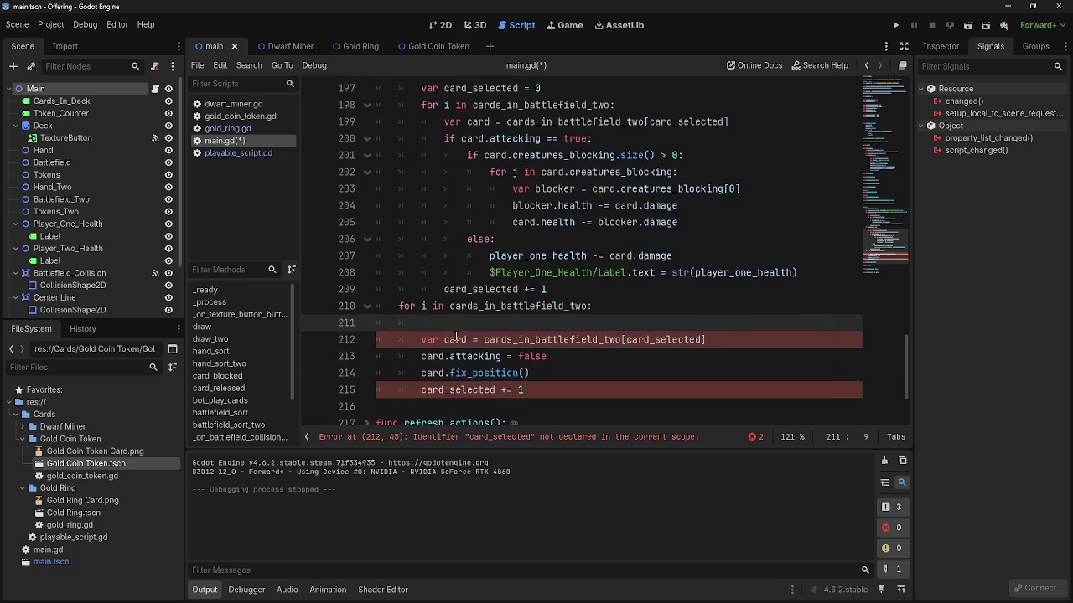
key("BackSpace")
key("BackSpace")
left_click(615, 295)
key("Return")
key("BackSpace")
key("BackSpace")
type("var card")
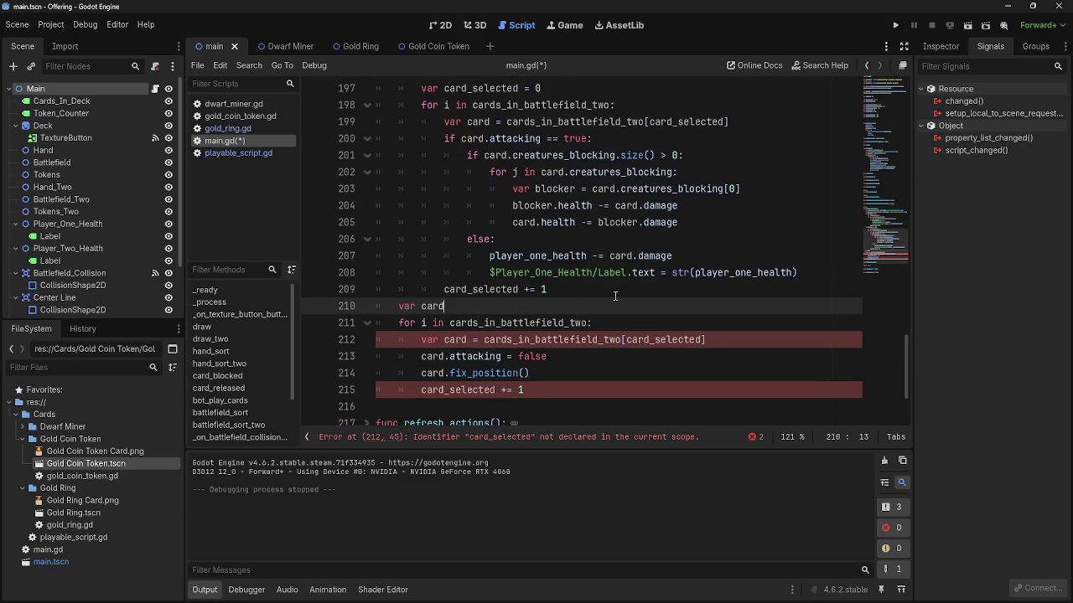
type("_selected")
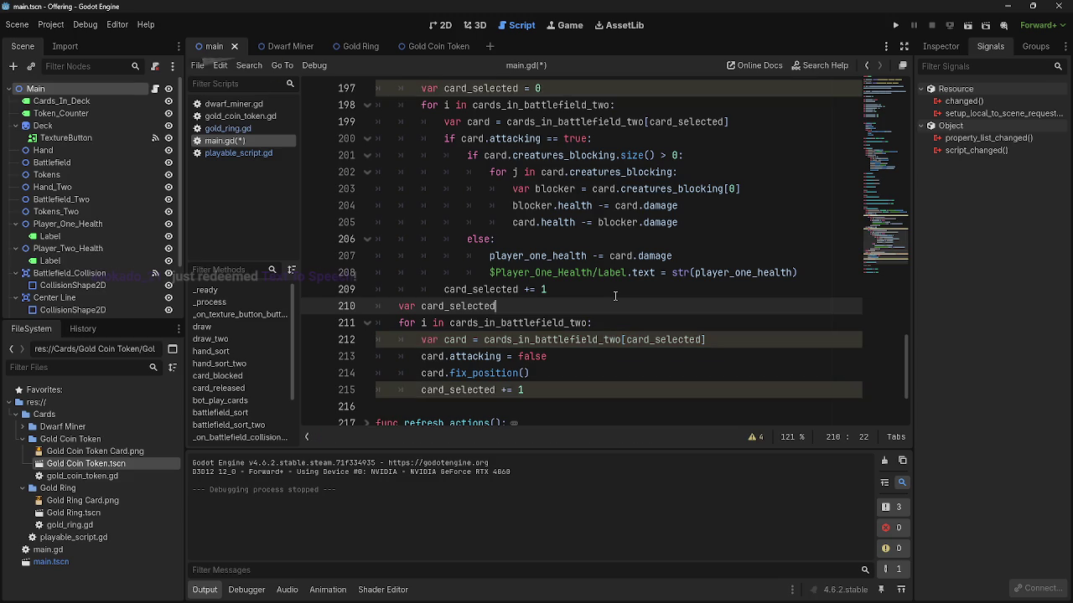
scroll(615, 296, "up", 4)
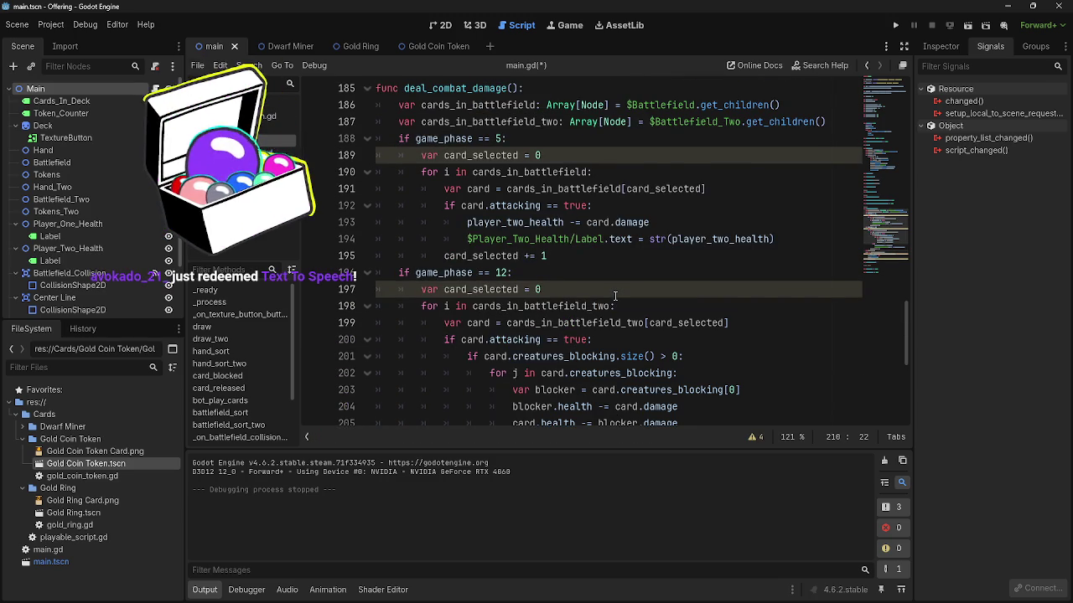
scroll(537, 337, "down", 5)
left_click(538, 338)
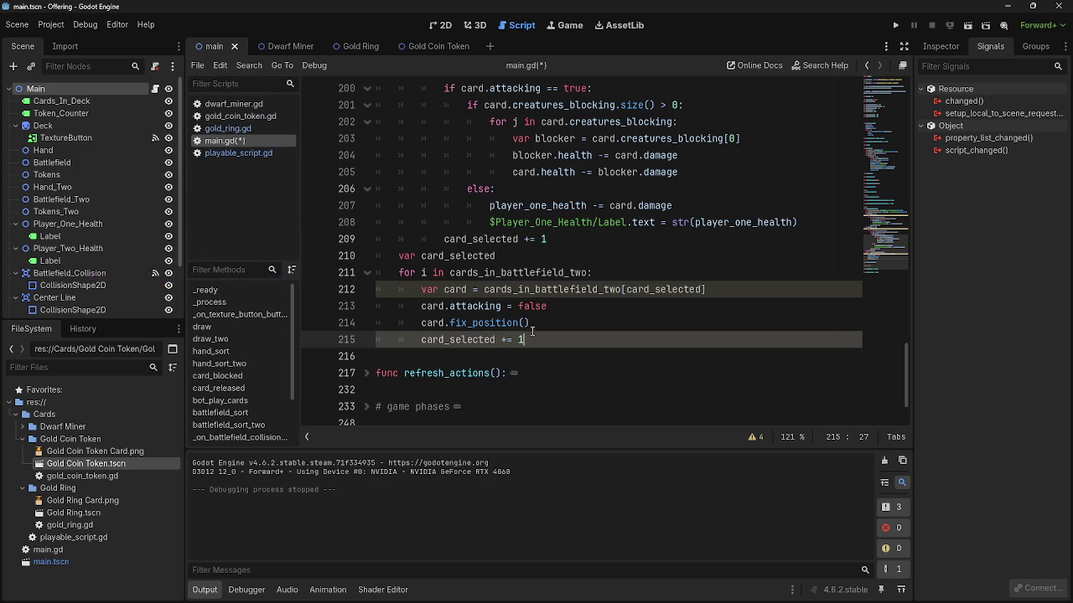
- Compare the cards_in_battlefield_two references on lines 211 and 212
double_click(541, 289)
left_click(545, 322)
double_click(541, 289)
left_click(525, 272)
double_click(526, 289)
left_click(514, 273)
double_click(513, 289)
double_click(515, 273)
double_click(513, 289)
double_click(513, 272)
double_click(511, 289)
double_click(513, 273)
left_click(510, 289)
double_click(511, 272)
double_click(509, 290)
double_click(511, 272)
double_click(511, 290)
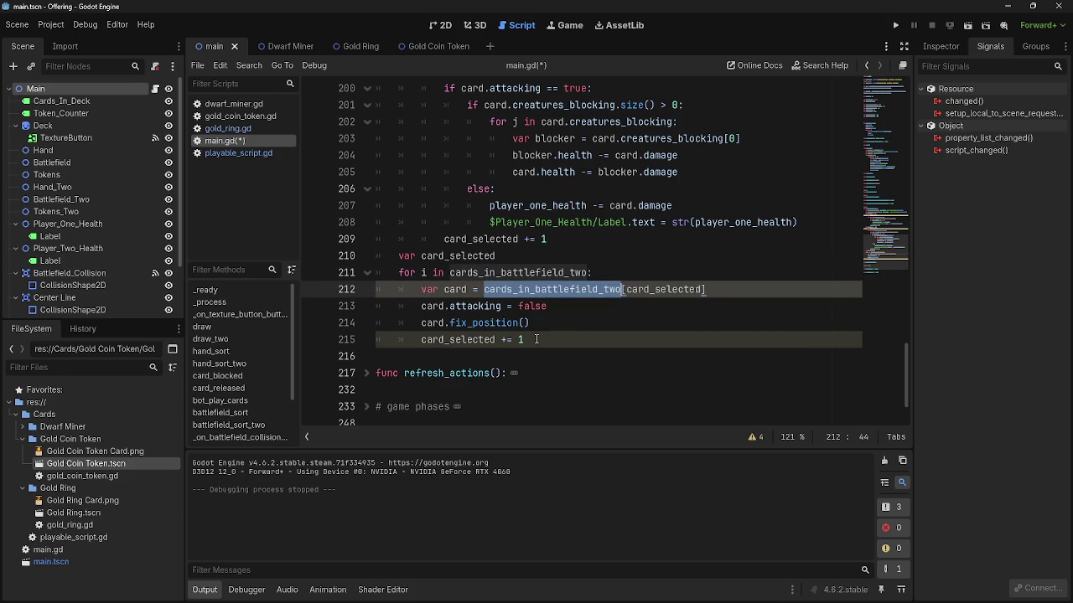
- Complete the declaration as 'var card_selected = 0'
left_click(536, 340)
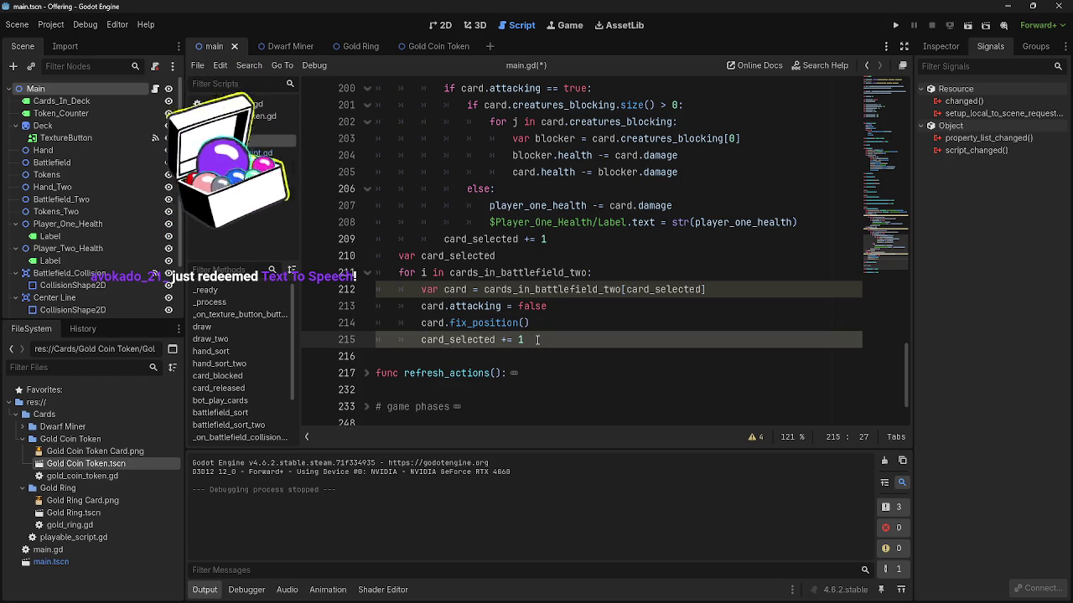
type(" = 0")
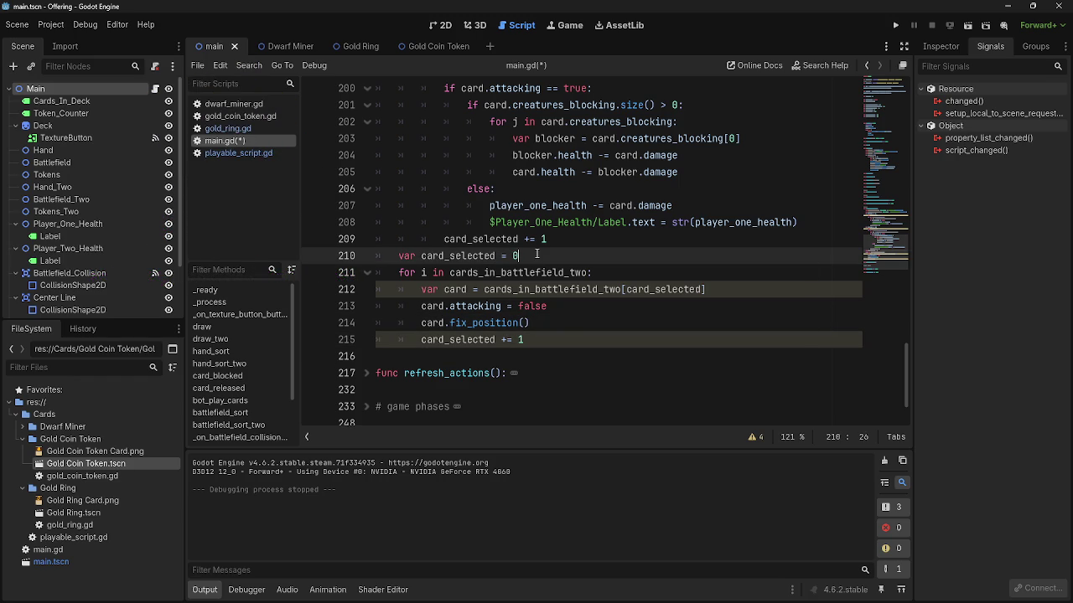
left_click(560, 342)
- Remove 'var' from the card_selected resets on lines 197 and 189
scroll(559, 343, "up", 4)
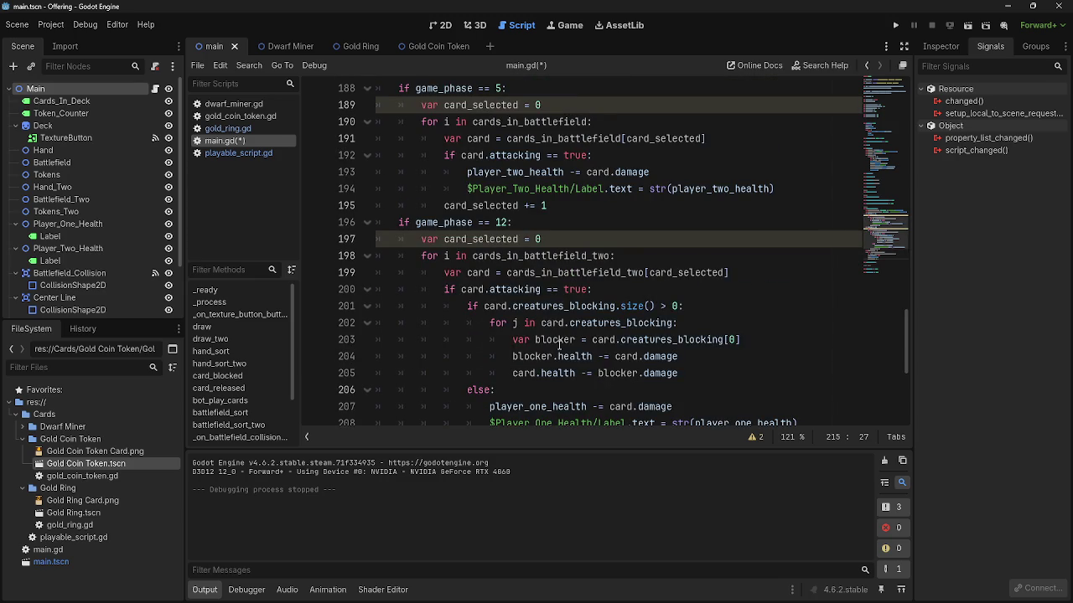
scroll(559, 342, "up", 3)
double_click(483, 340)
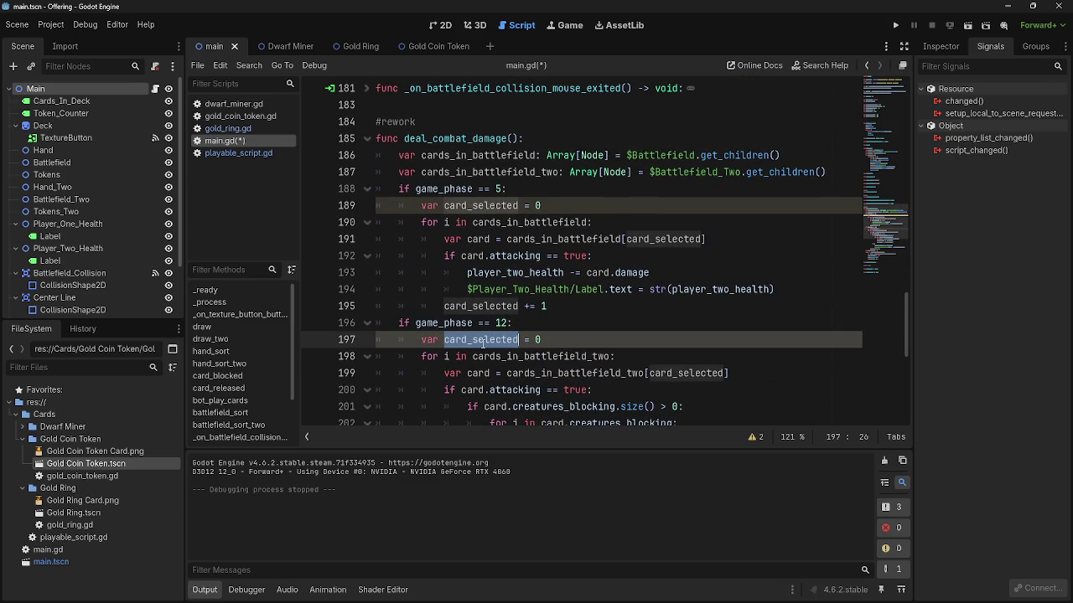
left_click(558, 344)
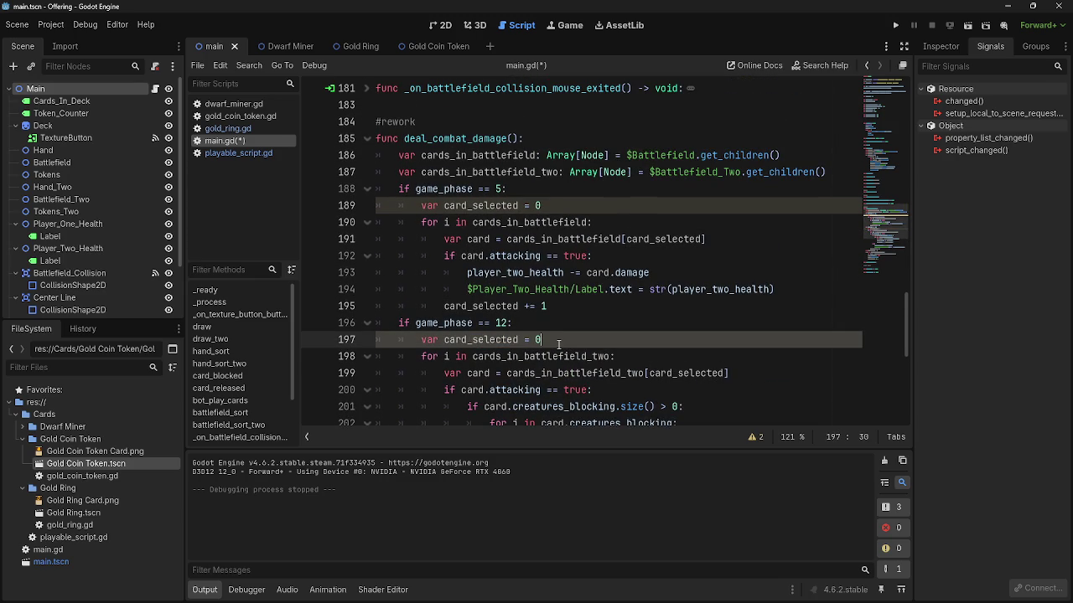
mouse_move(558, 344)
left_mouse_down()
mouse_move(400, 340)
mouse_move(423, 340)
left_mouse_up()
left_click(445, 340)
key("BackSpace")
left_click_drag(444, 206, 422, 205)
key("BackSpace")
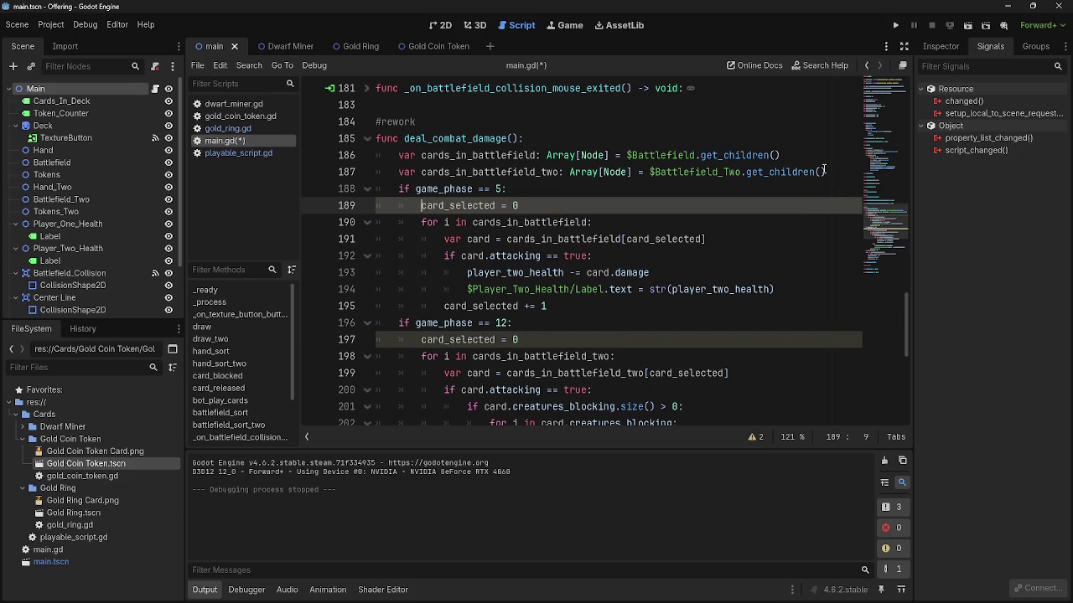
- Add 'var _card_selected = 0' after the battlefield array declarations
left_click(829, 172)
key("Return")
type("var _card_selected = 0")
- Delete the redundant card_selected reset line before the final loop
scroll(830, 171, "down", 7)
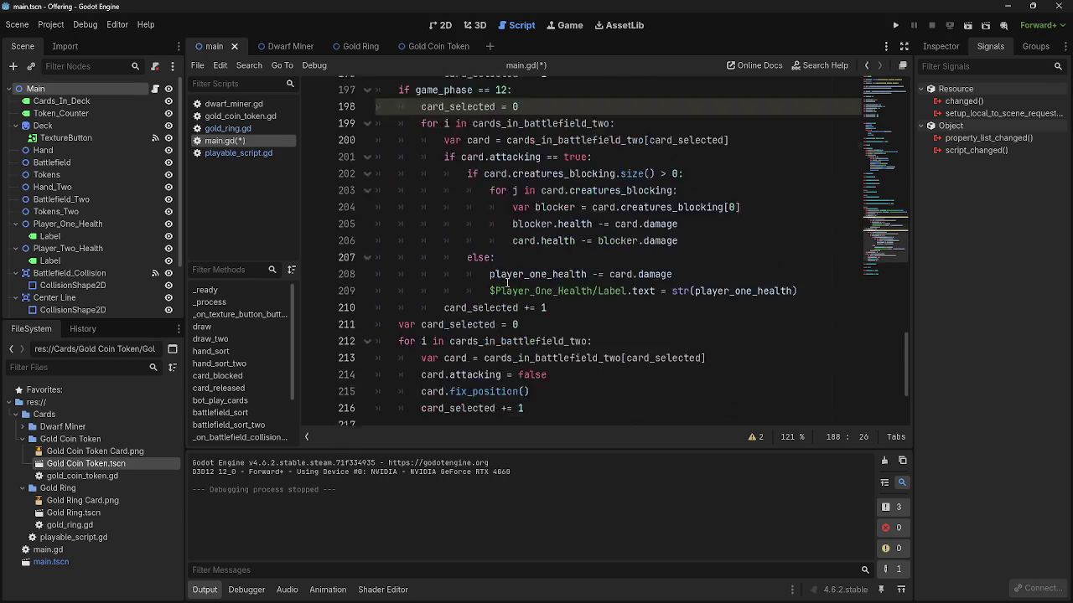
triple_click(353, 233)
key("BackSpace")
key("BackSpace")
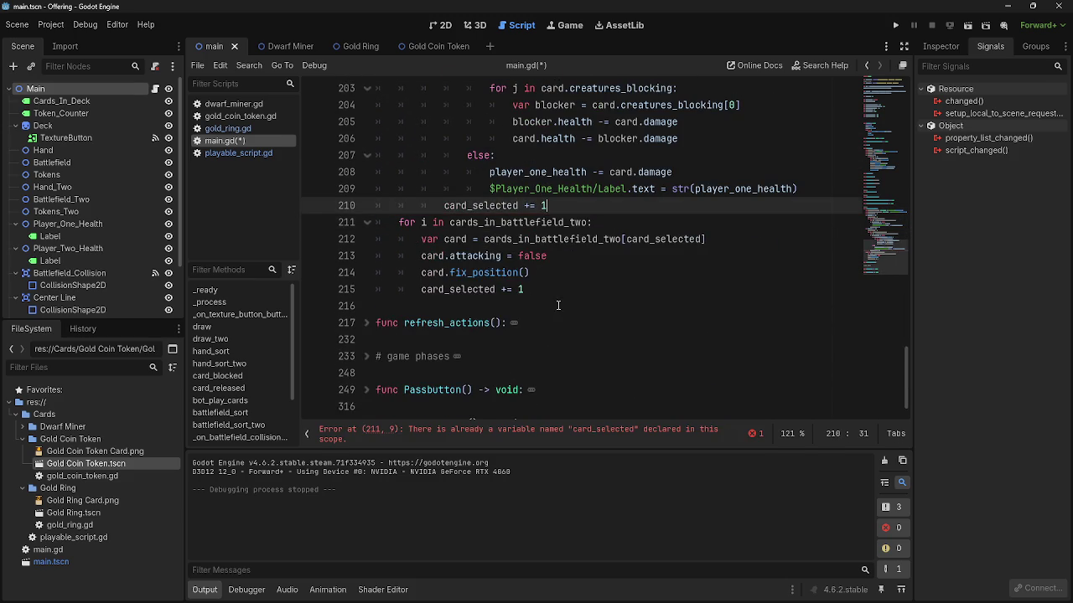
scroll(557, 306, "up", 4)
scroll(557, 306, "down", 4)
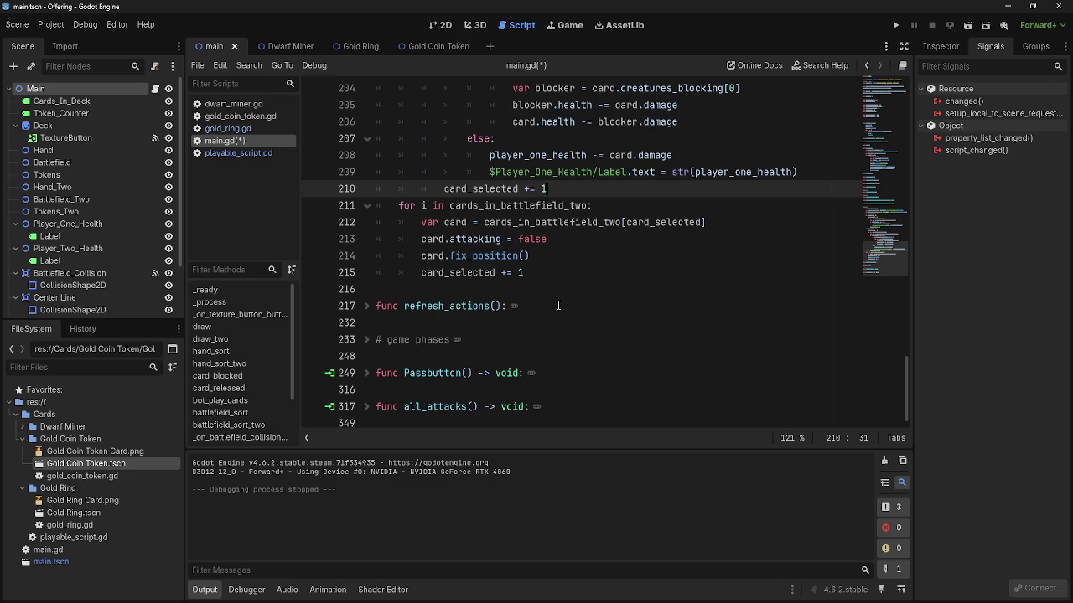
left_click(557, 283)
left_click(557, 278)
left_click(565, 258)
left_click(586, 273)
left_click(587, 258)
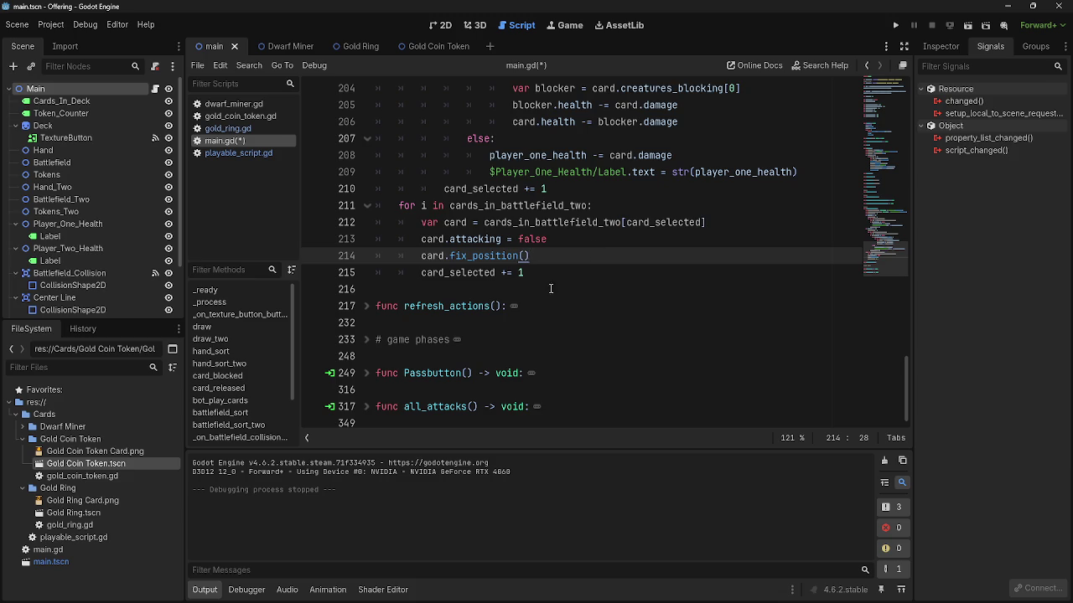
scroll(593, 249, "up", 7)
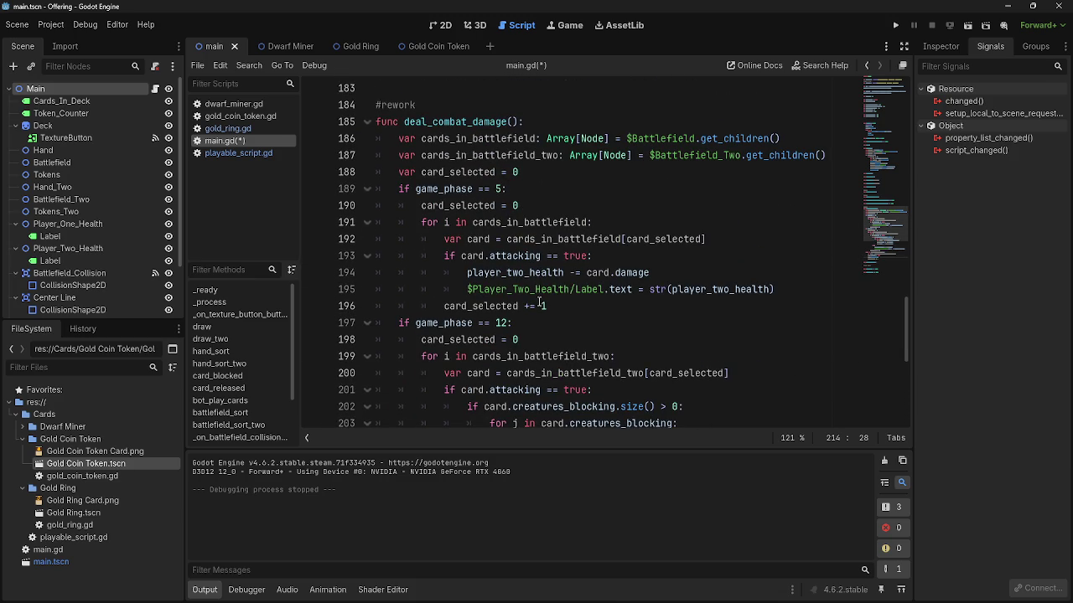
mouse_move(220, 600)
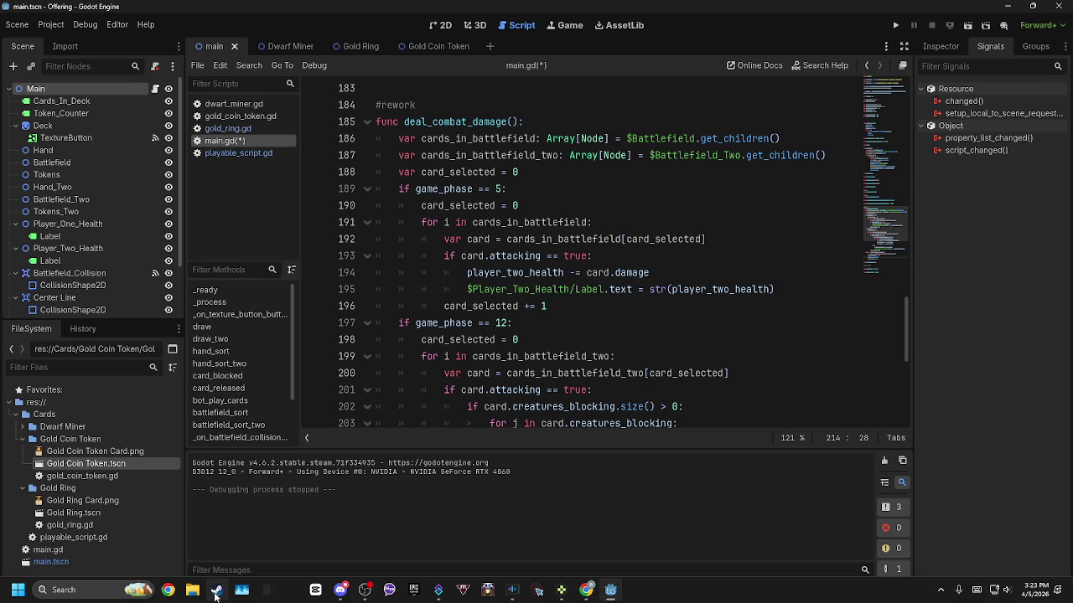
scroll(537, 387, "down", 1)
scroll(536, 387, "down", 3)
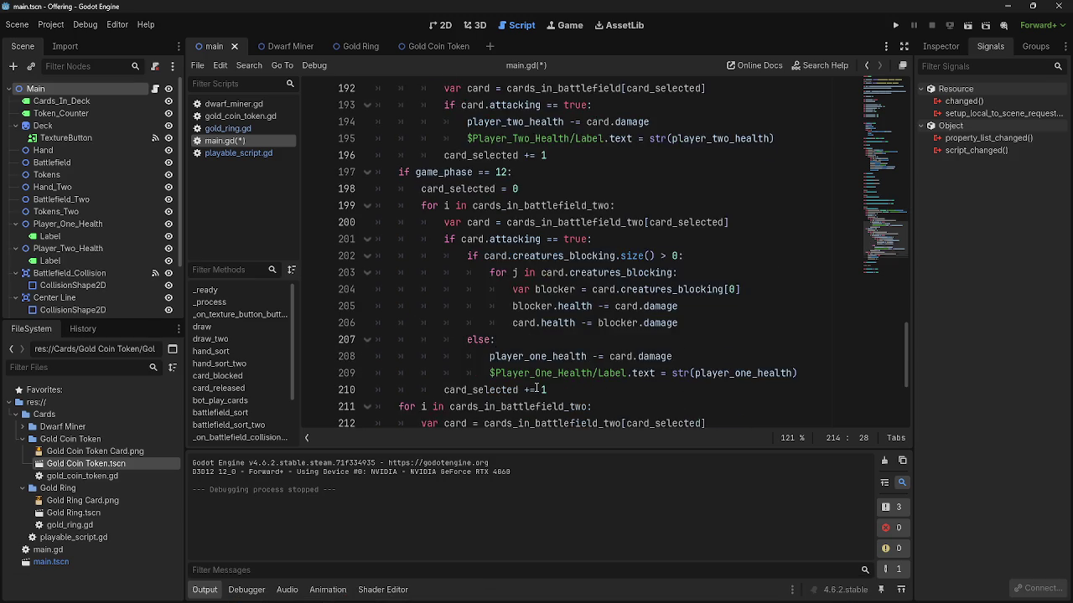
scroll(536, 388, "up", 5)
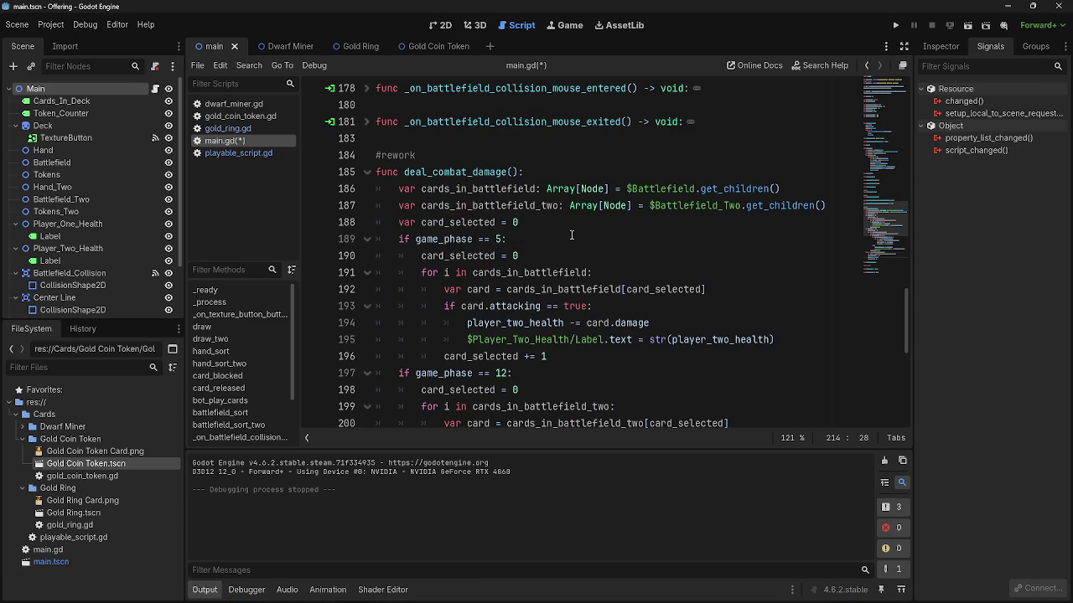
left_click(572, 236)
left_click(567, 249)
left_click(563, 241)
left_click(570, 224)
left_click(565, 241)
left_click(560, 256)
left_click(557, 243)
left_click(553, 257)
left_click(549, 263)
key("Up")
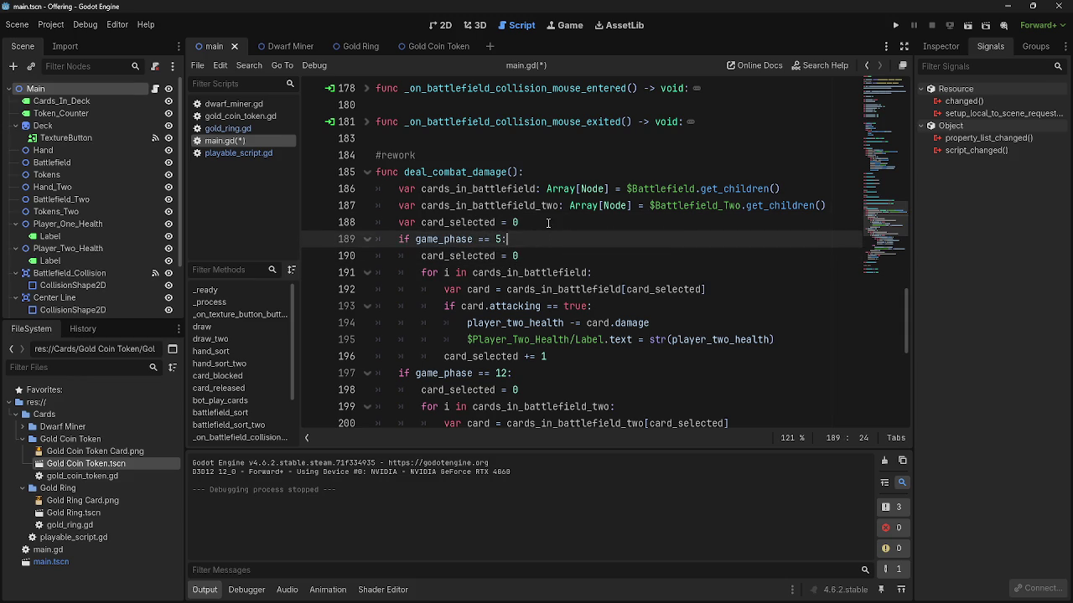
key("Up")
key("Down")
key("Down")
key("Up")
key("Up")
key("Down")
left_click(547, 248)
scroll(592, 313, "down", 5)
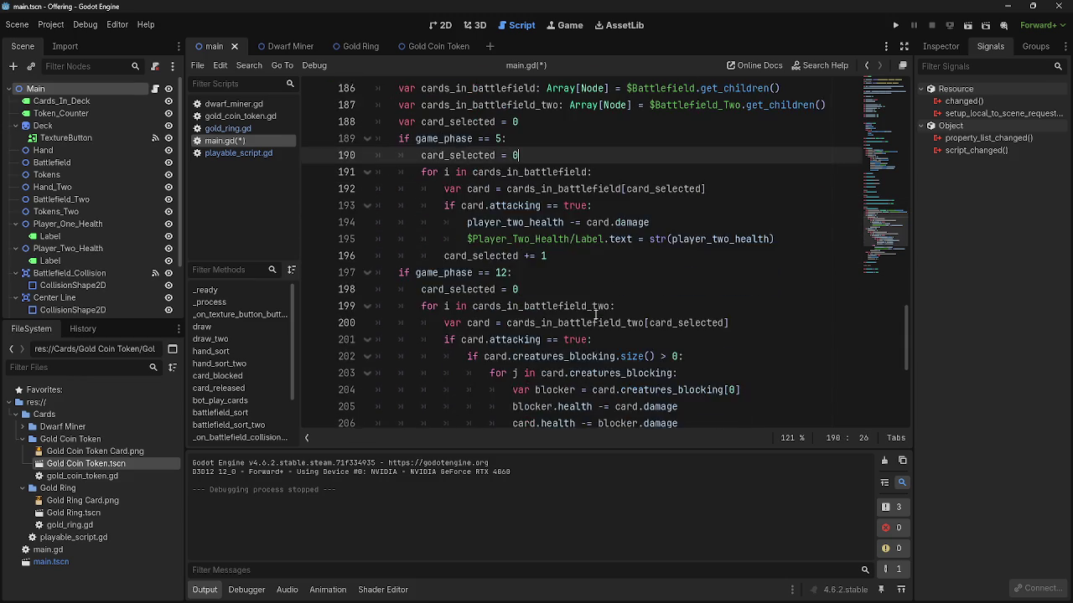
scroll(546, 305, "down", 2)
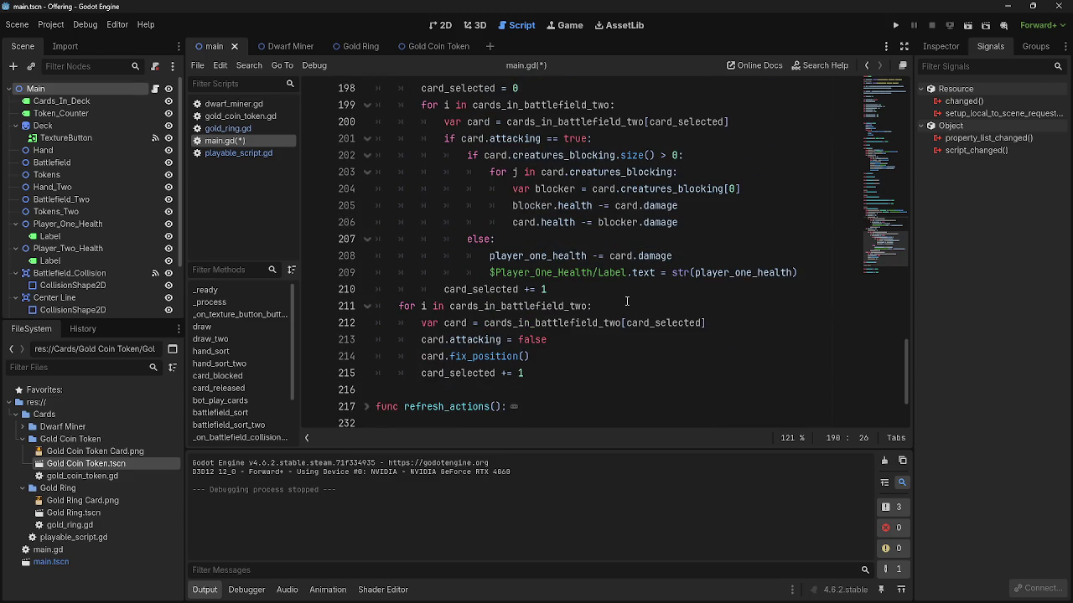
left_click(627, 301)
double_click(509, 304)
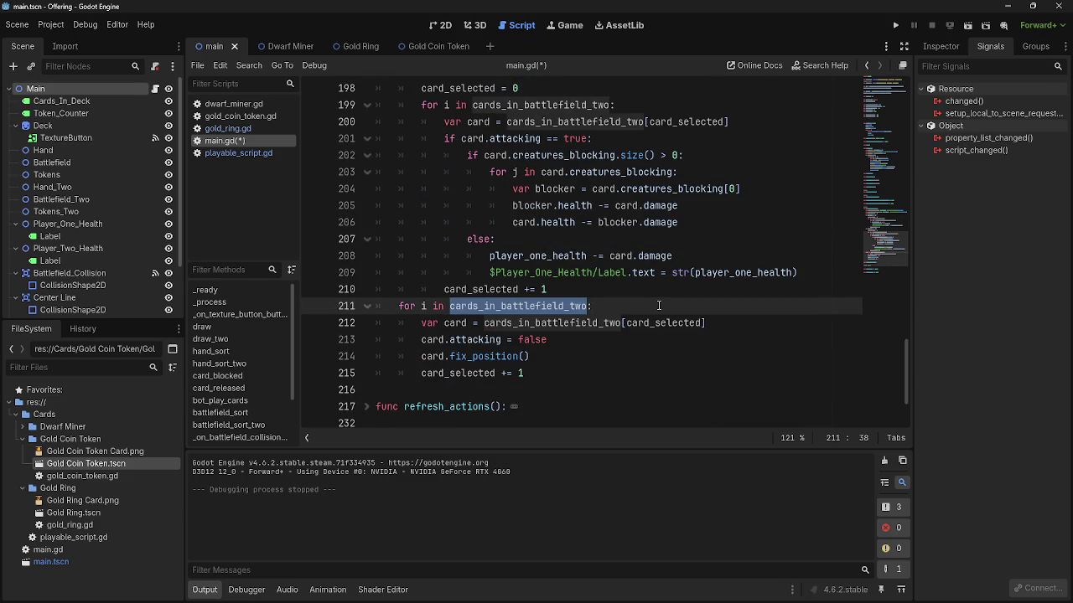
scroll(659, 306, "up", 5)
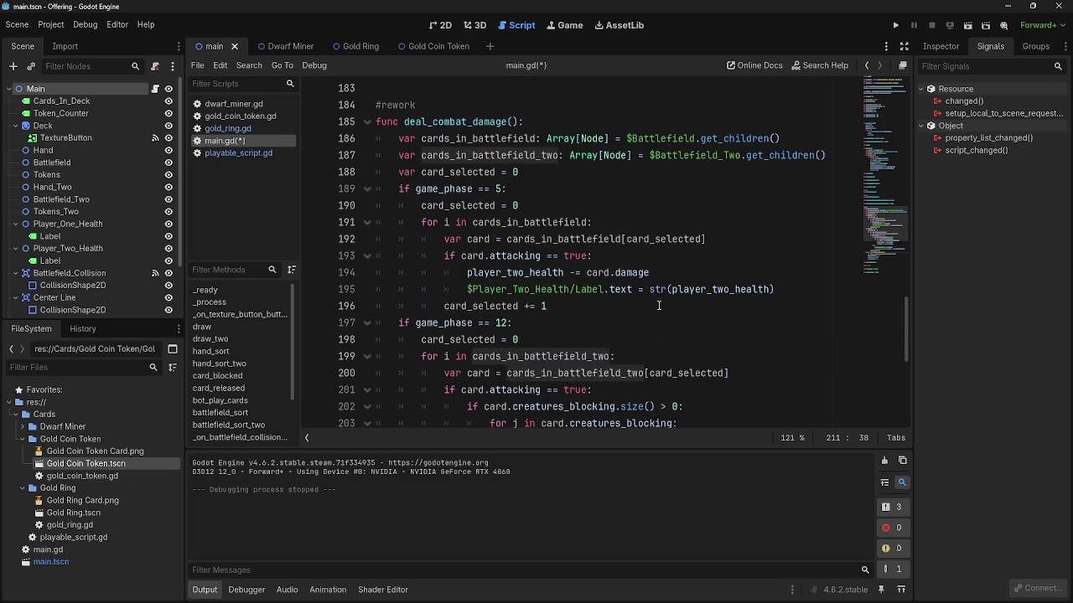
scroll(658, 306, "down", 5)
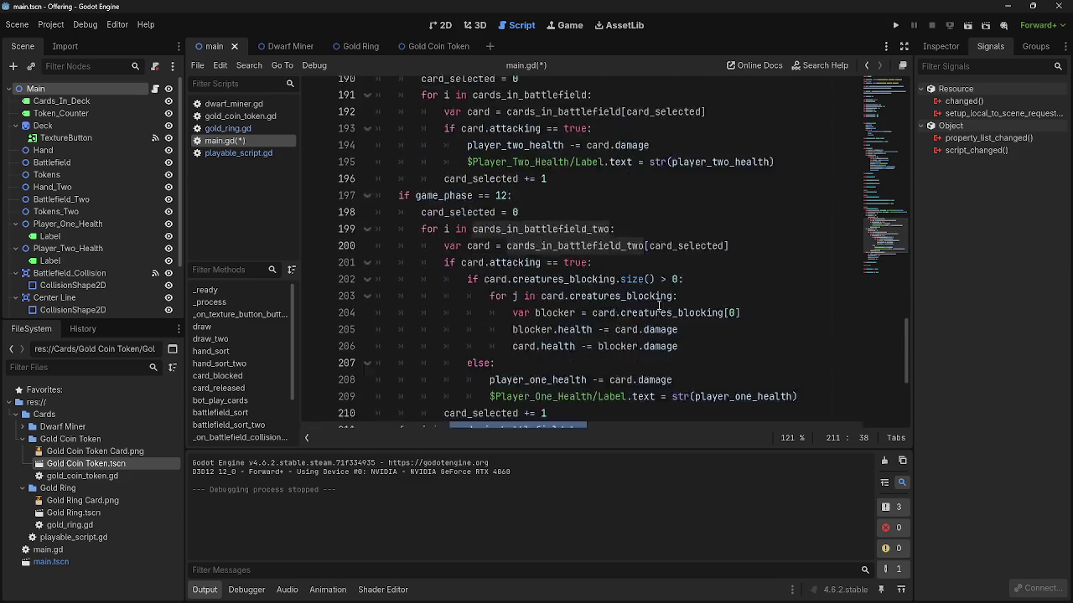
type(":")
left_click(659, 306)
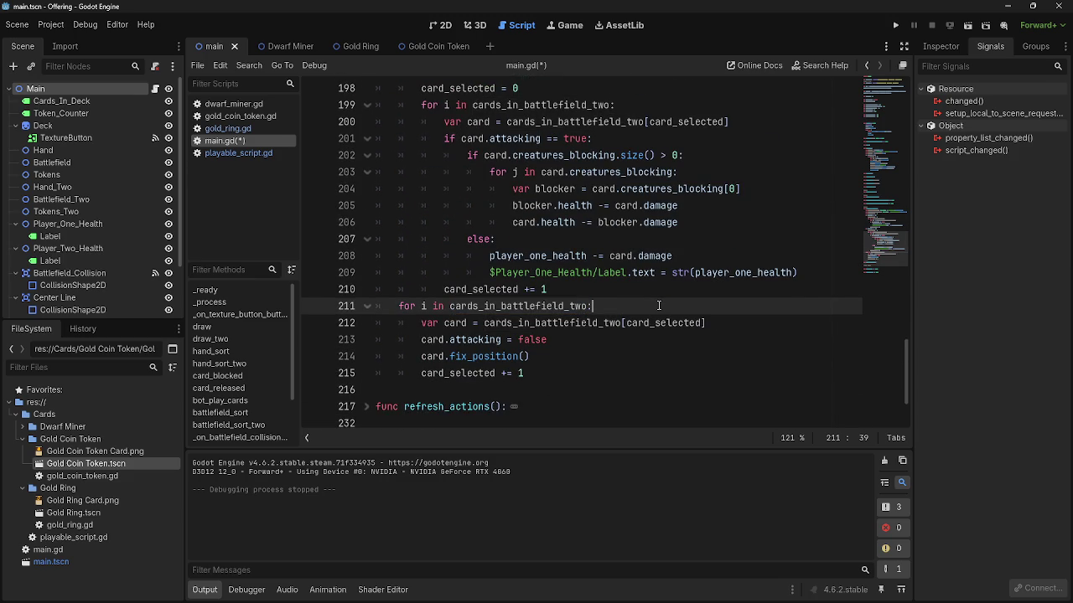
scroll(448, 309, "up", 5)
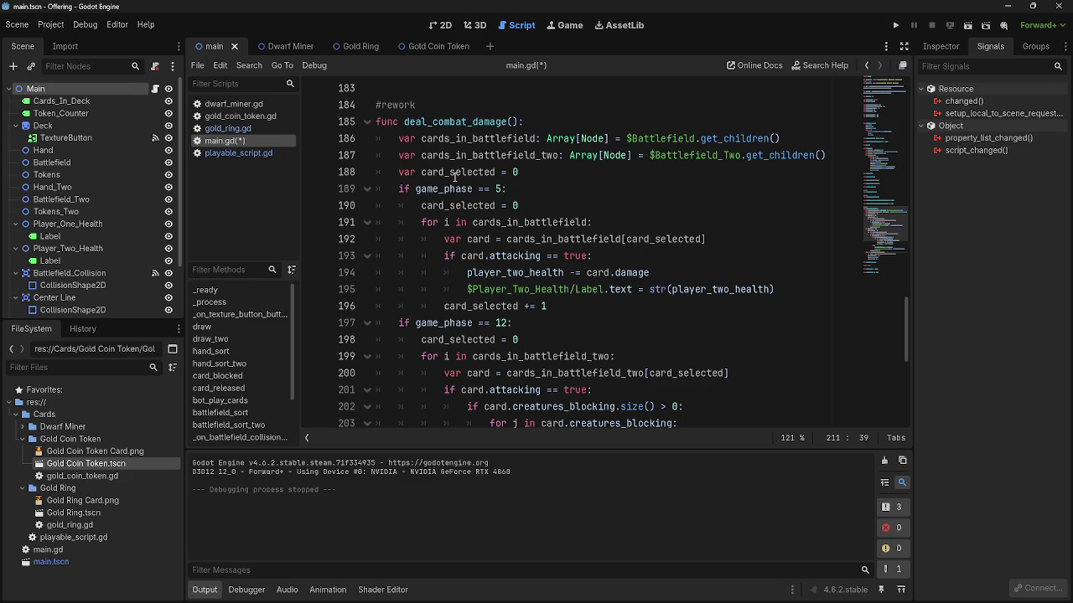
double_click(455, 174)
left_click(399, 189)
left_click(593, 256, "shift")
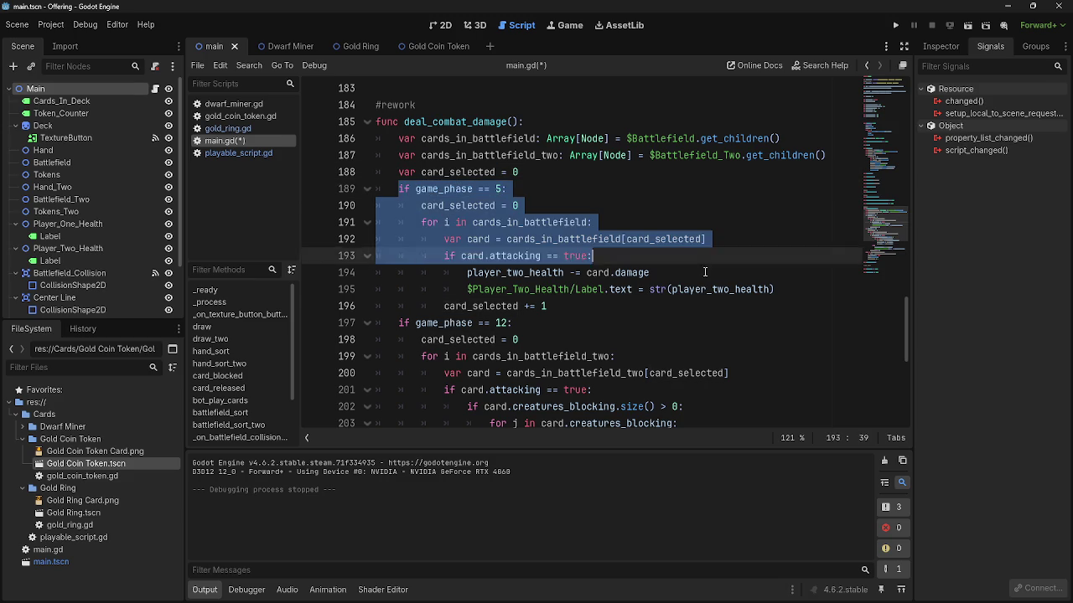
left_click(766, 289, "shift")
left_click(778, 306, "shift")
scroll(663, 326, "down", 4)
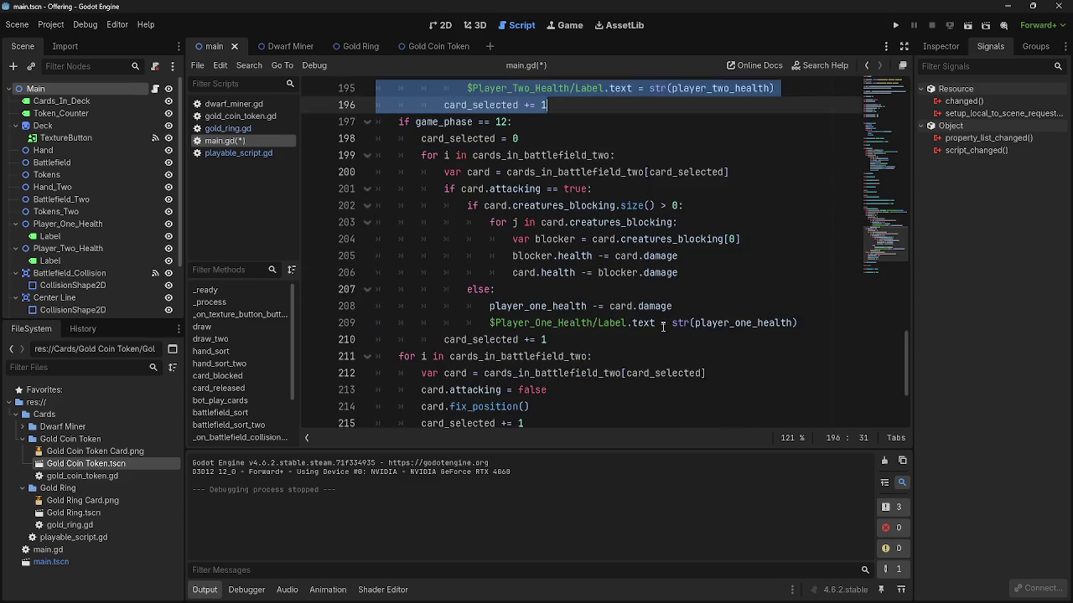
scroll(663, 326, "down", 1)
scroll(663, 326, "up", 5)
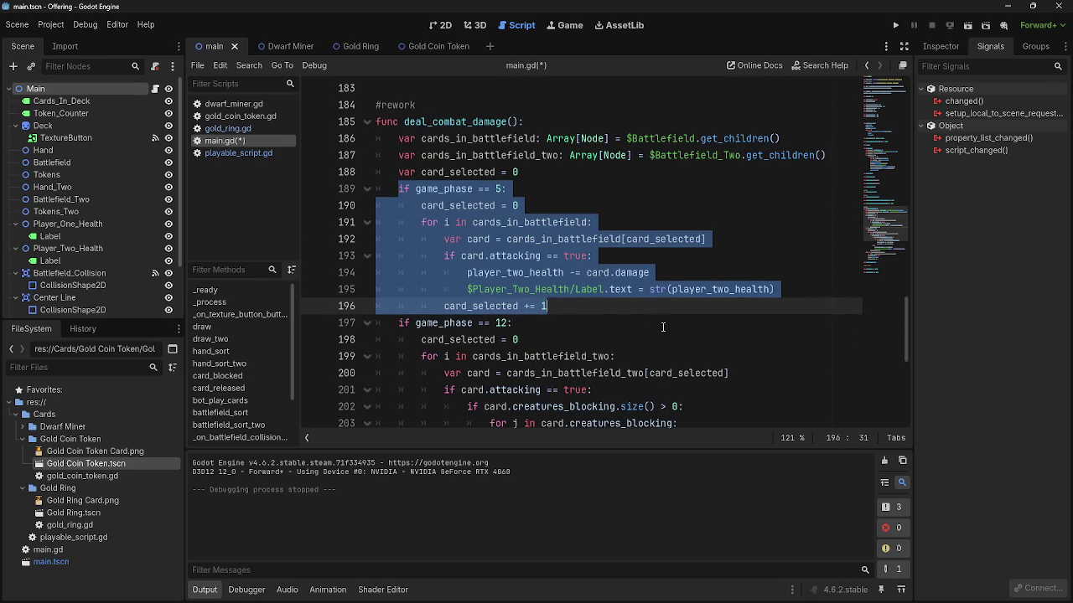
double_click(457, 206)
key("shift+End")
key("Right")
double_click(429, 222)
key("shift+End")
key("Right")
scroll(618, 237, "down", 5)
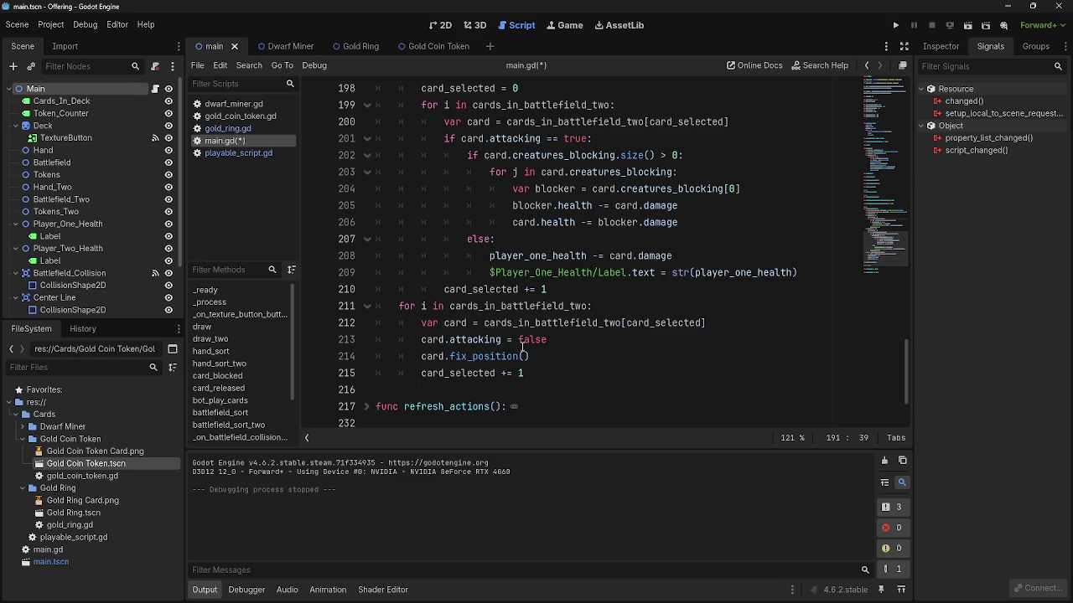
scroll(522, 347, "up", 7)
scroll(522, 347, "down", 4)
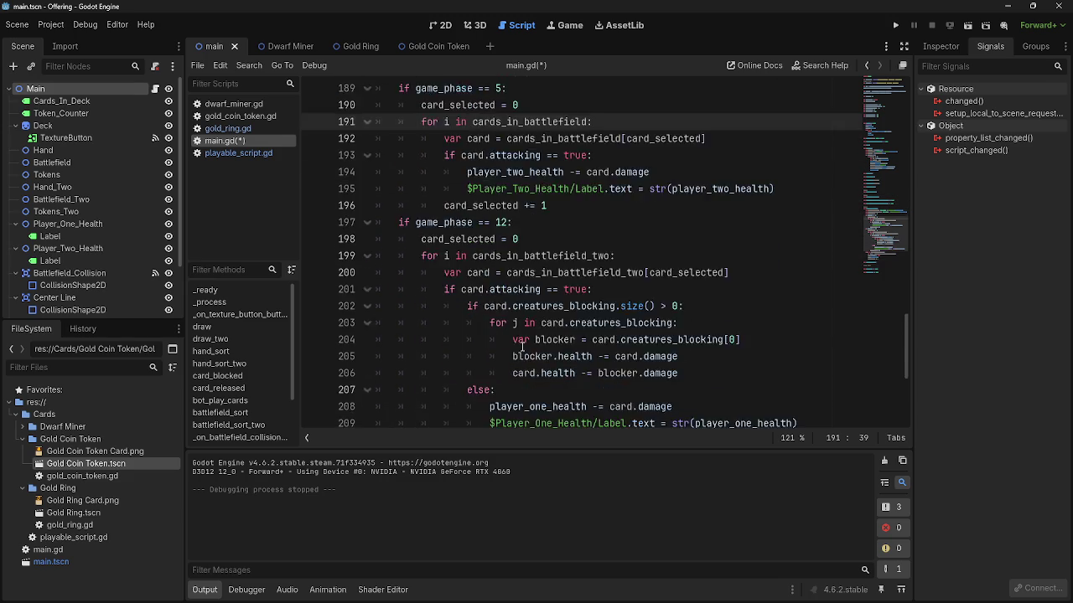
scroll(522, 346, "down", 4)
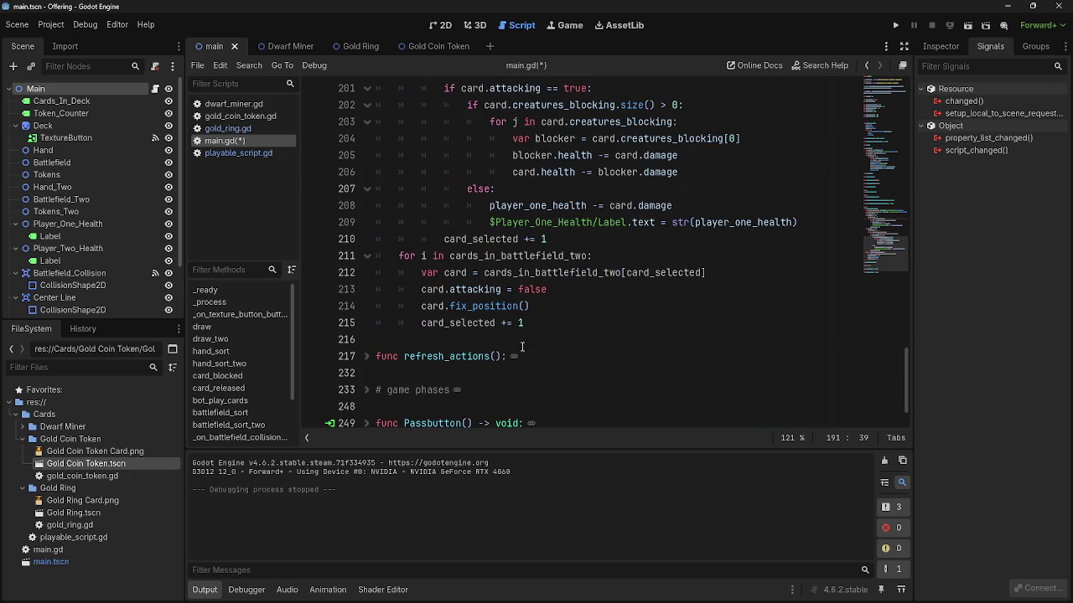
left_click(534, 274)
left_click(565, 290)
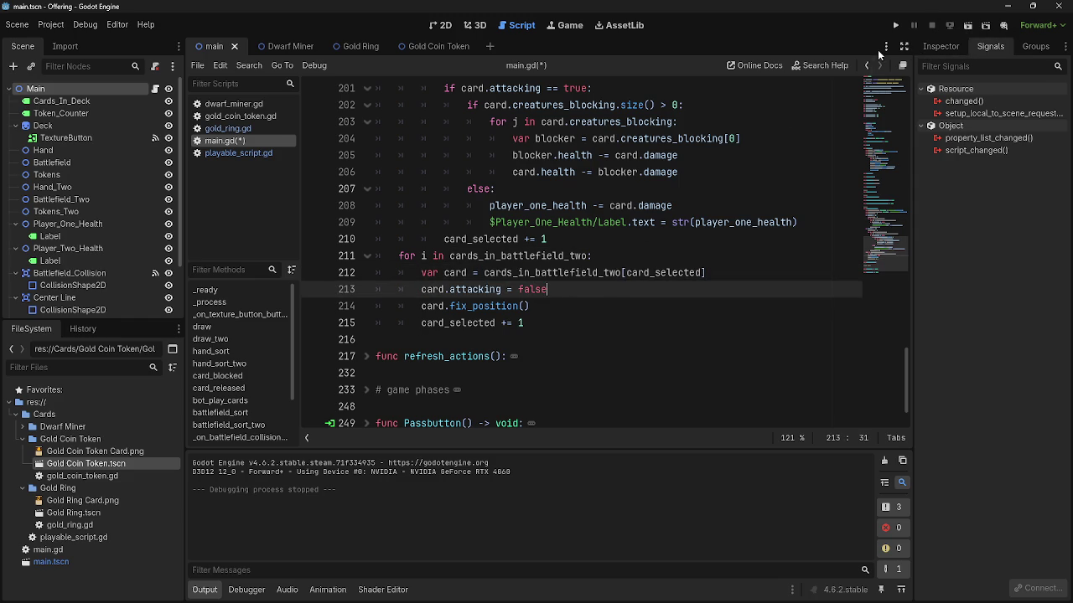
left_click(895, 28)
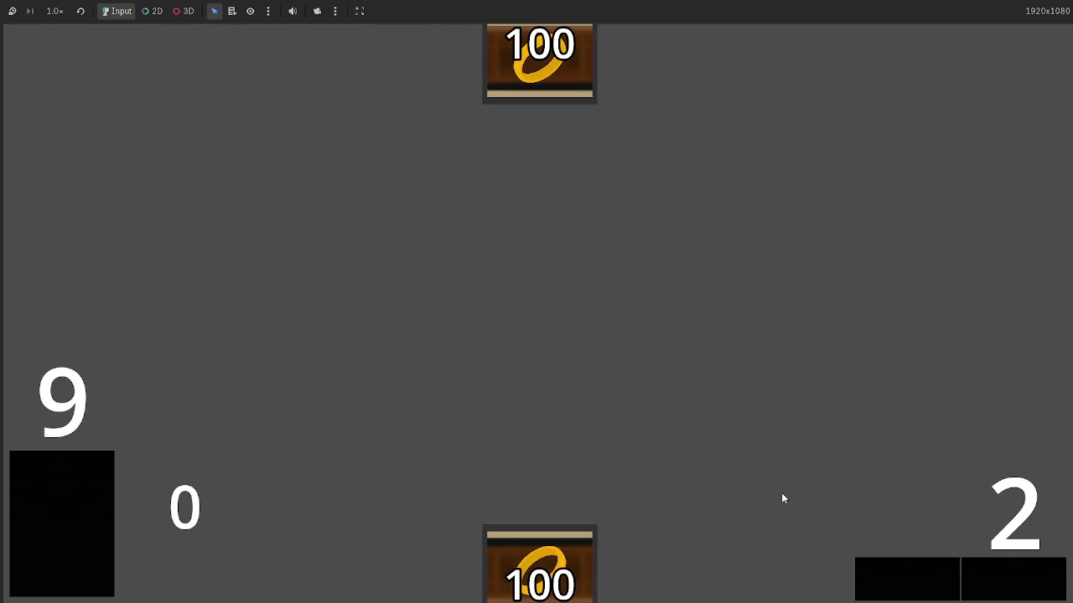
- Play two dwarf cards onto the battlefield and pass twice into combat, hitting the index 5 error
left_click_drag(645, 574, 680, 318)
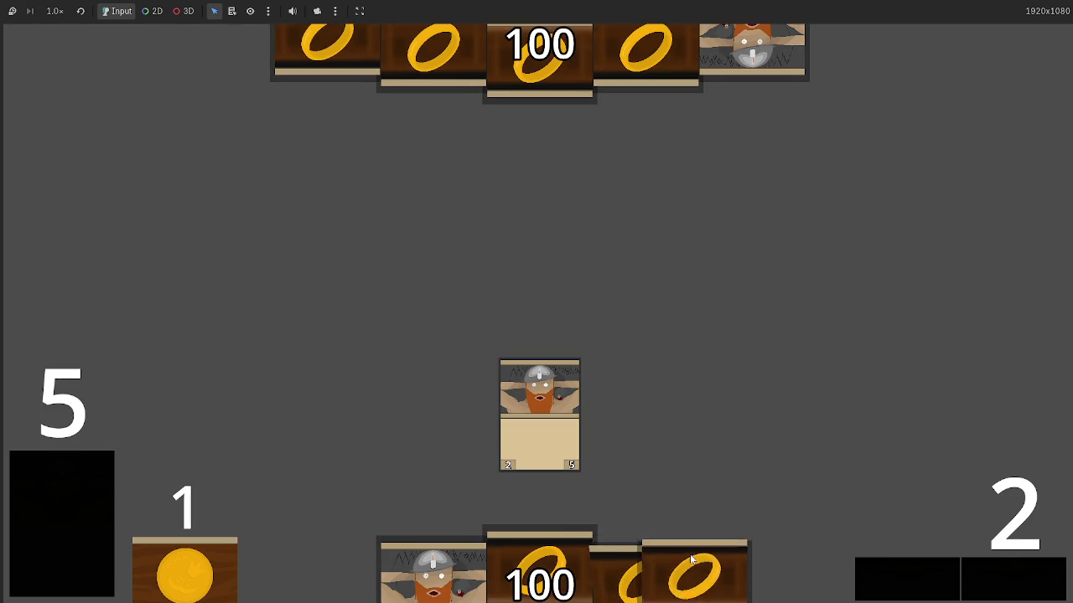
left_click_drag(431, 574, 629, 415)
left_click(983, 570)
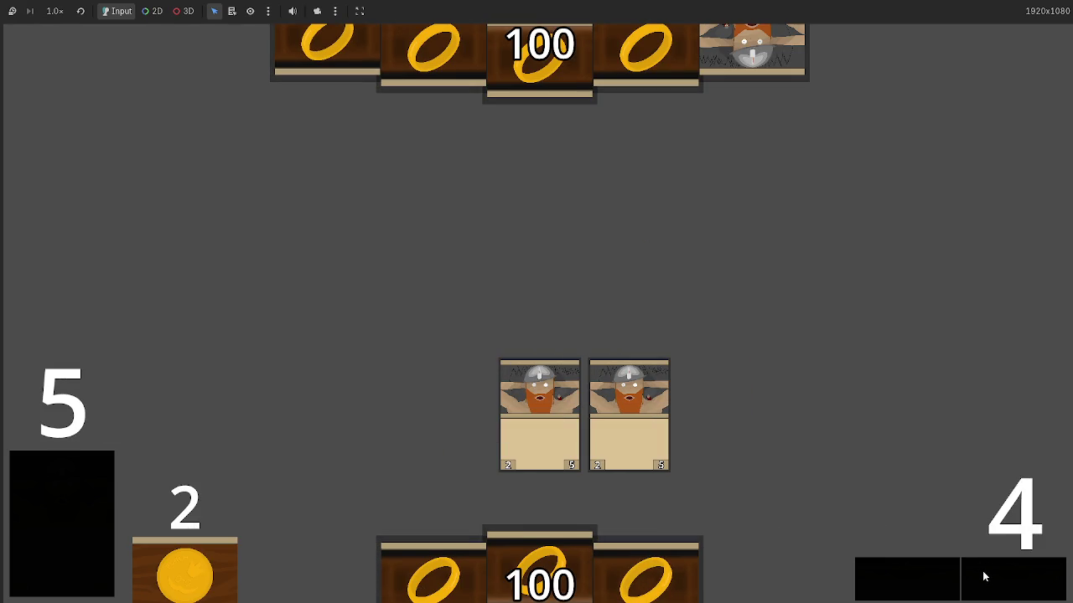
left_click(985, 579)
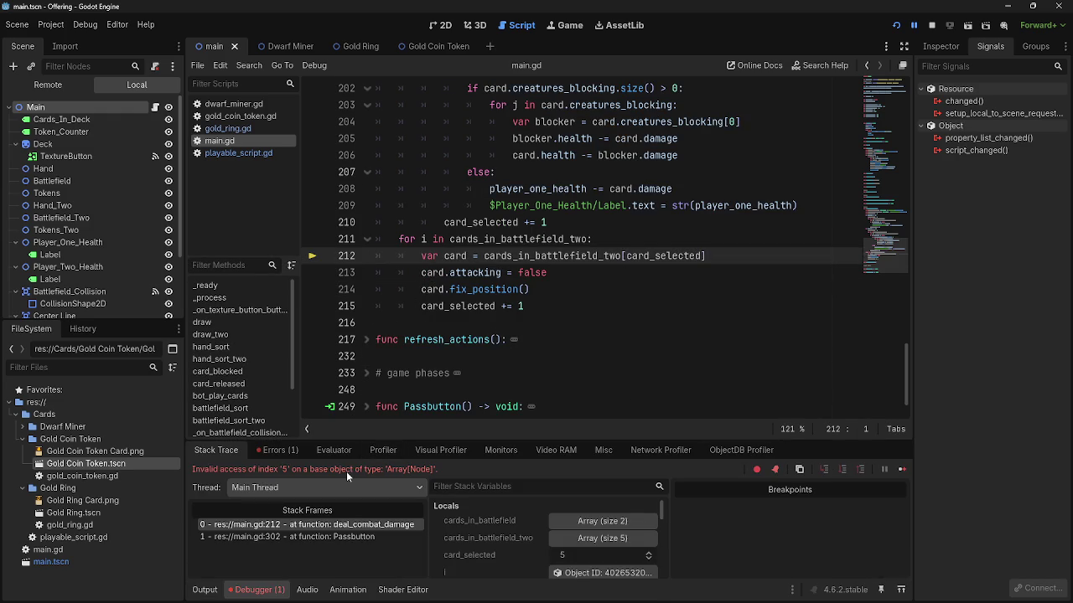
scroll(616, 311, "up", 1)
left_click(610, 324)
double_click(456, 306)
left_click(521, 306)
left_click(581, 332)
scroll(579, 329, "up", 1)
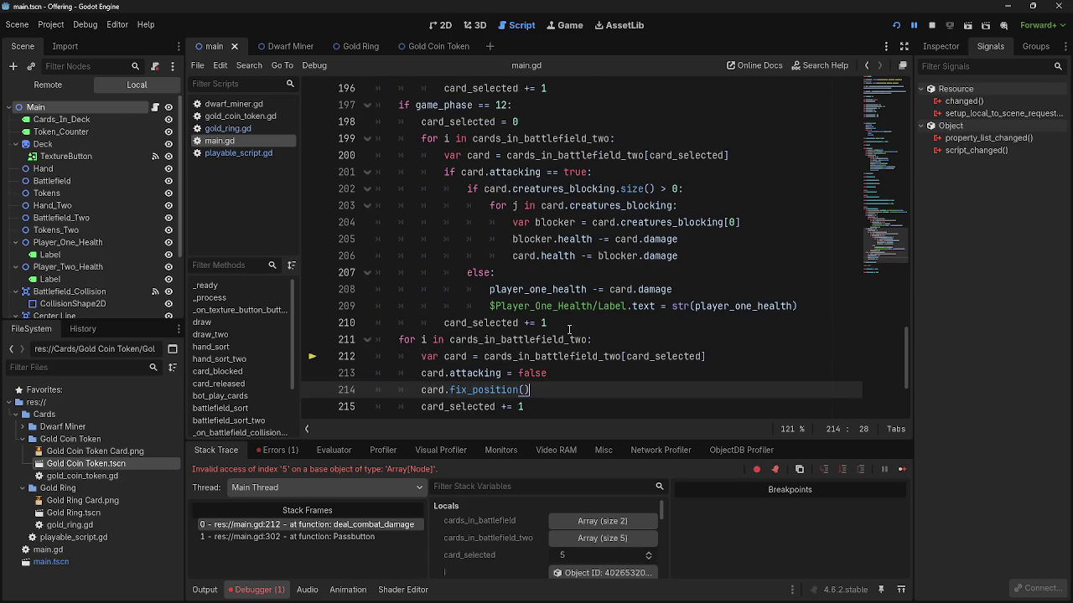
left_click(577, 325)
left_click(618, 340)
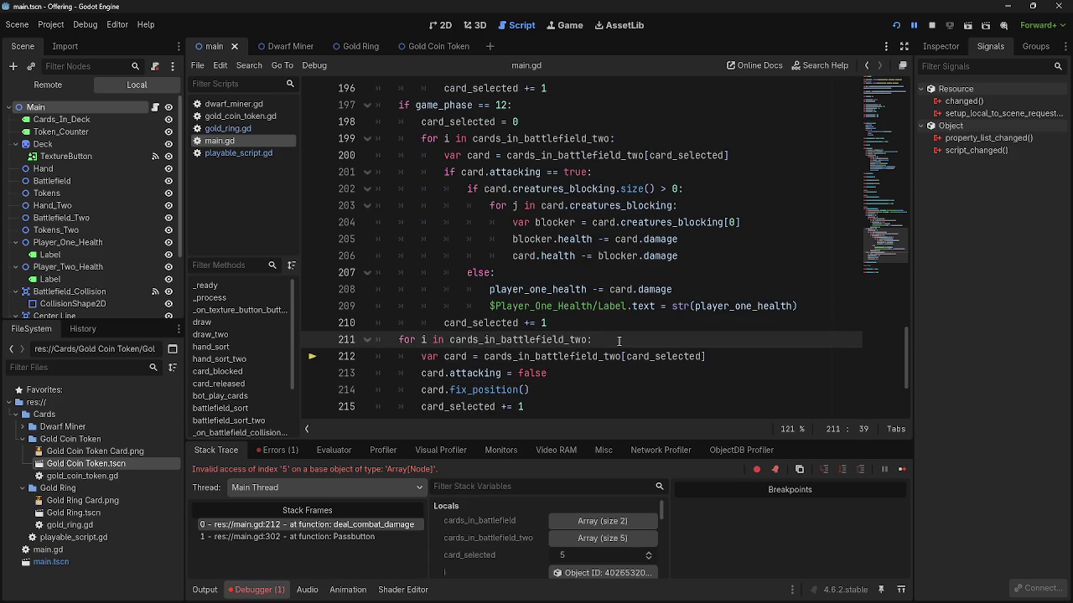
scroll(618, 341, "up", 6)
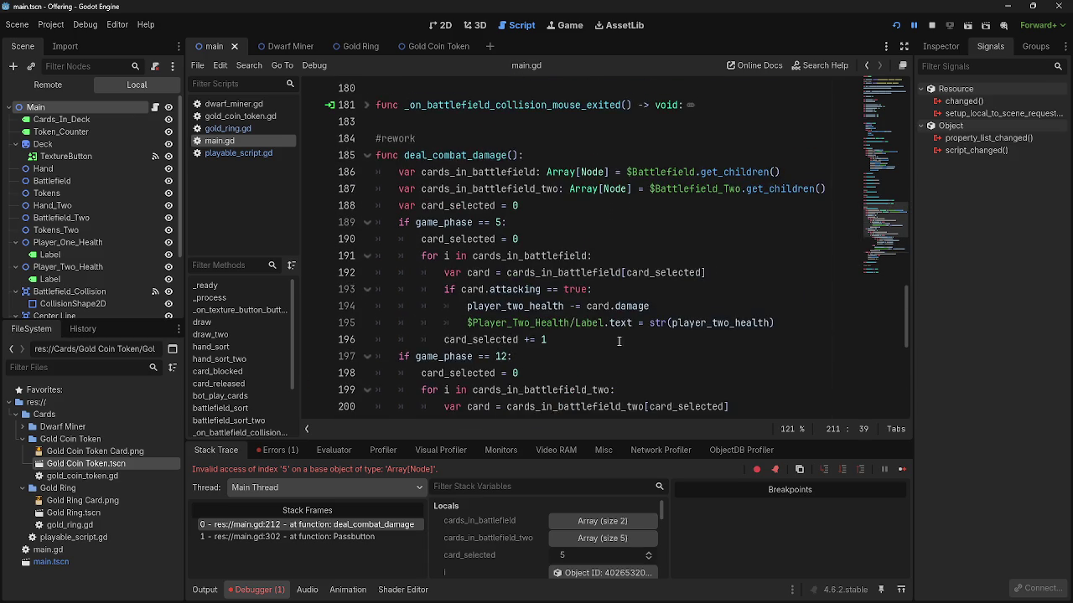
scroll(613, 350, "down", 6)
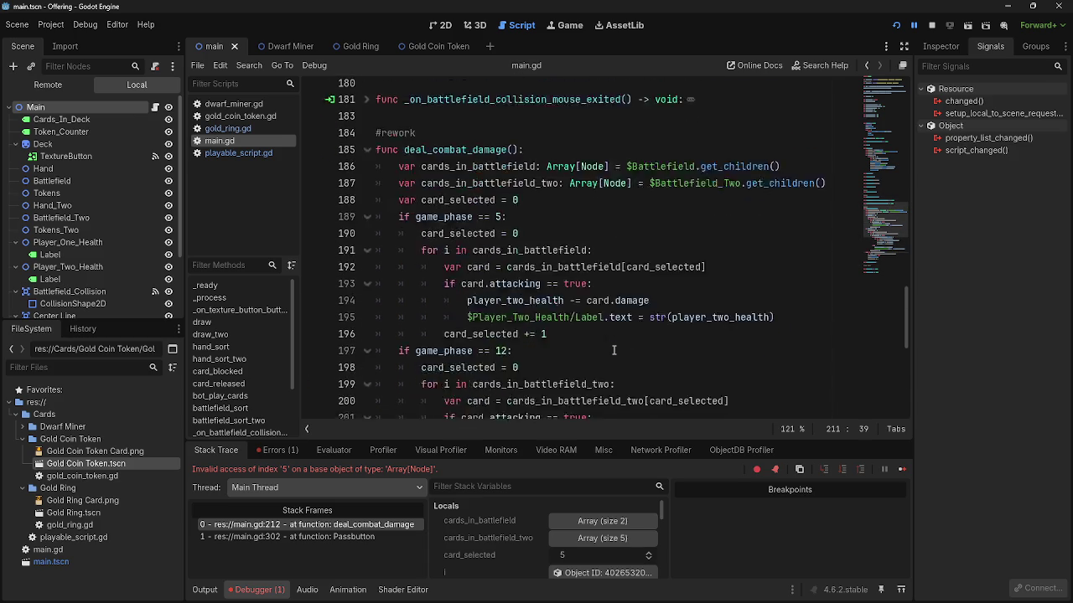
scroll(597, 322, "down", 1)
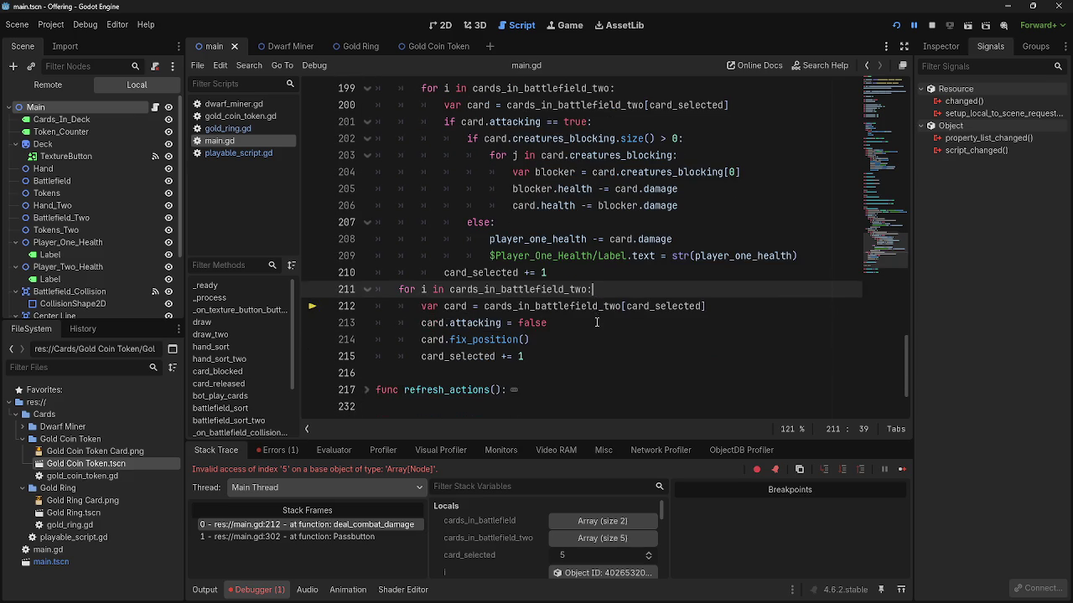
left_click(587, 273)
scroll(585, 311, "up", 12)
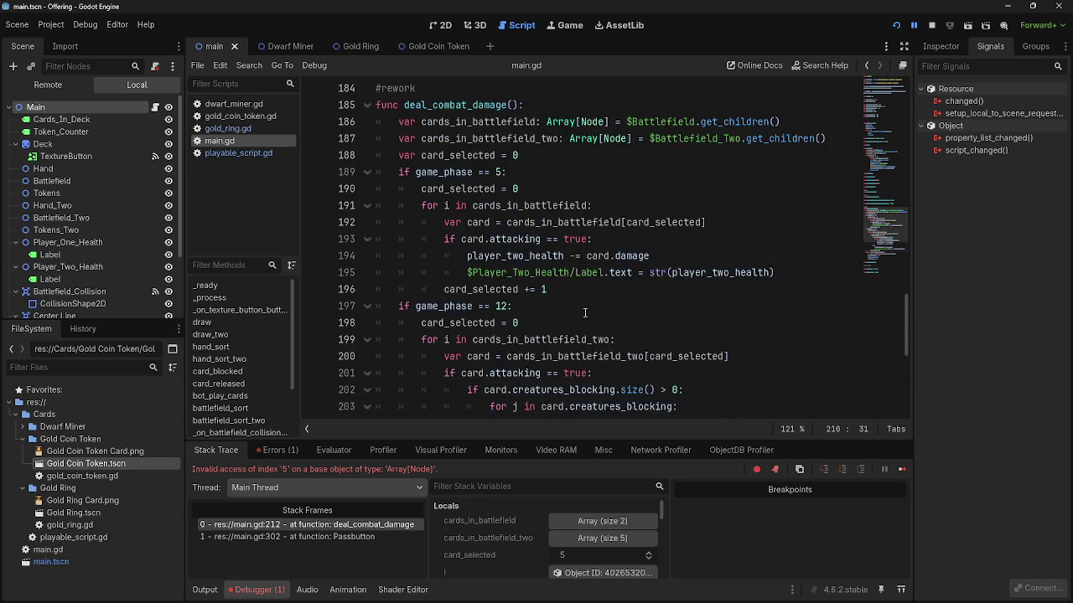
key("Down")
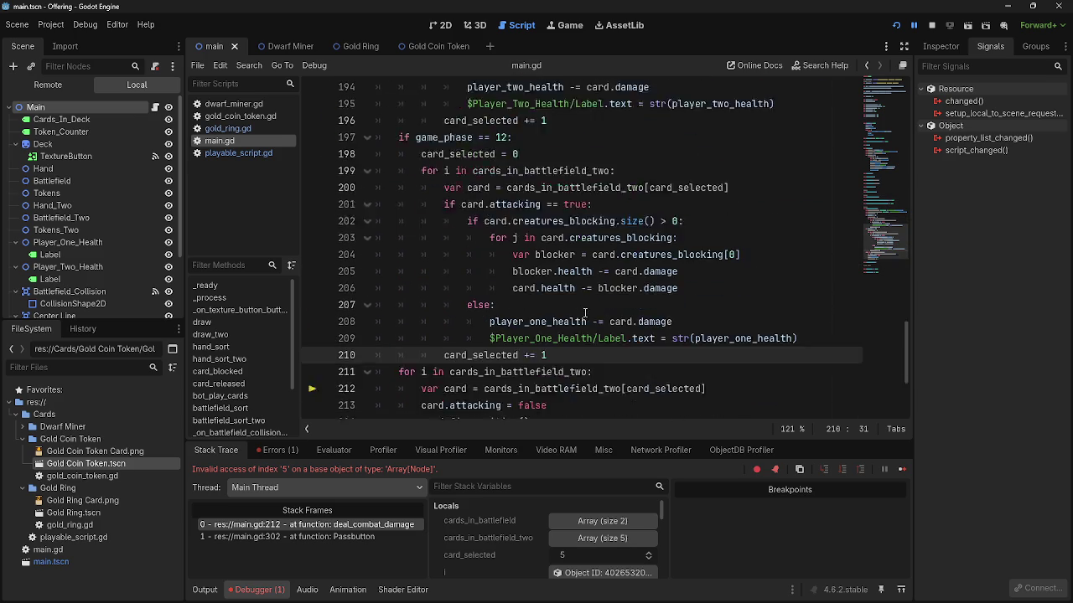
- Add an unindented 'card_selected = 0' line above the second cards_in_battlefield_two loop and run the project
key("BackSpace")
key("BackSpace")
type("card+")
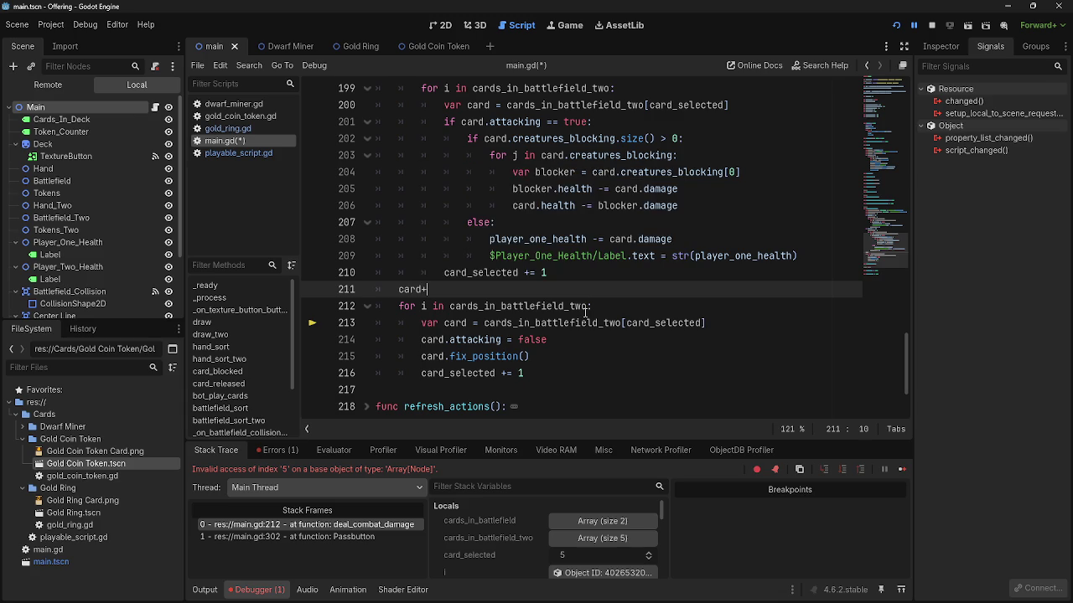
key("BackSpace")
type("_sel")
key("Return")
type("= 0")
left_click(586, 311)
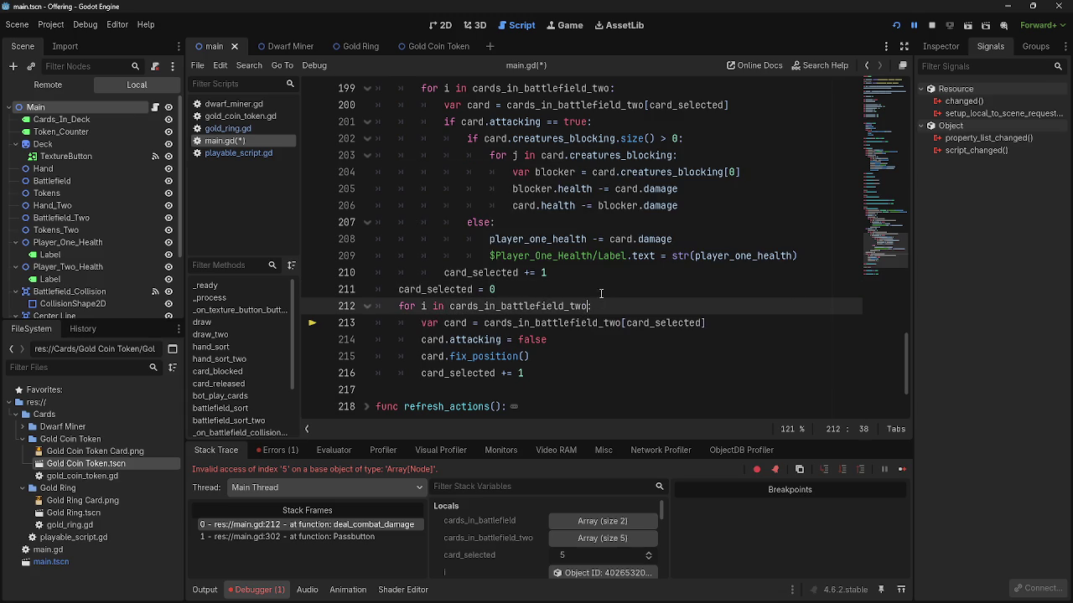
left_click(914, 24)
left_click(895, 26)
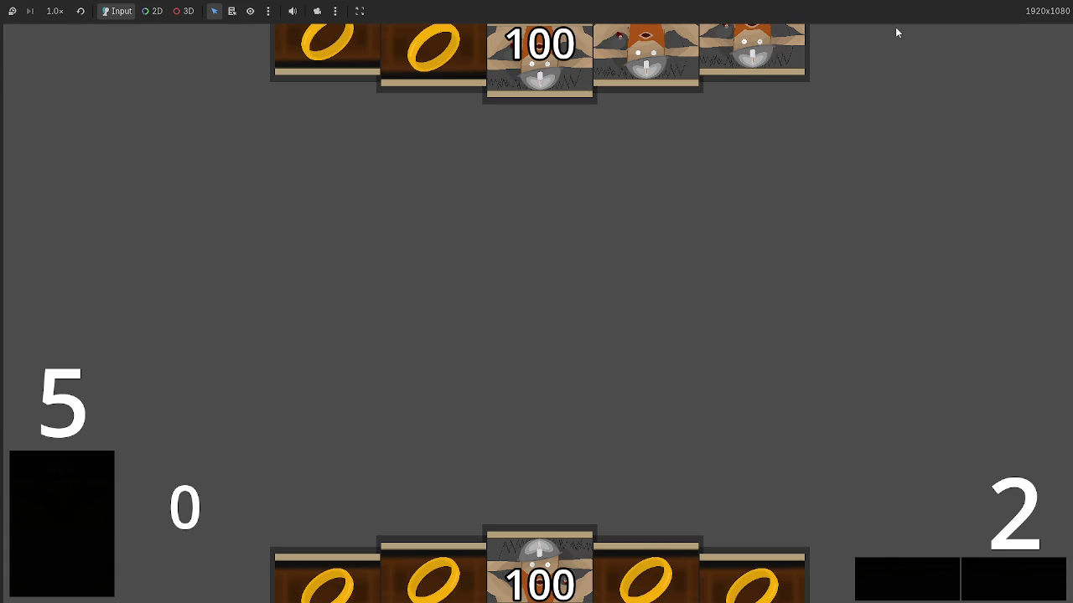
- Play a hand card and a dwarf card, stop the game with F8, then delete the selected reset-loop lines
left_click(586, 540)
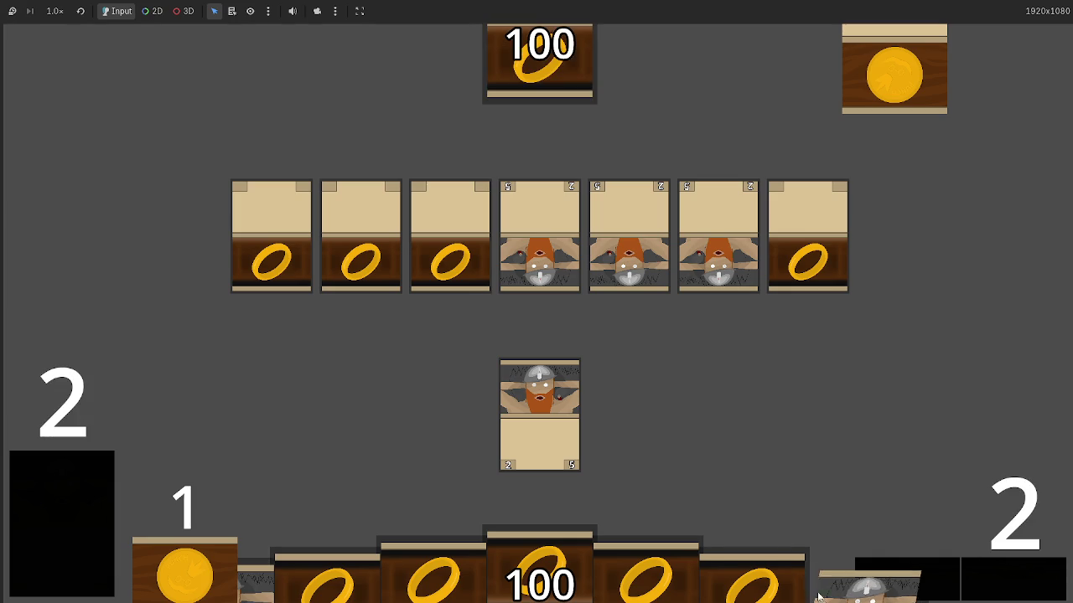
left_click_drag(859, 587, 838, 430)
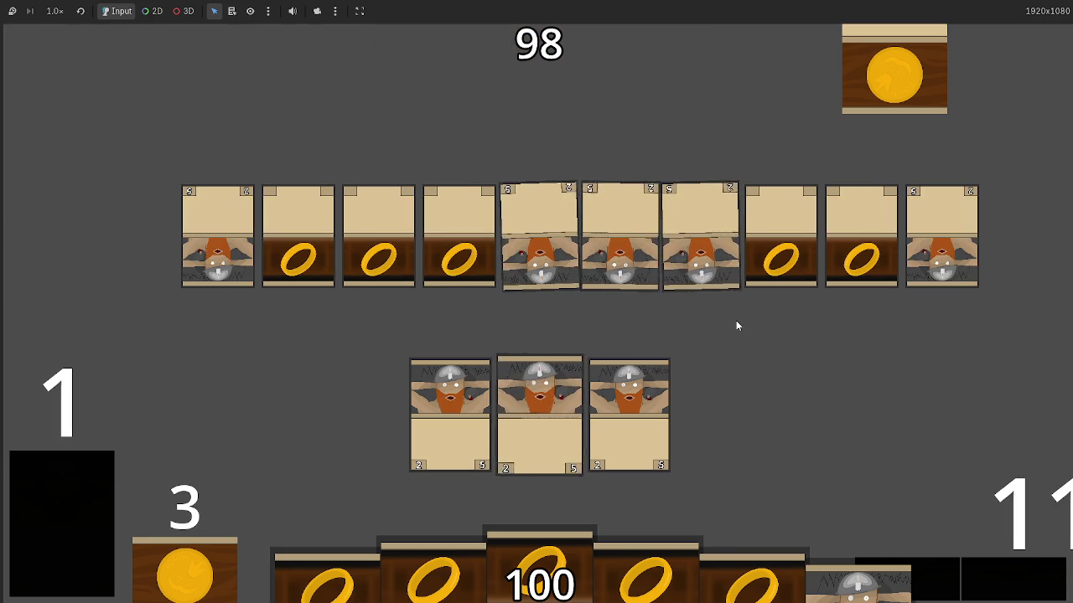
key("F8")
mouse_move(570, 370)
left_mouse_down()
mouse_move(421, 340)
mouse_move(335, 282)
left_mouse_up()
key("BackSpace")
- Restore the deleted reset loop and comment it out with Ctrl+K
scroll(603, 334, "up", 2)
scroll(603, 334, "up", 5)
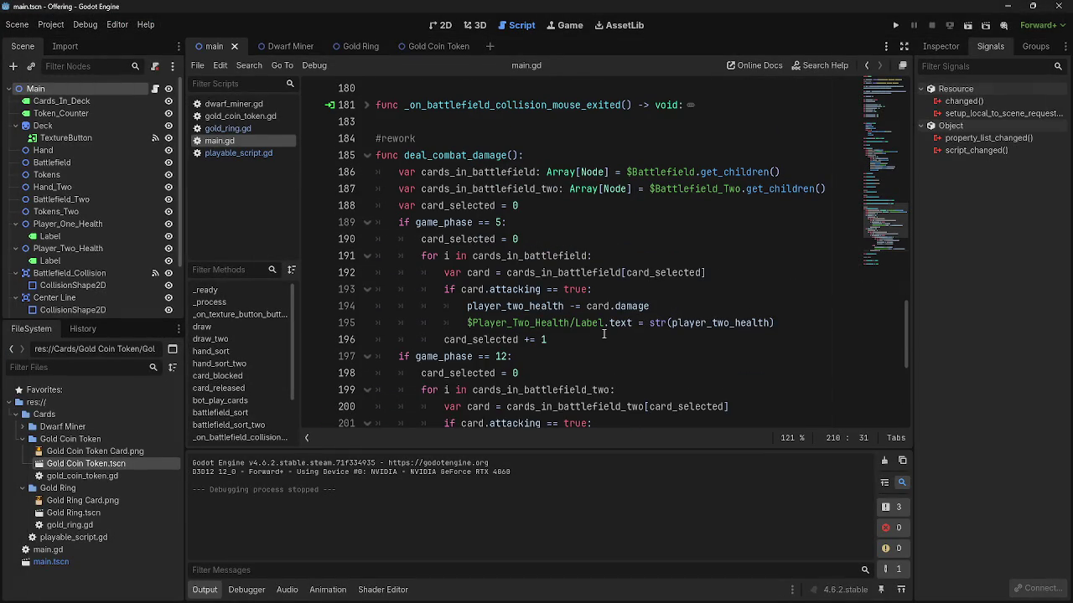
scroll(604, 333, "down", 5)
key("ctrl+z")
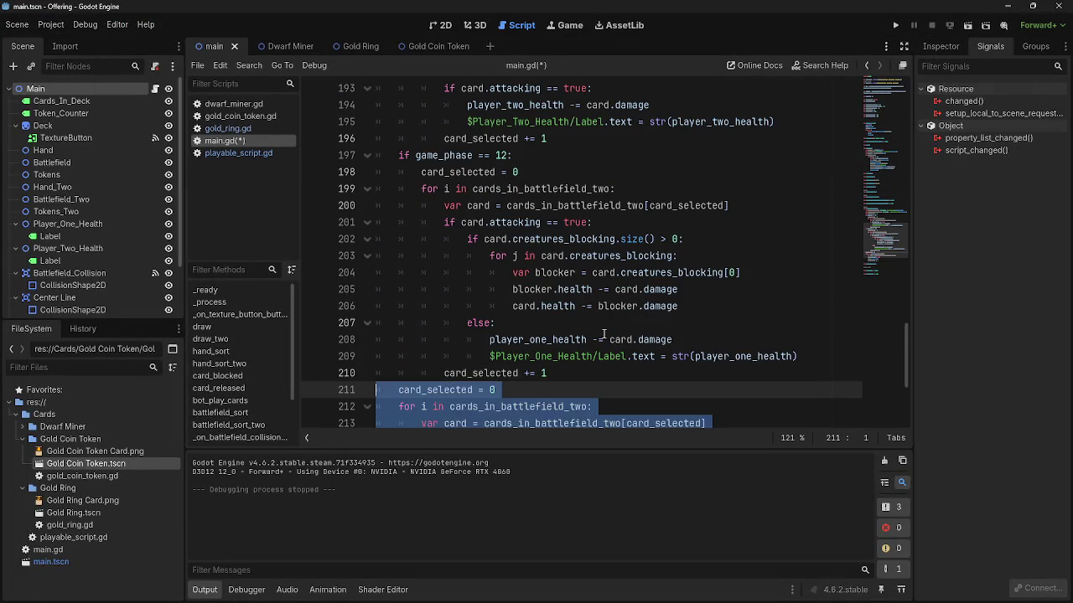
scroll(603, 333, "down", 3)
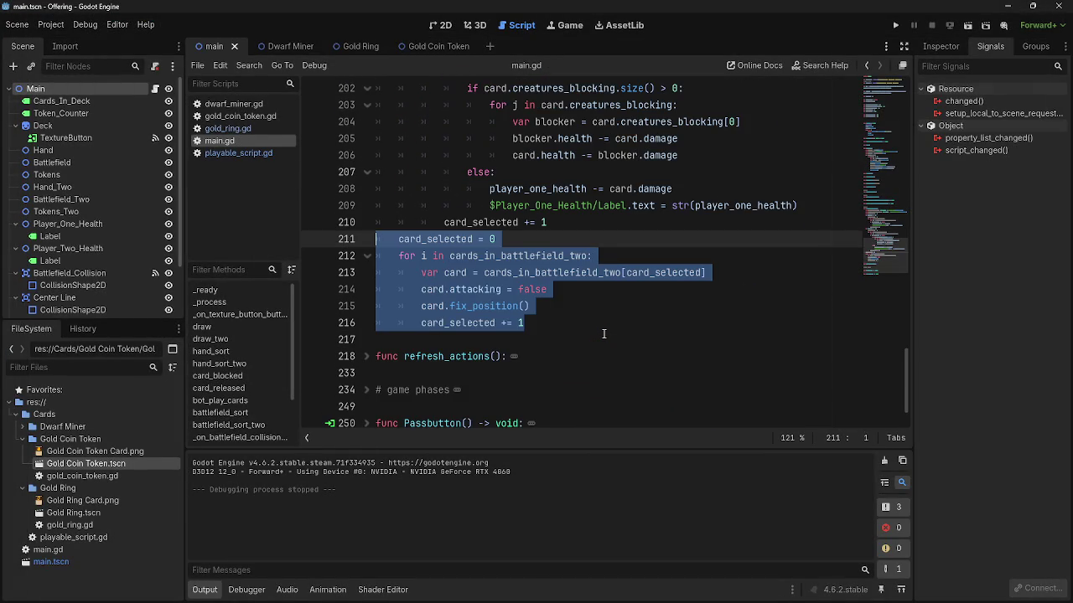
key("ctrl+k")
- Delete the commented card_selected = 0 line above the commented for loop
left_click(497, 239)
key("shift+Home")
key("BackSpace")
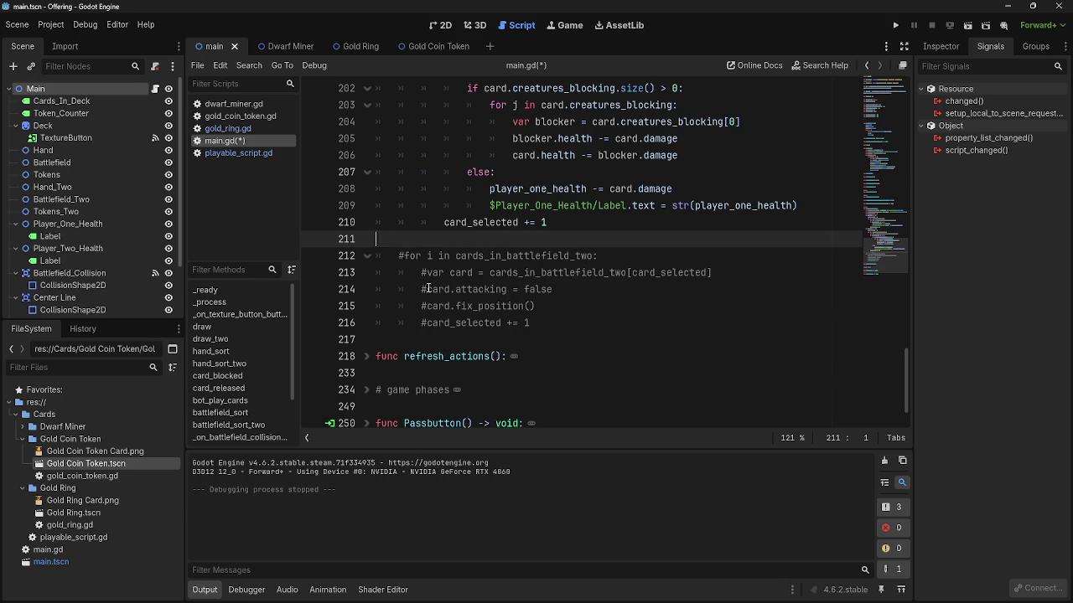
key("BackSpace")
left_click(627, 239)
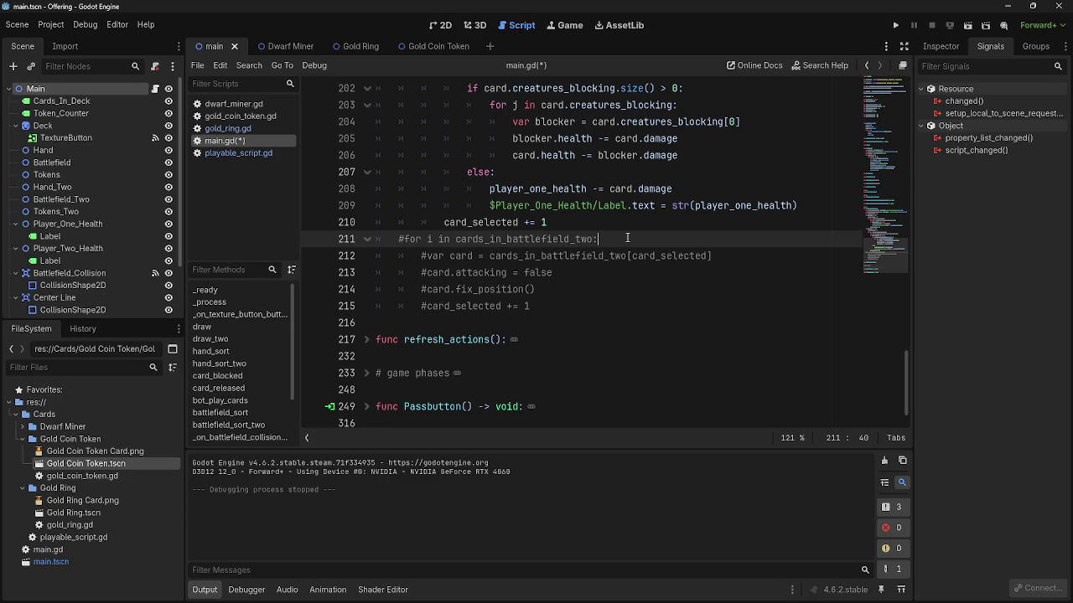
scroll(627, 238, "up", 10)
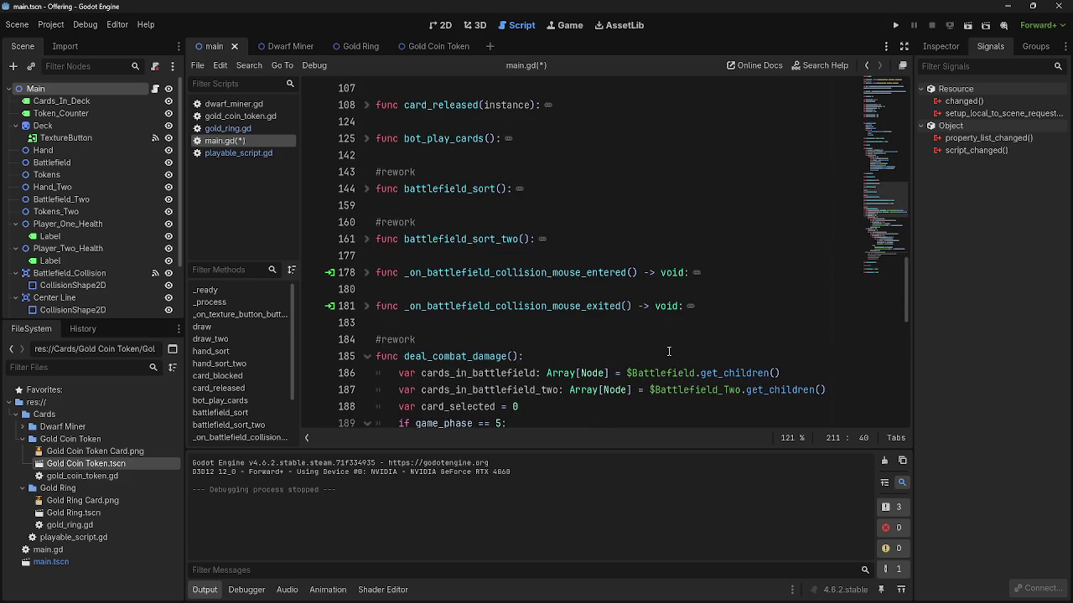
scroll(668, 352, "up", 2)
scroll(668, 351, "down", 2)
scroll(668, 351, "down", 3)
left_click(444, 184)
left_click(444, 175)
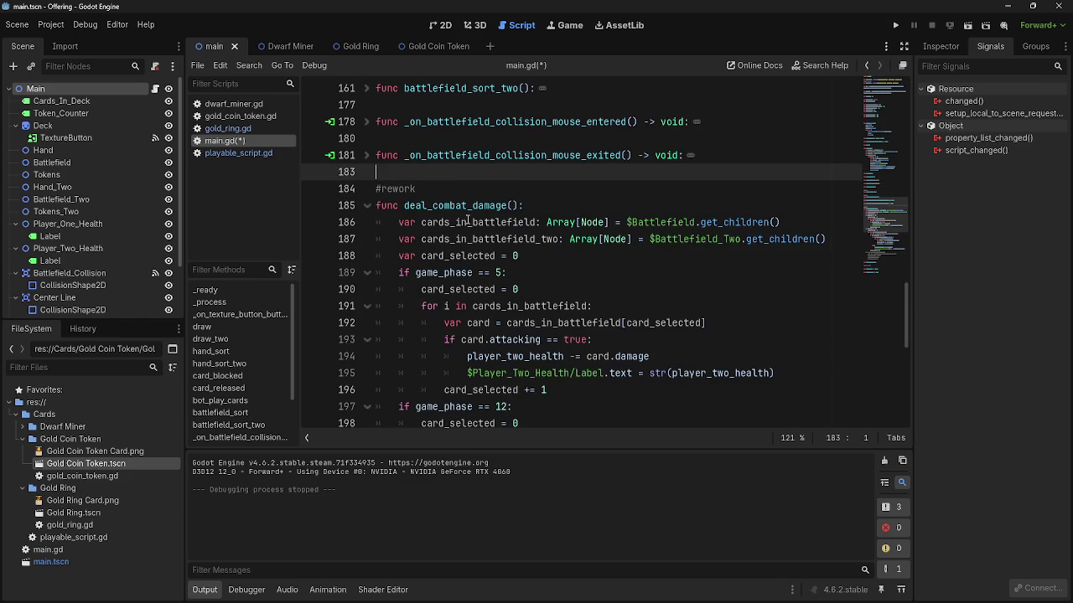
scroll(556, 351, "down", 3)
left_click_drag(563, 403, 381, 340)
left_click(563, 403)
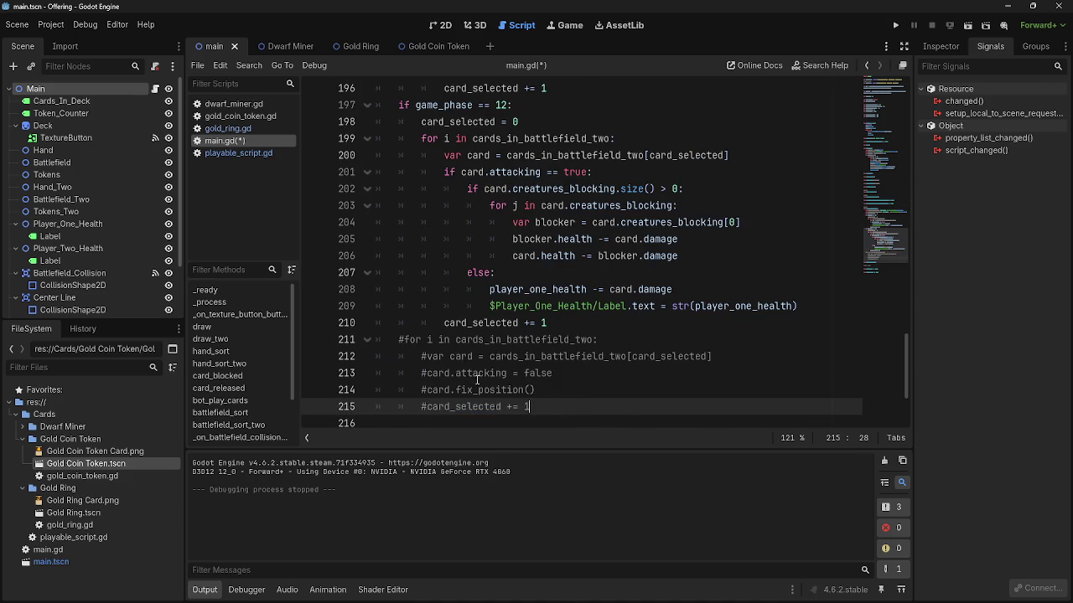
left_click(377, 339, "shift")
left_click(575, 402)
left_click_drag(574, 402, 378, 339)
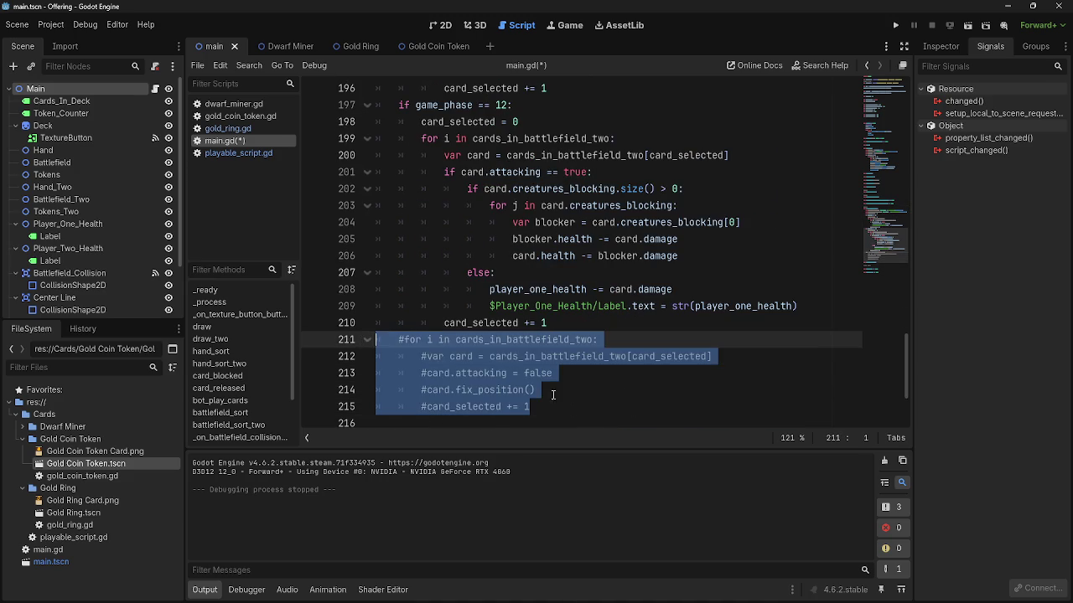
left_click(615, 417)
left_click_drag(614, 417, 374, 337)
scroll(573, 311, "down", 3)
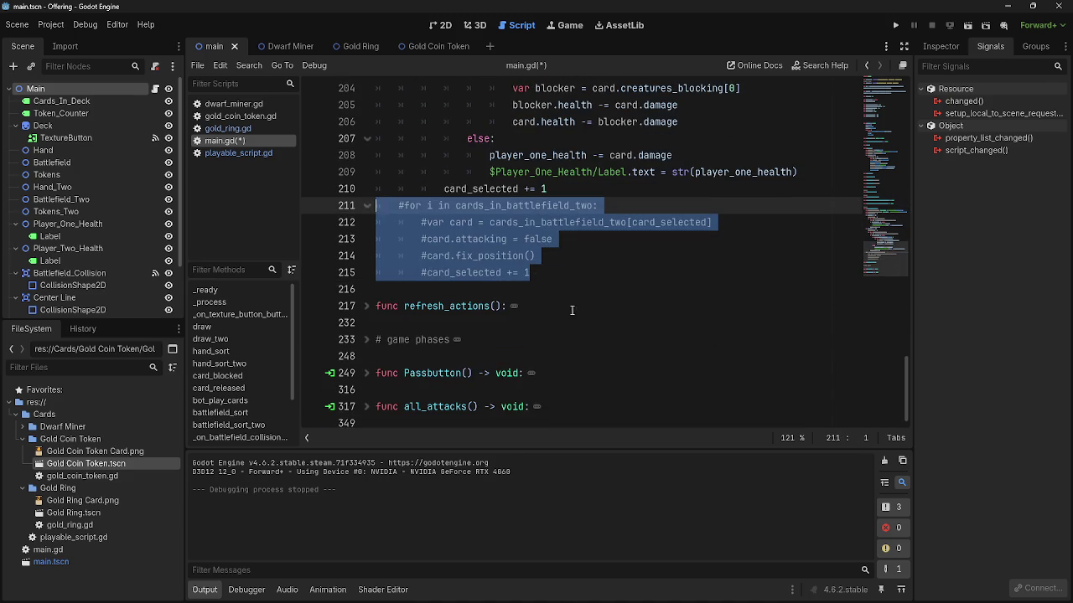
left_click(572, 305)
scroll(578, 310, "up", 3)
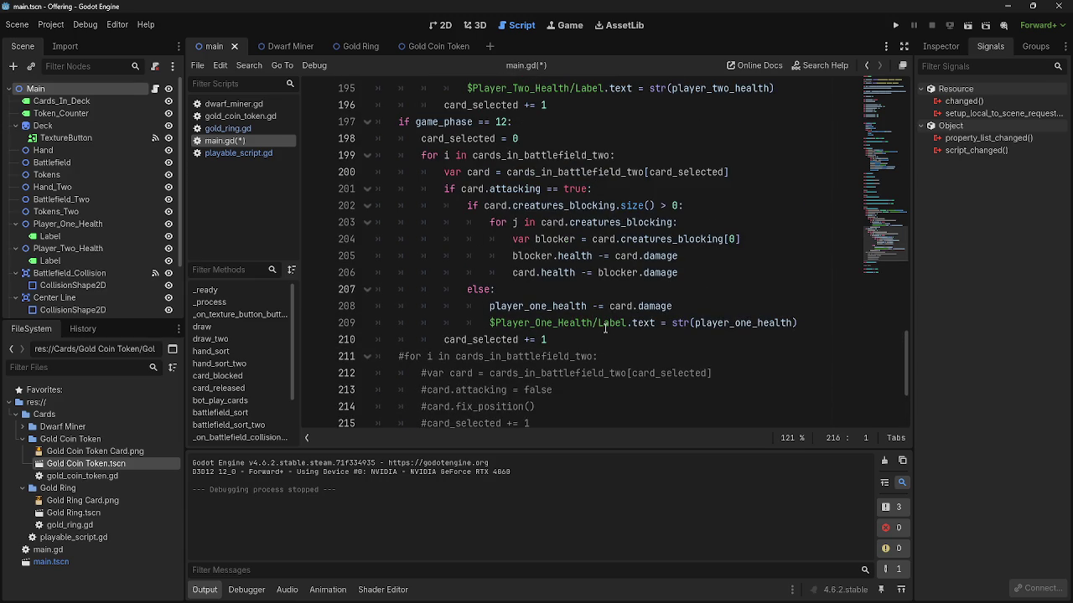
scroll(605, 328, "up", 2)
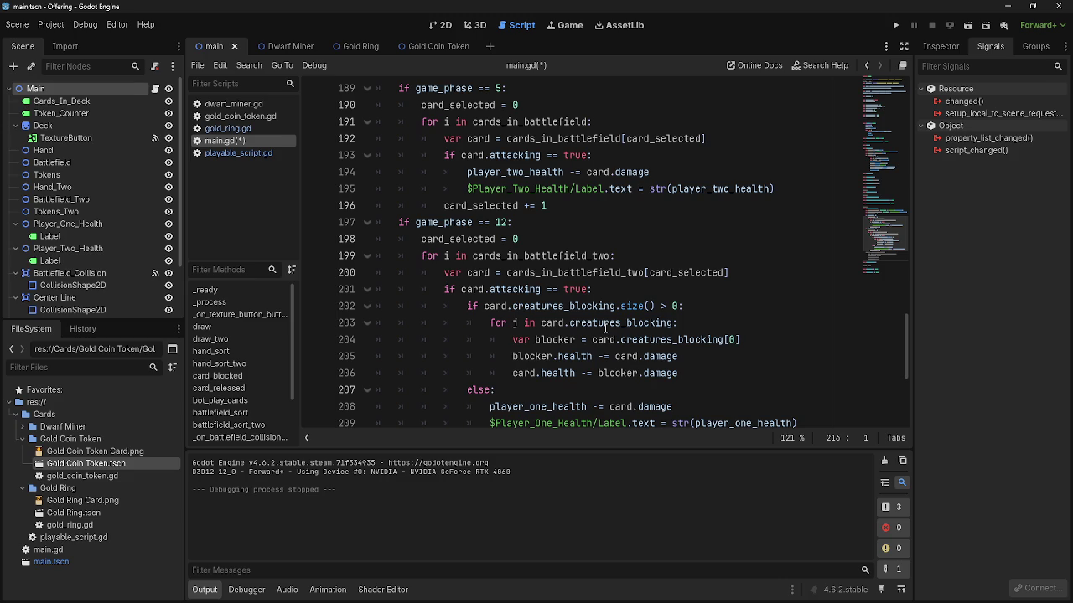
triple_click(688, 378)
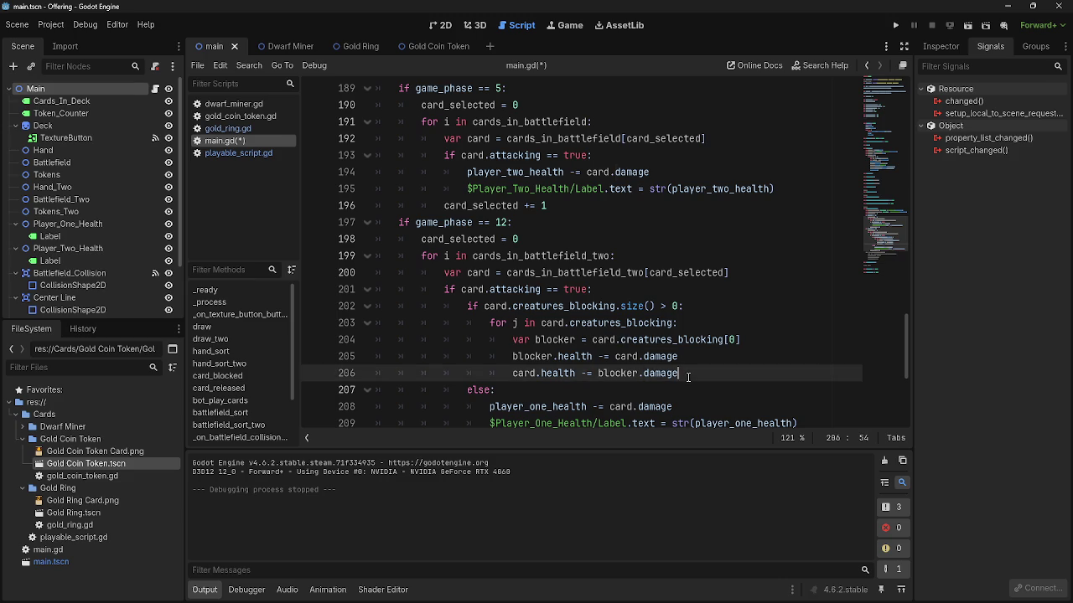
left_click(688, 378)
triple_click(688, 375)
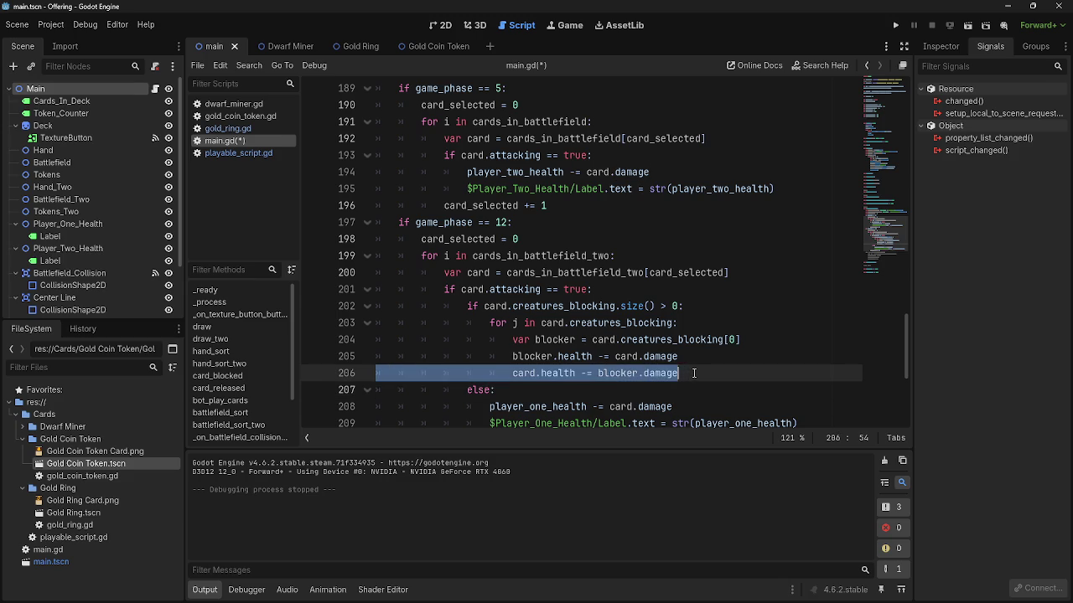
double_click(633, 375)
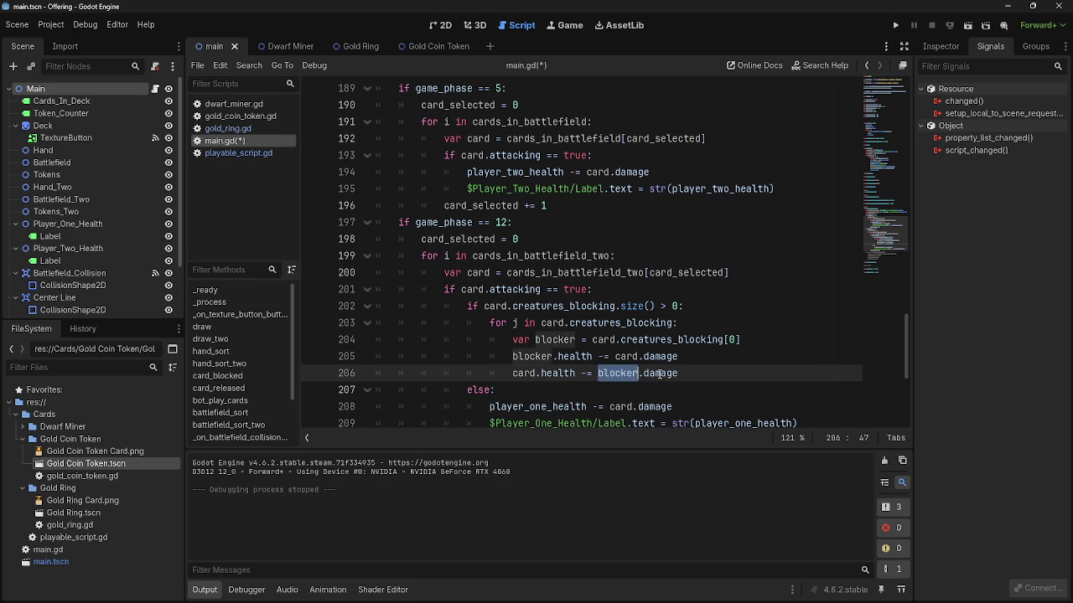
left_click(687, 373)
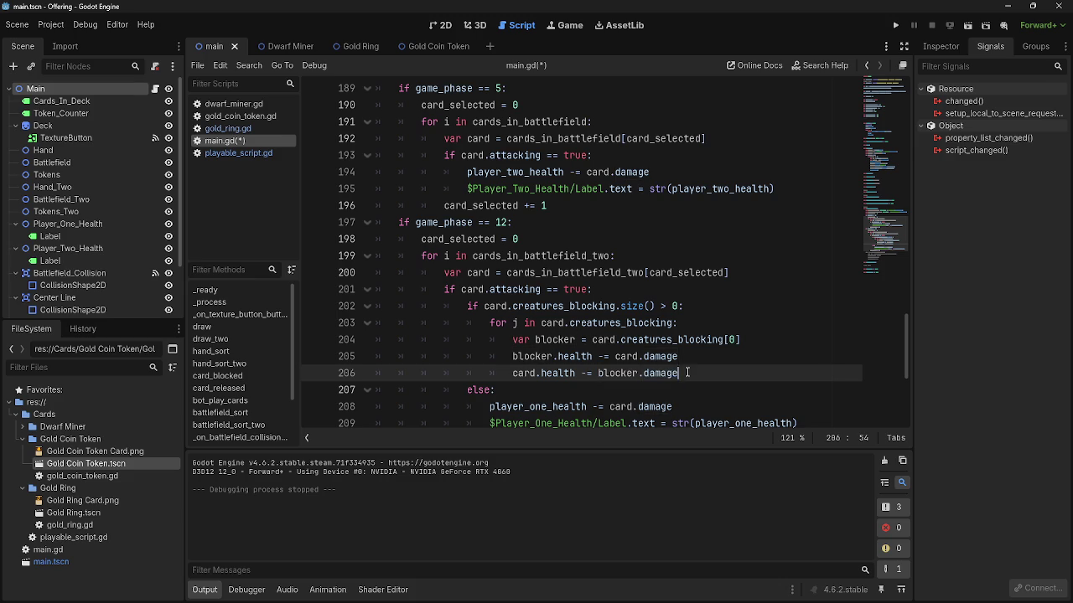
scroll(687, 373, "down", 2)
left_click(685, 323)
left_click(650, 307)
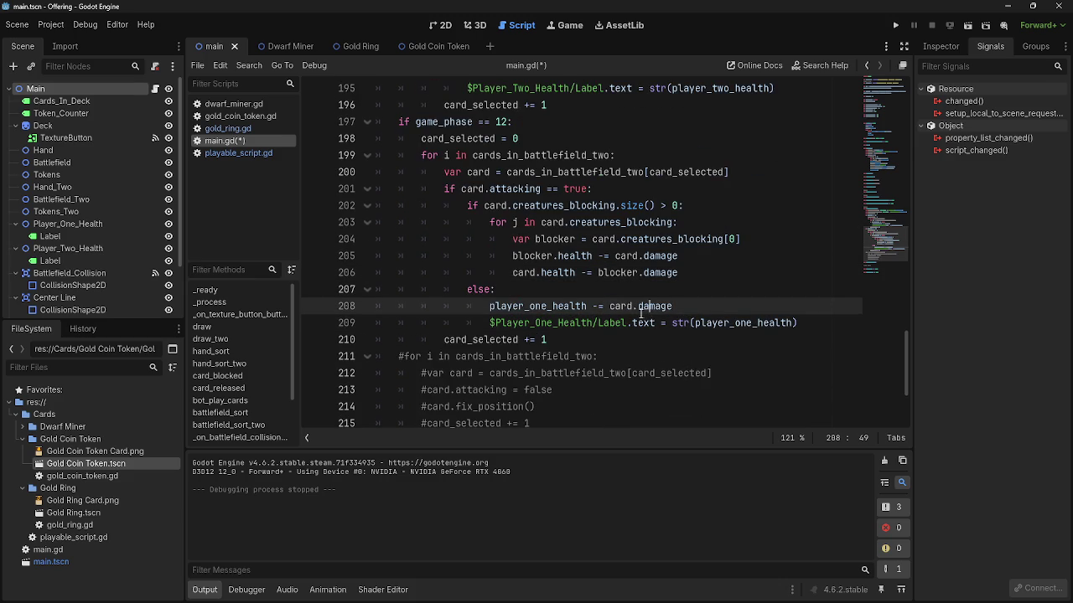
double_click(540, 306)
left_click(571, 289)
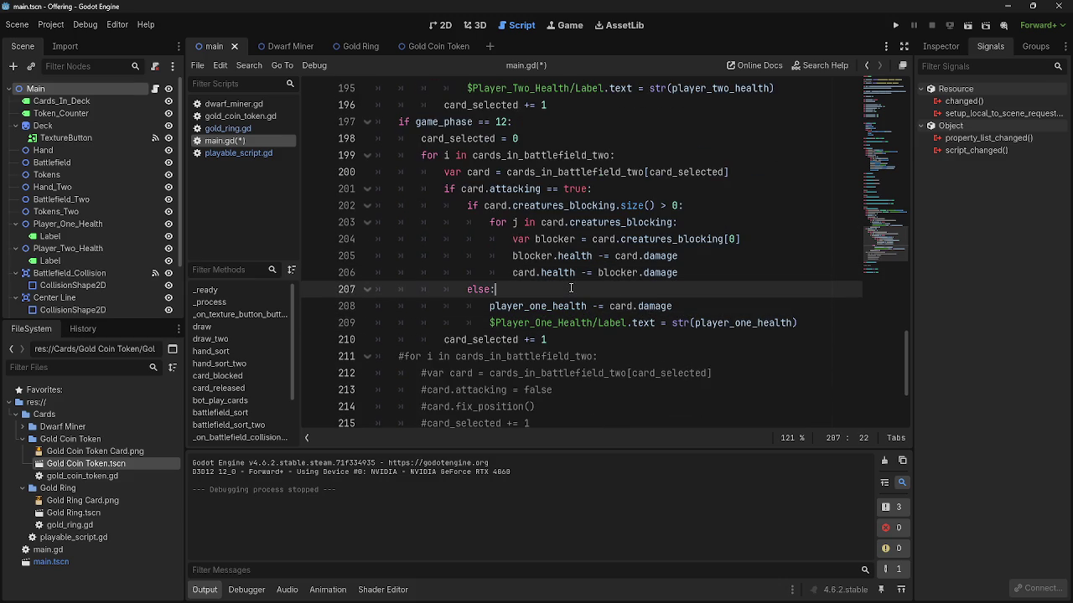
left_click(491, 222)
left_click_drag(490, 222, 695, 268)
left_click(709, 267)
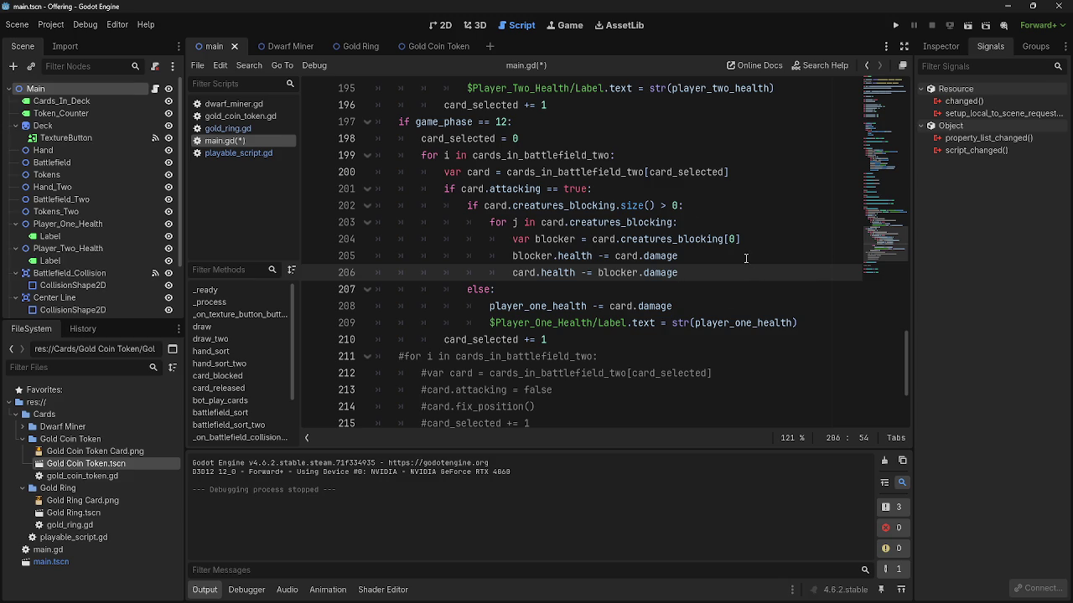
left_click(692, 255)
double_click(691, 265)
left_click(691, 265)
double_click(691, 265)
left_click(691, 266)
double_click(691, 267)
left_click(693, 271)
double_click(690, 271)
left_click(691, 272)
double_click(689, 272)
left_click(689, 271)
double_click(687, 271)
left_click(688, 271)
double_click(686, 271)
double_click(685, 262)
double_click(684, 273)
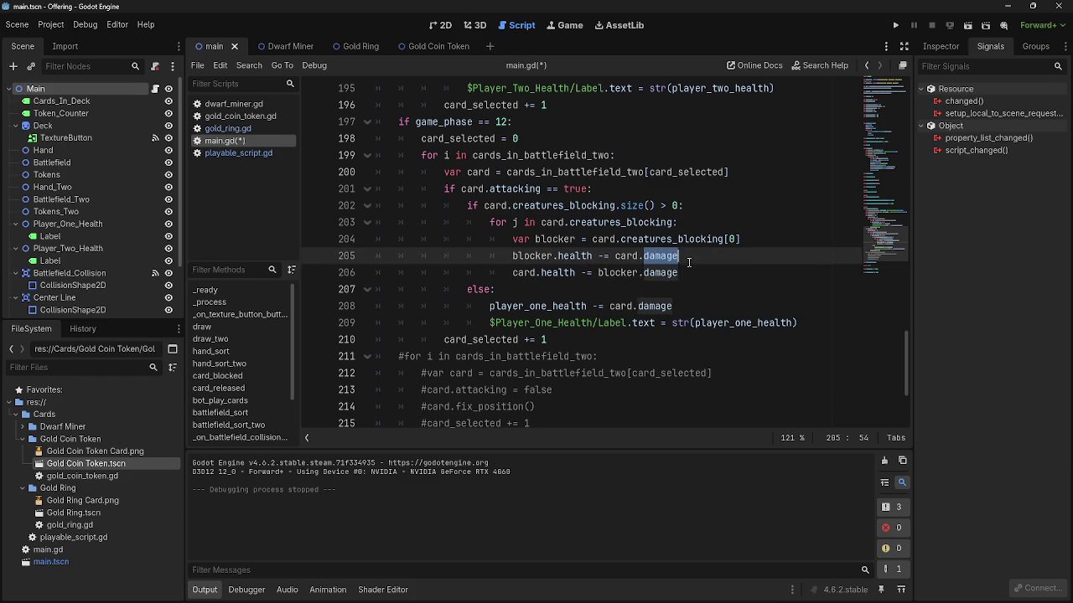
triple_click(688, 273)
left_click(689, 270)
triple_click(687, 272)
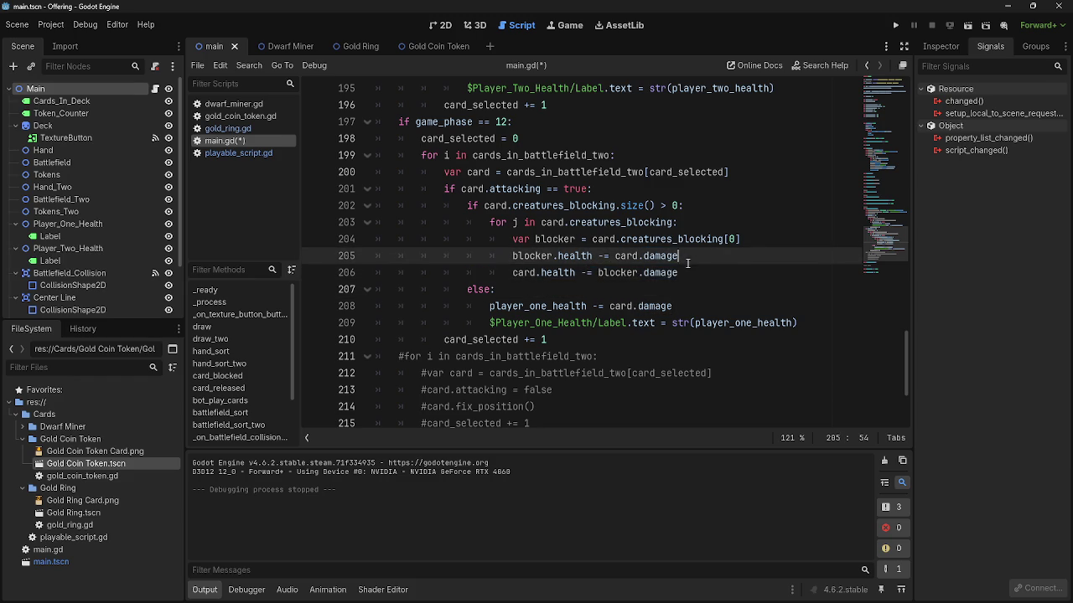
triple_click(686, 274)
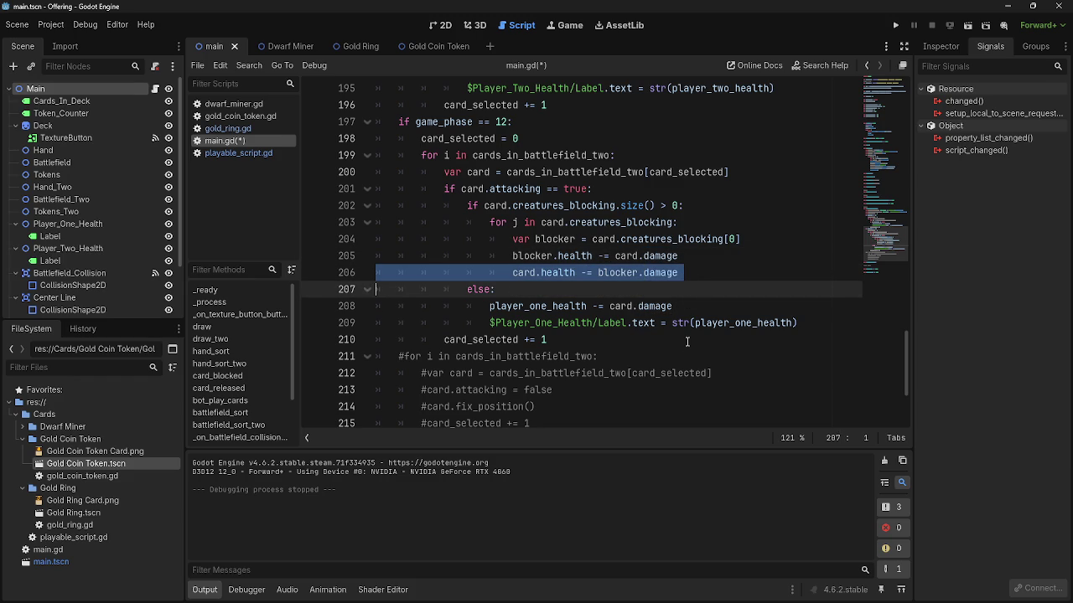